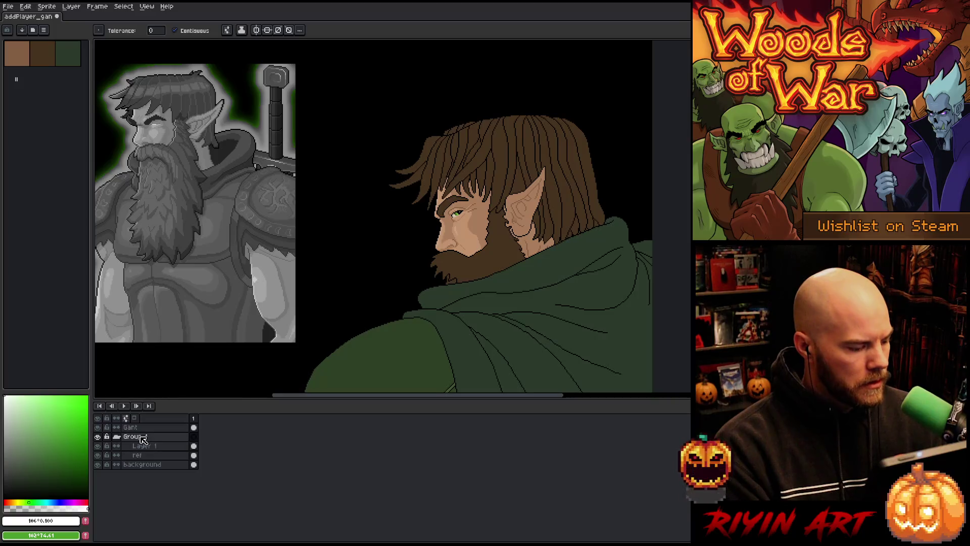
Step: Rename the reference group to 'Ref', collapse it, and select the Gant layer
{"action": "double_click", "coordinate": [144, 438]}
{"action": "type", "text": "Ref"}
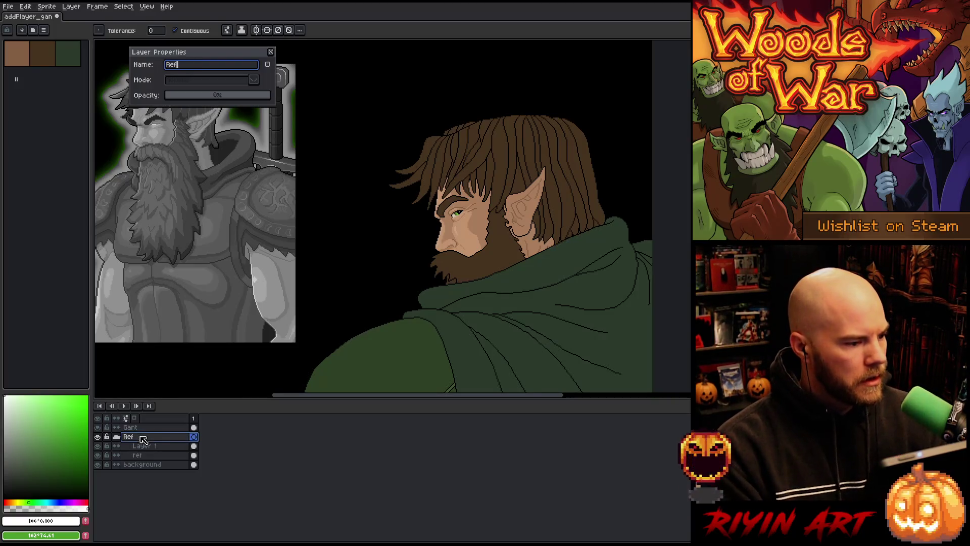
{"action": "key", "text": "Return"}
{"action": "left_click", "coordinate": [117, 437]}
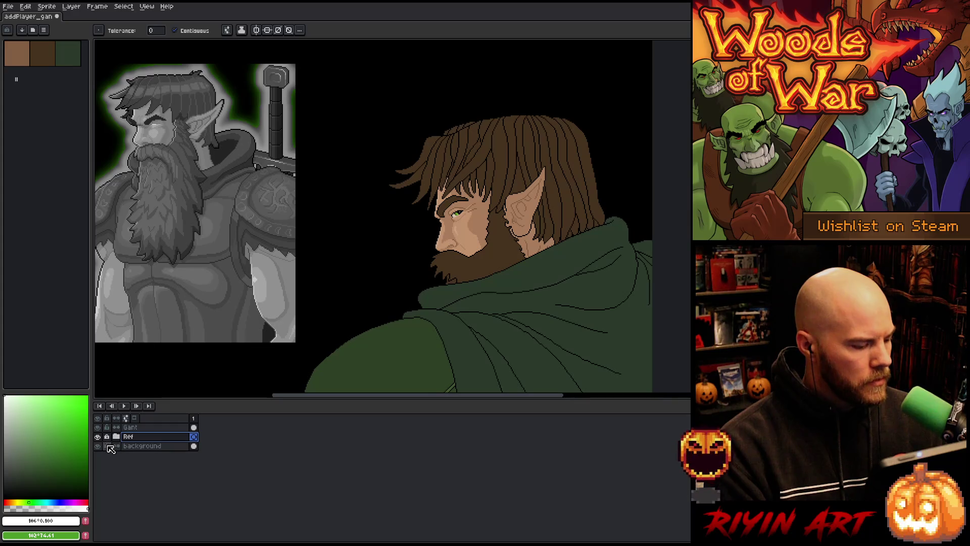
{"action": "left_click", "coordinate": [110, 428]}
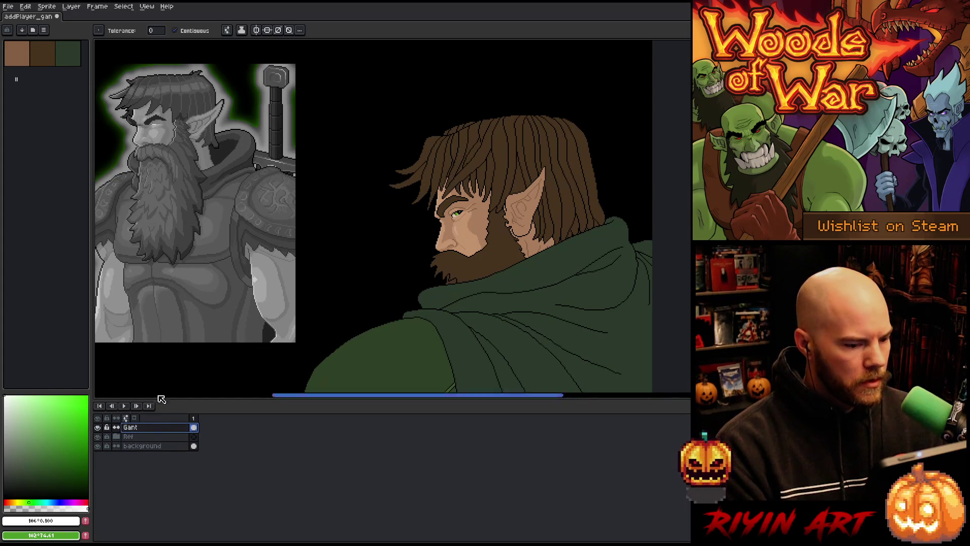
{"action": "scroll", "coordinate": [325, 260], "scroll_direction": "down", "scroll_amount": 1}
{"action": "scroll", "coordinate": [323, 253], "scroll_direction": "up", "scroll_amount": 1}
Step: Frame the character's face and create an empty Layer 2 above Gant
{"action": "left_click_drag", "start_coordinate": [316, 238], "coordinate": [380, 223]}
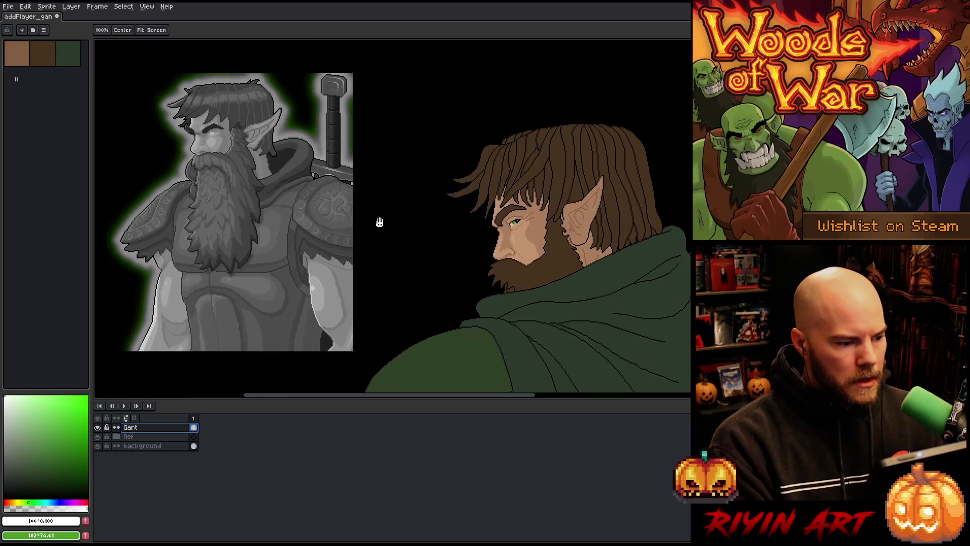
{"action": "scroll", "coordinate": [395, 233], "scroll_direction": "right", "scroll_amount": 2}
{"action": "scroll", "coordinate": [394, 232], "scroll_direction": "up", "scroll_amount": 1}
{"action": "key", "text": "w"}
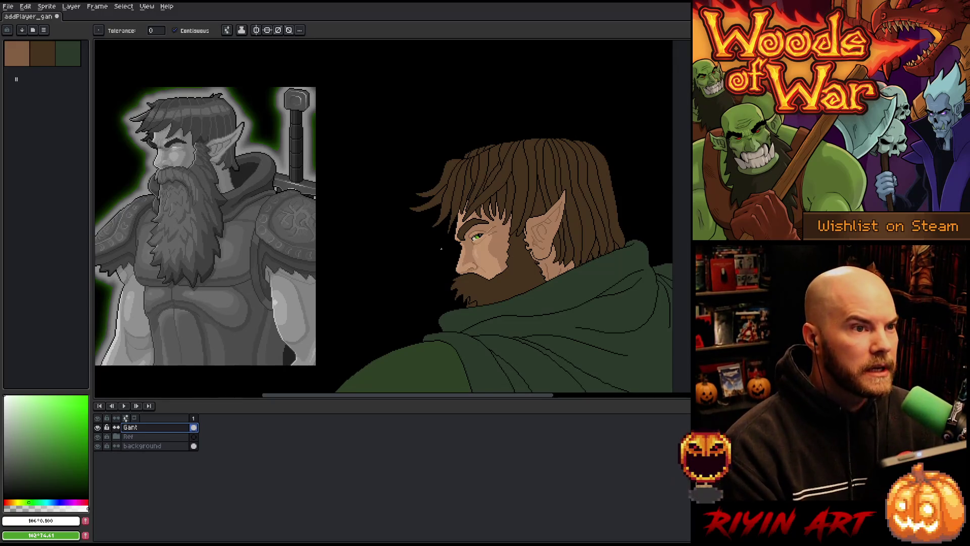
{"action": "scroll", "coordinate": [434, 247], "scroll_direction": "down", "scroll_amount": 1}
{"action": "scroll", "coordinate": [442, 245], "scroll_direction": "up", "scroll_amount": 1}
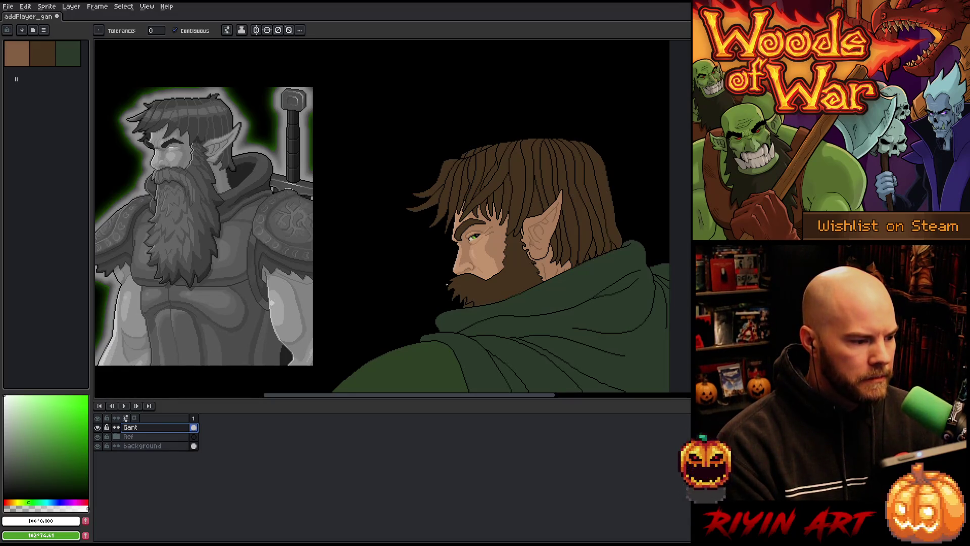
{"action": "mouse_move", "coordinate": [508, 282]}
{"action": "left_mouse_down"}
{"action": "mouse_move", "coordinate": [459, 284]}
{"action": "mouse_move", "coordinate": [510, 303]}
{"action": "left_mouse_up"}
{"action": "scroll", "coordinate": [510, 303], "scroll_direction": "up", "scroll_amount": 2}
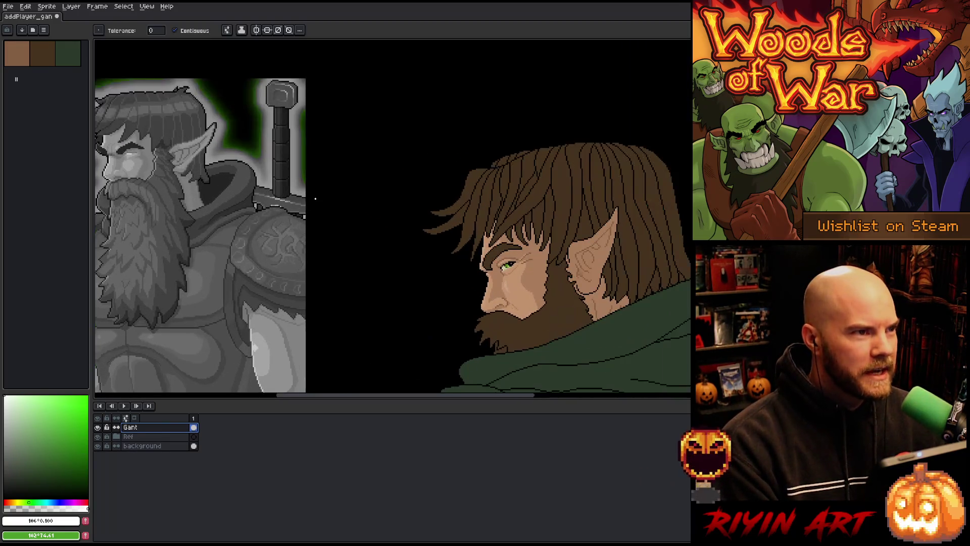
{"action": "key", "text": "minus"}
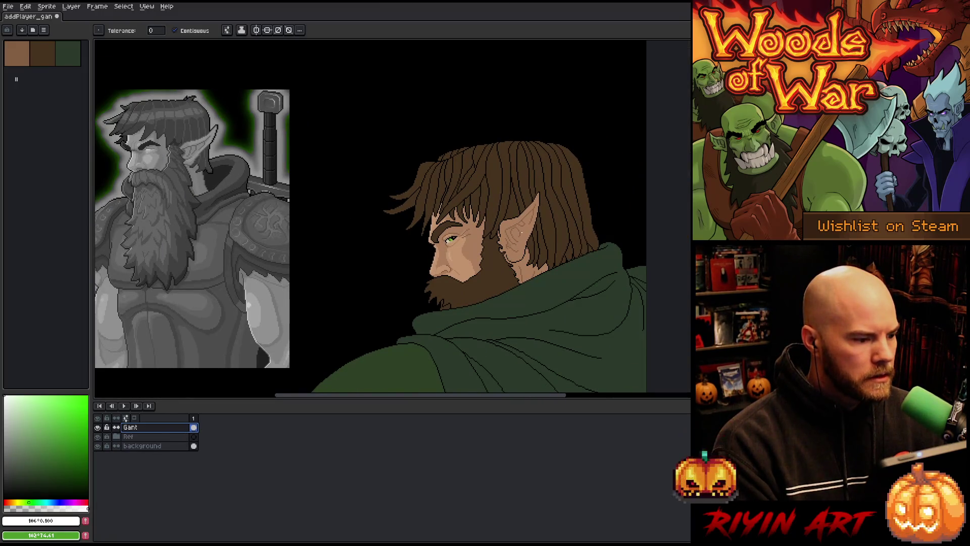
{"action": "key", "text": "plus"}
{"action": "left_click_drag", "start_coordinate": [330, 289], "coordinate": [324, 324]}
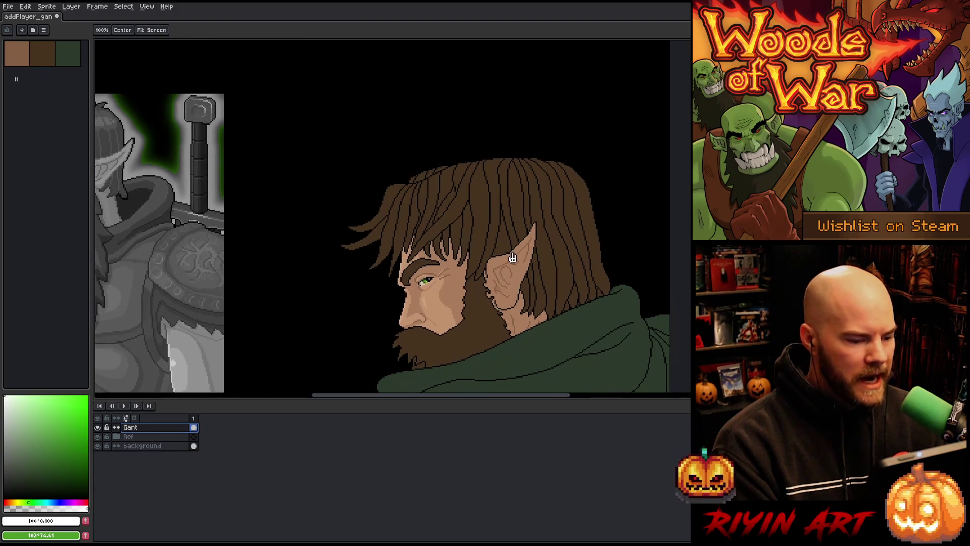
{"action": "key", "text": "shift+n"}
Step: Pencil a skin-tone line from the ear tip up into the hair, redoing the first attempt
{"action": "scroll", "coordinate": [389, 204], "scroll_direction": "up", "scroll_amount": 3}
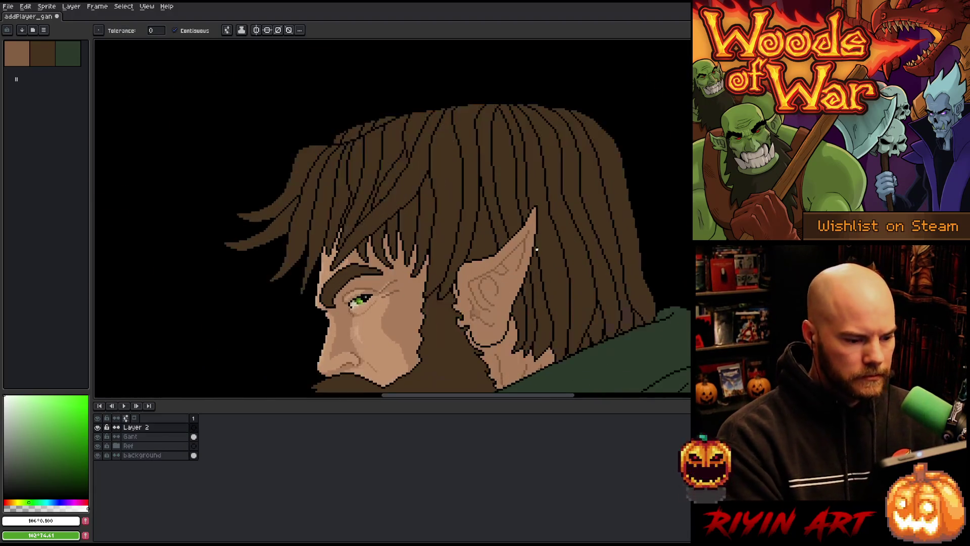
{"action": "key", "text": "b"}
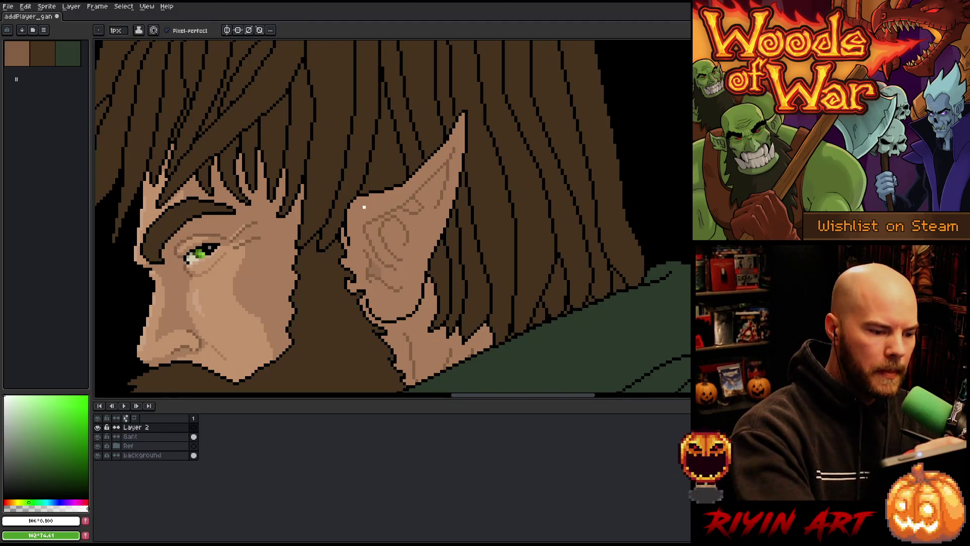
{"action": "left_click", "coordinate": [389, 205], "text": "alt"}
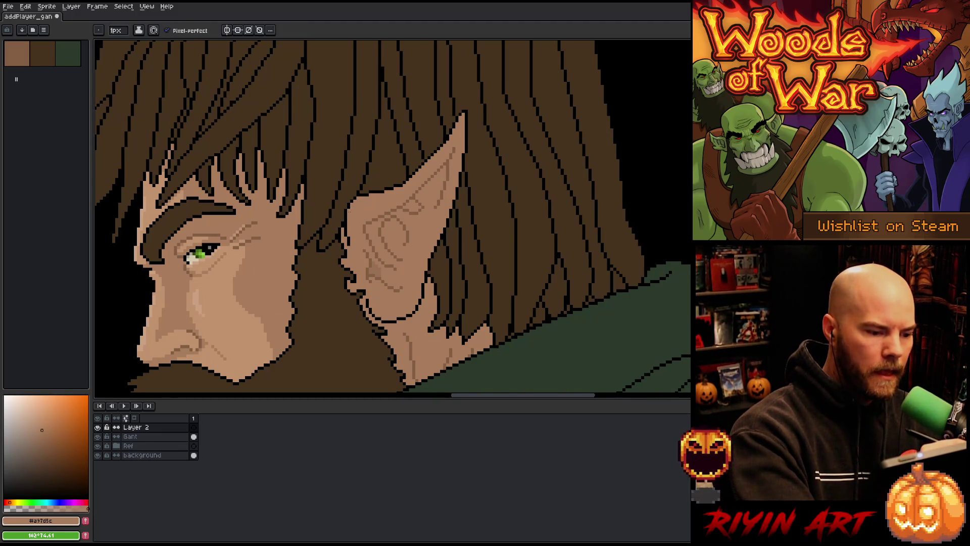
{"action": "mouse_move", "coordinate": [357, 199]}
{"action": "left_mouse_down"}
{"action": "mouse_move", "coordinate": [441, 130]}
{"action": "mouse_move", "coordinate": [493, 68]}
{"action": "left_mouse_up"}
{"action": "key", "text": "ctrl+z"}
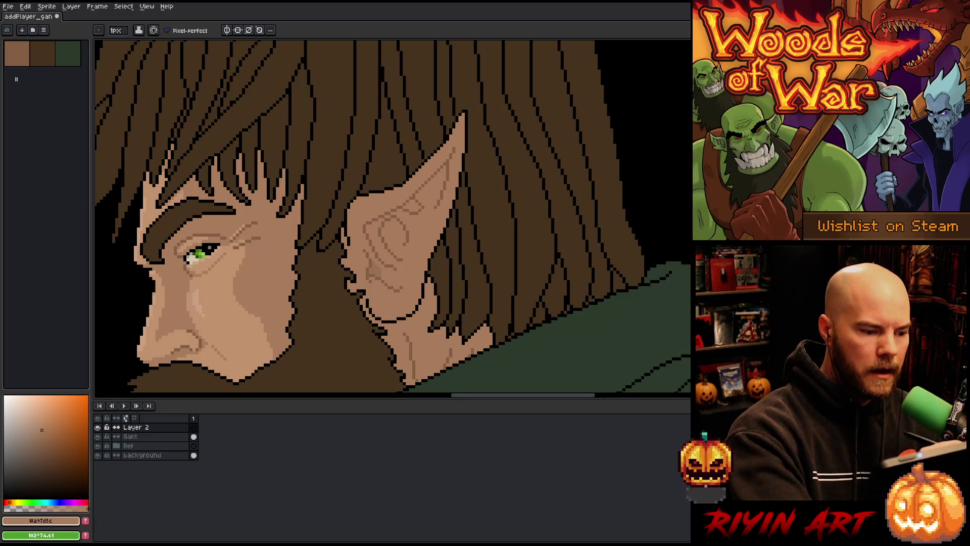
{"action": "mouse_move", "coordinate": [356, 199]}
{"action": "left_mouse_down"}
{"action": "mouse_move", "coordinate": [454, 130]}
{"action": "mouse_move", "coordinate": [507, 58]}
{"action": "left_mouse_up"}
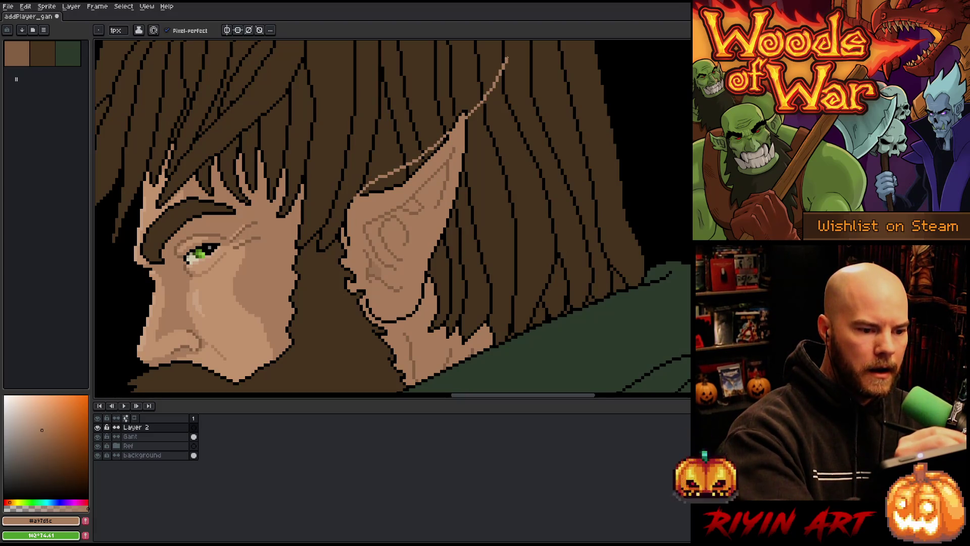
{"action": "scroll", "coordinate": [505, 188], "scroll_direction": "down", "scroll_amount": 2}
{"action": "mouse_move", "coordinate": [474, 230]}
{"action": "left_mouse_down"}
{"action": "mouse_move", "coordinate": [642, 230]}
{"action": "mouse_move", "coordinate": [499, 240]}
{"action": "left_mouse_up"}
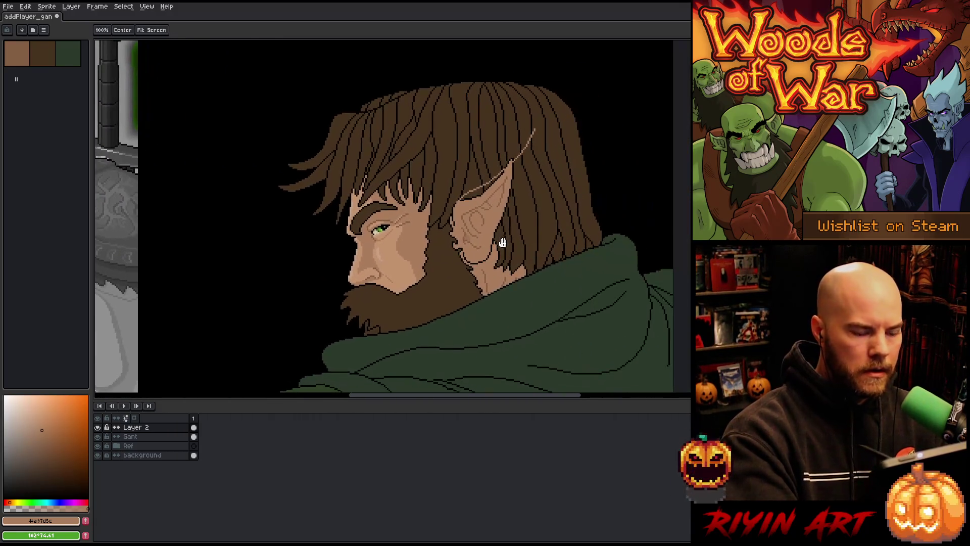
{"action": "mouse_move", "coordinate": [540, 134]}
{"action": "left_mouse_down"}
{"action": "mouse_move", "coordinate": [559, 279]}
{"action": "mouse_move", "coordinate": [619, 203]}
{"action": "left_mouse_up"}
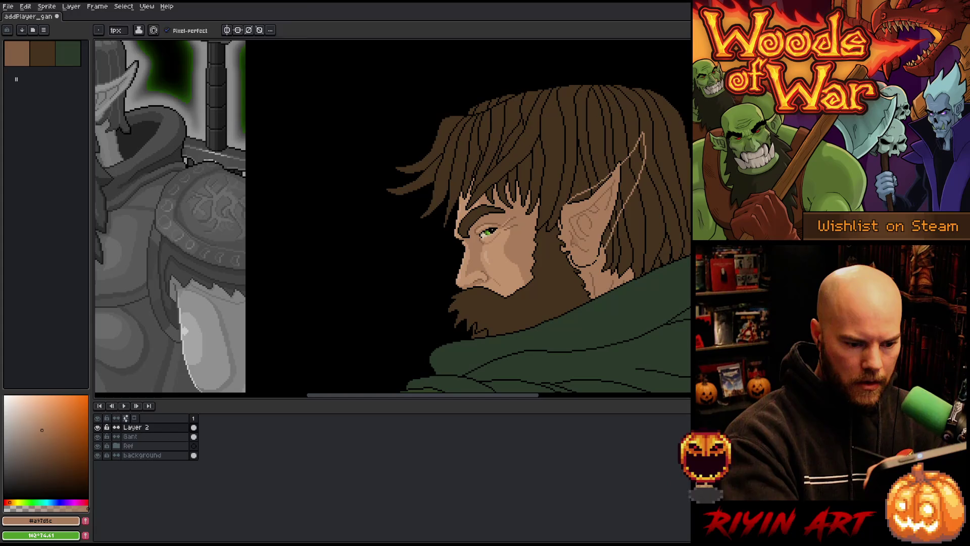
Step: Bucket-fill the enlarged ear with skin tone and pick black from its outline
{"action": "key", "text": "g"}
{"action": "left_click", "coordinate": [624, 192]}
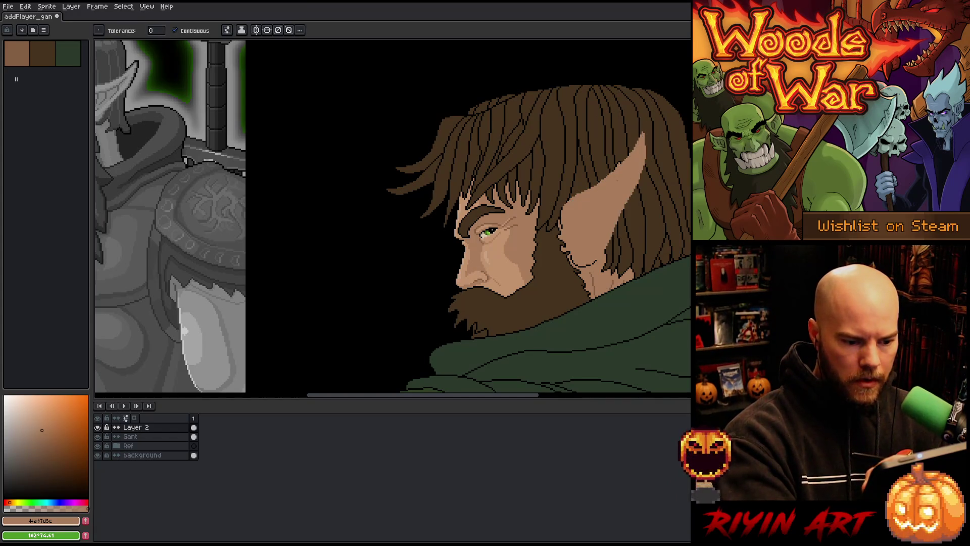
{"action": "key", "text": "i"}
{"action": "left_click", "coordinate": [585, 265]}
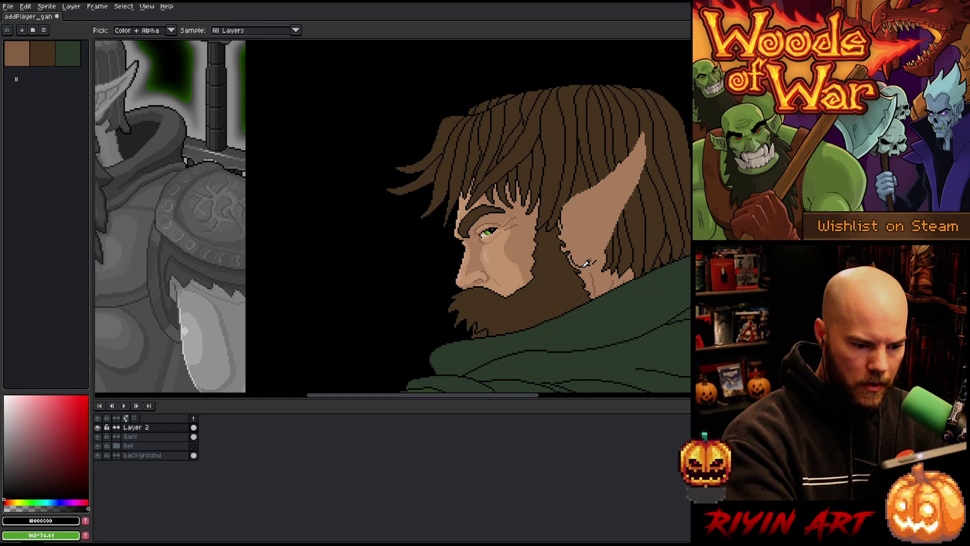
Step: Lasso the ear and apply a black plus-matrix Outline effect, then deselect
{"action": "key", "text": "m"}
{"action": "mouse_move", "coordinate": [595, 260]}
{"action": "left_mouse_down"}
{"action": "mouse_move", "coordinate": [561, 217]}
{"action": "mouse_move", "coordinate": [657, 104]}
{"action": "mouse_move", "coordinate": [649, 234]}
{"action": "left_mouse_up"}
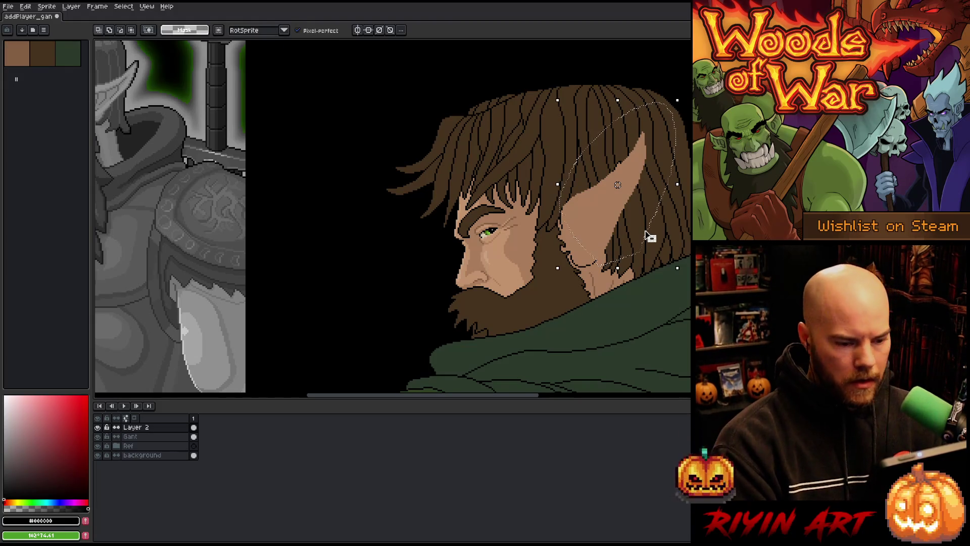
{"action": "key", "text": "i"}
{"action": "scroll", "coordinate": [540, 227], "scroll_direction": "up", "scroll_amount": 3}
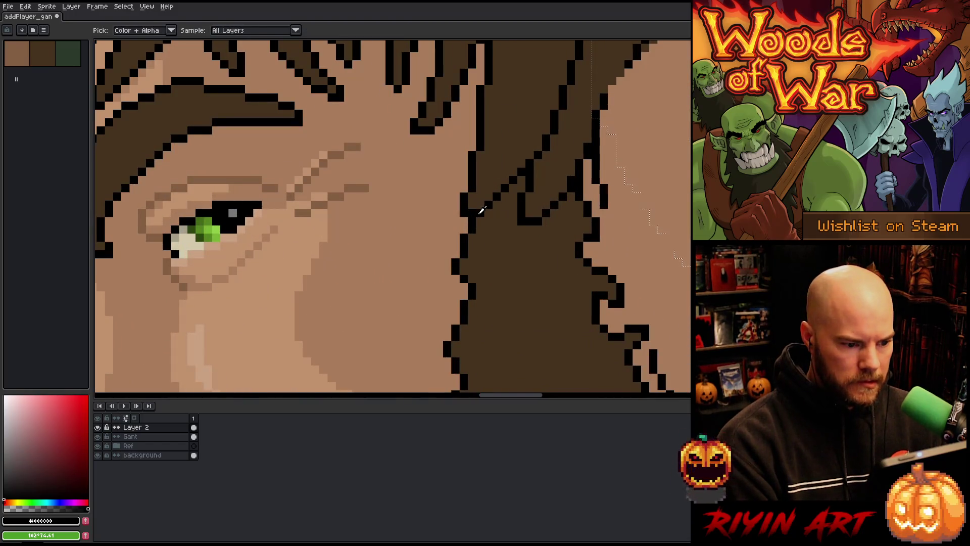
{"action": "scroll", "coordinate": [481, 207], "scroll_direction": "down", "scroll_amount": 4}
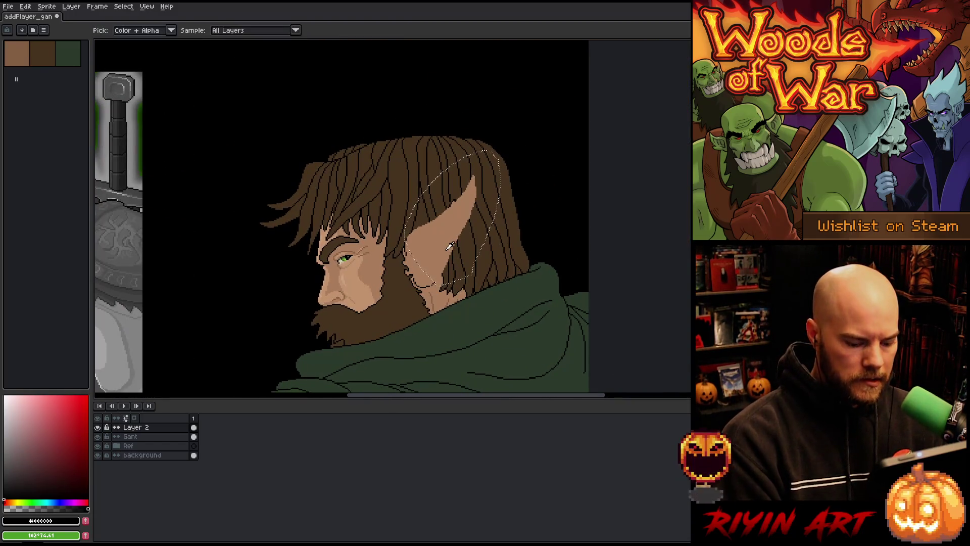
{"action": "key", "text": "shift+o"}
{"action": "left_click", "coordinate": [153, 325]}
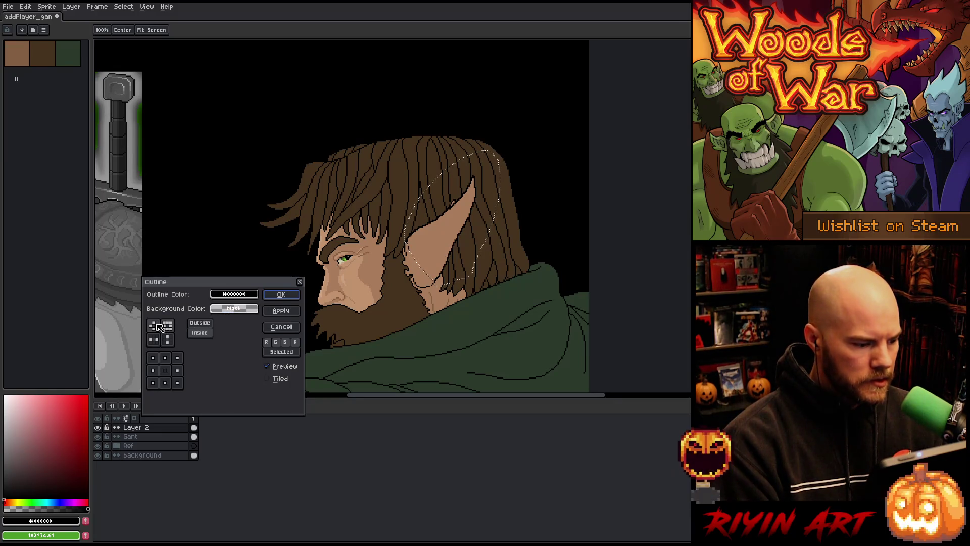
{"action": "left_click", "coordinate": [281, 294]}
{"action": "key", "text": "ctrl+d"}
{"action": "scroll", "coordinate": [344, 275], "scroll_direction": "down", "scroll_amount": 1}
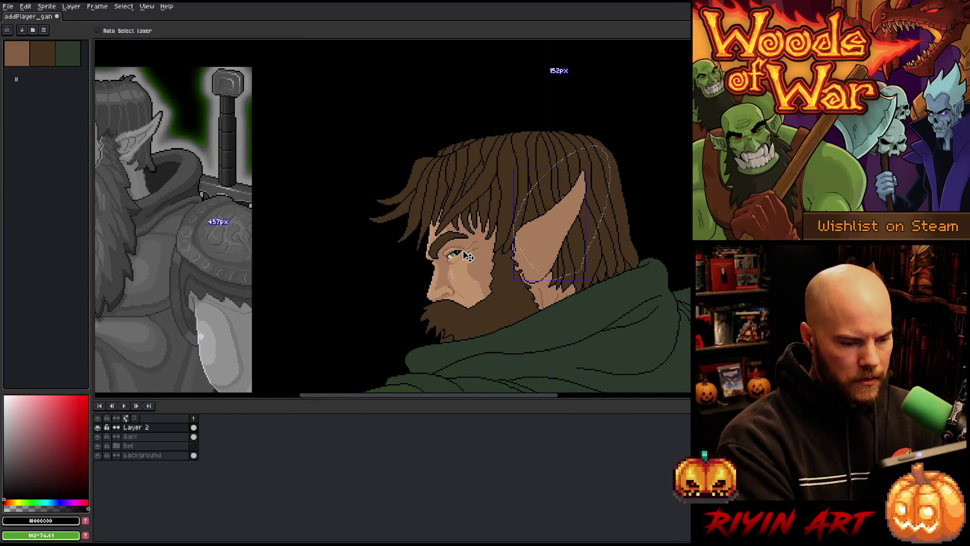
{"action": "scroll", "coordinate": [468, 246], "scroll_direction": "down", "scroll_amount": 1}
{"action": "scroll", "coordinate": [467, 247], "scroll_direction": "down", "scroll_amount": 1}
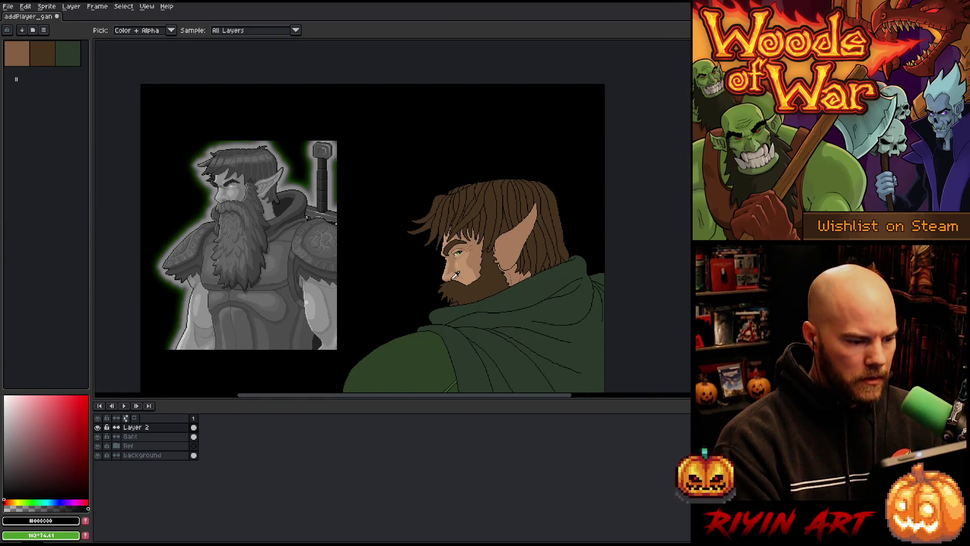
{"action": "scroll", "coordinate": [457, 270], "scroll_direction": "up", "scroll_amount": 1}
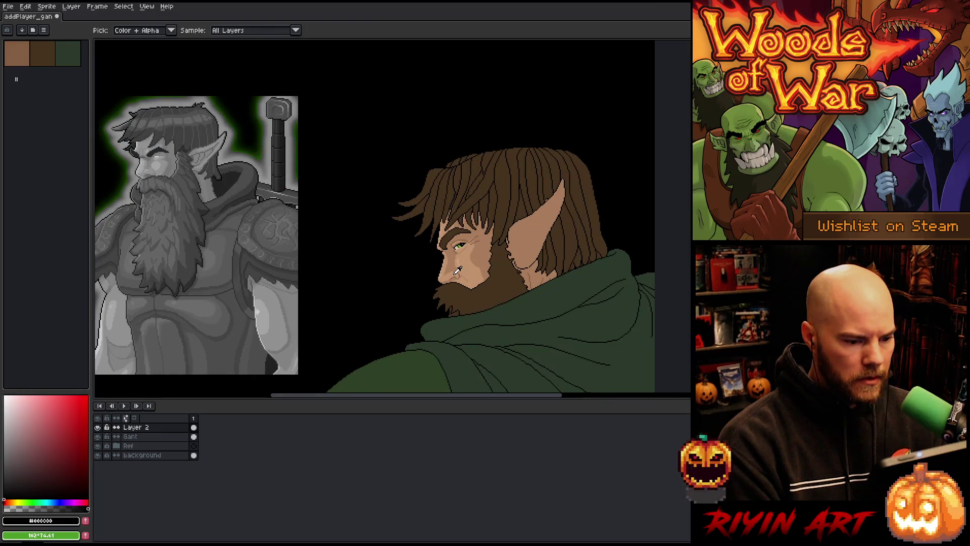
{"action": "scroll", "coordinate": [457, 270], "scroll_direction": "down", "scroll_amount": 1}
{"action": "scroll", "coordinate": [458, 271], "scroll_direction": "up", "scroll_amount": 4}
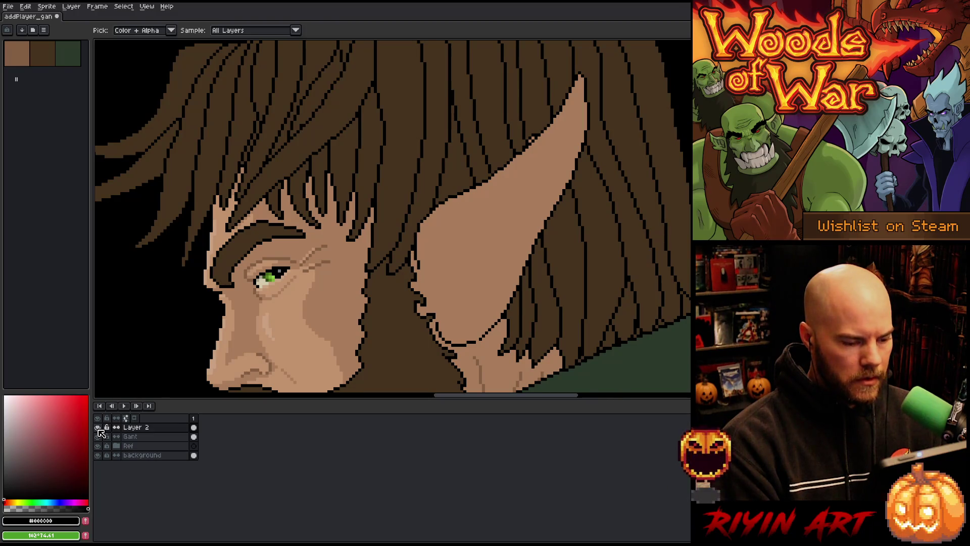
Step: Lasso the sketched inner-ear lines and shift them up and right inside the ear tip
{"action": "left_click", "coordinate": [98, 428]}
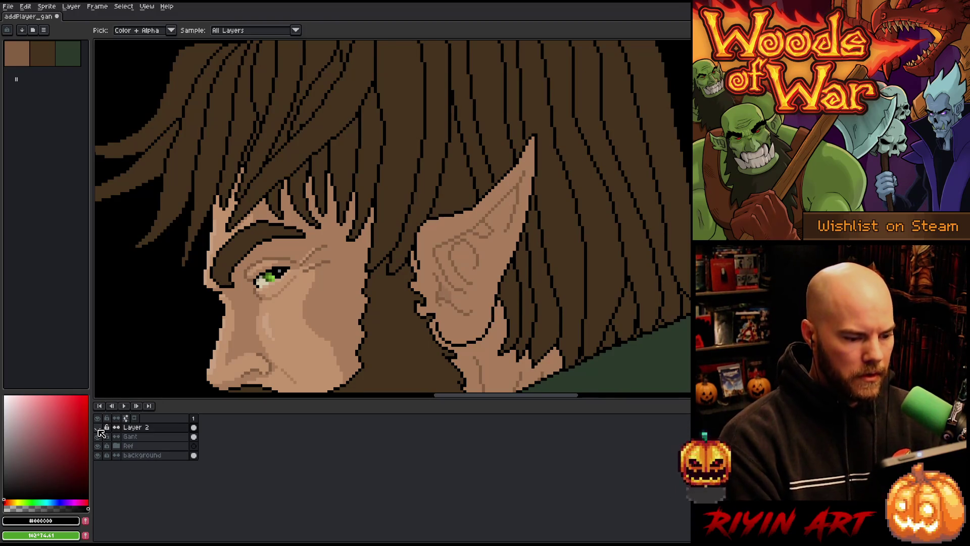
{"action": "key", "text": "m"}
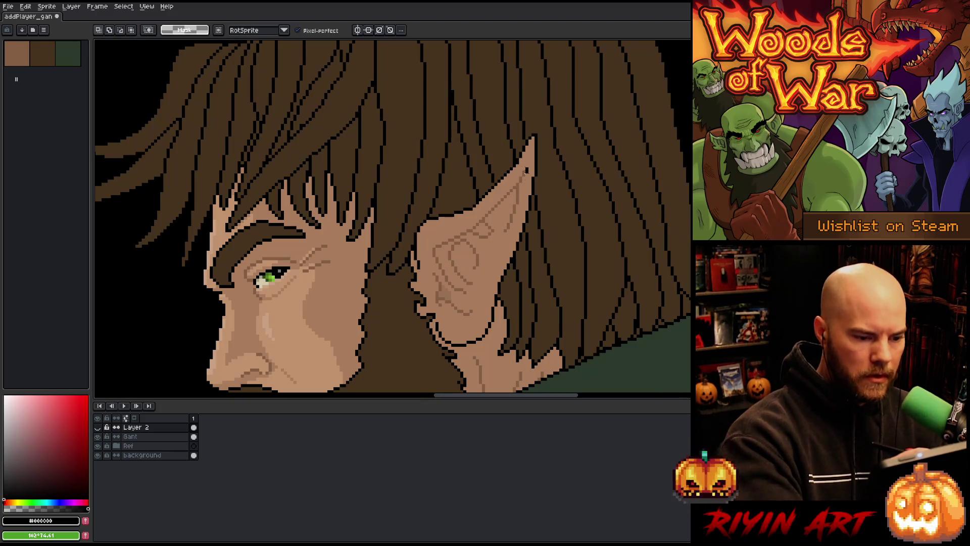
{"action": "mouse_move", "coordinate": [526, 174]}
{"action": "left_mouse_down"}
{"action": "mouse_move", "coordinate": [472, 324]}
{"action": "mouse_move", "coordinate": [439, 306]}
{"action": "mouse_move", "coordinate": [431, 254]}
{"action": "mouse_move", "coordinate": [524, 168]}
{"action": "left_mouse_up"}
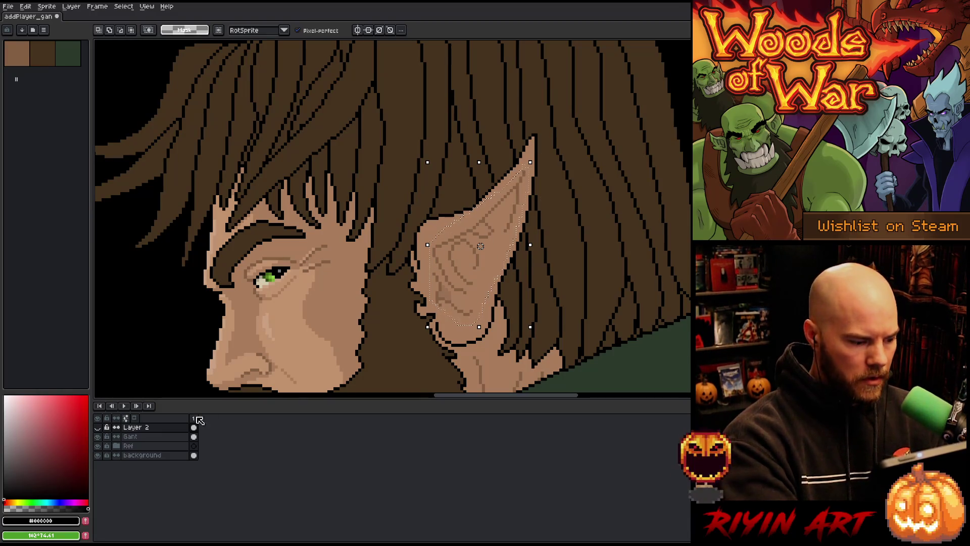
{"action": "left_click", "coordinate": [98, 427]}
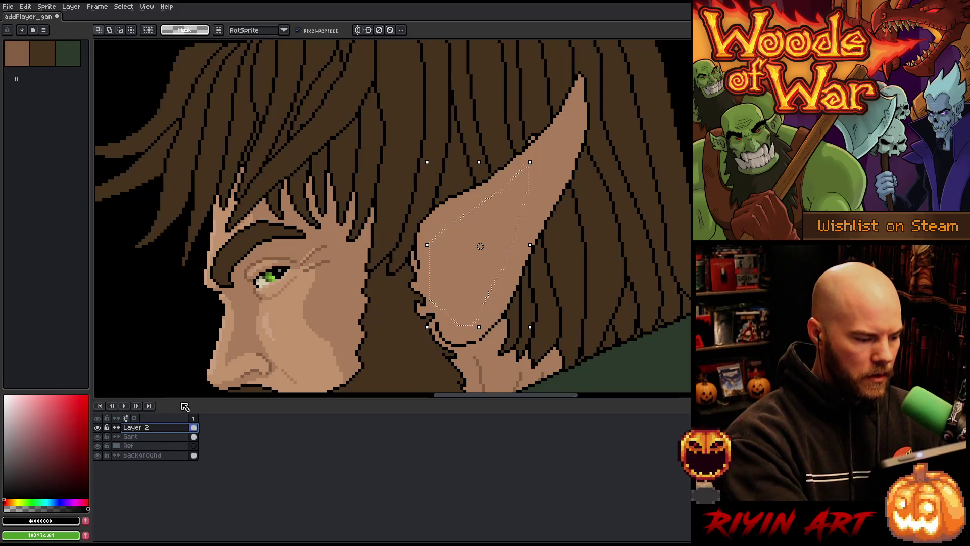
{"action": "key", "text": "ctrl+t"}
{"action": "mouse_move", "coordinate": [472, 253]}
{"action": "left_mouse_down"}
{"action": "mouse_move", "coordinate": [491, 234]}
{"action": "mouse_move", "coordinate": [485, 257]}
{"action": "mouse_move", "coordinate": [488, 230]}
{"action": "mouse_move", "coordinate": [485, 238]}
{"action": "left_mouse_up"}
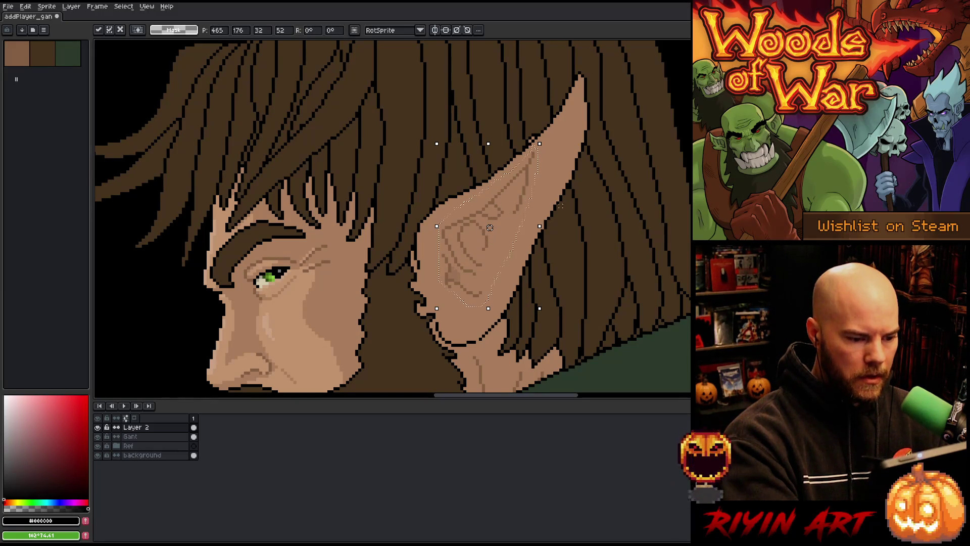
{"action": "key", "text": "Return"}
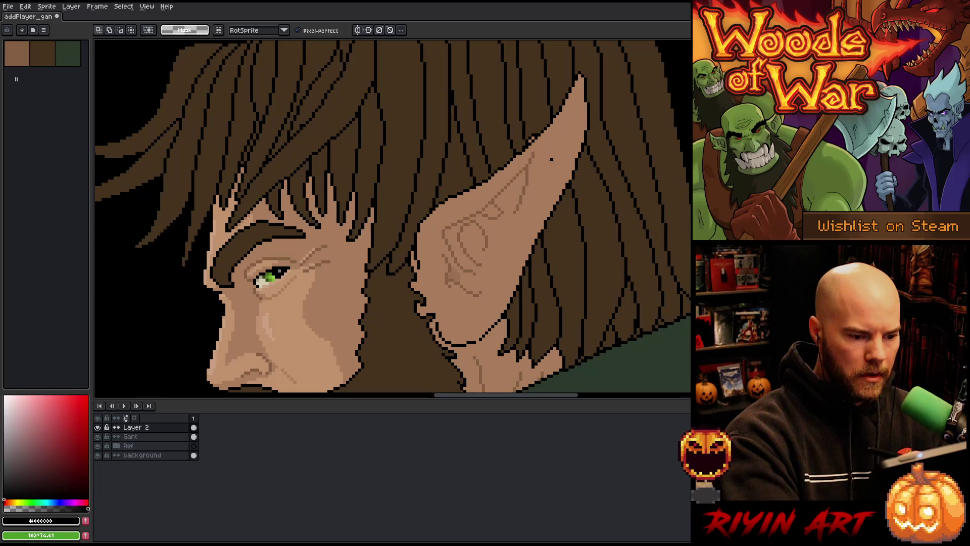
{"action": "mouse_move", "coordinate": [552, 160]}
{"action": "left_mouse_down"}
{"action": "mouse_move", "coordinate": [517, 226]}
{"action": "mouse_move", "coordinate": [483, 203]}
{"action": "mouse_move", "coordinate": [556, 151]}
{"action": "left_mouse_up"}
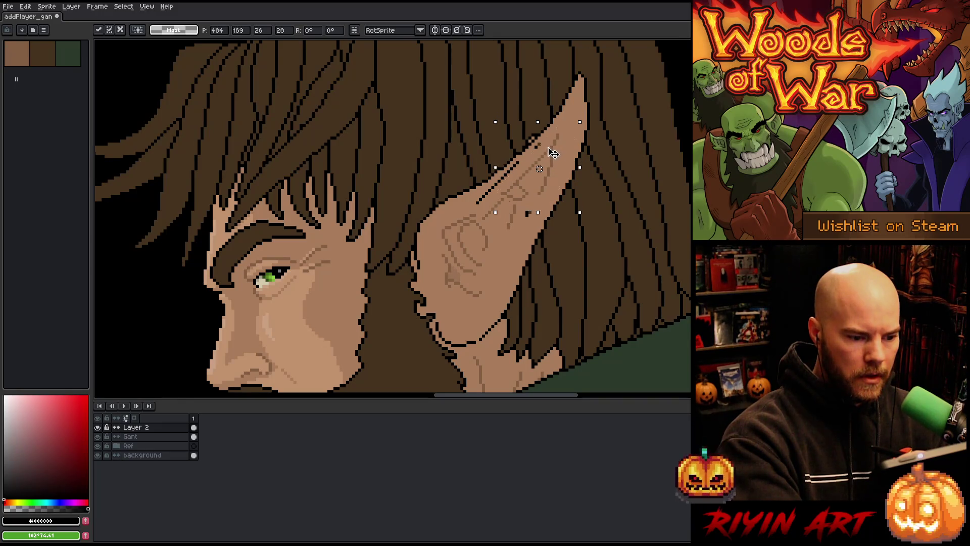
Step: Pick the ear's skin tone and bucket-fill the stray dark pixels on the ear edge
{"action": "key", "text": "b"}
{"action": "left_click", "coordinate": [507, 250], "text": "alt"}
{"action": "key", "text": "ctrl+d"}
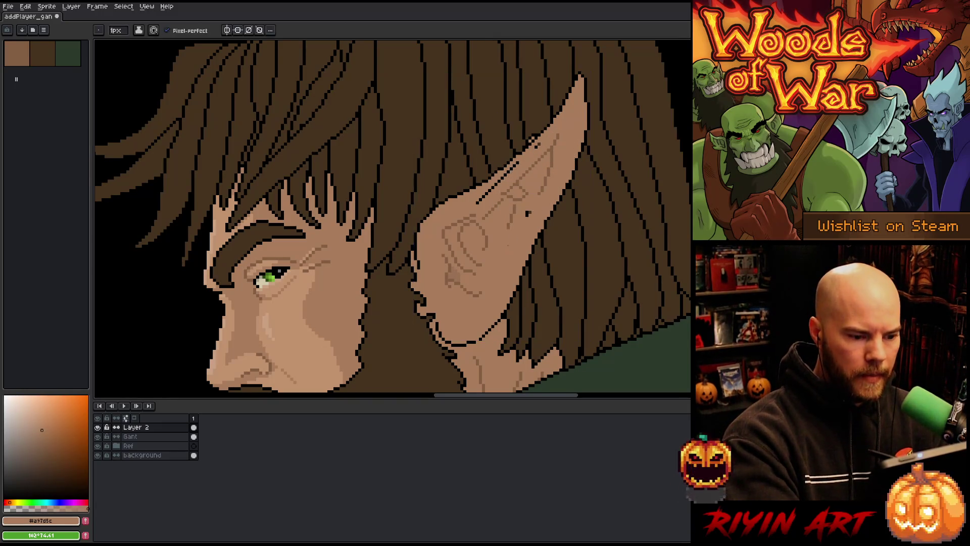
{"action": "key", "text": "g"}
{"action": "left_click", "coordinate": [505, 202]}
{"action": "key", "text": "b"}
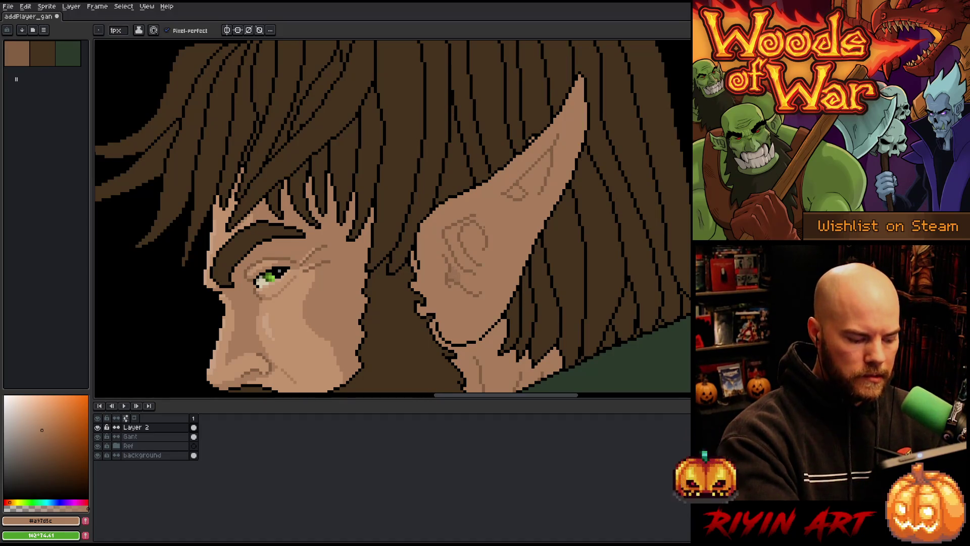
Step: Lasso the inner-ear swirl, shrink it and move it down-left, then fill away a leftover sketch line
{"action": "key", "text": "m"}
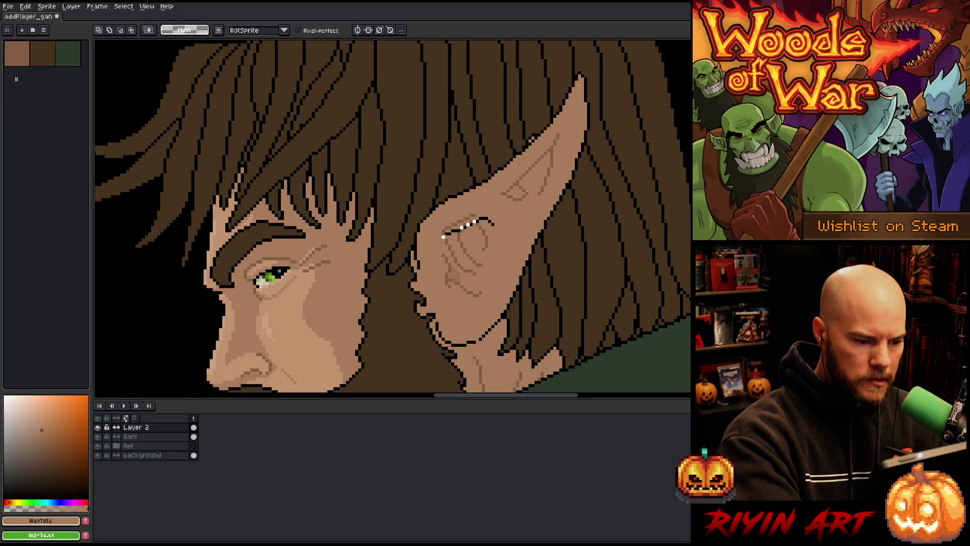
{"action": "mouse_move", "coordinate": [442, 237]}
{"action": "left_mouse_down"}
{"action": "mouse_move", "coordinate": [458, 318]}
{"action": "mouse_move", "coordinate": [493, 224]}
{"action": "left_mouse_up"}
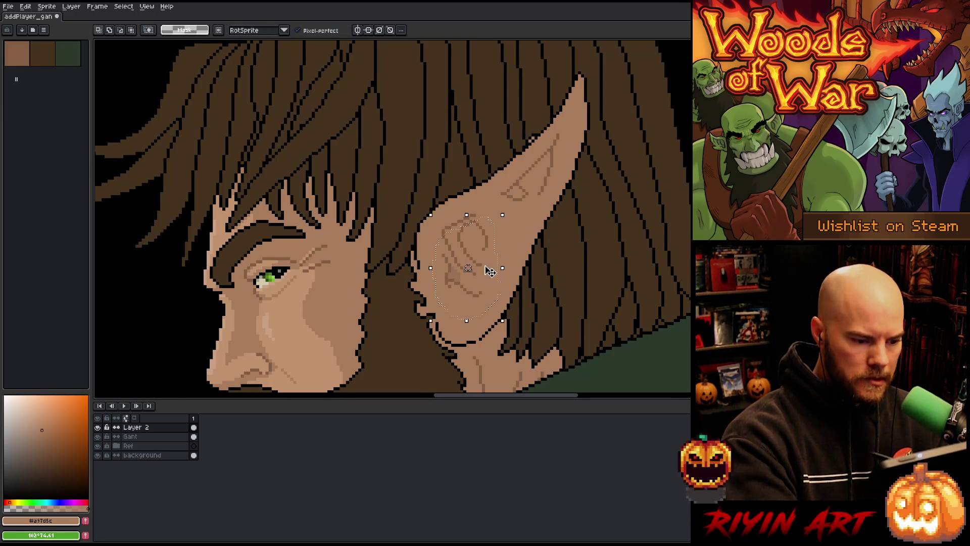
{"action": "left_click_drag", "start_coordinate": [502, 321], "coordinate": [500, 305]}
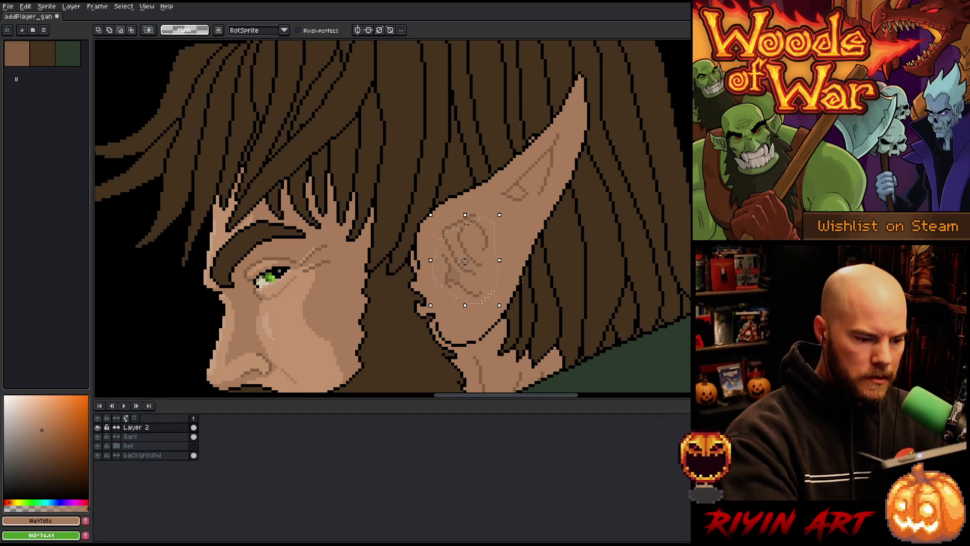
{"action": "left_click_drag", "start_coordinate": [465, 262], "coordinate": [477, 286]}
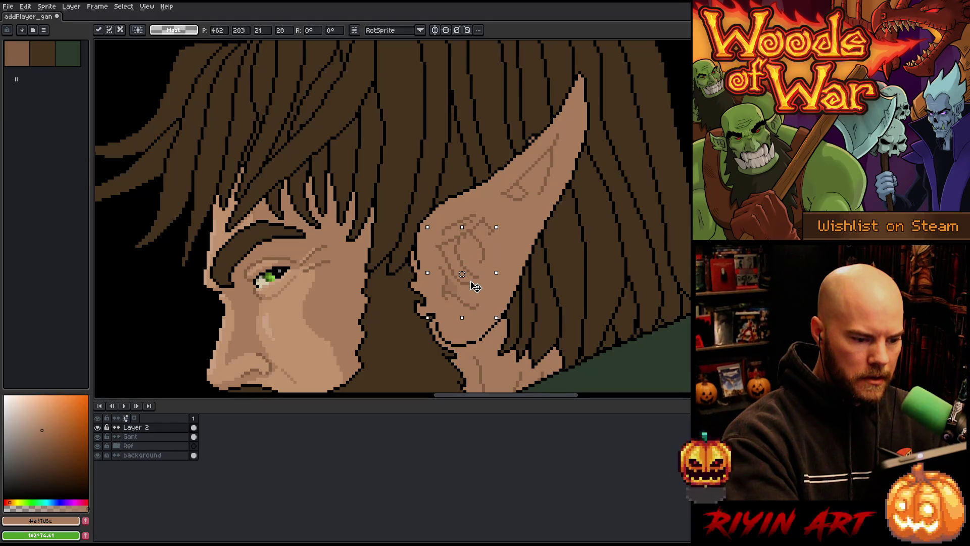
{"action": "key", "text": "b"}
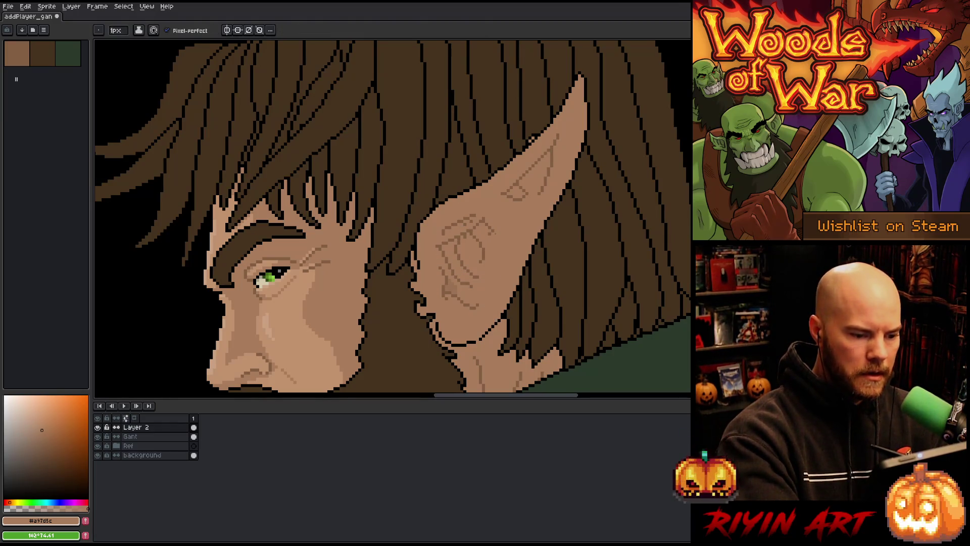
{"action": "key", "text": "g"}
{"action": "left_click", "coordinate": [485, 227]}
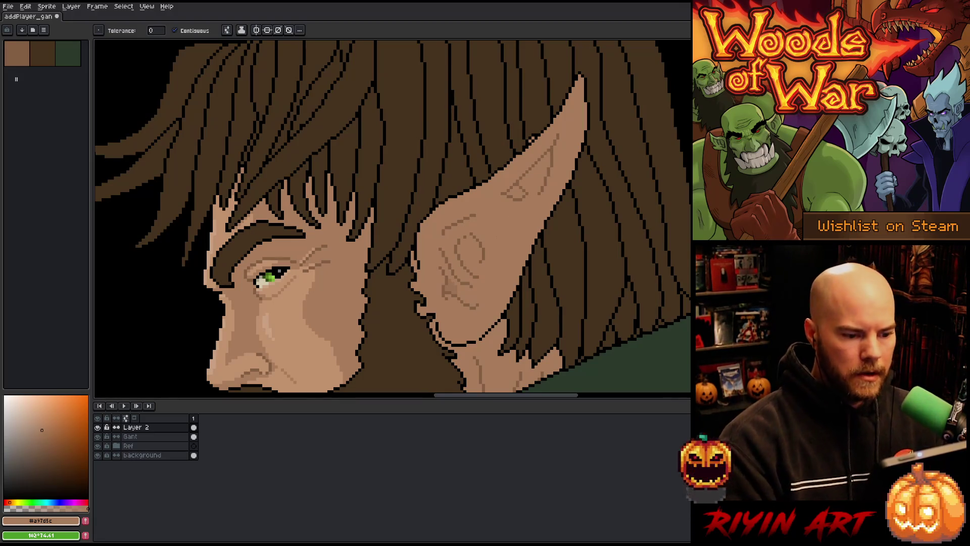
Step: Zoom out to compare the whole character with the reference, then reselect Layer 2
{"action": "scroll", "coordinate": [480, 253], "scroll_direction": "down", "scroll_amount": 2}
{"action": "key", "text": "space"}
{"action": "scroll", "coordinate": [447, 287], "scroll_direction": "down", "scroll_amount": 3}
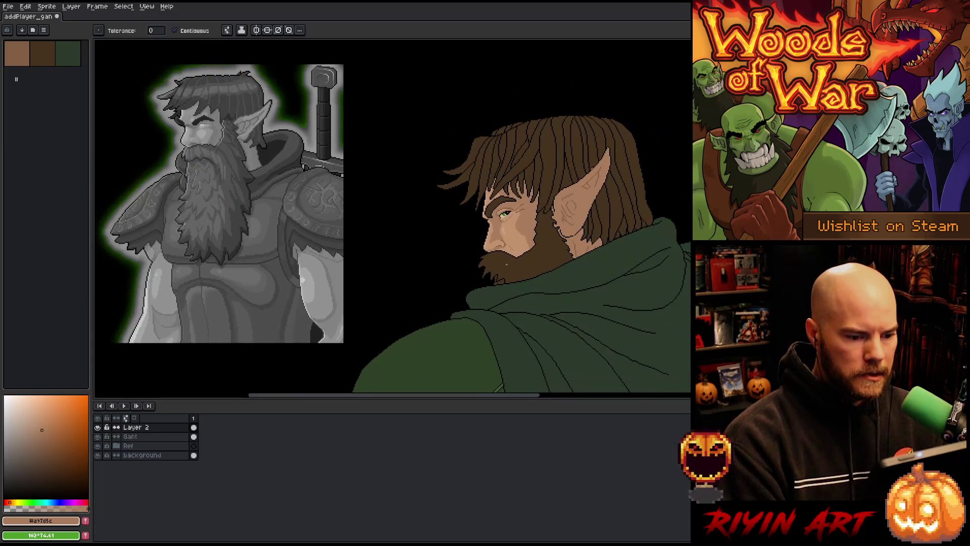
{"action": "scroll", "coordinate": [447, 286], "scroll_direction": "up", "scroll_amount": 1}
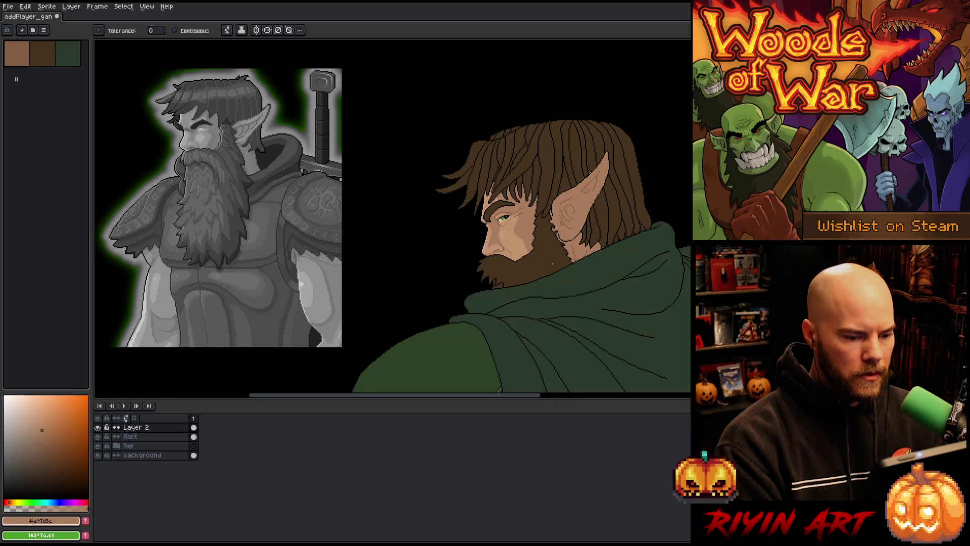
{"action": "double_click", "coordinate": [130, 438]}
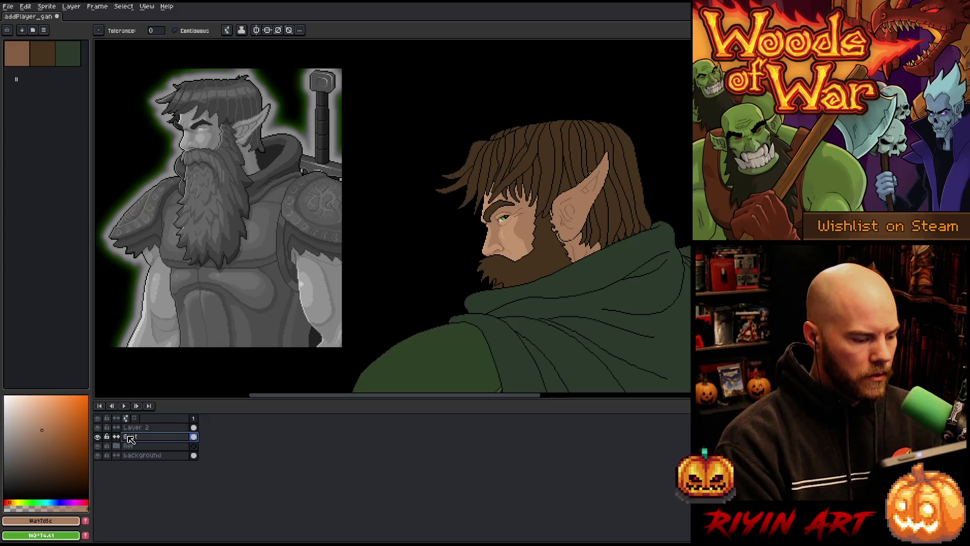
{"action": "left_click", "coordinate": [134, 427]}
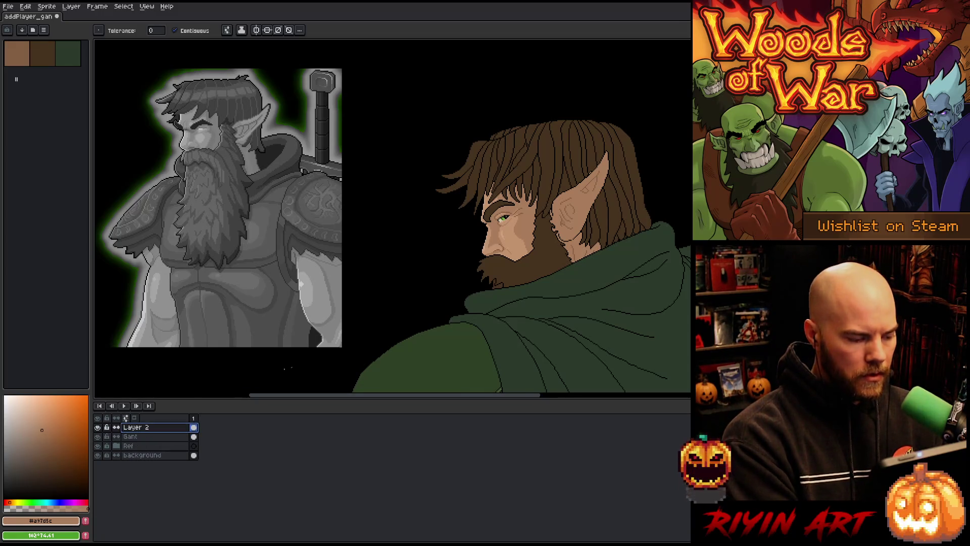
Step: Repaint the stray skin pixel in the hair beside the ear tip with hair brown
{"action": "scroll", "coordinate": [640, 140], "scroll_direction": "up", "scroll_amount": 3}
{"action": "left_click", "coordinate": [513, 212]}
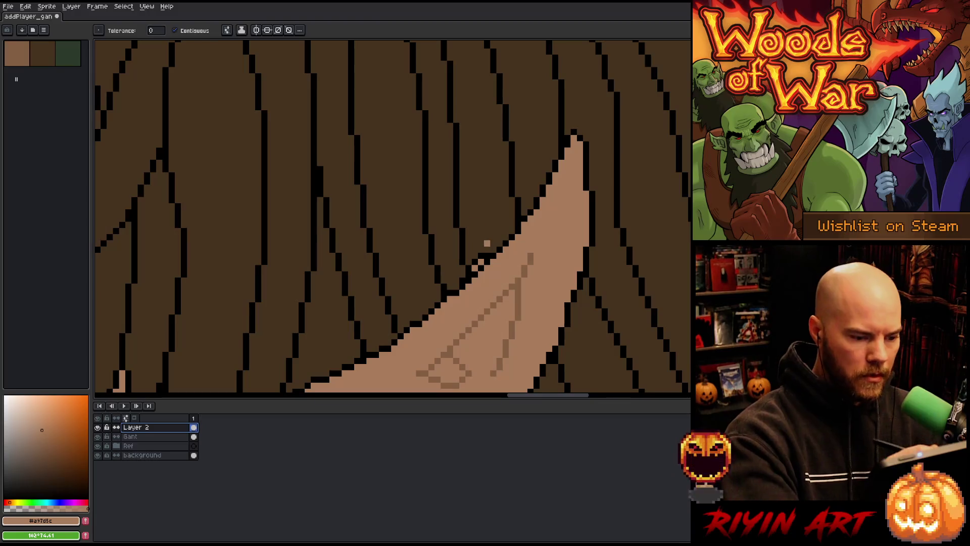
{"action": "left_click", "coordinate": [490, 221], "text": "alt"}
{"action": "left_click", "coordinate": [481, 262]}
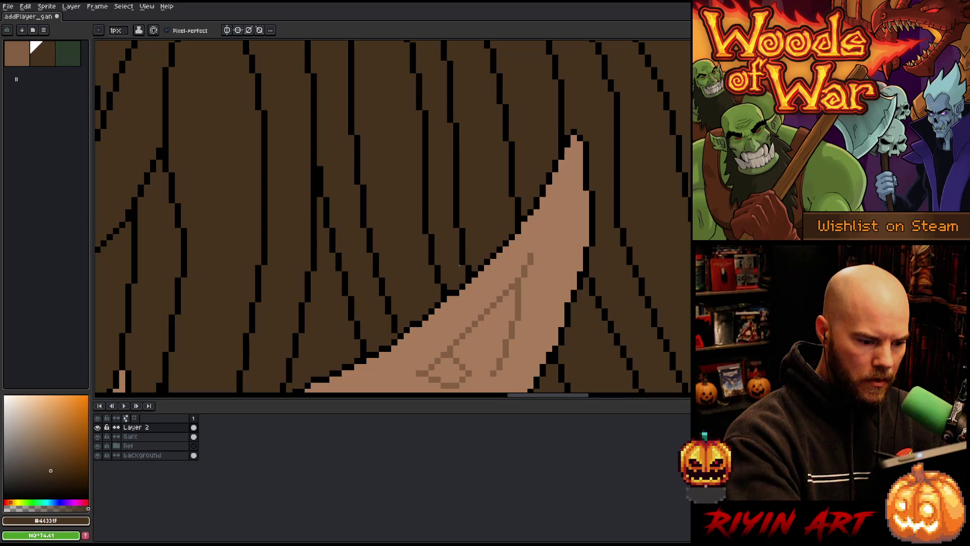
{"action": "left_click", "coordinate": [450, 295], "text": "alt"}
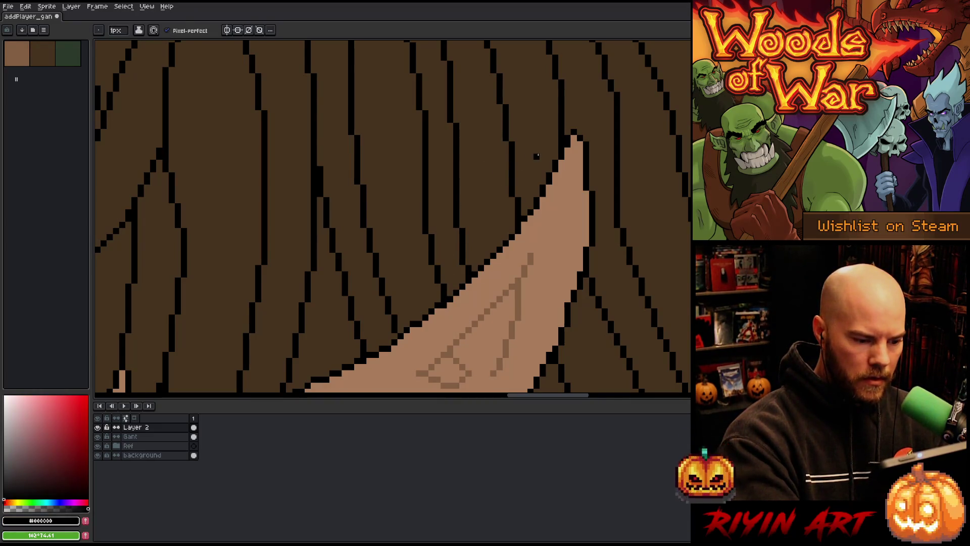
Step: Draw a dark curve under the inner-ear swirl and reposition the swirl
{"action": "left_click_drag", "start_coordinate": [495, 324], "coordinate": [554, 150]}
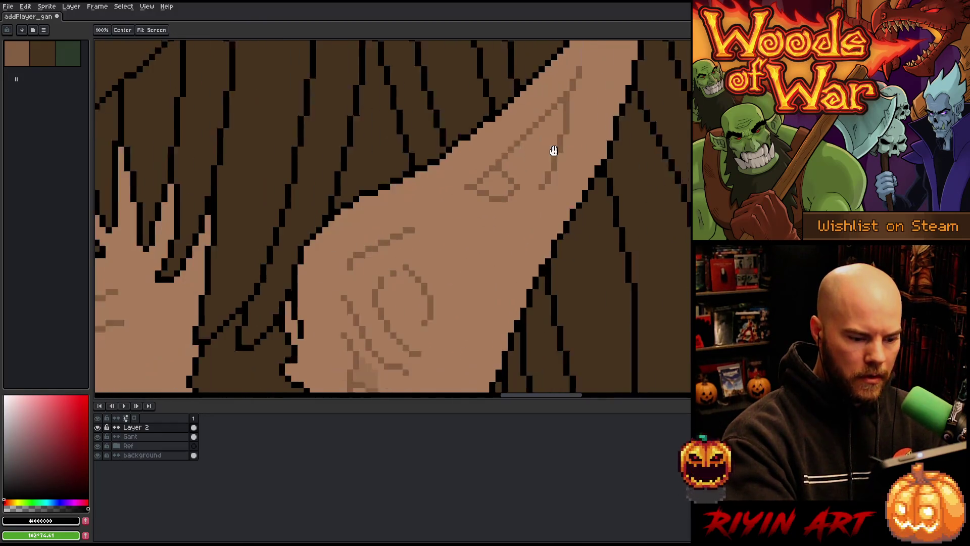
{"action": "mouse_move", "coordinate": [516, 329]}
{"action": "left_mouse_down"}
{"action": "mouse_move", "coordinate": [561, 215]}
{"action": "mouse_move", "coordinate": [561, 242]}
{"action": "left_mouse_up"}
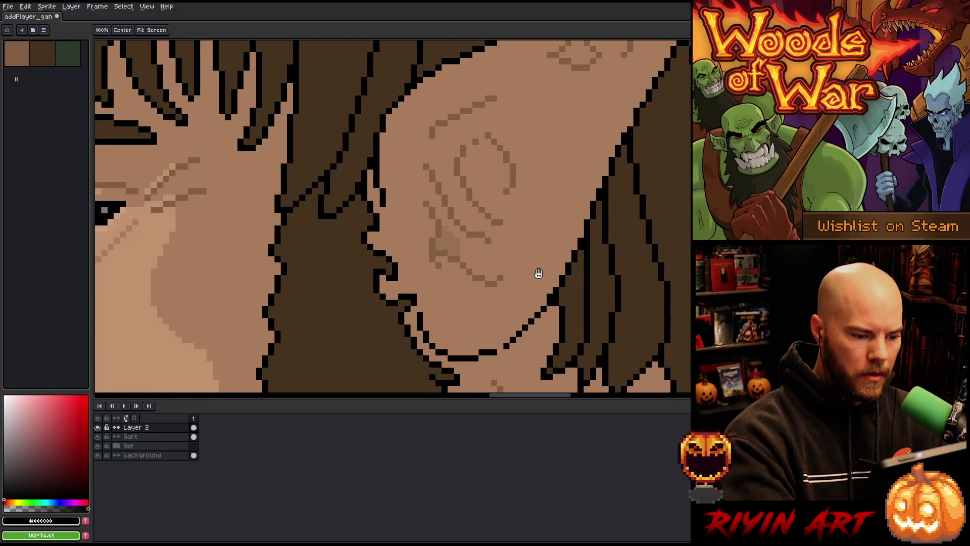
{"action": "mouse_move", "coordinate": [533, 282]}
{"action": "left_mouse_down"}
{"action": "mouse_move", "coordinate": [498, 310]}
{"action": "mouse_move", "coordinate": [394, 296]}
{"action": "mouse_move", "coordinate": [470, 108]}
{"action": "mouse_move", "coordinate": [488, 302]}
{"action": "left_mouse_up"}
{"action": "left_click_drag", "start_coordinate": [468, 197], "coordinate": [477, 191]}
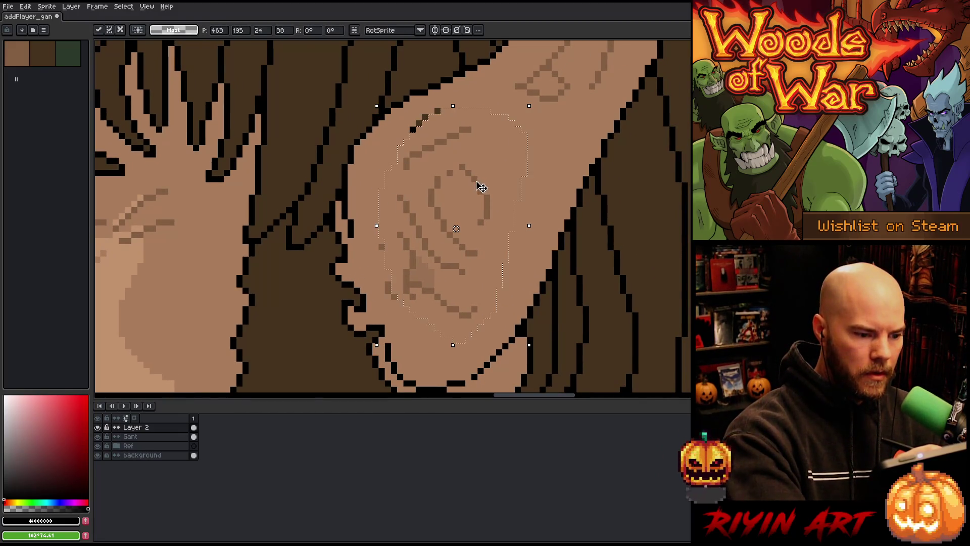
{"action": "key", "text": "ctrl+d"}
Step: Pencil over the stray dark pixels on the ear in skin tone
{"action": "key", "text": "b"}
{"action": "left_click", "coordinate": [476, 87], "text": "alt"}
{"action": "left_click", "coordinate": [423, 120]}
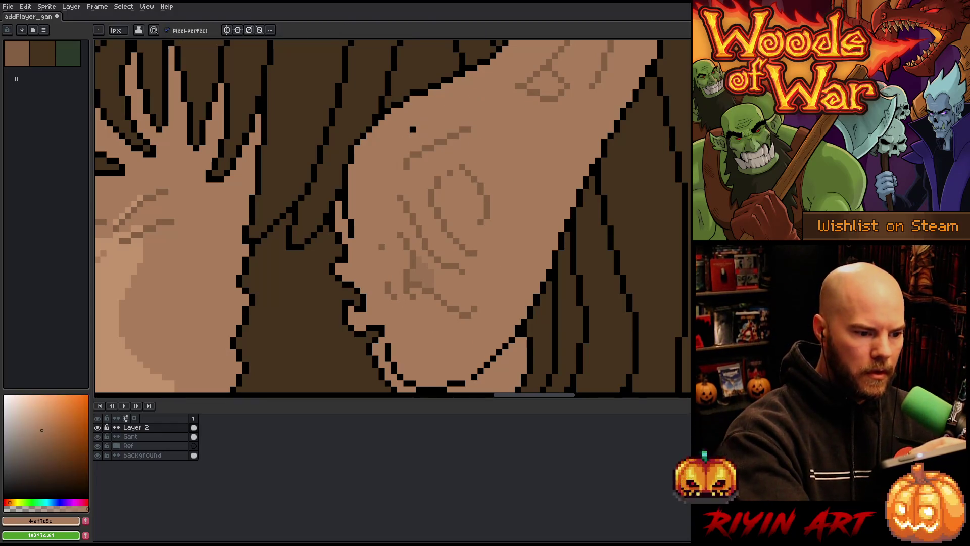
{"action": "left_click", "coordinate": [413, 130]}
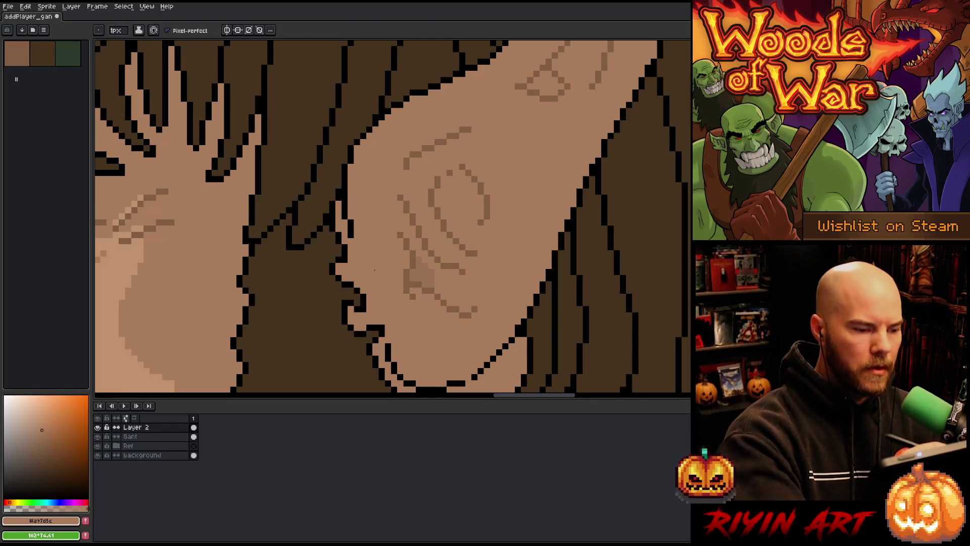
{"action": "scroll", "coordinate": [381, 256], "scroll_direction": "down", "scroll_amount": 3}
{"action": "scroll", "coordinate": [455, 132], "scroll_direction": "down", "scroll_amount": 2}
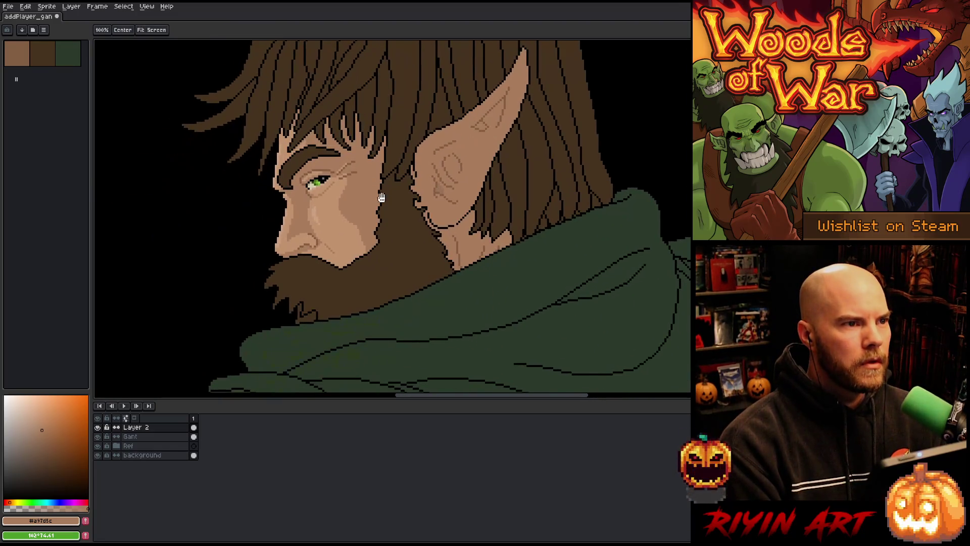
{"action": "scroll", "coordinate": [455, 132], "scroll_direction": "down", "scroll_amount": 1}
{"action": "scroll", "coordinate": [415, 207], "scroll_direction": "up", "scroll_amount": 3}
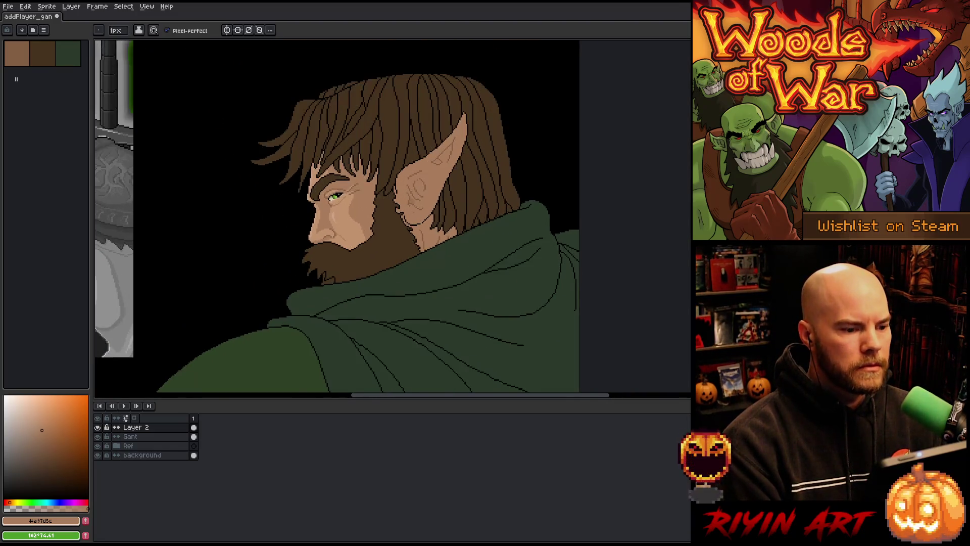
{"action": "scroll", "coordinate": [462, 174], "scroll_direction": "up", "scroll_amount": 4}
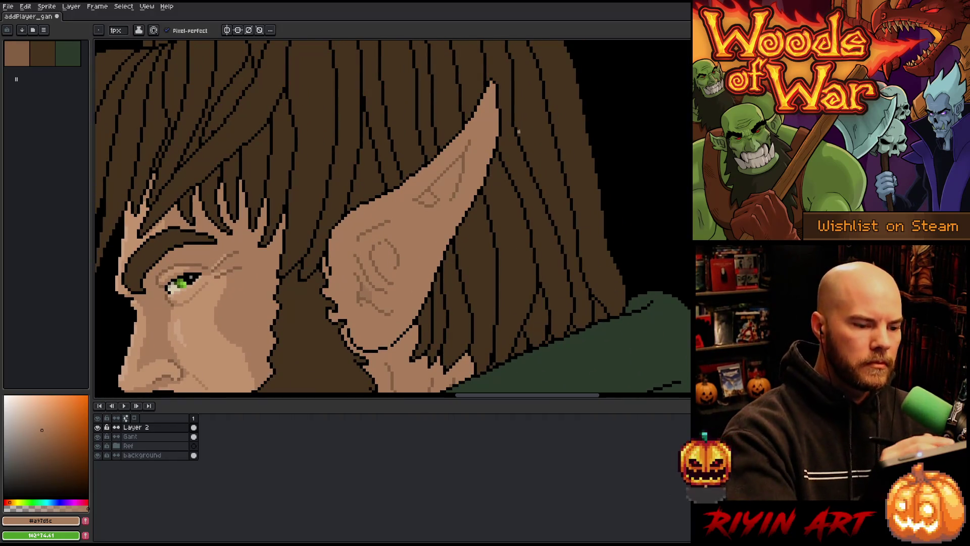
{"action": "key", "text": "m"}
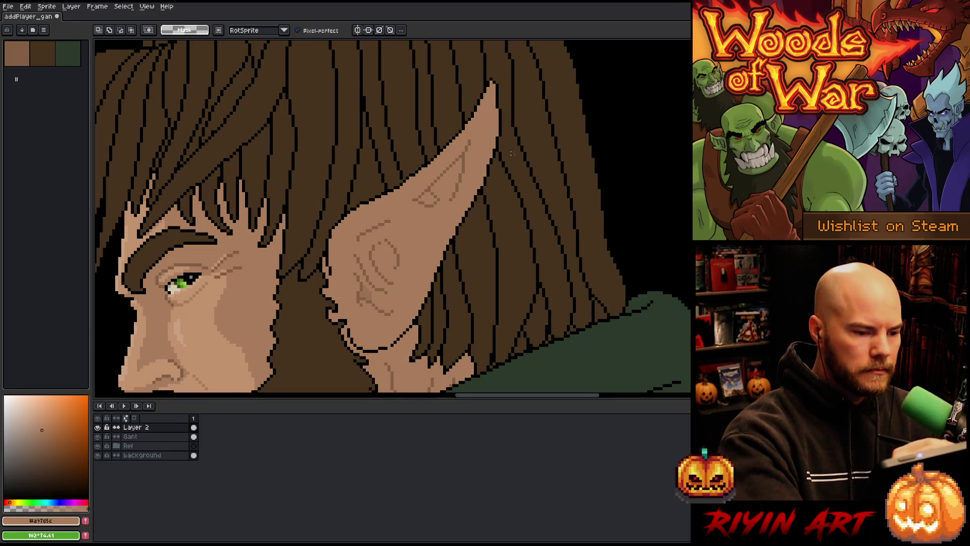
Step: Isolate Layer 2 and magic-wand select the stray dark pixels near the ear tip
{"action": "left_click", "coordinate": [98, 427], "text": "alt"}
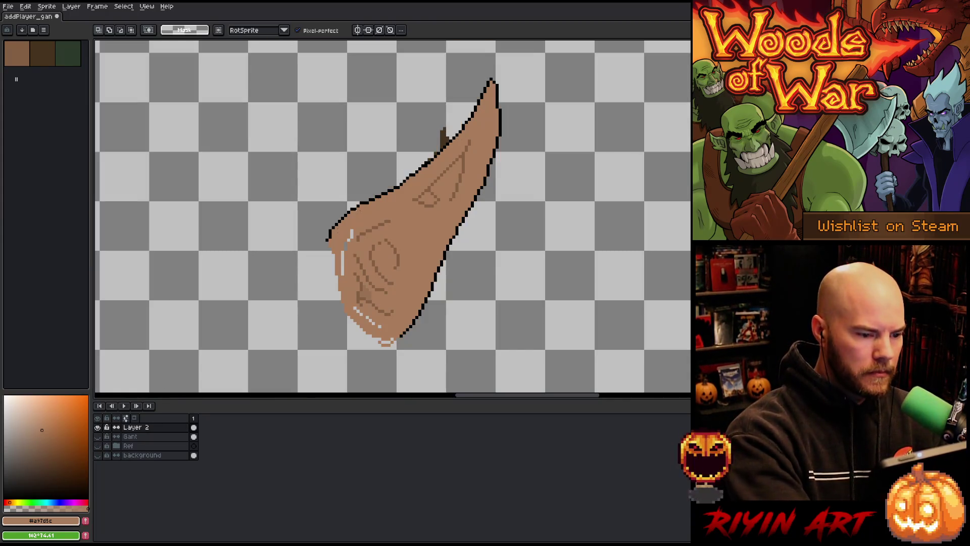
{"action": "key", "text": "w"}
{"action": "left_click", "coordinate": [445, 137]}
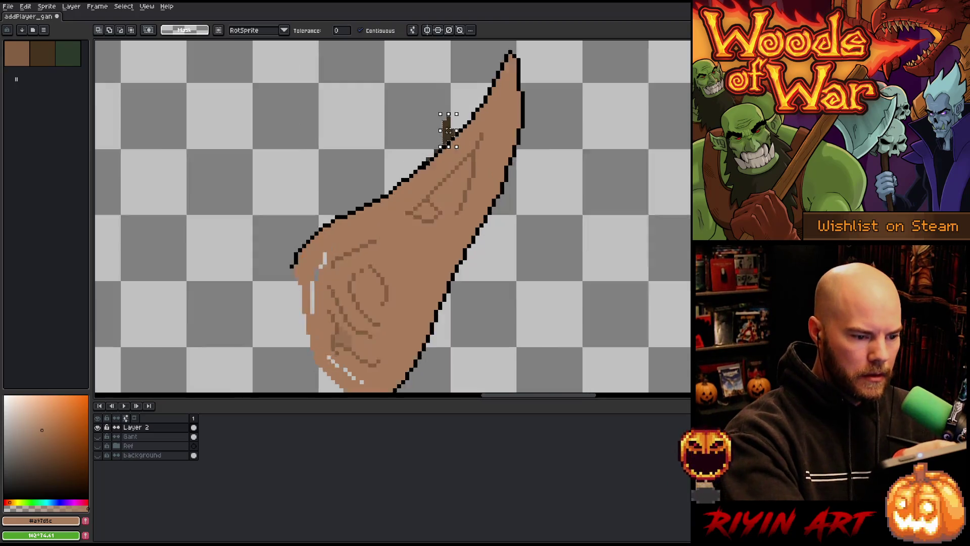
{"action": "scroll", "coordinate": [444, 137], "scroll_direction": "up", "scroll_amount": 3}
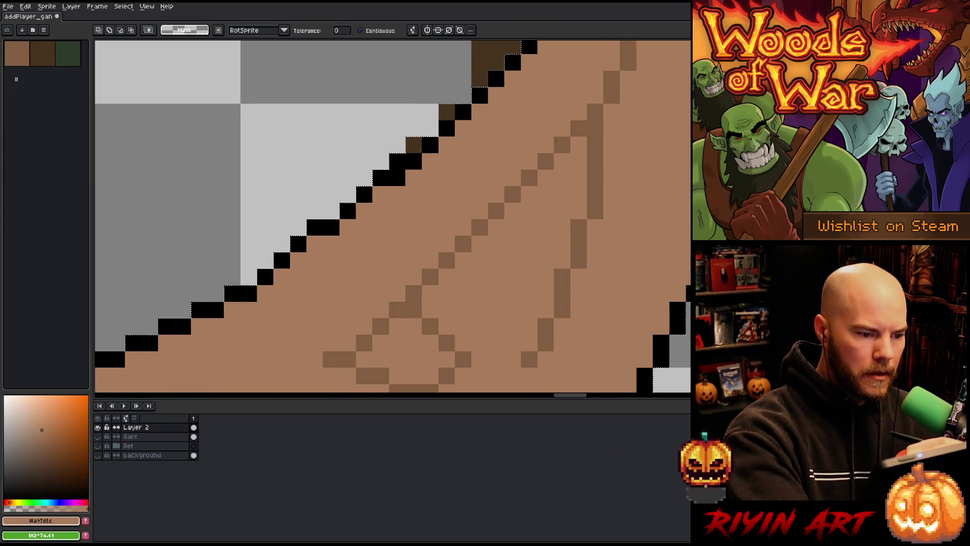
{"action": "left_click", "coordinate": [480, 46], "text": "shift"}
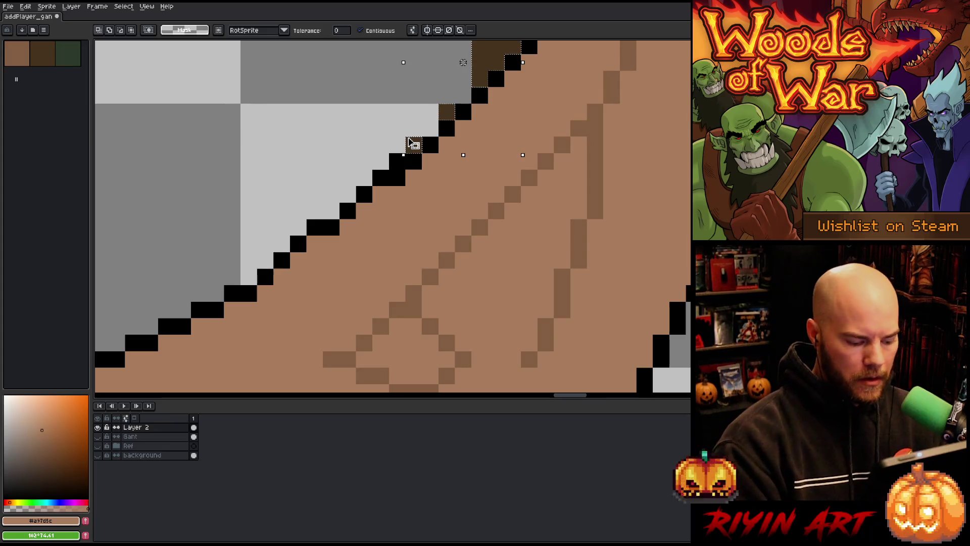
{"action": "key", "text": "Escape"}
Step: Zoom to fit the sprite, then show and select the Gant layer
{"action": "key", "text": "b"}
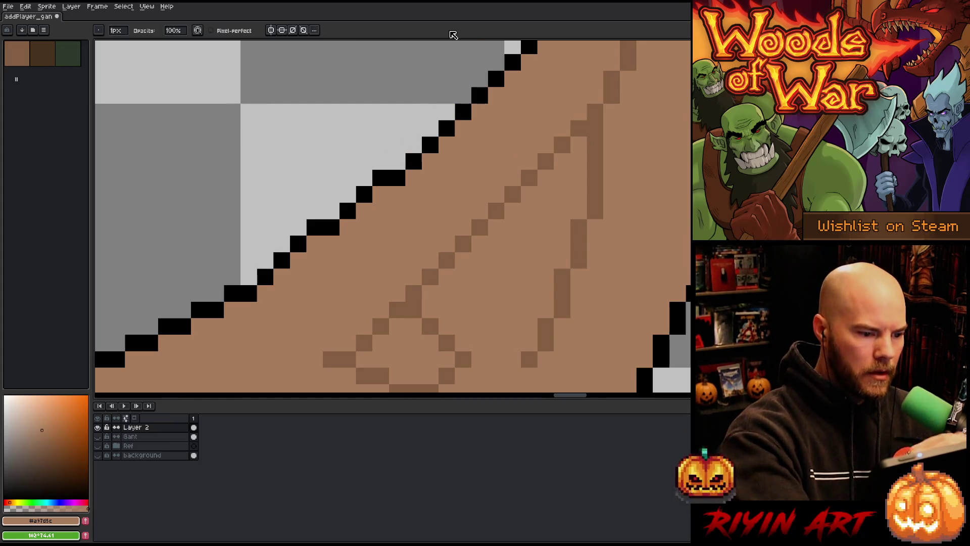
{"action": "key", "text": "ctrl+0"}
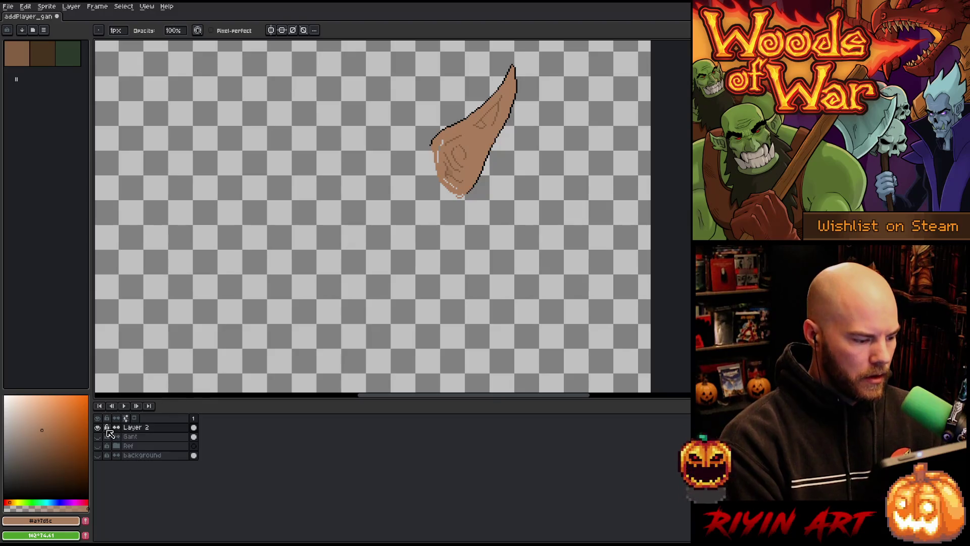
{"action": "left_click", "coordinate": [98, 436]}
{"action": "left_click", "coordinate": [147, 438]}
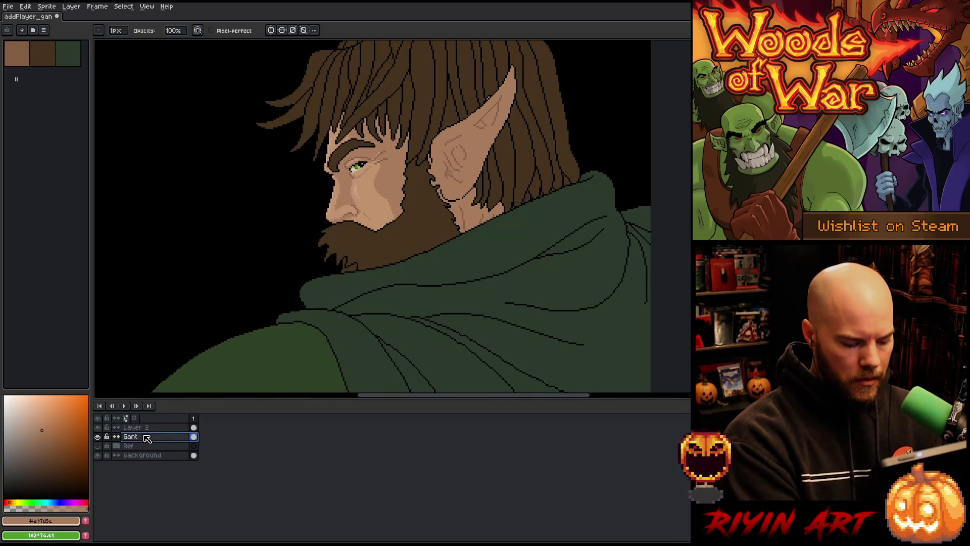
Step: Add a new layer, paste the copied piece near the ear tip, and show the grey reference
{"action": "key", "text": "shift+n"}
{"action": "key", "text": "ctrl+v"}
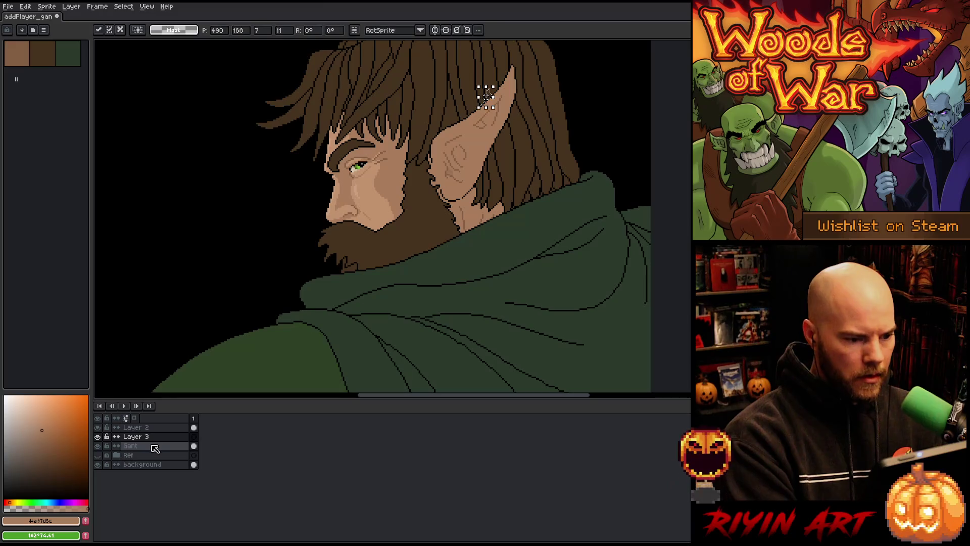
{"action": "key", "text": "Return"}
{"action": "scroll", "coordinate": [556, 177], "scroll_direction": "down", "scroll_amount": 2}
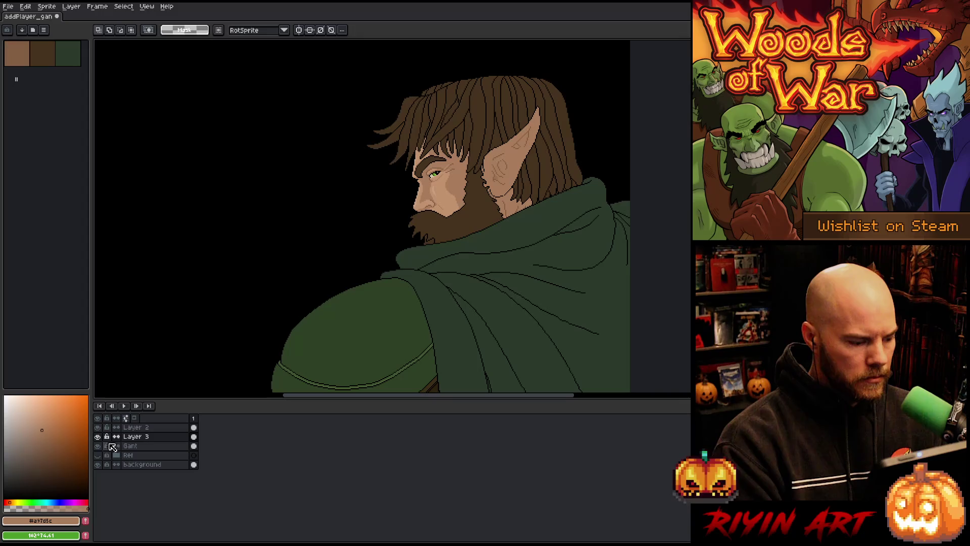
{"action": "left_click", "coordinate": [98, 455]}
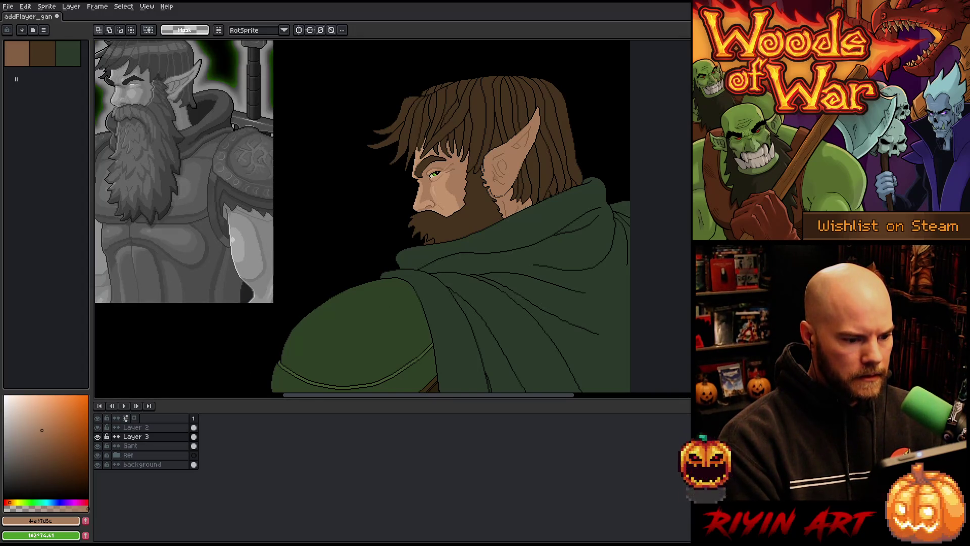
Step: Zoom in on the ear and paint over part of its outline in skin tone
{"action": "scroll", "coordinate": [535, 164], "scroll_direction": "up", "scroll_amount": 3}
{"action": "left_click_drag", "start_coordinate": [350, 338], "coordinate": [325, 374]}
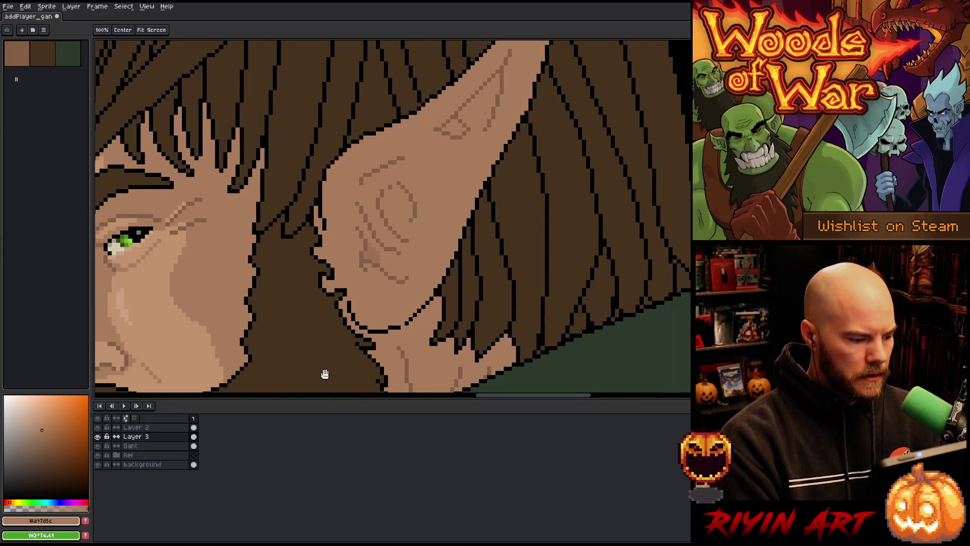
{"action": "left_click", "coordinate": [353, 329], "text": "alt"}
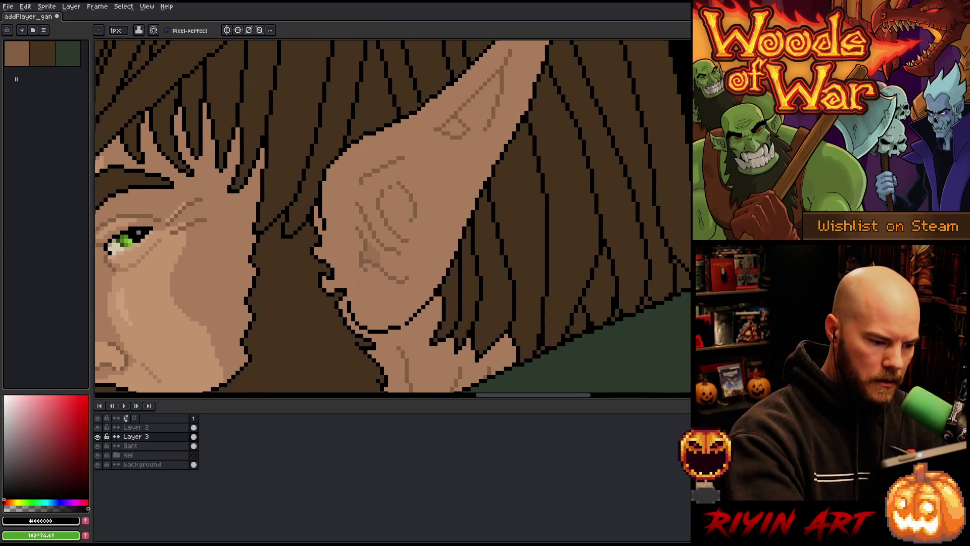
{"action": "left_click", "coordinate": [352, 311], "text": "alt"}
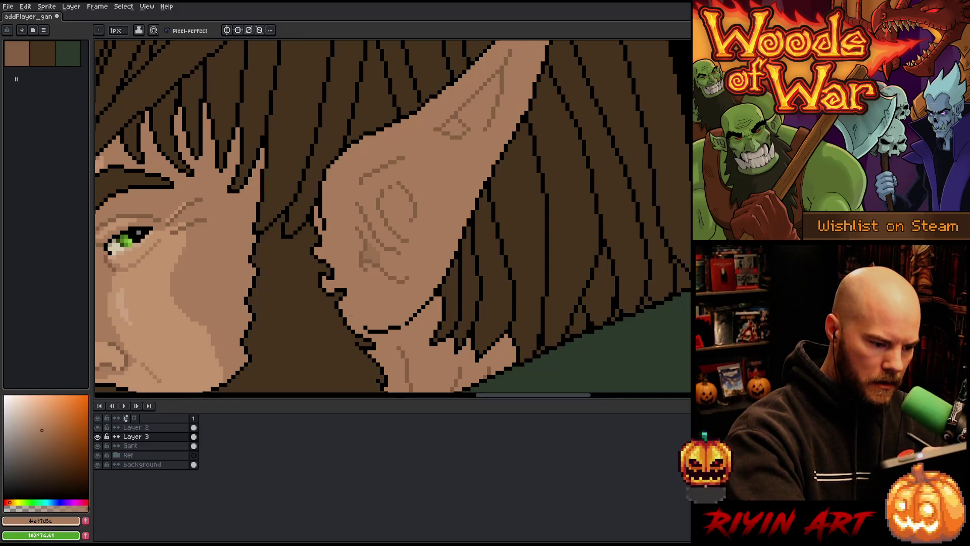
{"action": "left_click_drag", "start_coordinate": [418, 310], "coordinate": [386, 331]}
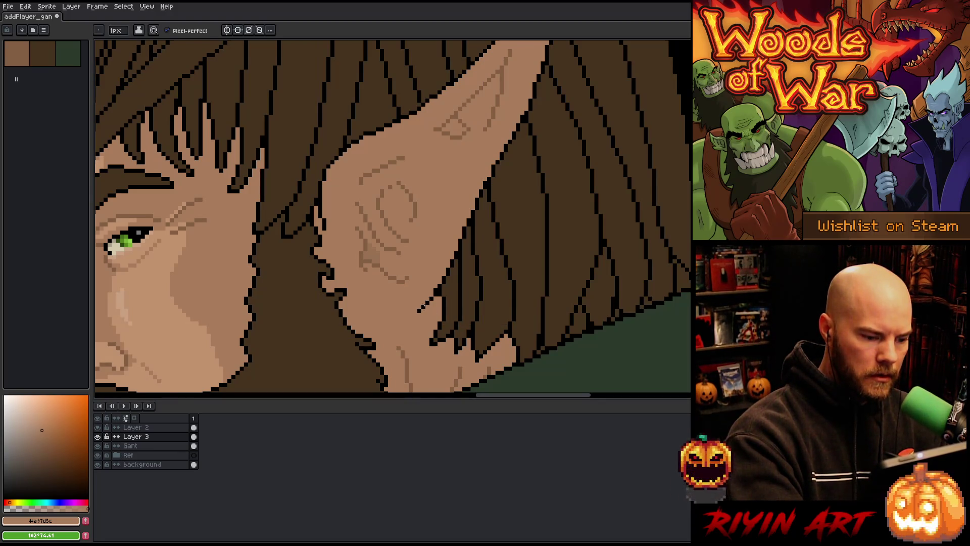
Step: Make Layer 2 active and briefly view its ear on its own
{"action": "left_click", "coordinate": [99, 428]}
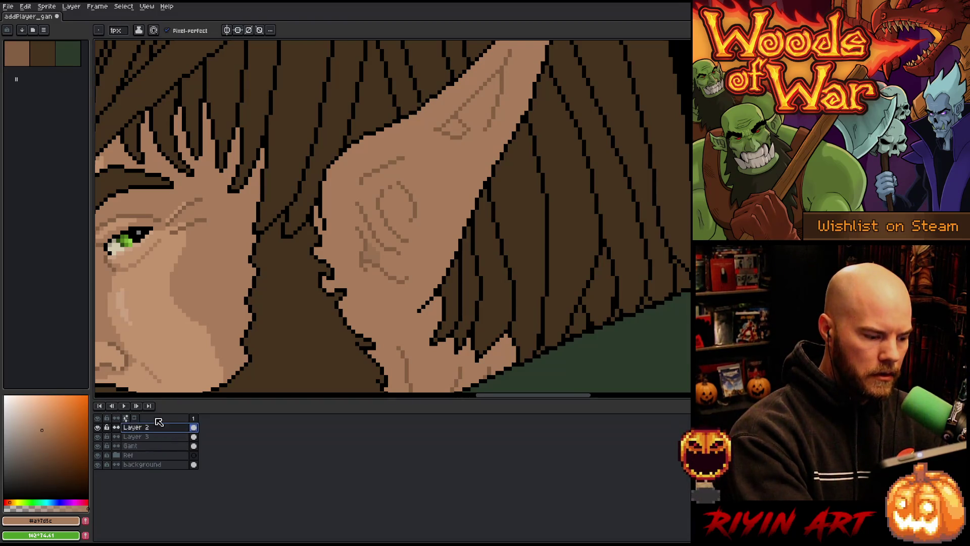
{"action": "left_click", "coordinate": [97, 428], "text": "alt"}
{"action": "left_click", "coordinate": [97, 428], "text": "alt"}
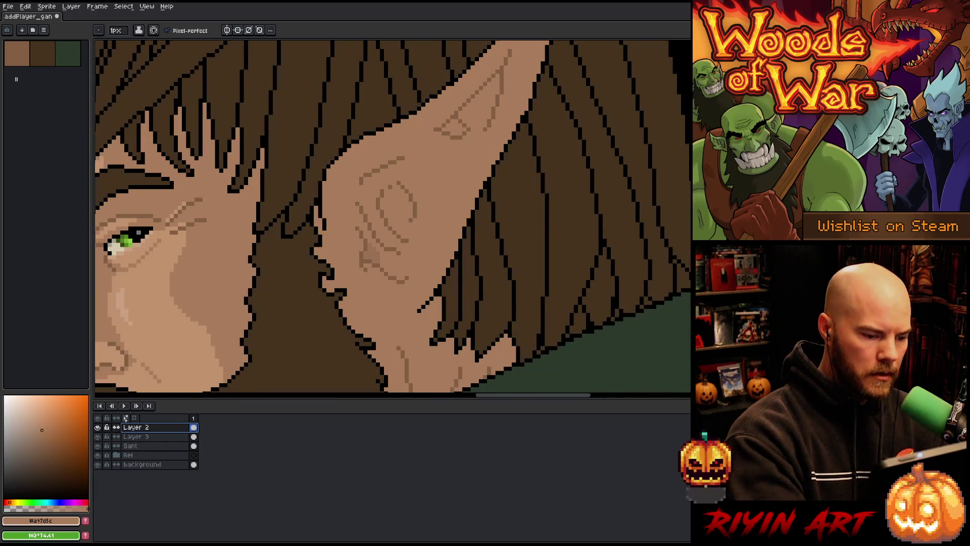
Step: Sample black from the outline and draw a short stroke along the ear's lower back
{"action": "left_click", "coordinate": [420, 309], "text": "alt"}
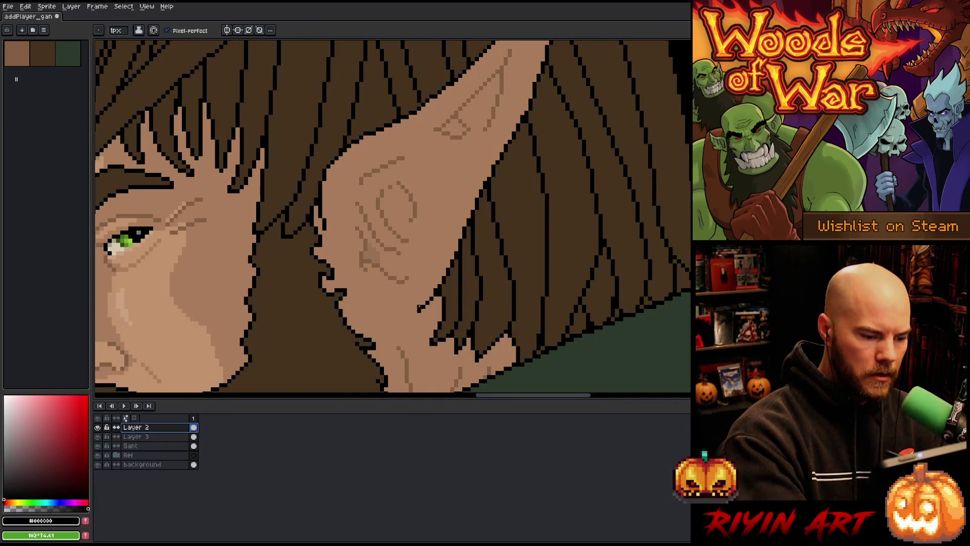
{"action": "scroll", "coordinate": [419, 310], "scroll_direction": "down", "scroll_amount": 5}
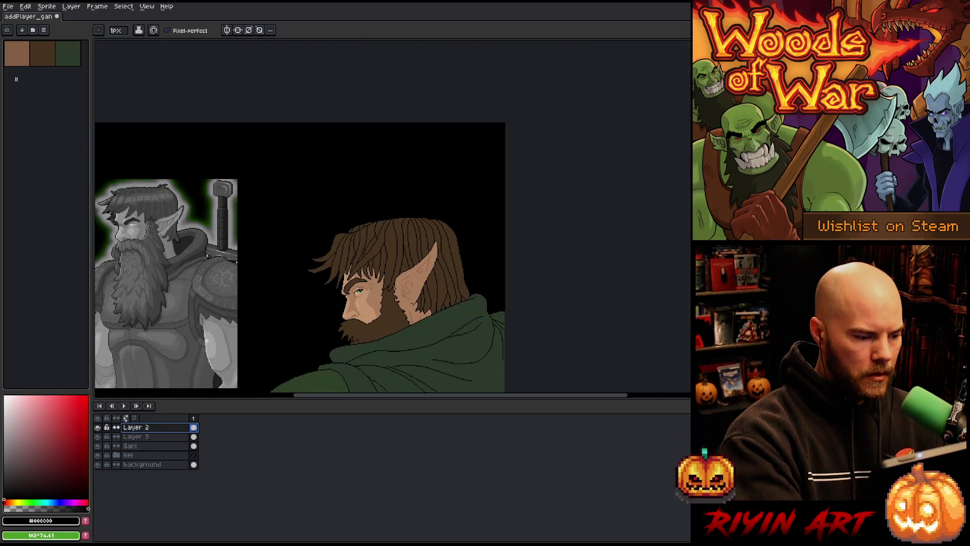
{"action": "scroll", "coordinate": [410, 311], "scroll_direction": "up", "scroll_amount": 5}
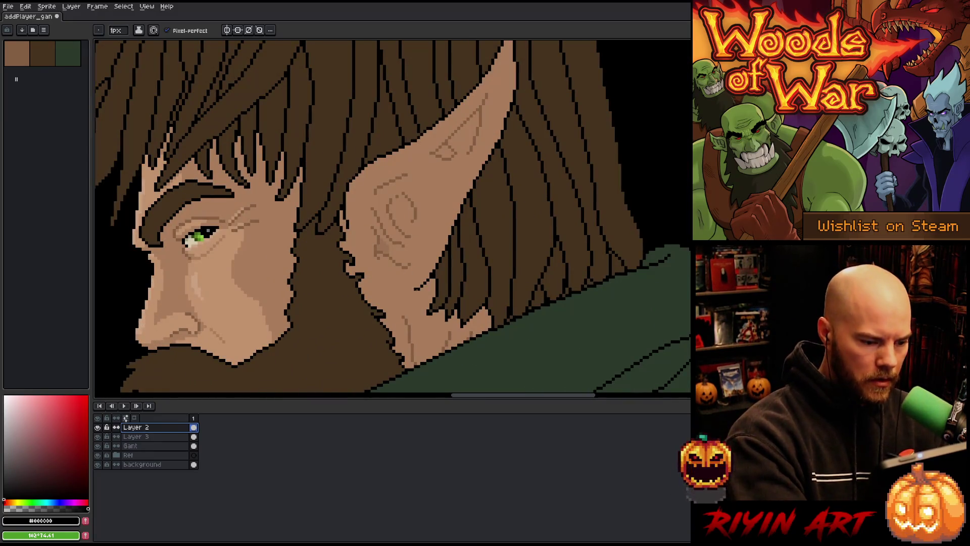
{"action": "mouse_move", "coordinate": [418, 288]}
{"action": "left_mouse_down"}
{"action": "mouse_move", "coordinate": [403, 301]}
{"action": "mouse_move", "coordinate": [370, 288]}
{"action": "left_mouse_up"}
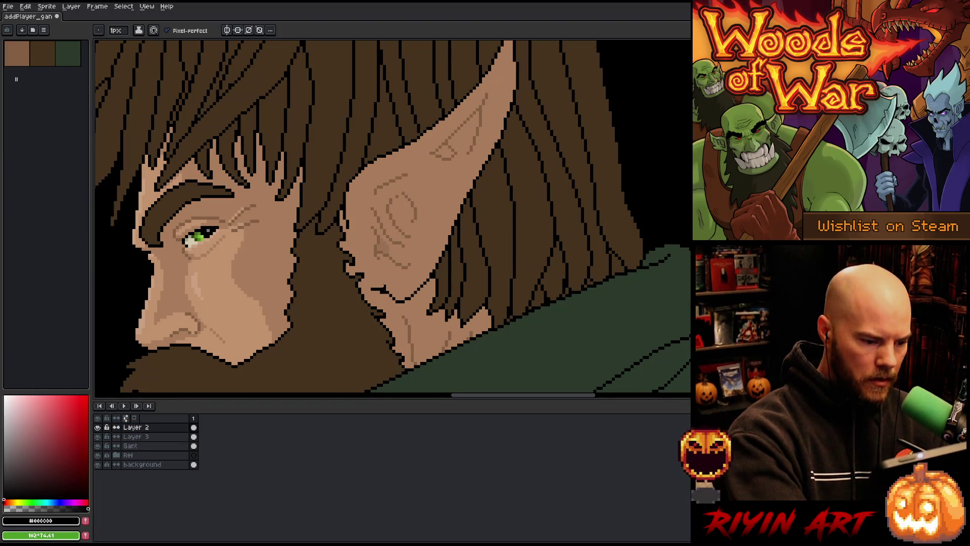
{"action": "left_click", "coordinate": [388, 284], "text": "alt"}
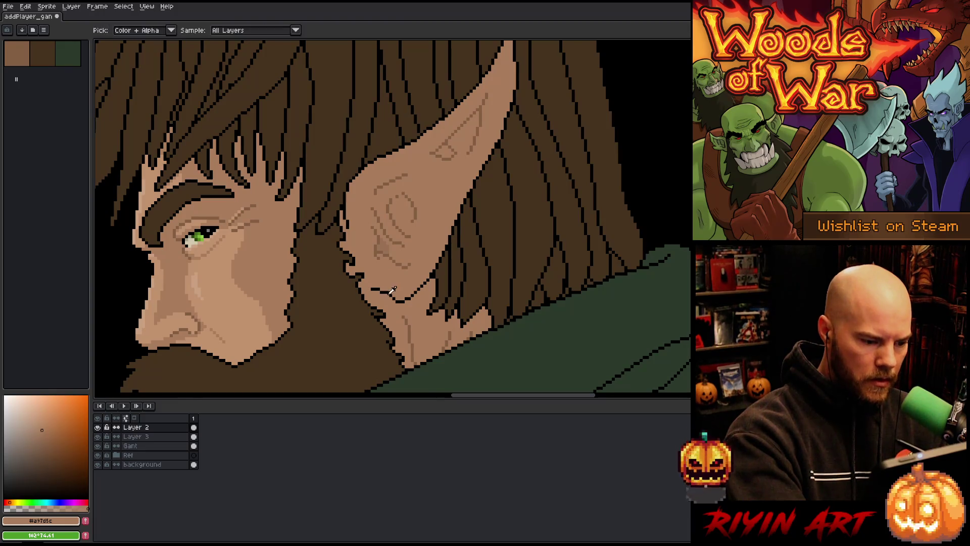
Step: Lasso the ear tip, shift it slightly left and down, and commit the move
{"action": "left_click_drag", "start_coordinate": [494, 194], "coordinate": [469, 251]}
{"action": "key", "text": "q"}
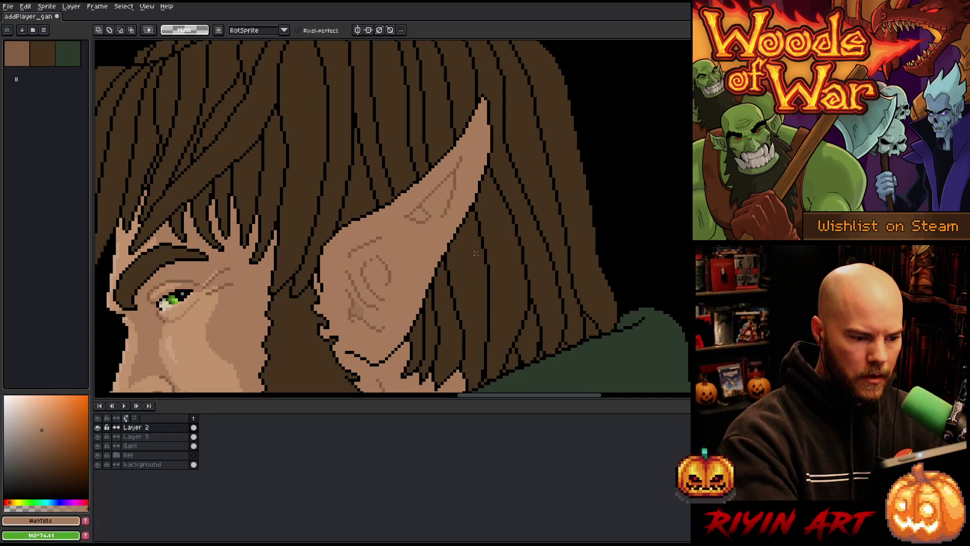
{"action": "mouse_move", "coordinate": [512, 178]}
{"action": "left_mouse_down"}
{"action": "mouse_move", "coordinate": [480, 82]}
{"action": "mouse_move", "coordinate": [388, 201]}
{"action": "mouse_move", "coordinate": [500, 182]}
{"action": "left_mouse_up"}
{"action": "left_click_drag", "start_coordinate": [469, 210], "coordinate": [461, 222]}
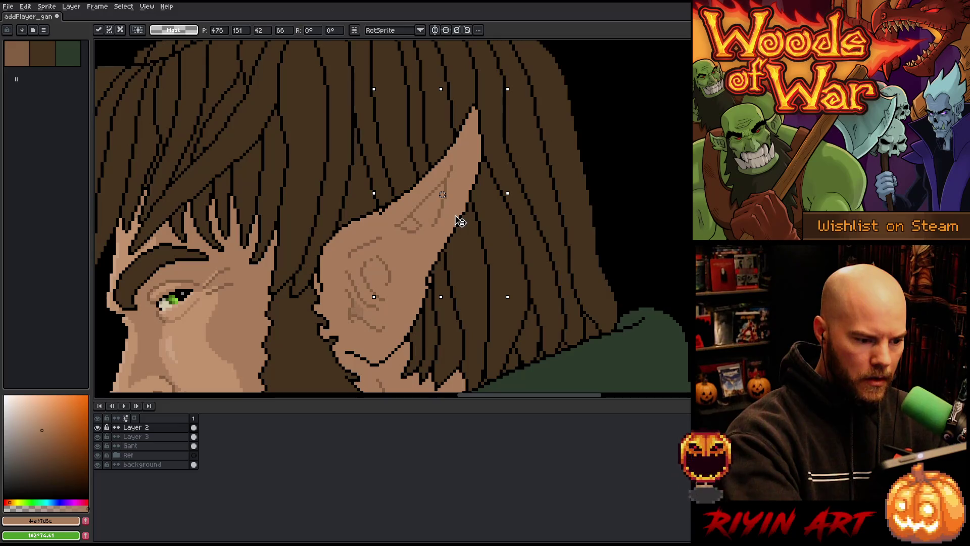
{"action": "key", "text": "Return"}
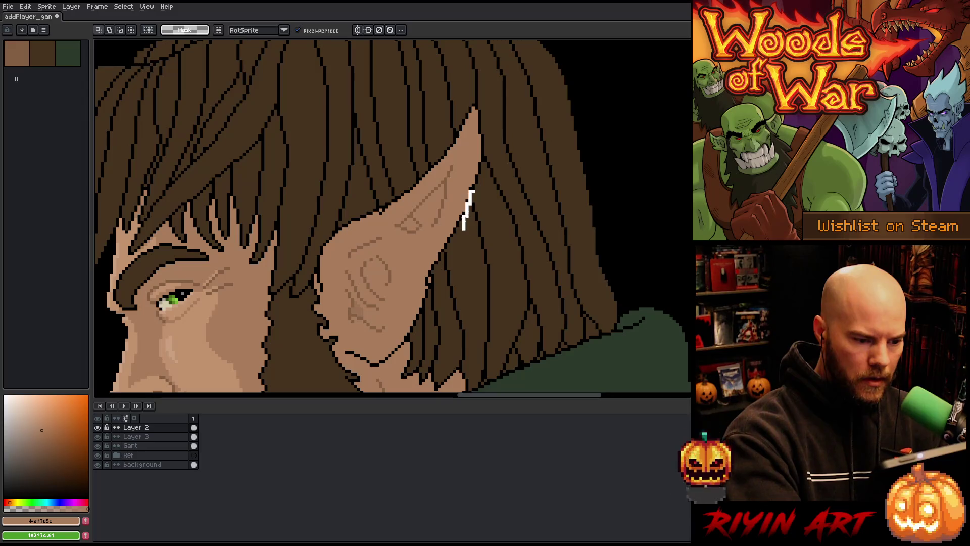
{"action": "mouse_move", "coordinate": [438, 256]}
{"action": "left_mouse_down"}
{"action": "mouse_move", "coordinate": [427, 280]}
{"action": "mouse_move", "coordinate": [440, 291]}
{"action": "left_mouse_up"}
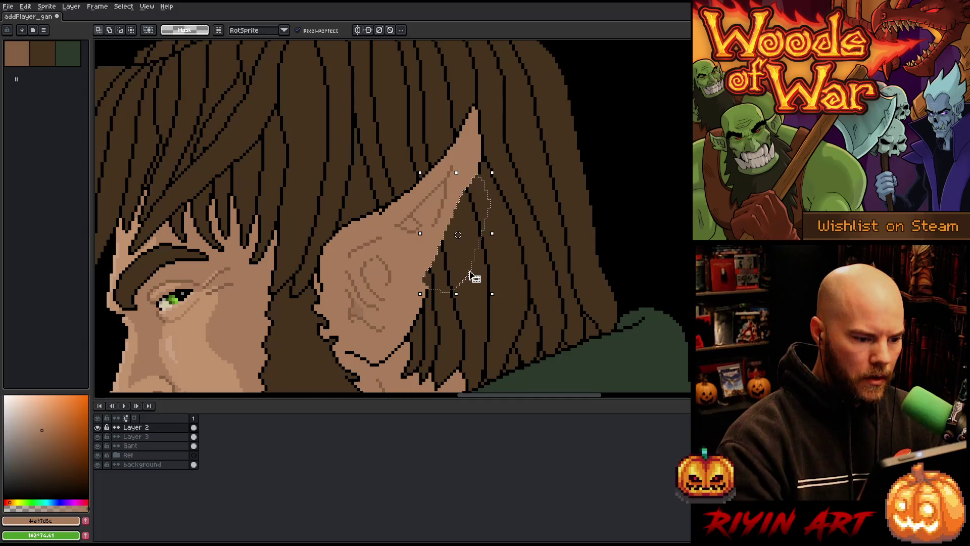
{"action": "key", "text": "ctrl+d"}
Step: Paint over the ear's black back outline with the ear's skin tone
{"action": "key", "text": "b"}
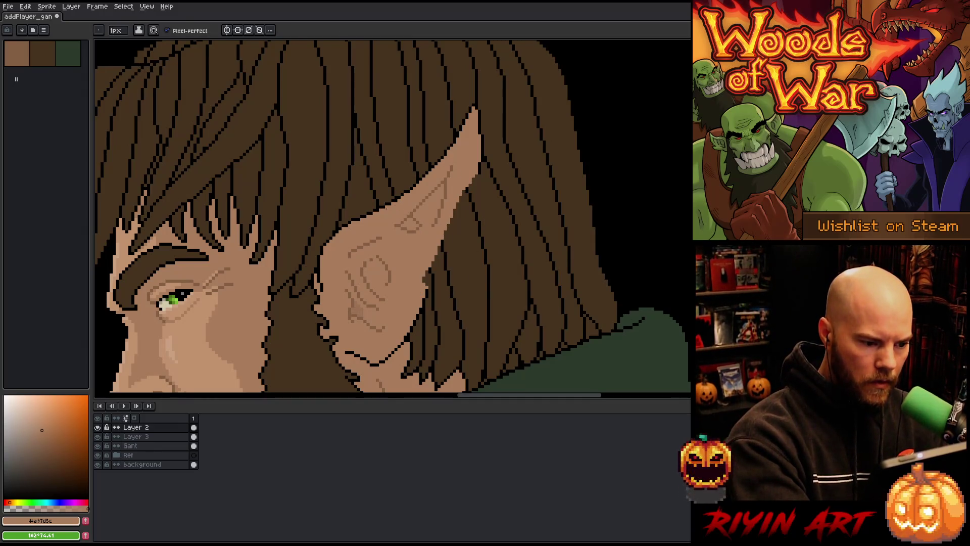
{"action": "left_click", "coordinate": [475, 182], "text": "alt"}
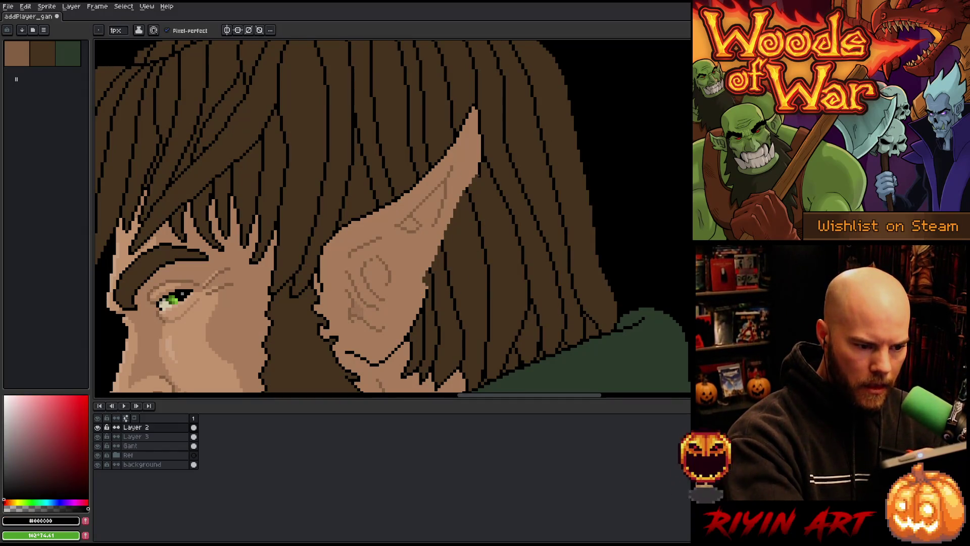
{"action": "key", "text": "e"}
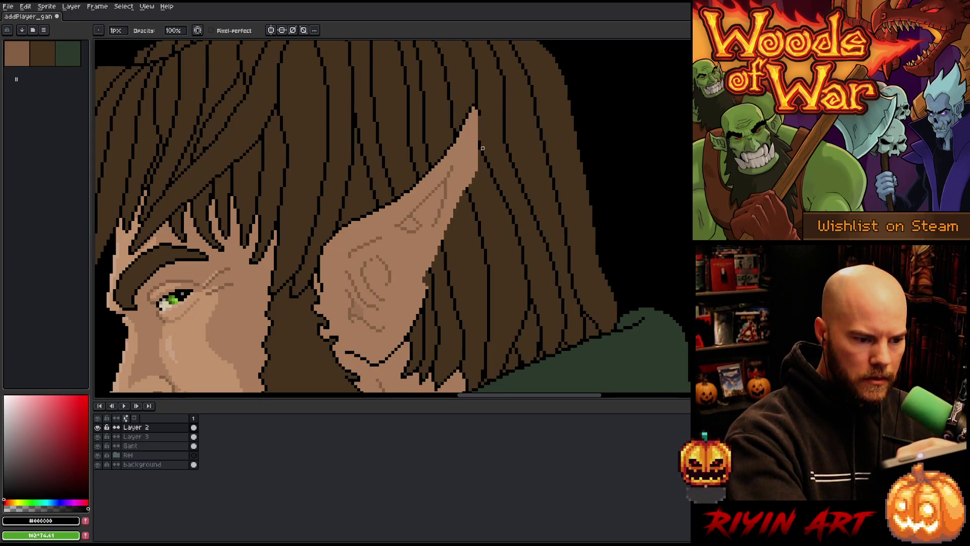
{"action": "key", "text": "b"}
{"action": "left_click", "coordinate": [477, 121], "text": "alt"}
{"action": "mouse_move", "coordinate": [477, 122]}
{"action": "left_mouse_down"}
{"action": "mouse_move", "coordinate": [473, 181]}
{"action": "mouse_move", "coordinate": [424, 286]}
{"action": "left_mouse_up"}
{"action": "left_click_drag", "start_coordinate": [440, 250], "coordinate": [460, 198]}
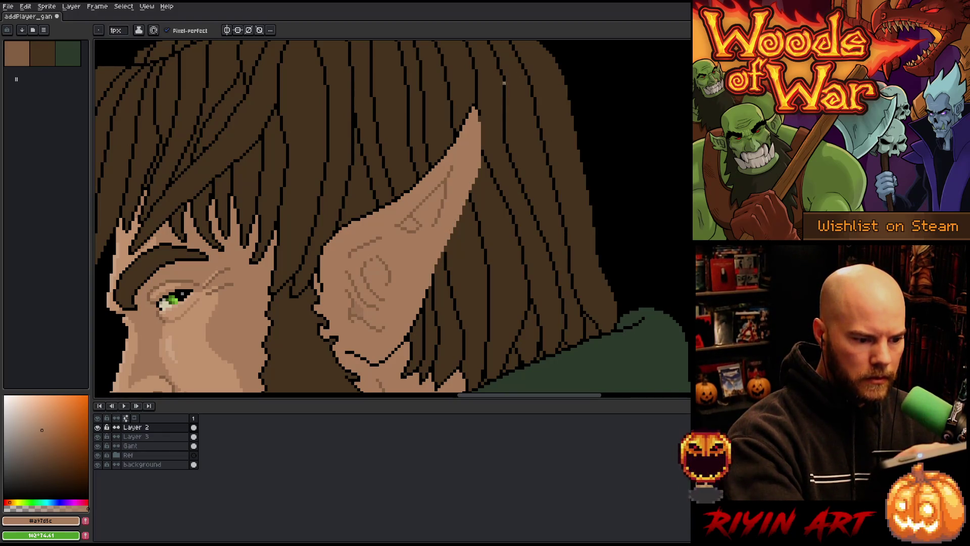
Step: Erase the stray pixels left on the ear's back edge
{"action": "key", "text": "e"}
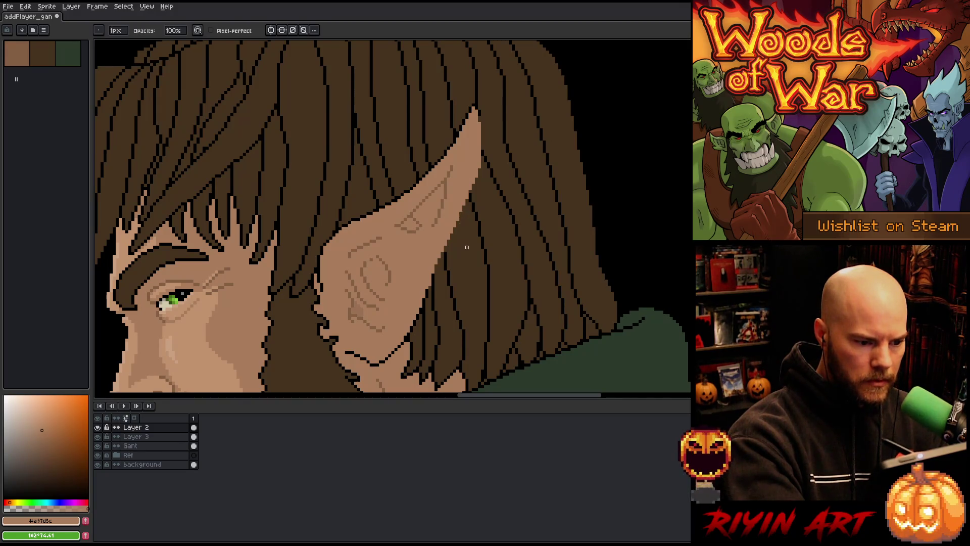
{"action": "key", "text": "b"}
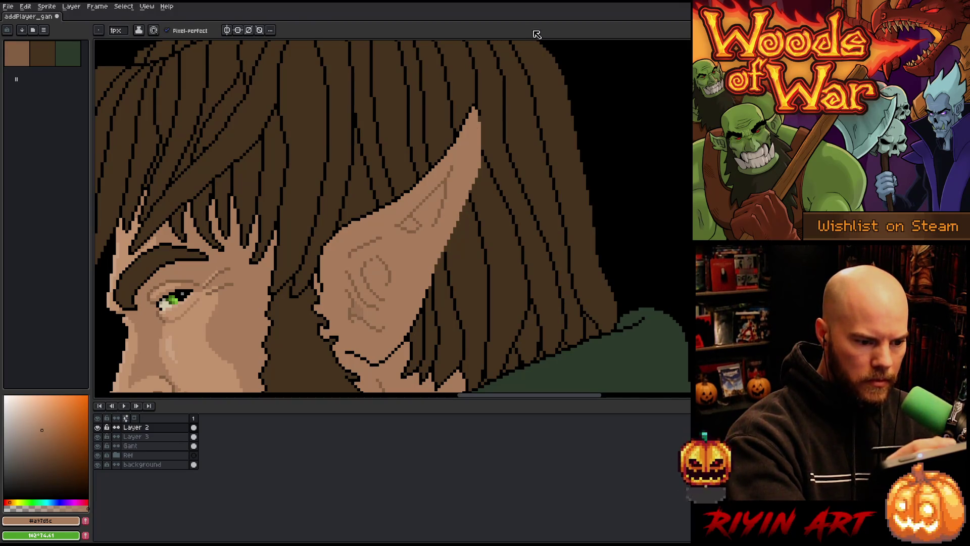
{"action": "key", "text": "e"}
{"action": "left_click_drag", "start_coordinate": [480, 156], "coordinate": [480, 168]}
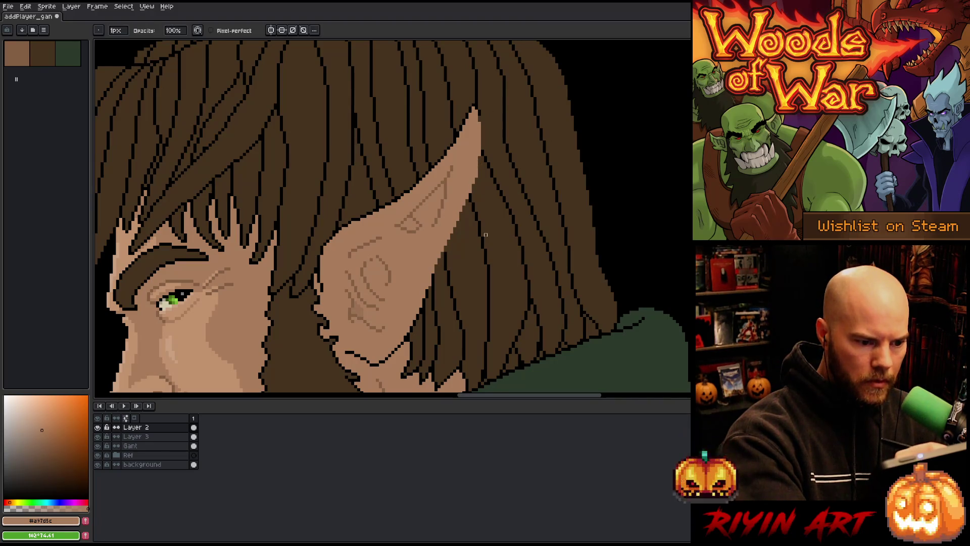
{"action": "key", "text": "b"}
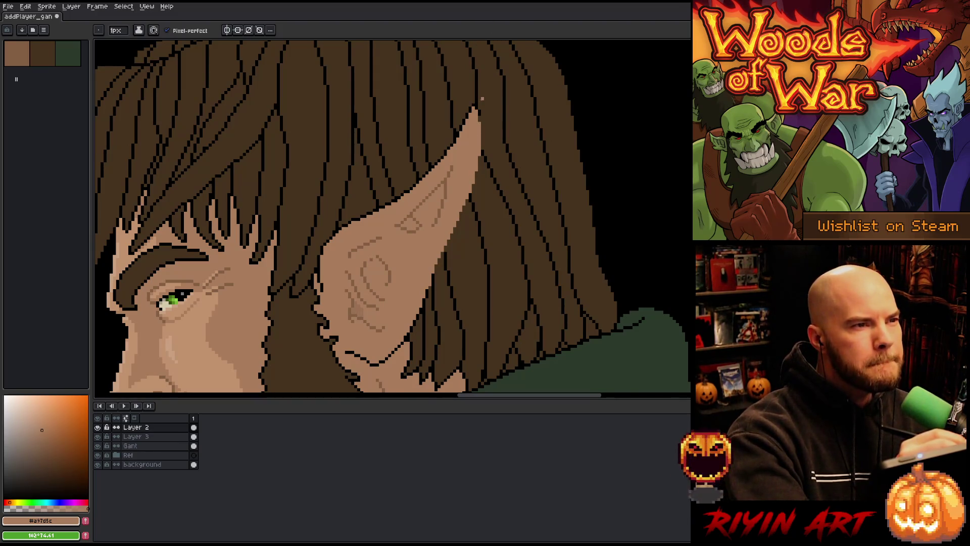
Step: Magic-wand the ear shape and pencil a dark outline along its right and bottom edges
{"action": "key", "text": "q"}
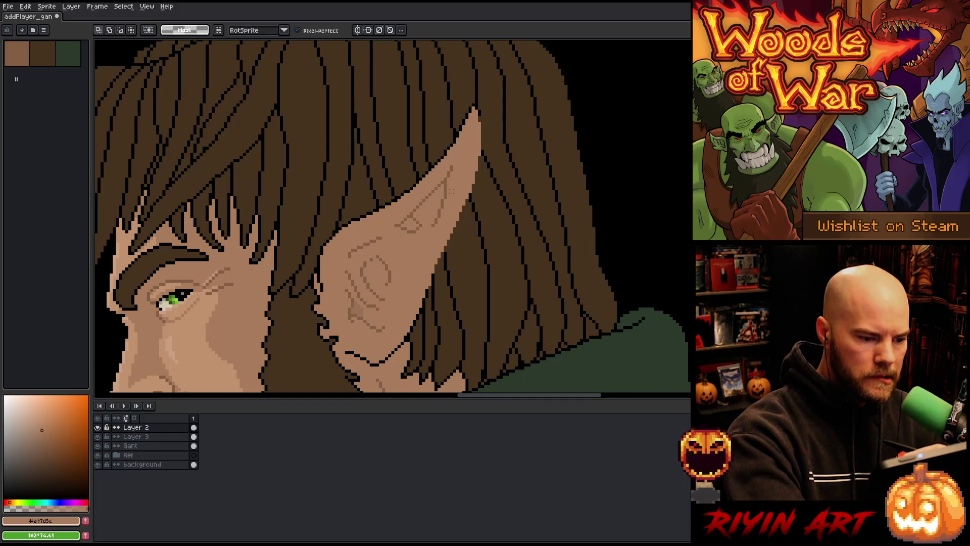
{"action": "mouse_move", "coordinate": [457, 191]}
{"action": "left_mouse_down"}
{"action": "mouse_move", "coordinate": [433, 238]}
{"action": "mouse_move", "coordinate": [439, 193]}
{"action": "mouse_move", "coordinate": [457, 184]}
{"action": "left_mouse_up"}
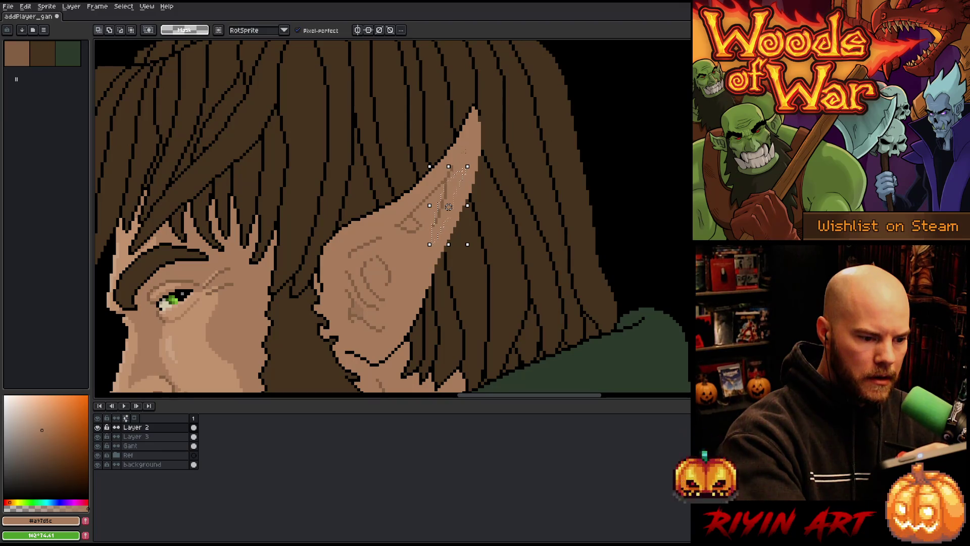
{"action": "left_click", "coordinate": [97, 427], "text": "alt"}
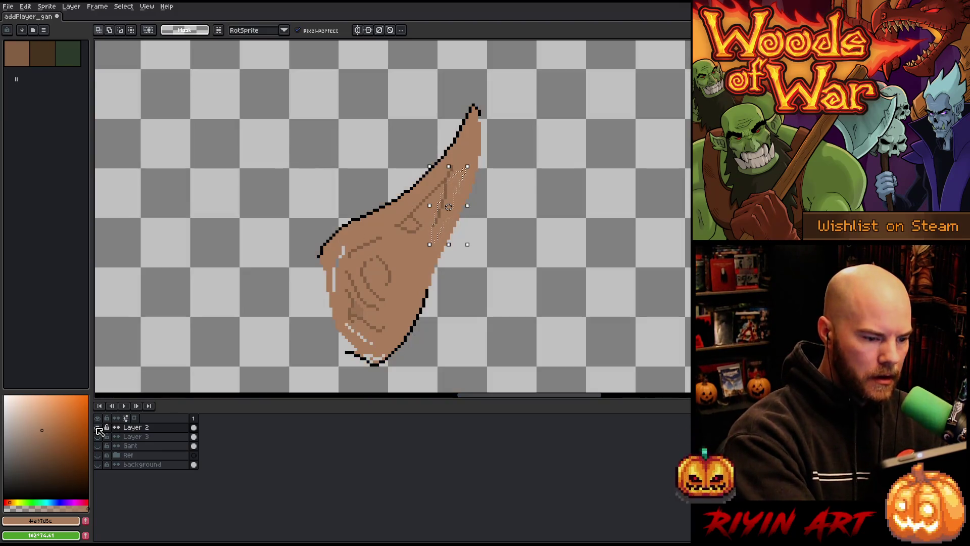
{"action": "left_click", "coordinate": [97, 427], "text": "alt"}
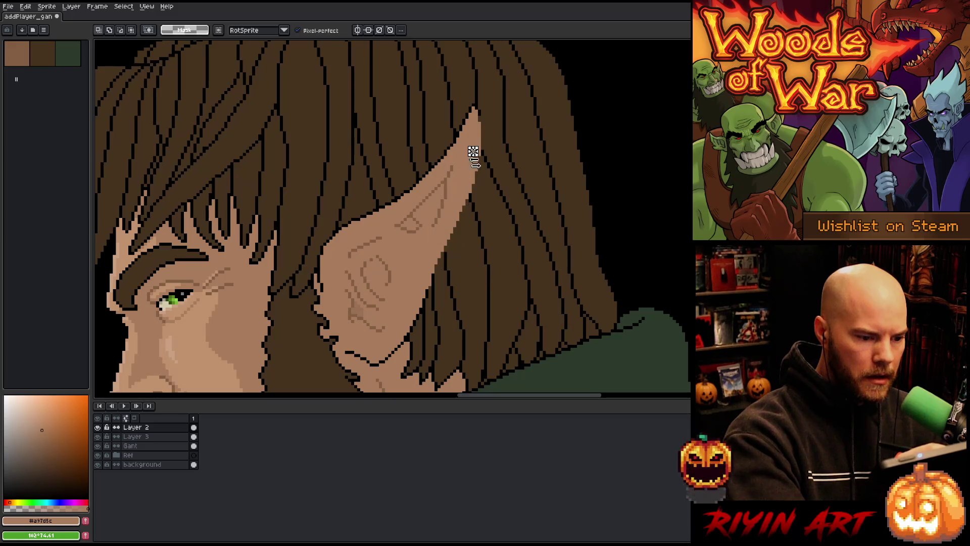
{"action": "key", "text": "w"}
{"action": "left_click", "coordinate": [411, 282]}
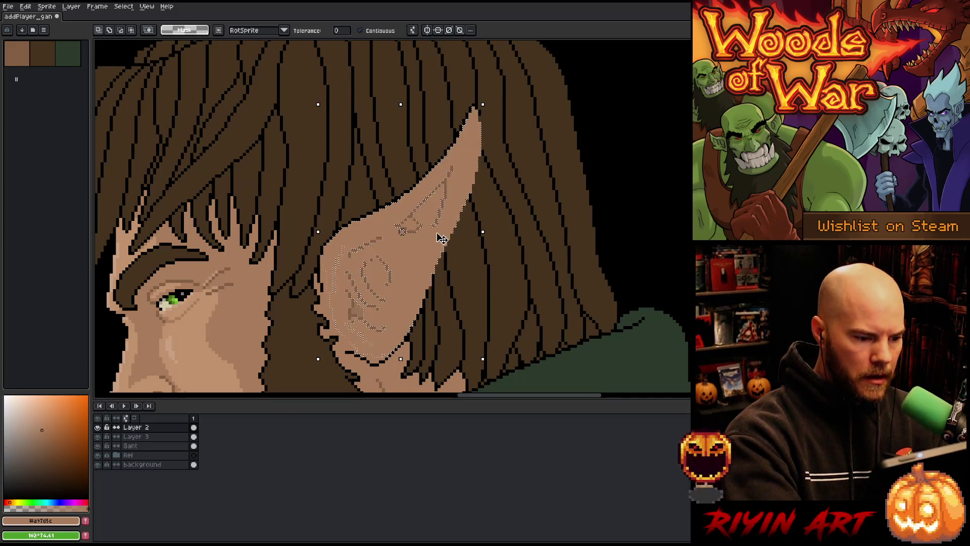
{"action": "key", "text": "b"}
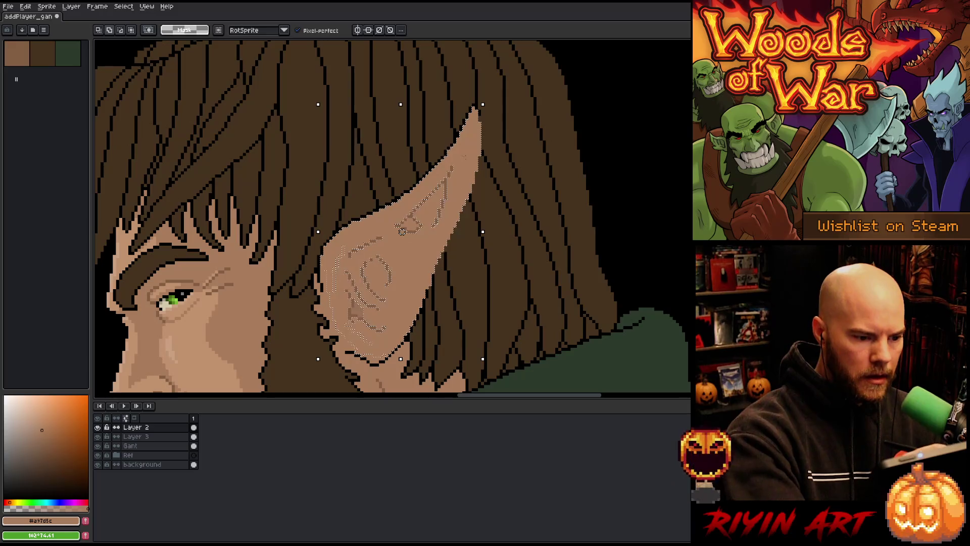
{"action": "mouse_move", "coordinate": [464, 161]}
{"action": "left_mouse_down"}
{"action": "mouse_move", "coordinate": [376, 349]}
{"action": "mouse_move", "coordinate": [338, 324]}
{"action": "mouse_move", "coordinate": [332, 267]}
{"action": "mouse_move", "coordinate": [411, 198]}
{"action": "left_mouse_up"}
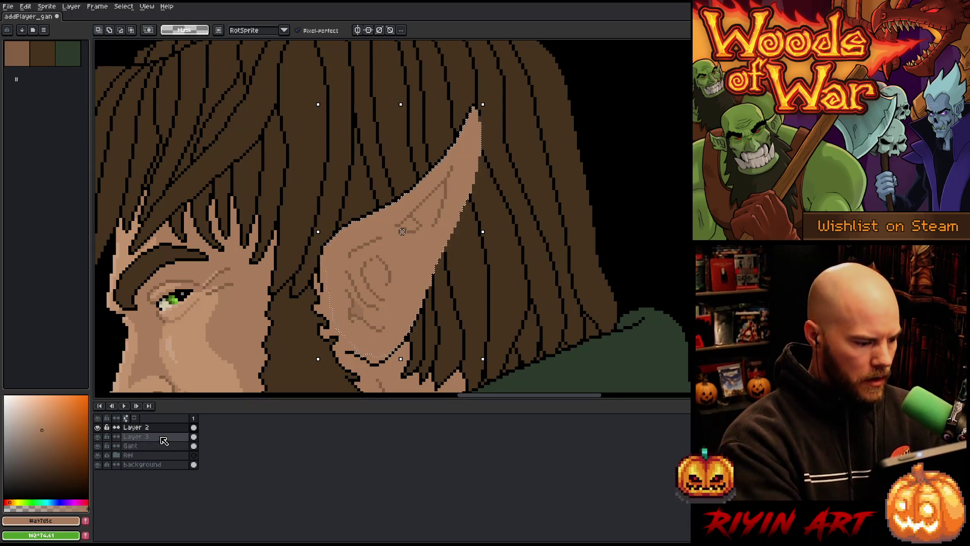
Step: Clear the ear selection, return to Layer 2, and save the portrait
{"action": "left_click", "coordinate": [164, 437]}
{"action": "key", "text": "i"}
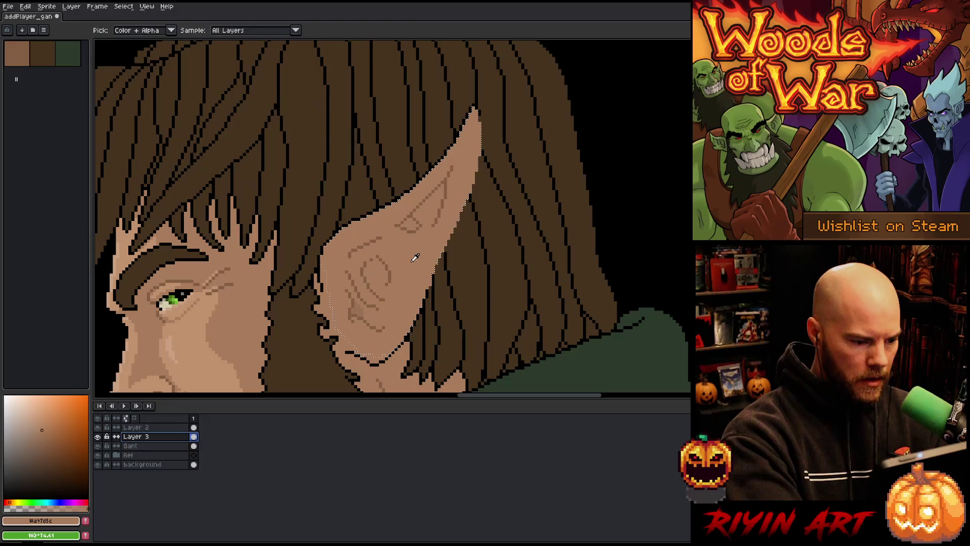
{"action": "key", "text": "m"}
{"action": "left_click", "coordinate": [172, 428]}
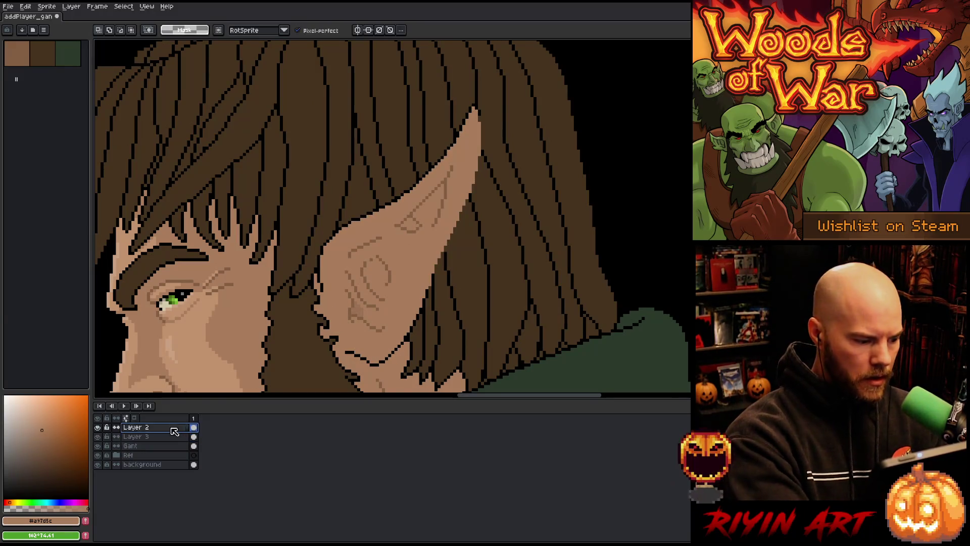
{"action": "key", "text": "ctrl+s"}
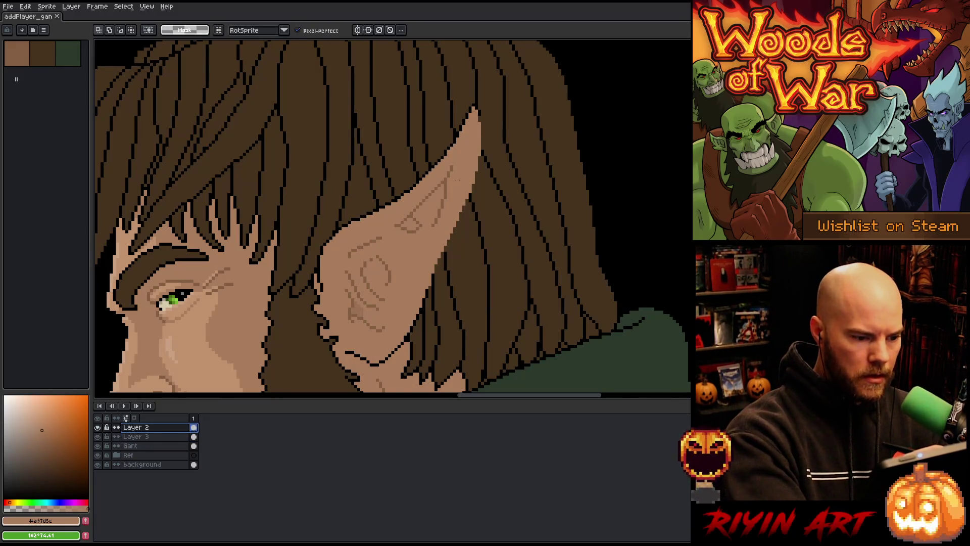
Step: Nudge the selected ear tip one pixel left and down, then slightly back right and up
{"action": "left_click_drag", "start_coordinate": [404, 238], "coordinate": [476, 144]}
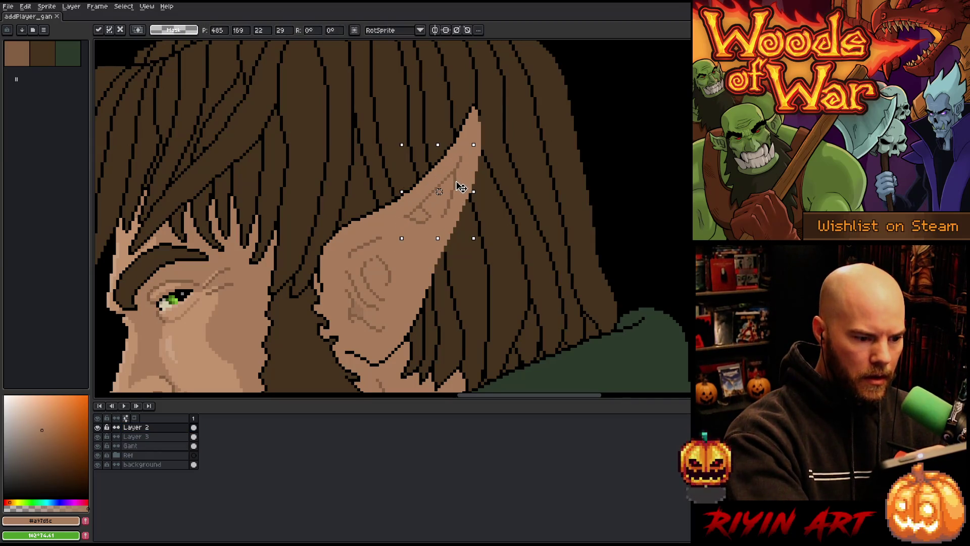
{"action": "left_click_drag", "start_coordinate": [463, 189], "coordinate": [460, 191]}
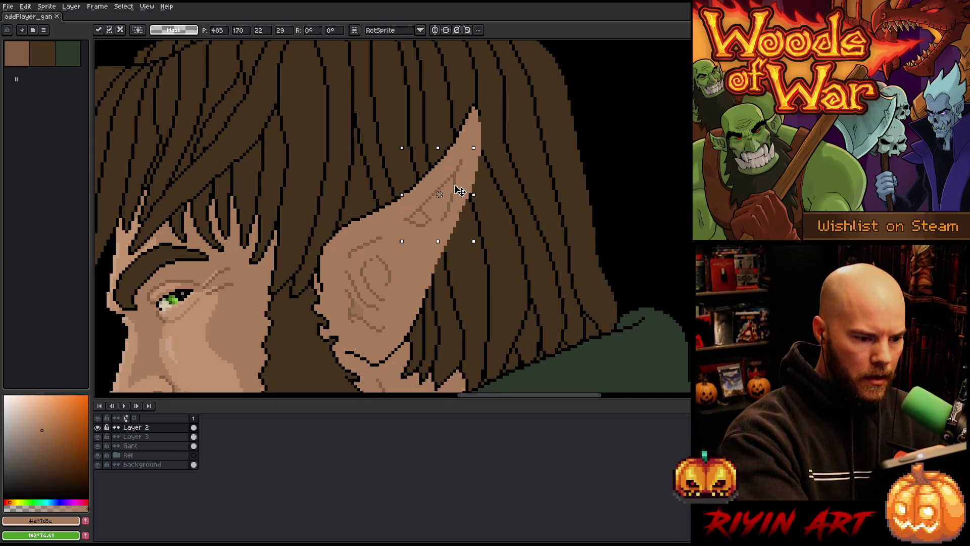
{"action": "key", "text": "ctrl+d"}
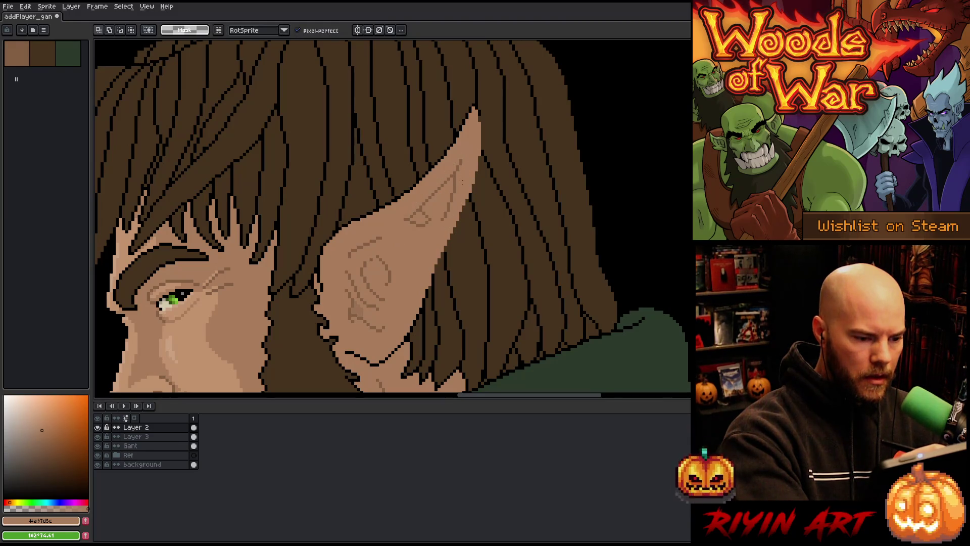
{"action": "left_click_drag", "start_coordinate": [461, 172], "coordinate": [439, 232]}
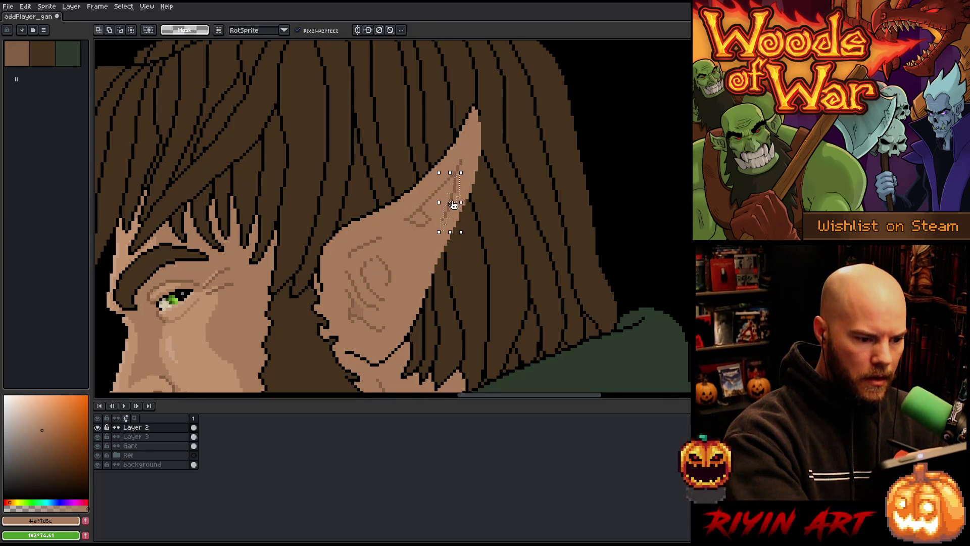
{"action": "left_click_drag", "start_coordinate": [460, 189], "coordinate": [463, 192]}
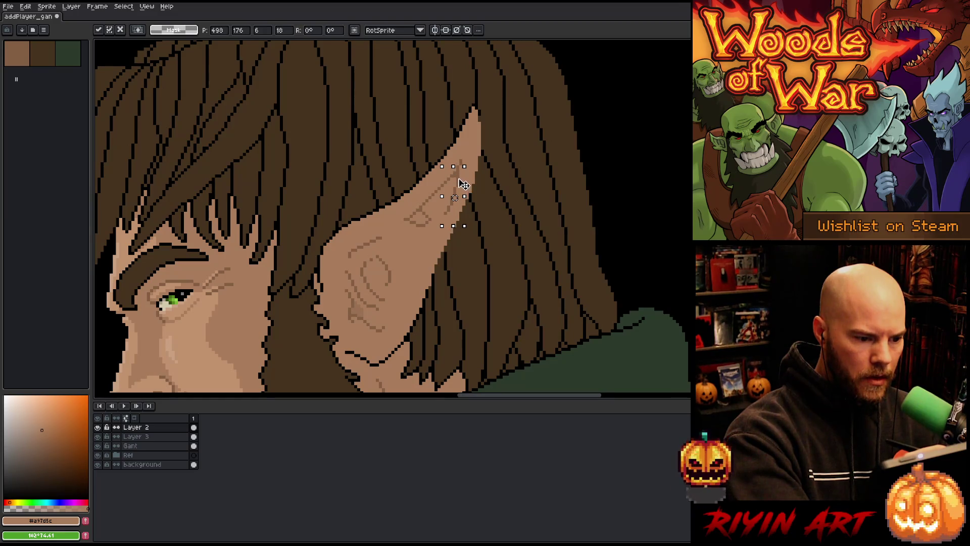
{"action": "key", "text": "Return"}
Step: Centre the ear in view and choose the darker skin tone #835f44
{"action": "key", "text": "i"}
{"action": "key", "text": "b"}
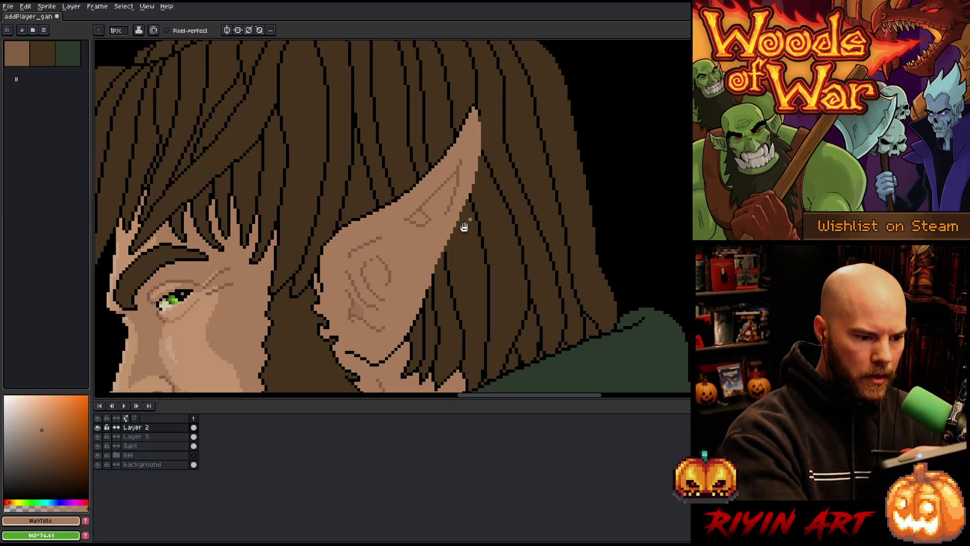
{"action": "left_click_drag", "start_coordinate": [461, 223], "coordinate": [520, 256]}
{"action": "left_click", "coordinate": [486, 283], "text": "alt"}
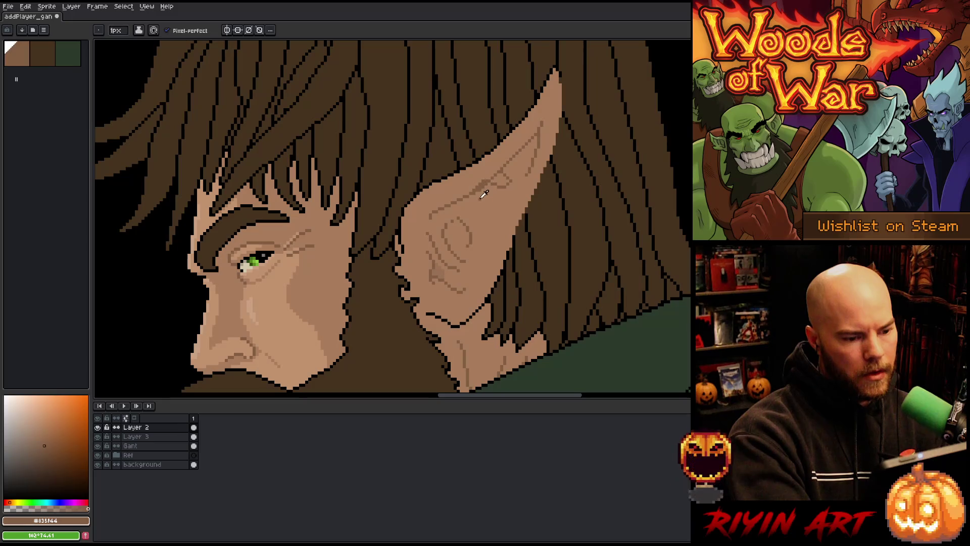
Step: Sample the ear skin #a97d5c, the hair's dark brown and black, then save the portrait
{"action": "left_click", "coordinate": [484, 196], "text": "alt"}
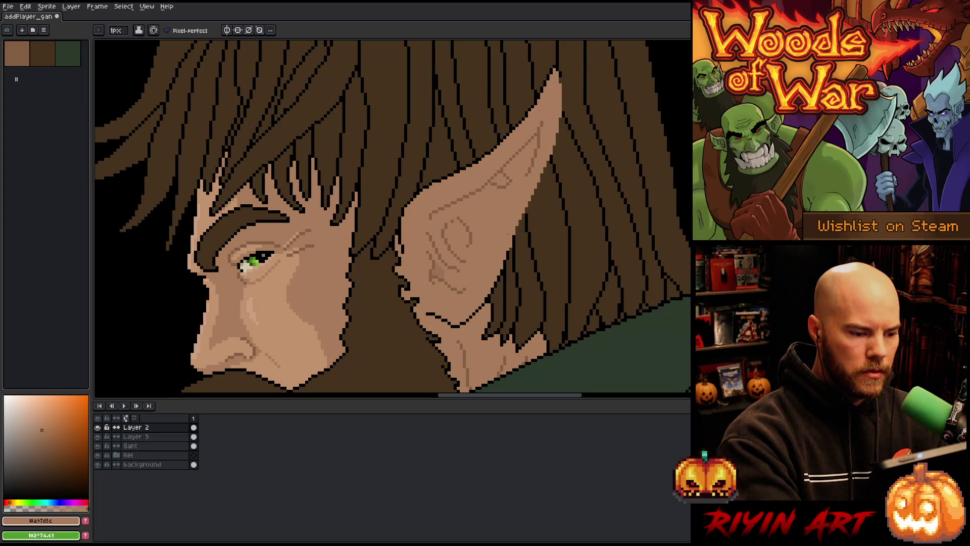
{"action": "key", "text": "alt"}
{"action": "left_click", "coordinate": [439, 173], "text": "alt"}
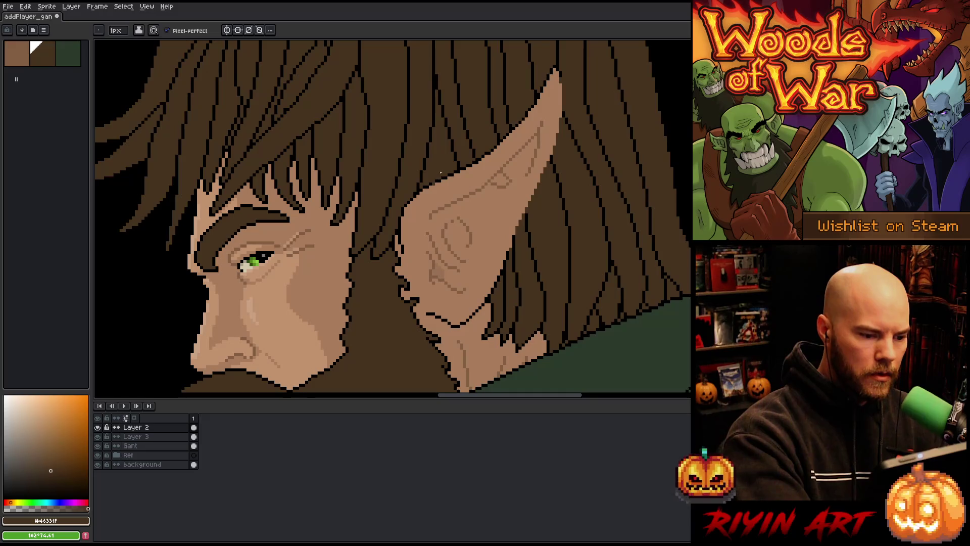
{"action": "left_click", "coordinate": [433, 183], "text": "alt"}
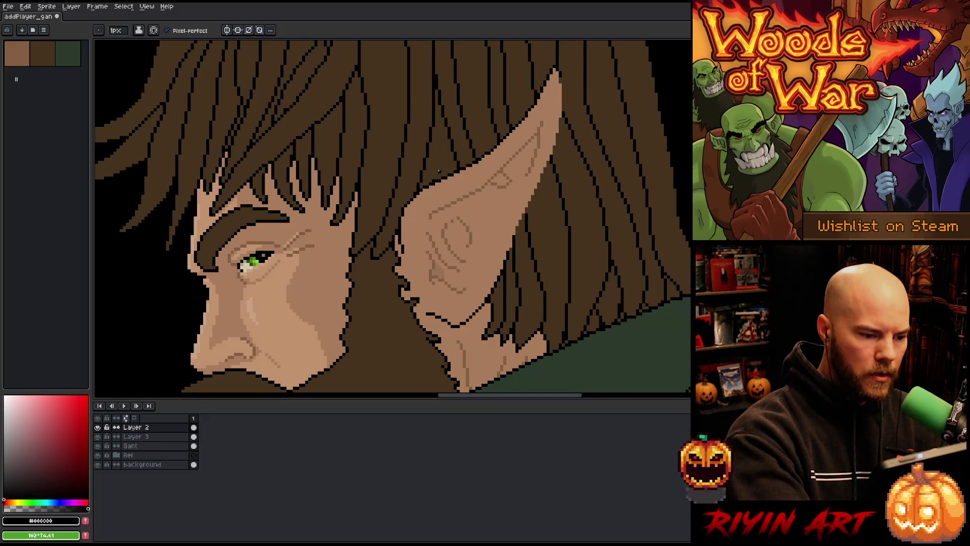
{"action": "key", "text": "ctrl+s"}
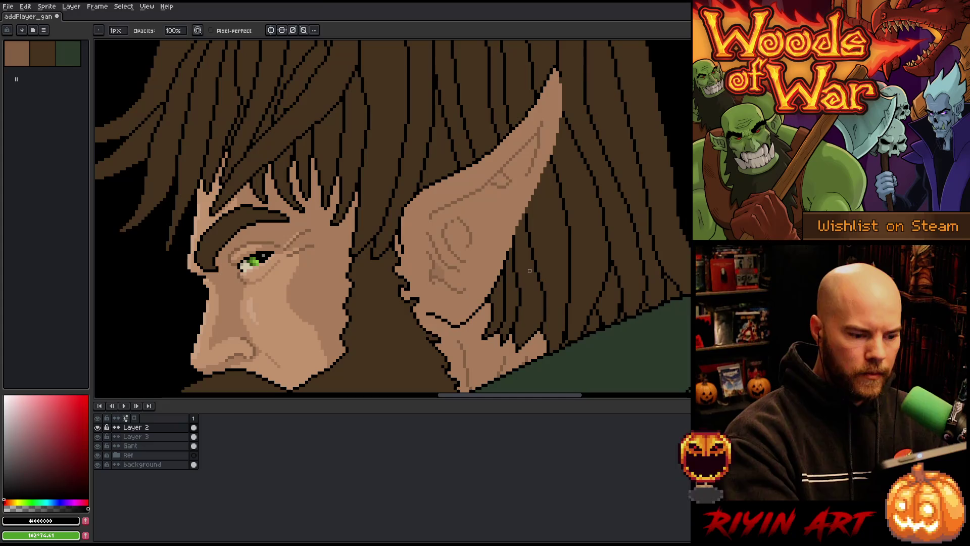
Step: Touch up stray ear-outline pixels with black, hair brown and the eraser
{"action": "scroll", "coordinate": [522, 284], "scroll_direction": "right", "scroll_amount": 2}
{"action": "key", "text": "alt"}
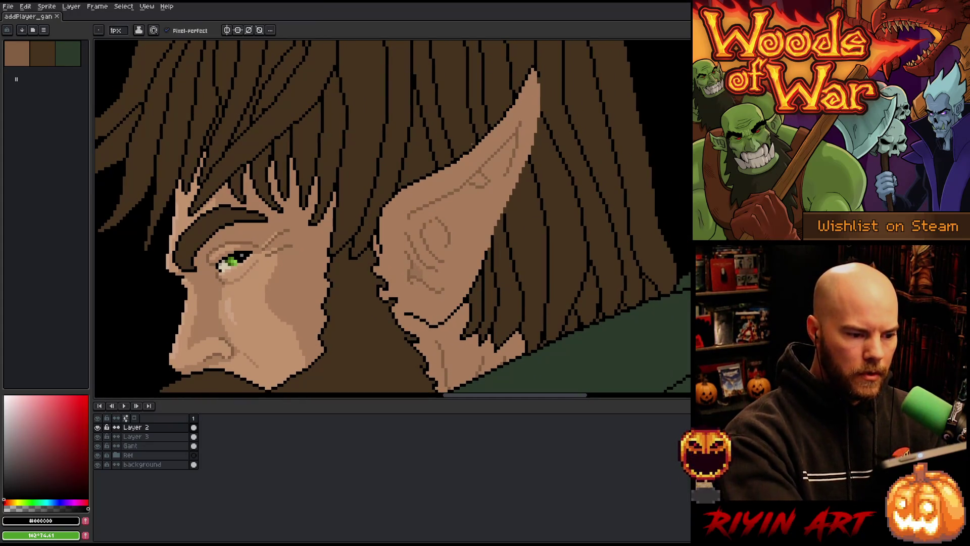
{"action": "left_click", "coordinate": [470, 143]}
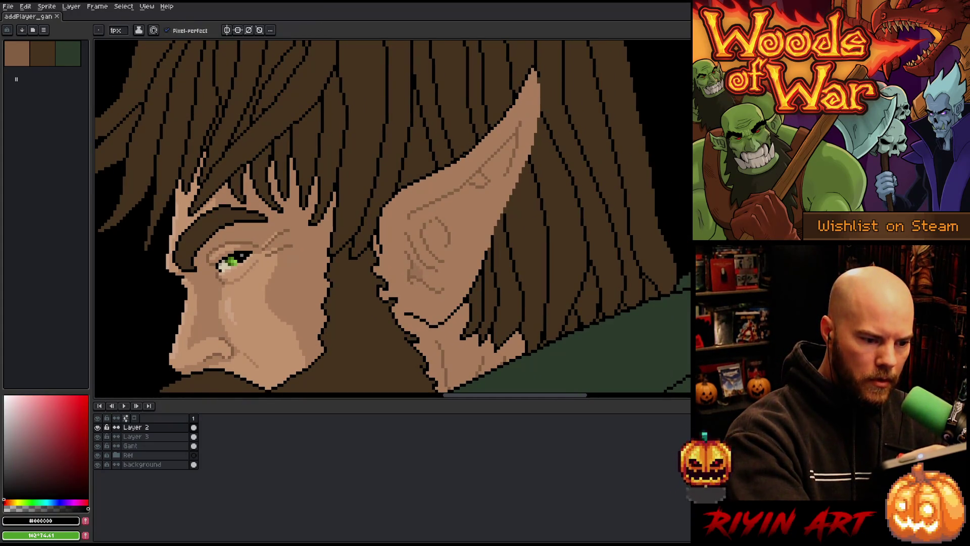
{"action": "left_click", "coordinate": [470, 143]}
{"action": "scroll", "coordinate": [505, 275], "scroll_direction": "down", "scroll_amount": 1}
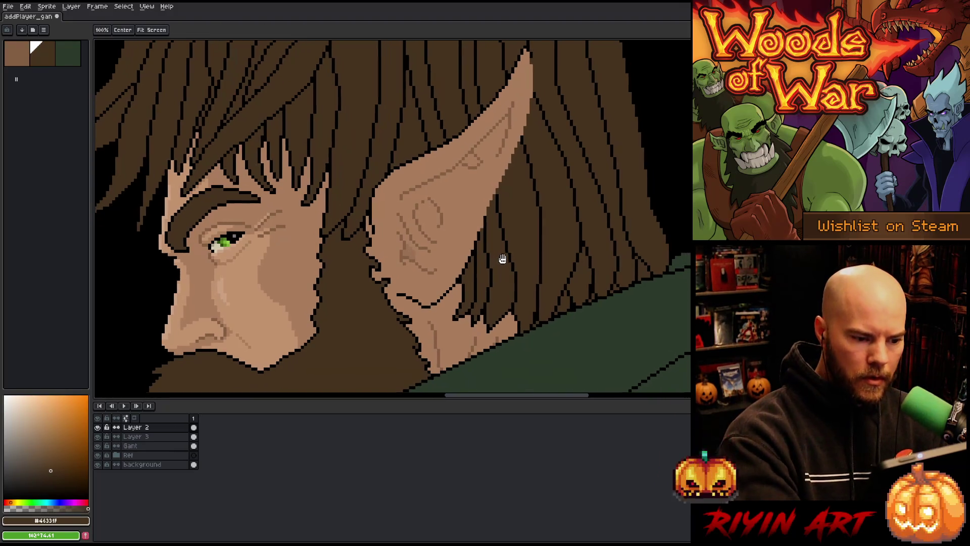
{"action": "key", "text": "e"}
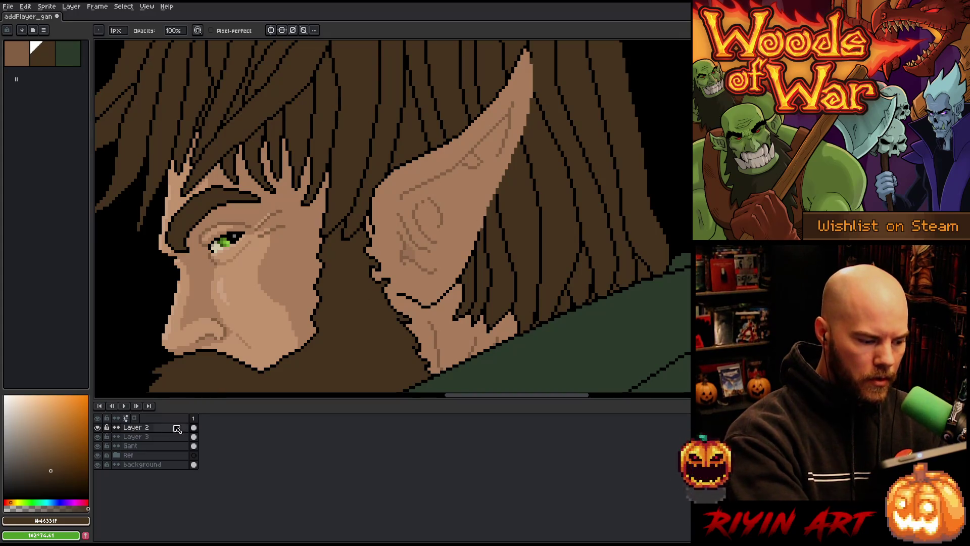
{"action": "key", "text": "b"}
{"action": "left_click", "coordinate": [481, 223], "text": "alt"}
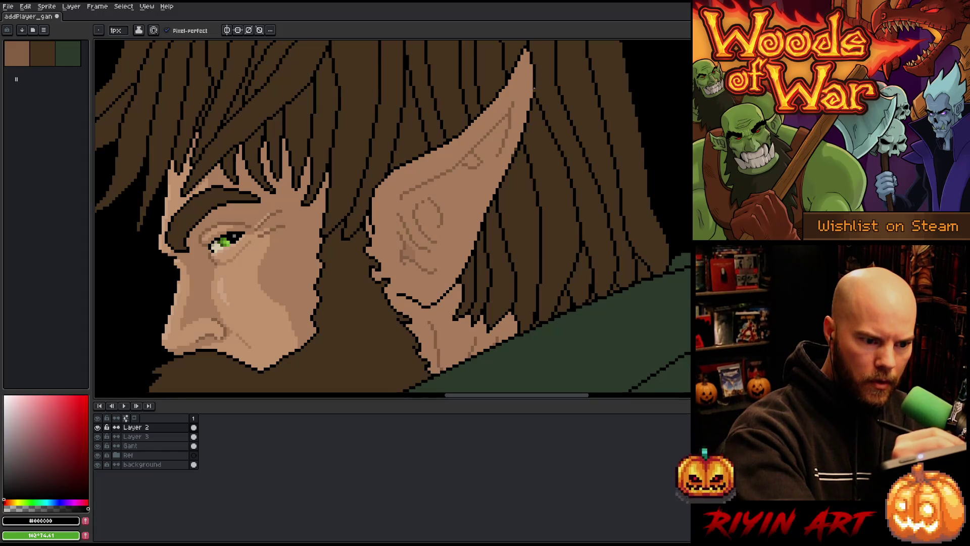
Step: Pan to the ear's lower back edge, sample black from its outline, and zoom in
{"action": "scroll", "coordinate": [534, 88], "scroll_direction": "up", "scroll_amount": 3}
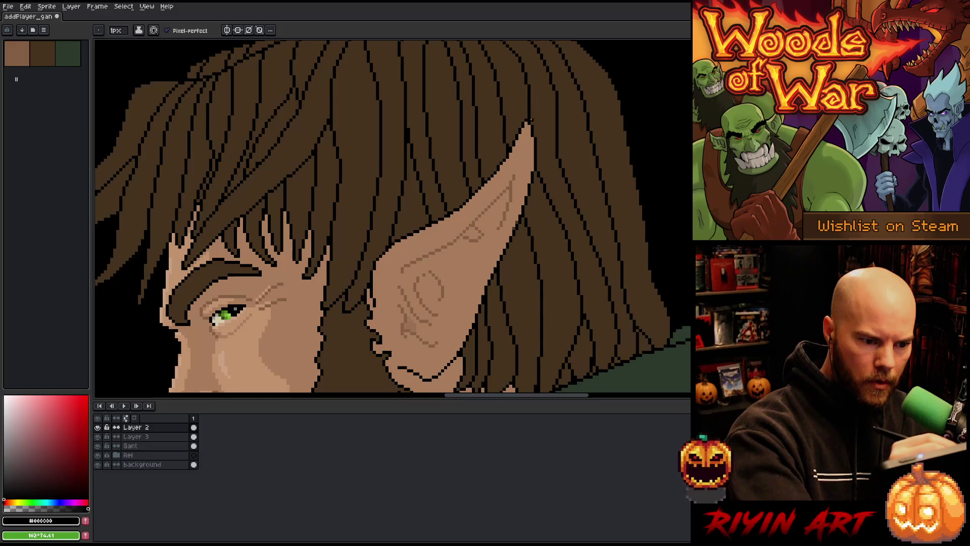
{"action": "left_click", "coordinate": [531, 121], "text": "alt"}
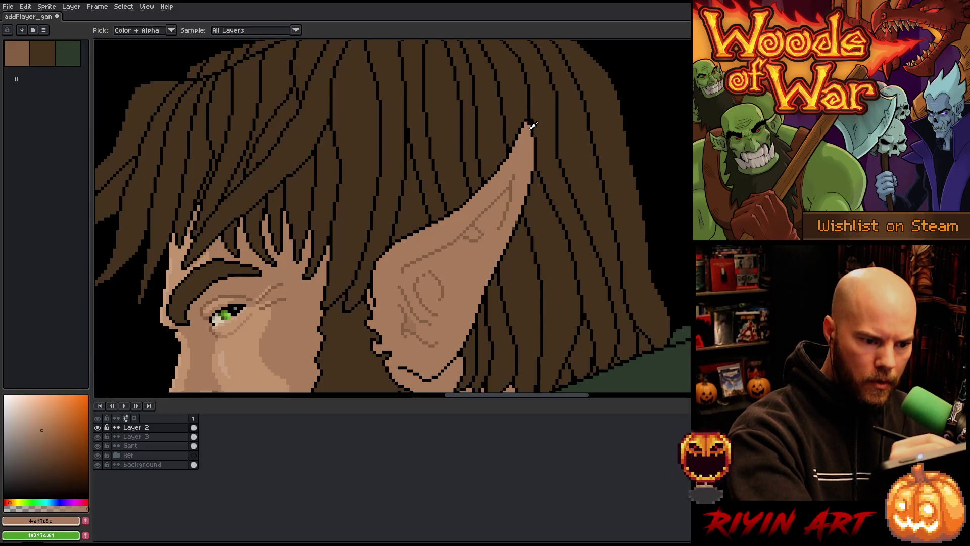
{"action": "left_click_drag", "start_coordinate": [545, 131], "coordinate": [568, 102]}
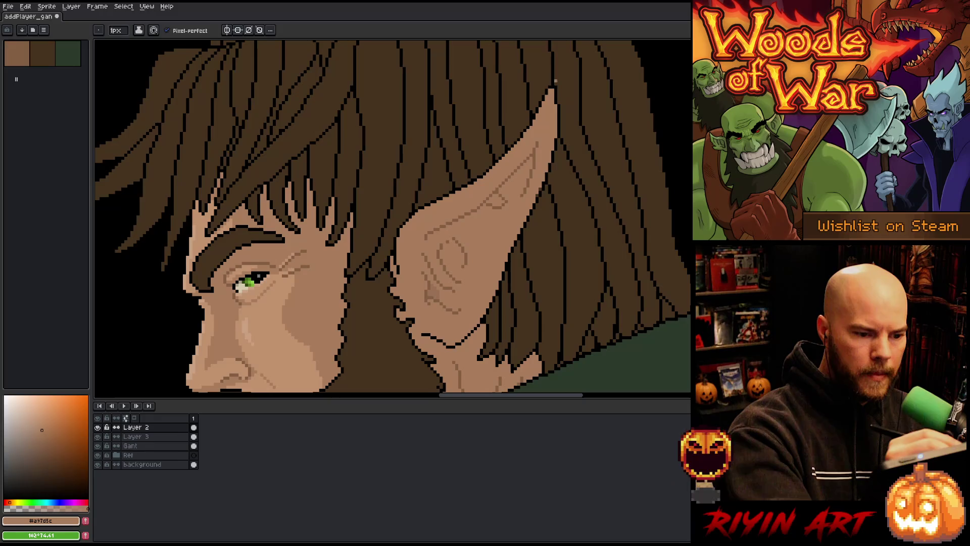
{"action": "key", "text": "b"}
{"action": "key", "text": "h"}
{"action": "mouse_move", "coordinate": [556, 248]}
{"action": "left_mouse_down"}
{"action": "mouse_move", "coordinate": [577, 239]}
{"action": "mouse_move", "coordinate": [557, 266]}
{"action": "left_mouse_up"}
{"action": "key", "text": "b"}
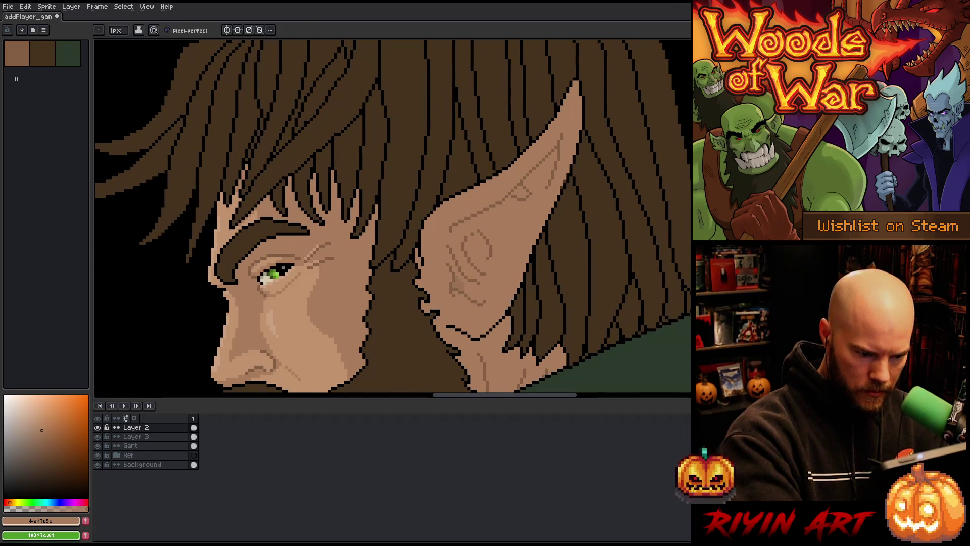
{"action": "left_click", "coordinate": [512, 304], "text": "alt"}
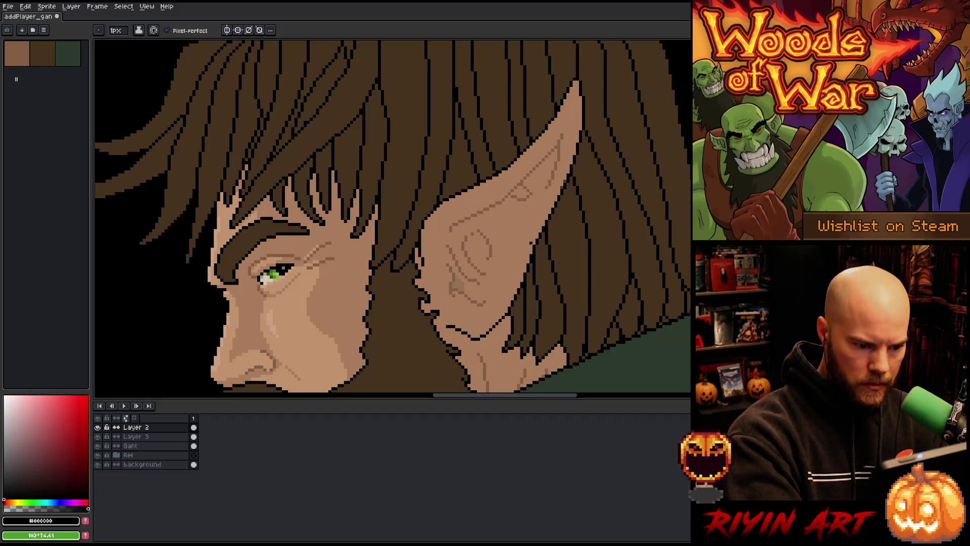
{"action": "scroll", "coordinate": [507, 313], "scroll_direction": "up", "scroll_amount": 5}
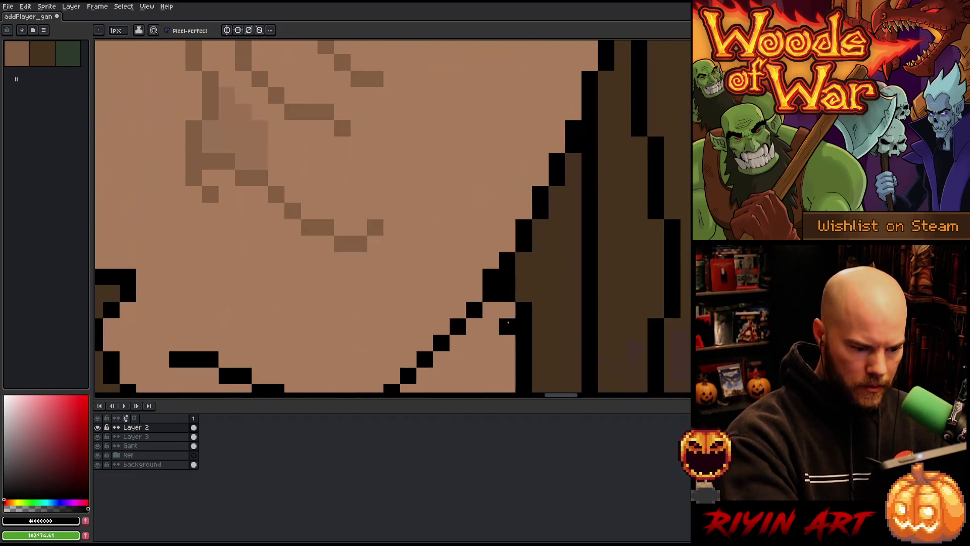
{"action": "scroll", "coordinate": [514, 285], "scroll_direction": "down", "scroll_amount": 5}
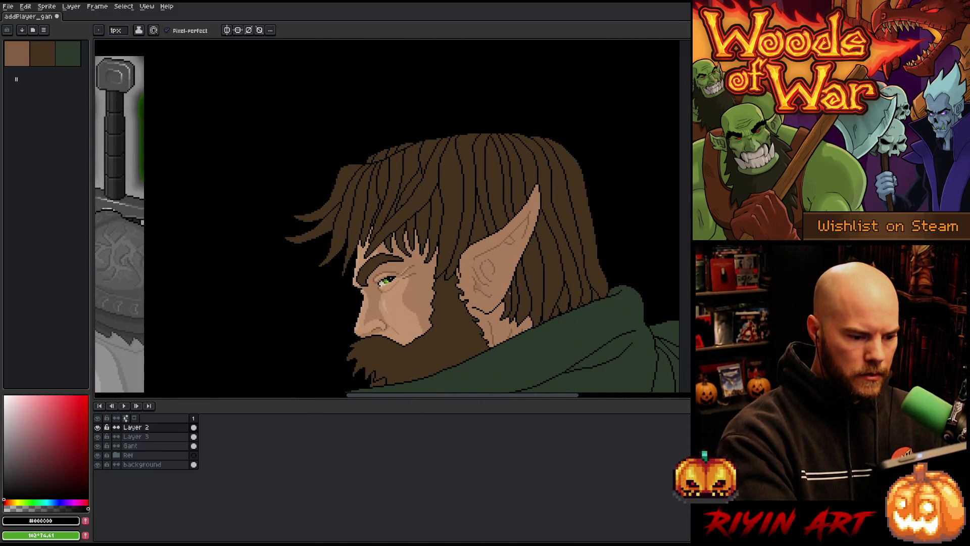
{"action": "scroll", "coordinate": [509, 293], "scroll_direction": "down", "scroll_amount": 2}
{"action": "mouse_move", "coordinate": [382, 307]}
{"action": "left_mouse_down"}
{"action": "mouse_move", "coordinate": [475, 300]}
{"action": "mouse_move", "coordinate": [517, 245]}
{"action": "mouse_move", "coordinate": [478, 267]}
{"action": "left_mouse_up"}
{"action": "key", "text": "b"}
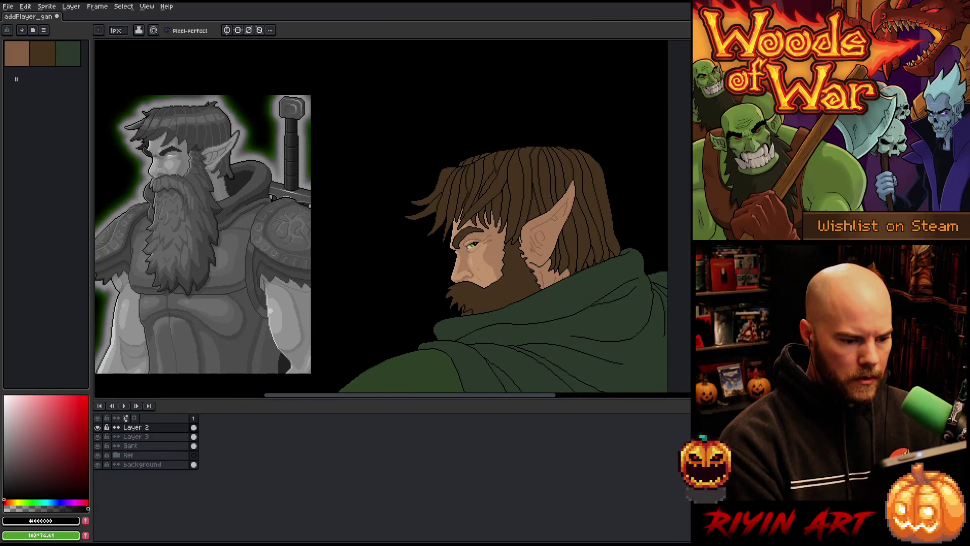
{"action": "scroll", "coordinate": [537, 248], "scroll_direction": "up", "scroll_amount": 2}
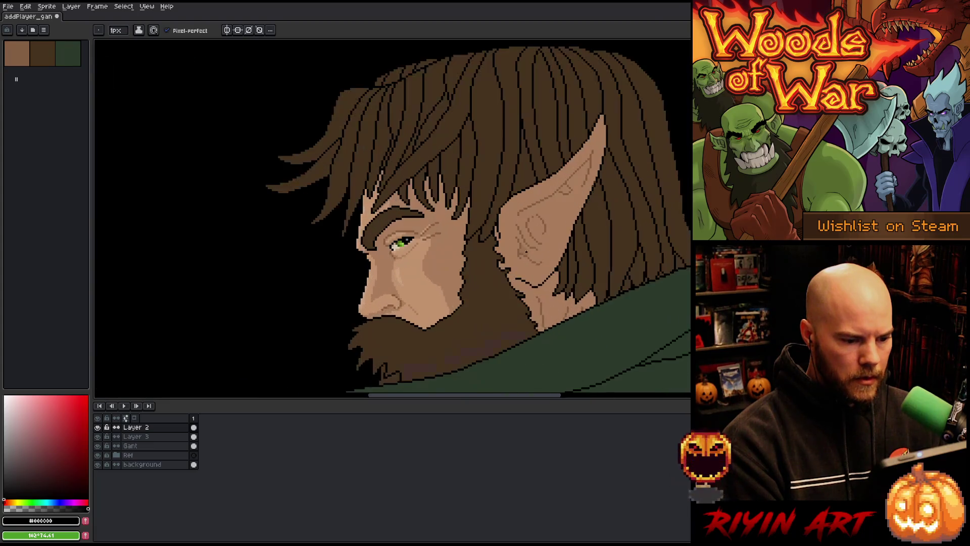
{"action": "key", "text": "alt"}
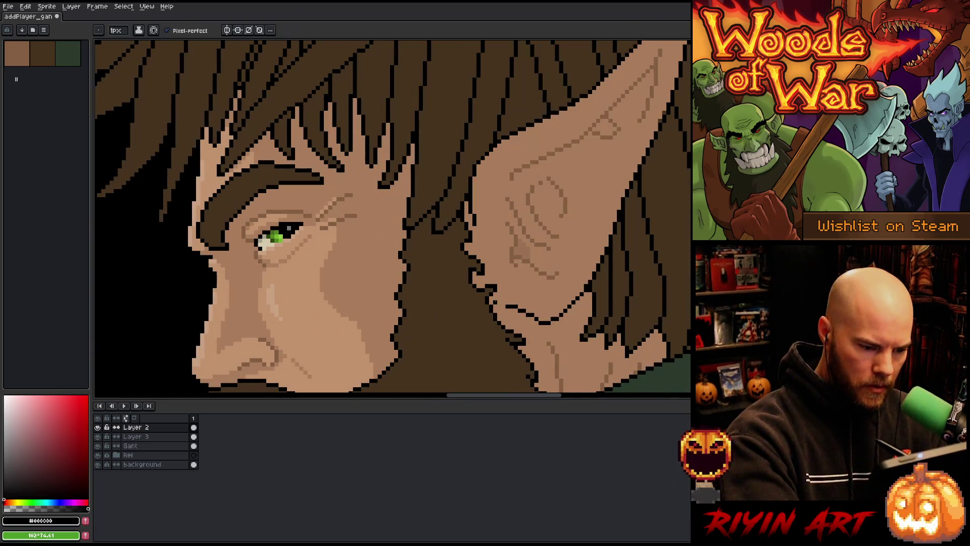
{"action": "left_click_drag", "start_coordinate": [543, 326], "coordinate": [559, 291]}
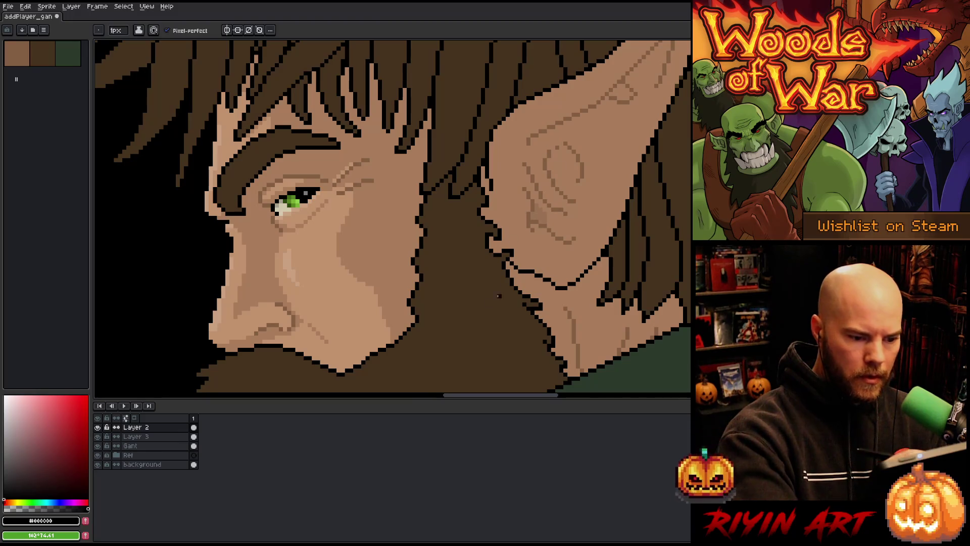
{"action": "mouse_move", "coordinate": [499, 296]}
{"action": "left_mouse_down"}
{"action": "mouse_move", "coordinate": [544, 321]}
{"action": "mouse_move", "coordinate": [430, 334]}
{"action": "left_mouse_up"}
{"action": "left_click", "coordinate": [596, 235], "text": "alt"}
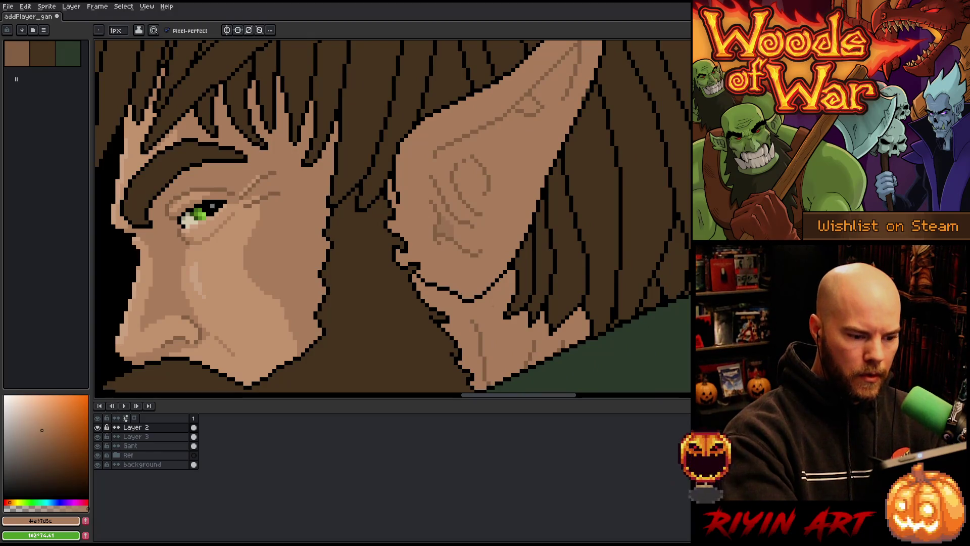
{"action": "key", "text": "m"}
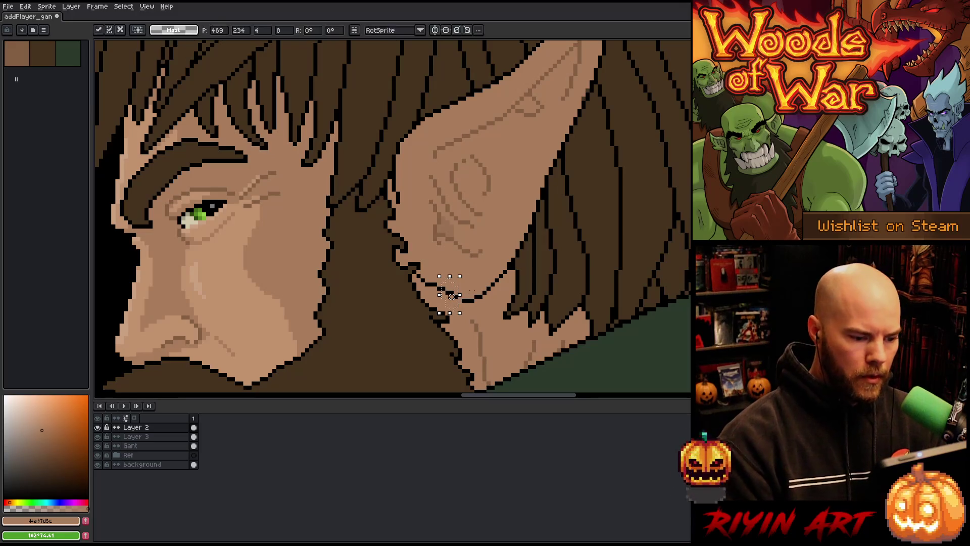
{"action": "key", "text": "b"}
{"action": "left_click", "coordinate": [461, 297], "text": "alt"}
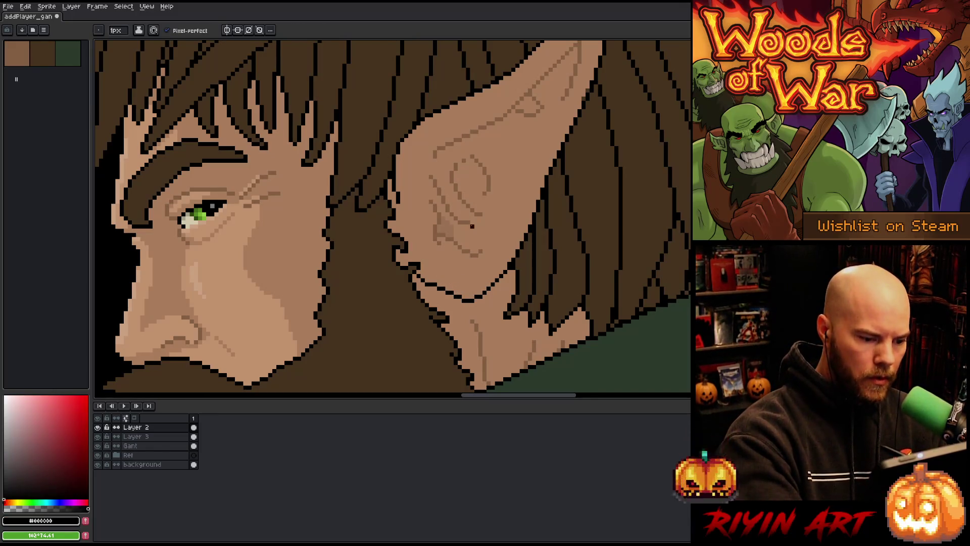
{"action": "key", "text": "h"}
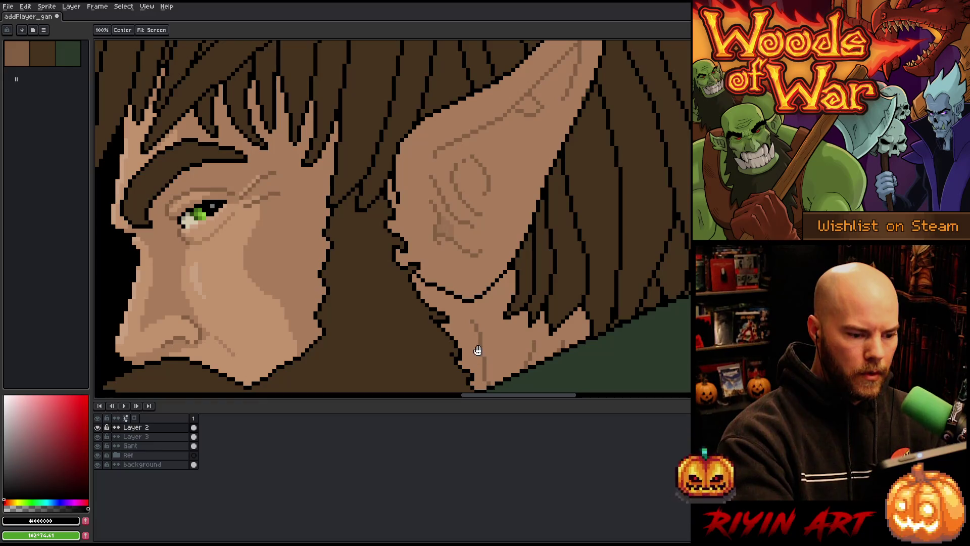
{"action": "scroll", "coordinate": [472, 337], "scroll_direction": "left", "scroll_amount": 5}
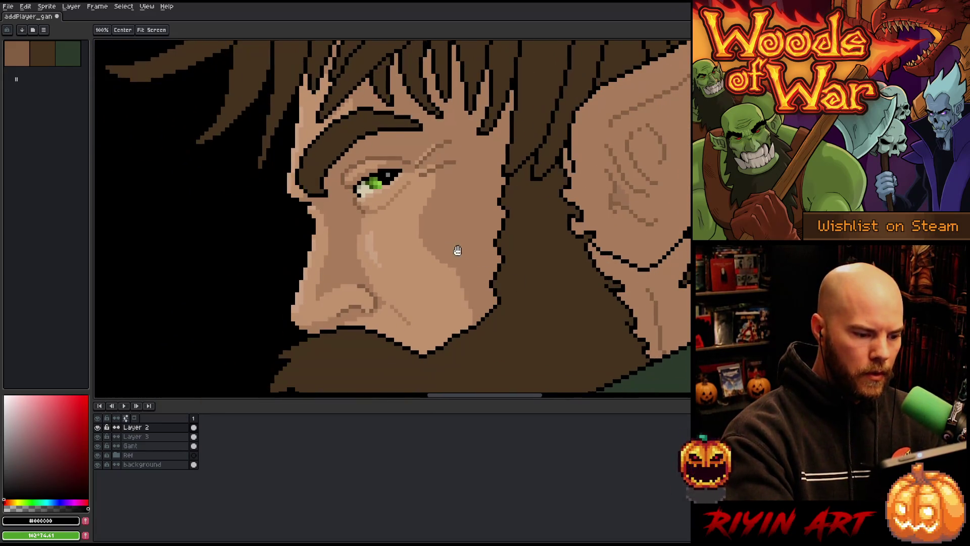
{"action": "scroll", "coordinate": [316, 309], "scroll_direction": "down", "scroll_amount": 4}
{"action": "scroll", "coordinate": [444, 328], "scroll_direction": "up", "scroll_amount": 1}
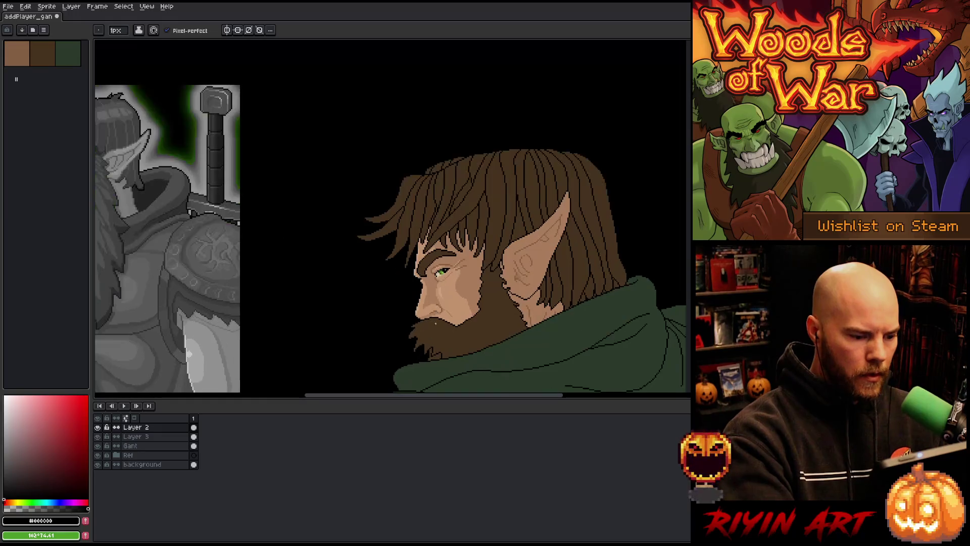
Step: Raise the background layer's lightness to 19 with Hue/Saturation, then reselect Layer 2
{"action": "left_click_drag", "start_coordinate": [444, 327], "coordinate": [518, 295]}
{"action": "key", "text": "b"}
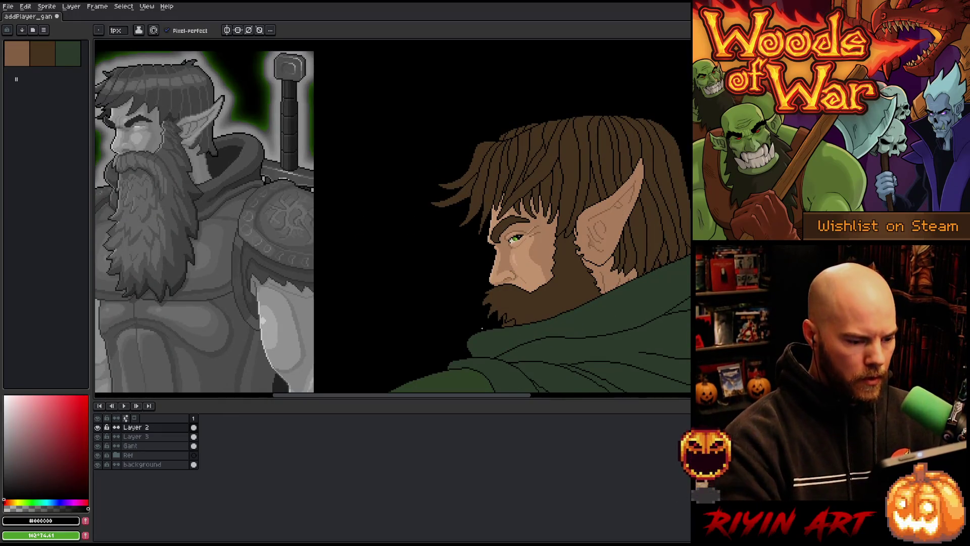
{"action": "left_click", "coordinate": [172, 466]}
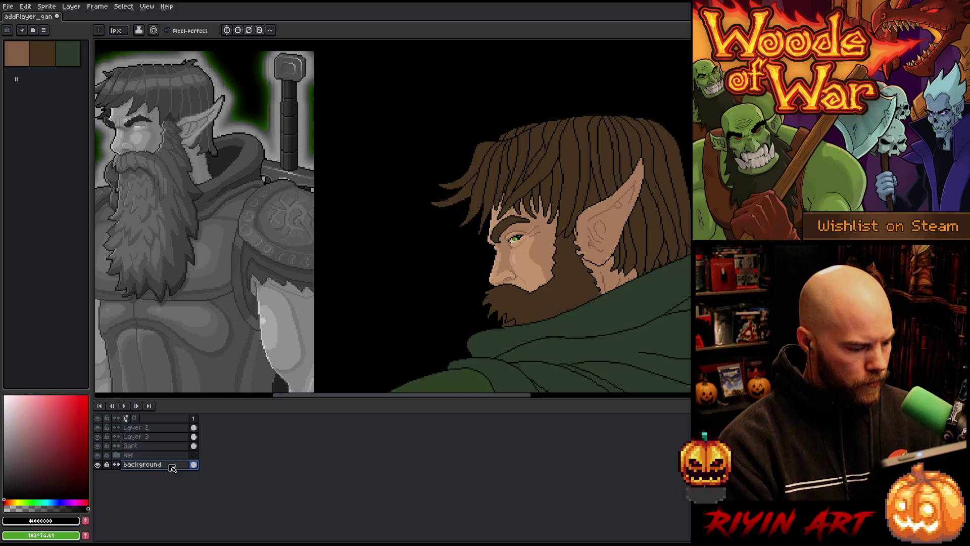
{"action": "key", "text": "ctrl+u"}
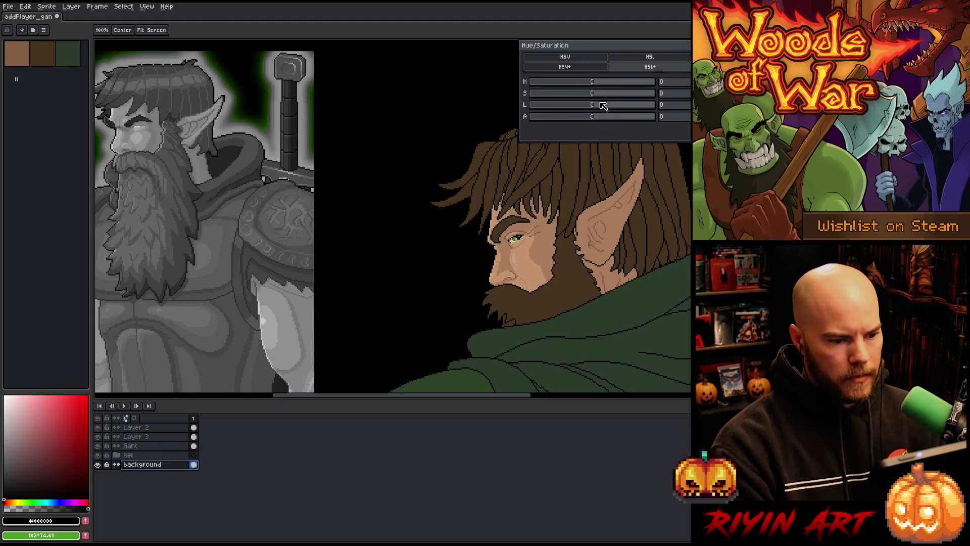
{"action": "key", "text": "Escape"}
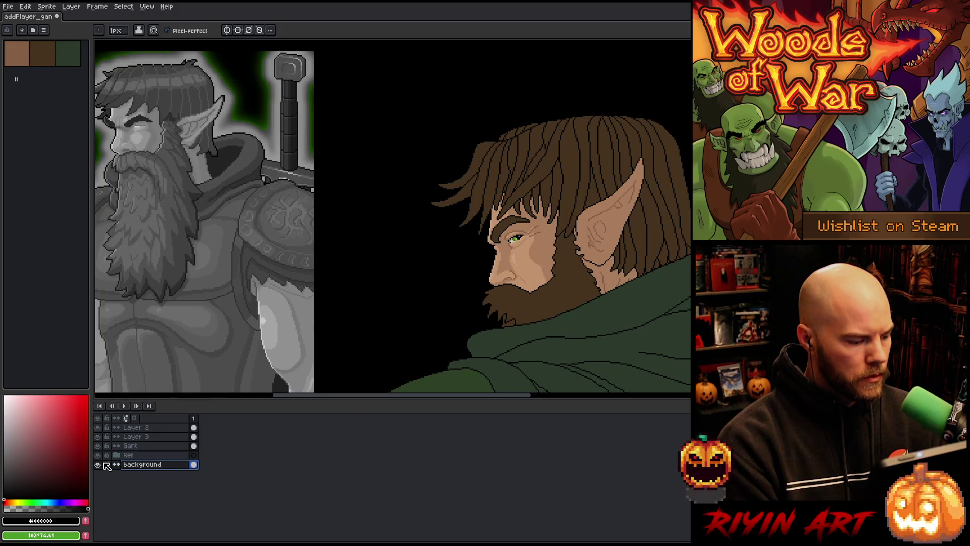
{"action": "key", "text": "ctrl+u"}
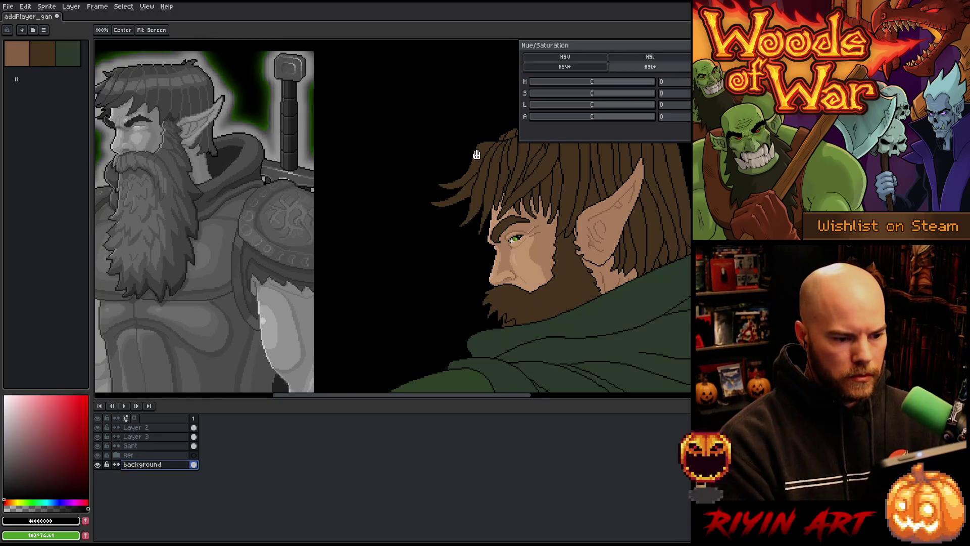
{"action": "left_click_drag", "start_coordinate": [609, 105], "coordinate": [609, 111]}
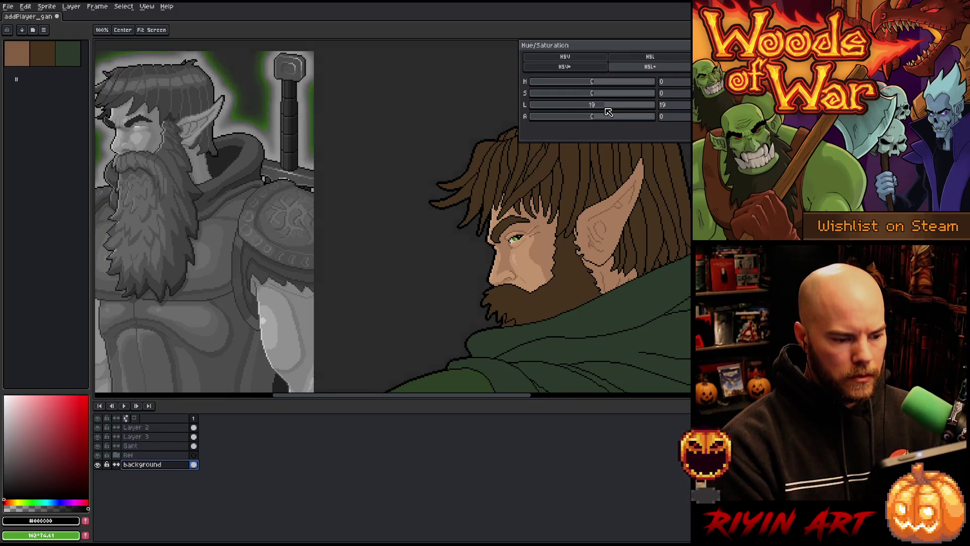
{"action": "key", "text": "Return"}
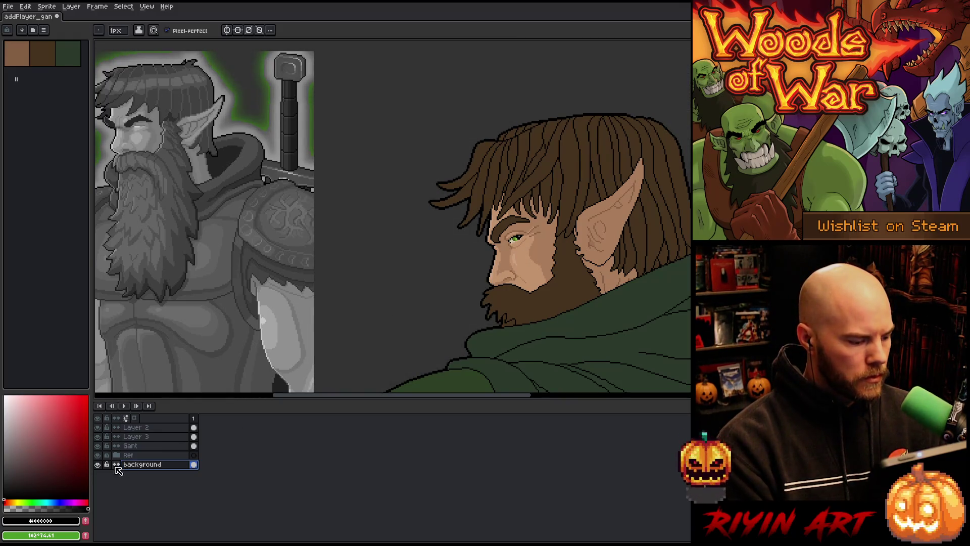
{"action": "left_click", "coordinate": [155, 430]}
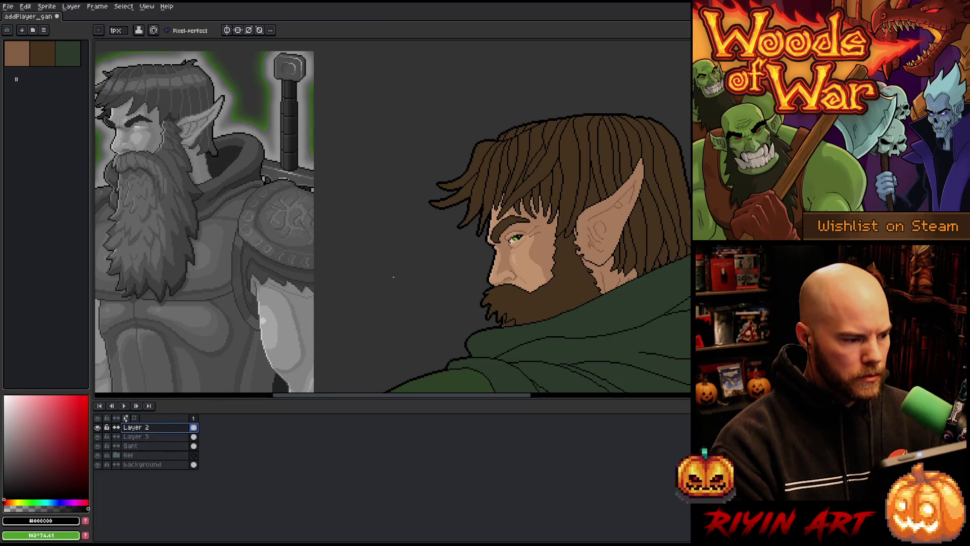
{"action": "scroll", "coordinate": [429, 273], "scroll_direction": "up", "scroll_amount": 1}
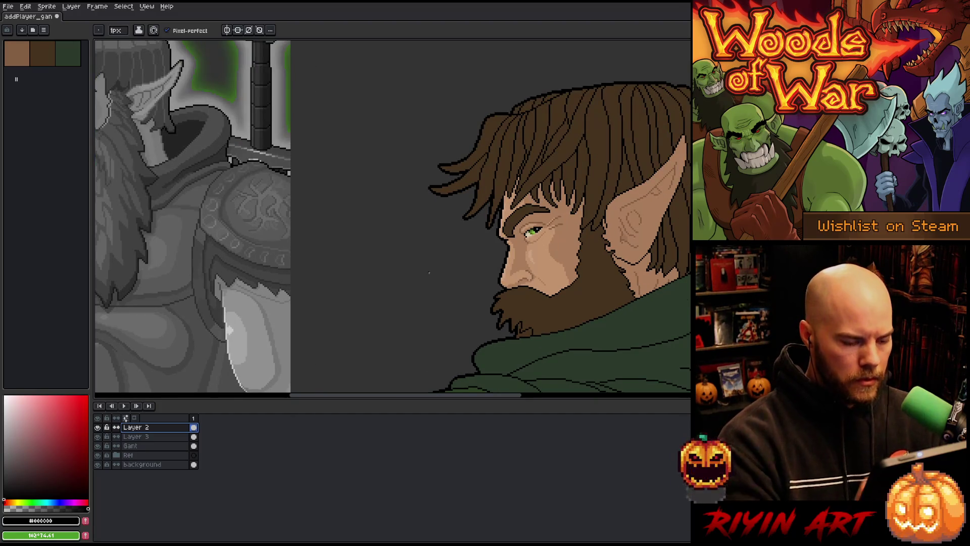
{"action": "scroll", "coordinate": [525, 303], "scroll_direction": "up", "scroll_amount": 2}
{"action": "mouse_move", "coordinate": [525, 303]}
{"action": "left_mouse_down"}
{"action": "mouse_move", "coordinate": [547, 317]}
{"action": "mouse_move", "coordinate": [434, 319]}
{"action": "left_mouse_up"}
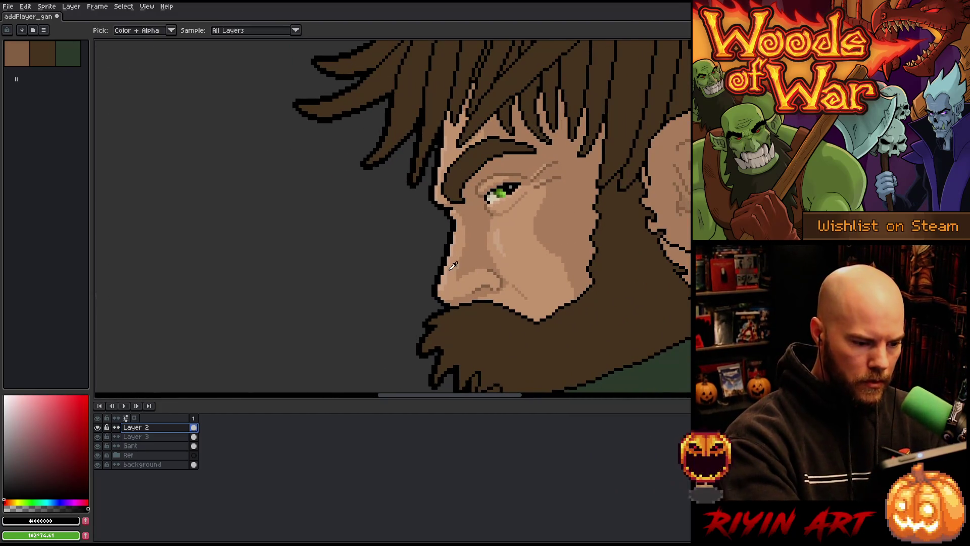
{"action": "left_click", "coordinate": [451, 250], "text": "alt"}
{"action": "left_click_drag", "start_coordinate": [450, 252], "coordinate": [436, 293]}
{"action": "key", "text": "ctrl+z"}
{"action": "key", "text": "ctrl+z"}
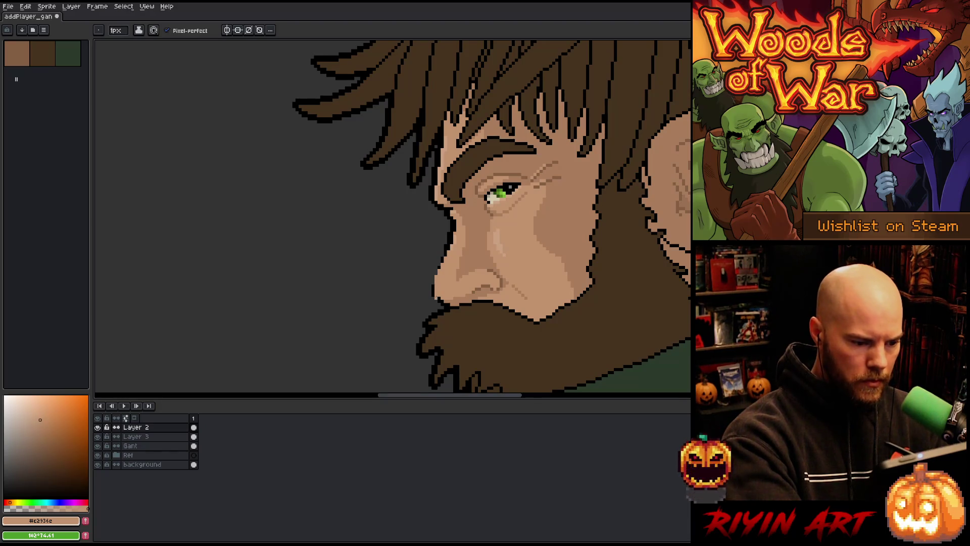
{"action": "key", "text": "e"}
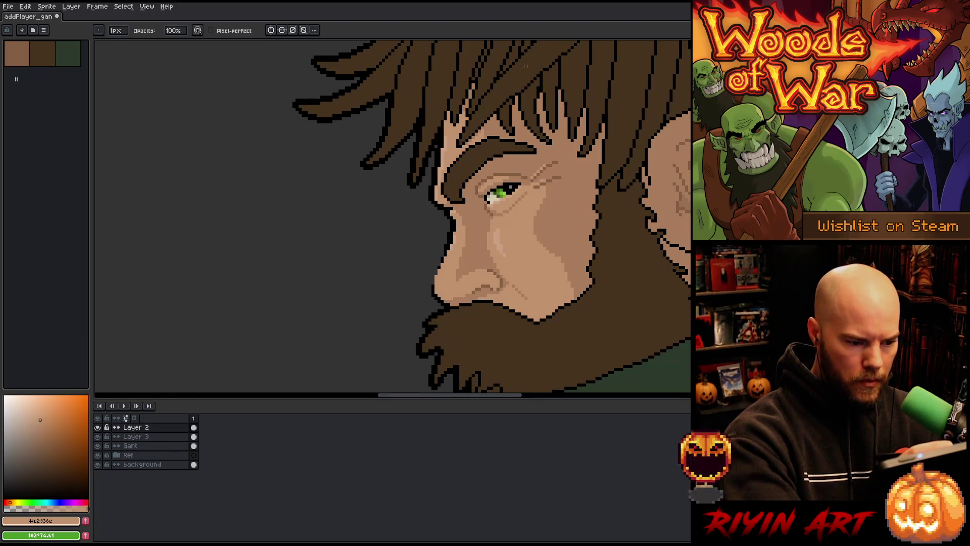
{"action": "scroll", "coordinate": [484, 292], "scroll_direction": "down", "scroll_amount": 3}
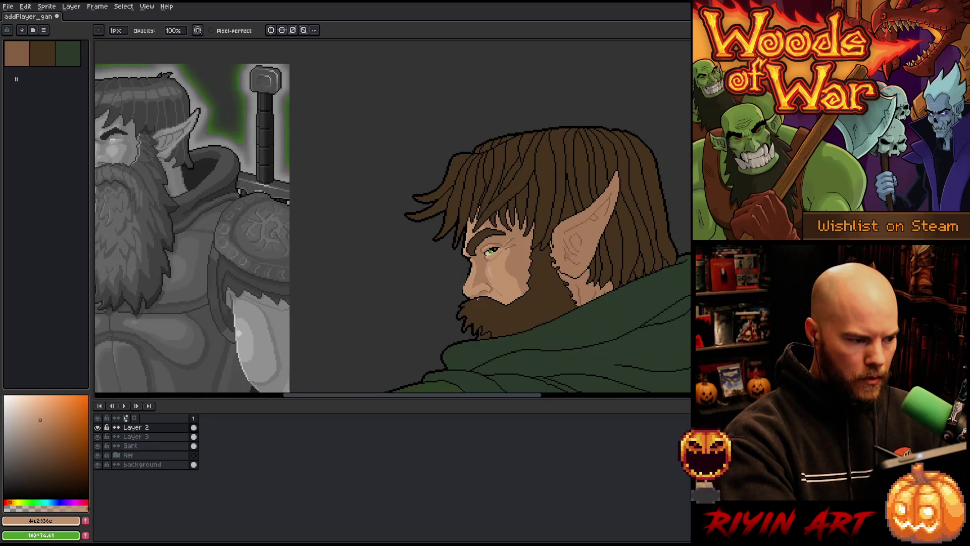
{"action": "left_click_drag", "start_coordinate": [411, 325], "coordinate": [443, 325]}
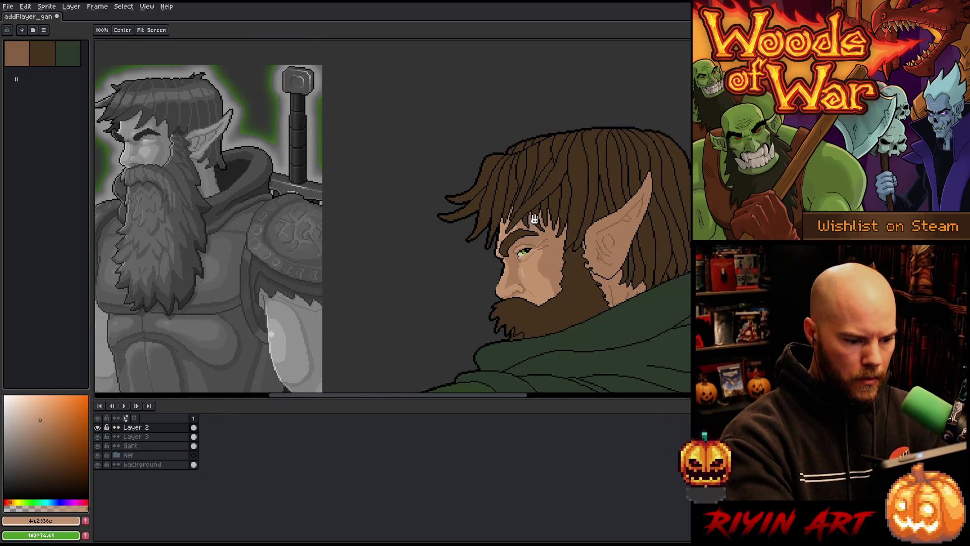
{"action": "scroll", "coordinate": [511, 297], "scroll_direction": "up", "scroll_amount": 4}
Step: Extend the mouth line further left in black, then pick a lighter skin tone
{"action": "key", "text": "i"}
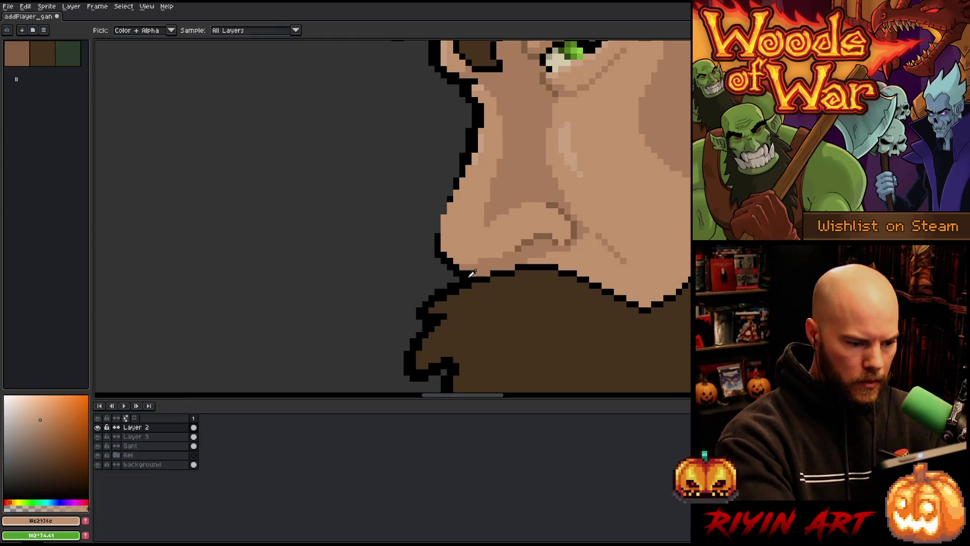
{"action": "left_click", "coordinate": [472, 273], "text": "alt"}
{"action": "left_click_drag", "start_coordinate": [490, 273], "coordinate": [460, 273]}
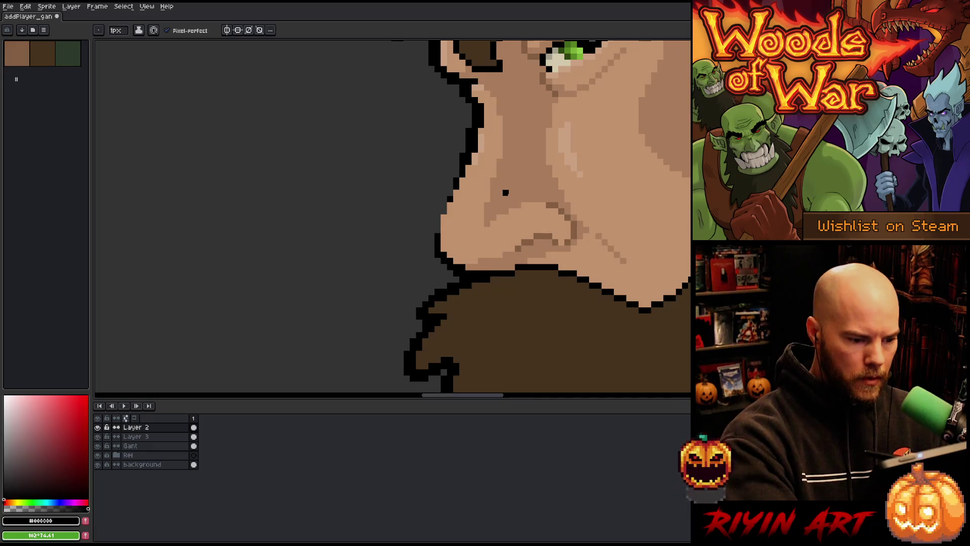
{"action": "key", "text": "alt"}
{"action": "left_click", "coordinate": [490, 260], "text": "alt"}
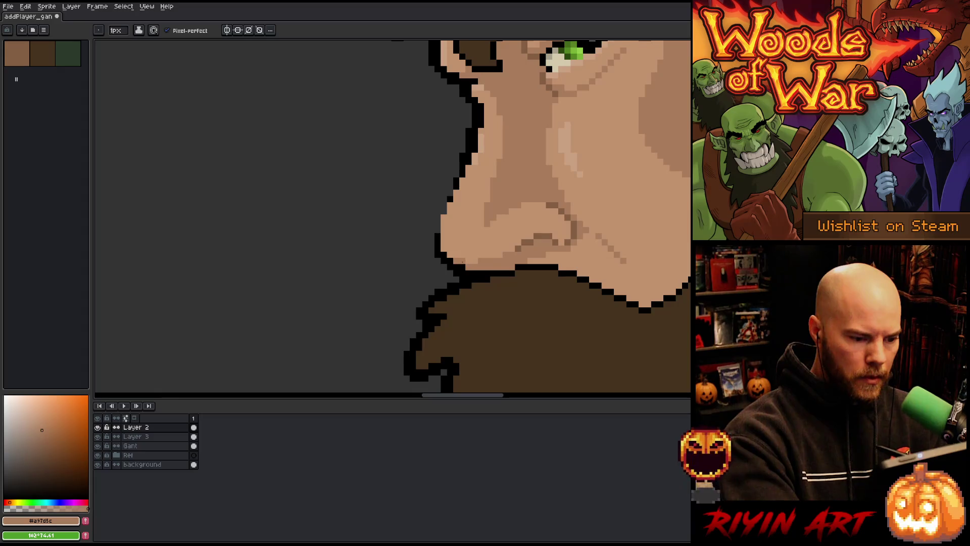
{"action": "left_click", "coordinate": [480, 261], "text": "alt"}
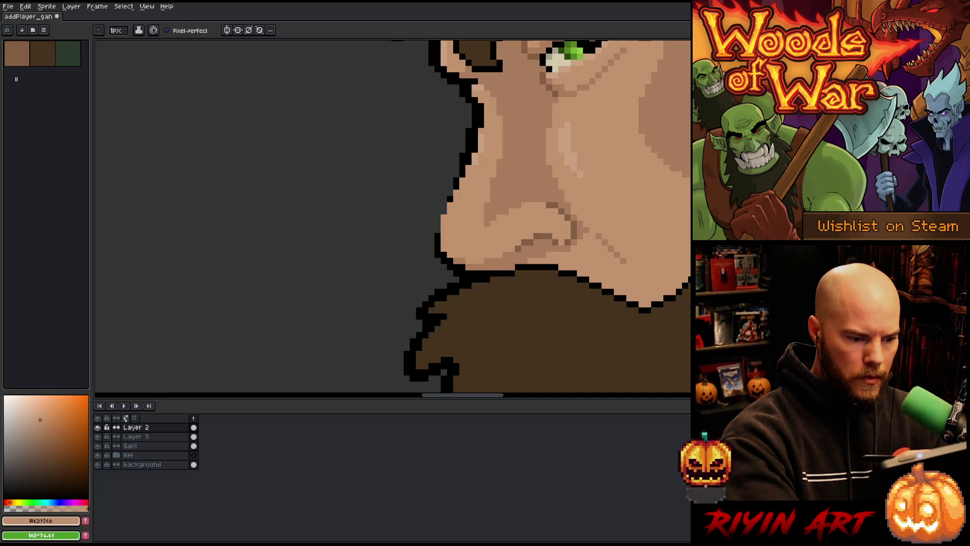
Step: Add black outline pixels along the face edge beside the nose and save the portrait
{"action": "scroll", "coordinate": [503, 303], "scroll_direction": "up", "scroll_amount": 2}
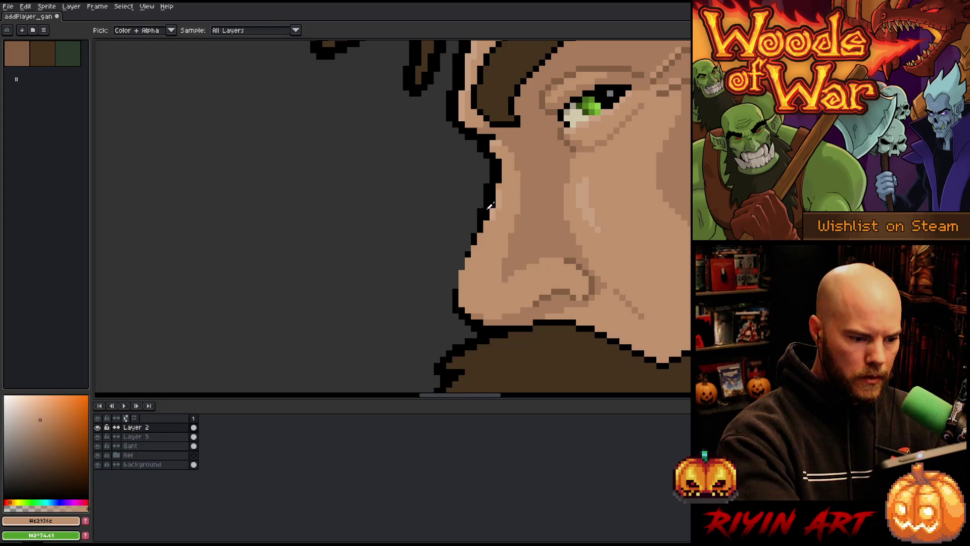
{"action": "left_click", "coordinate": [485, 215], "text": "alt"}
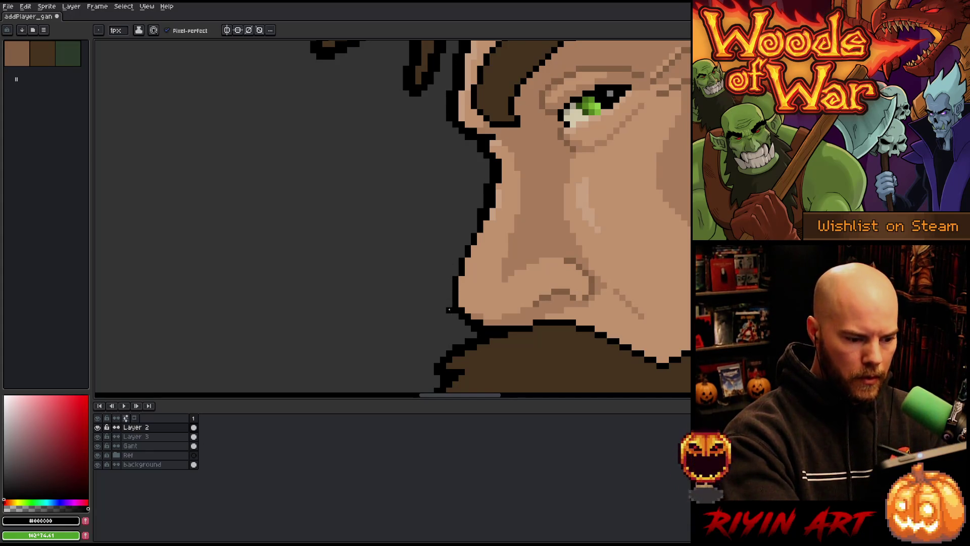
{"action": "left_click_drag", "start_coordinate": [450, 298], "coordinate": [452, 279]}
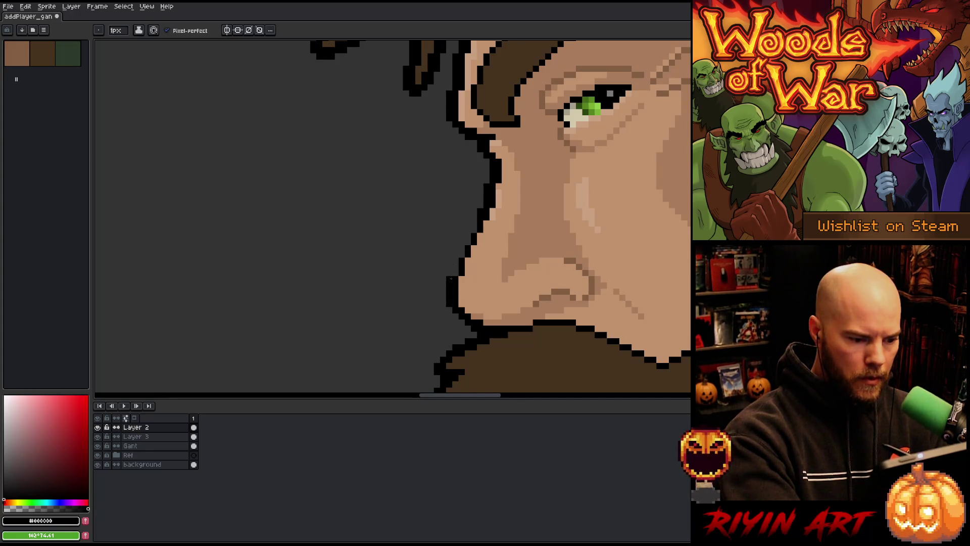
{"action": "left_click", "coordinate": [461, 248]}
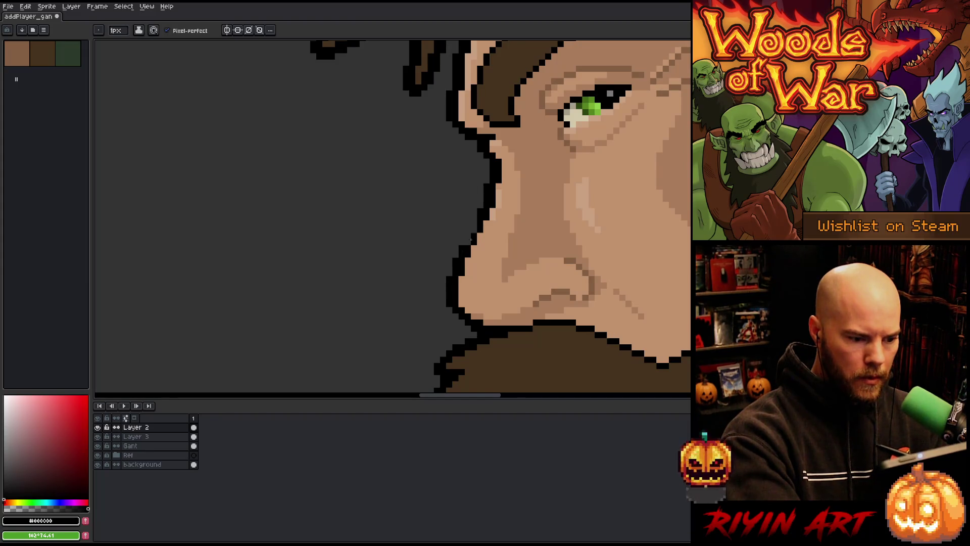
{"action": "left_click_drag", "start_coordinate": [471, 240], "coordinate": [474, 229]}
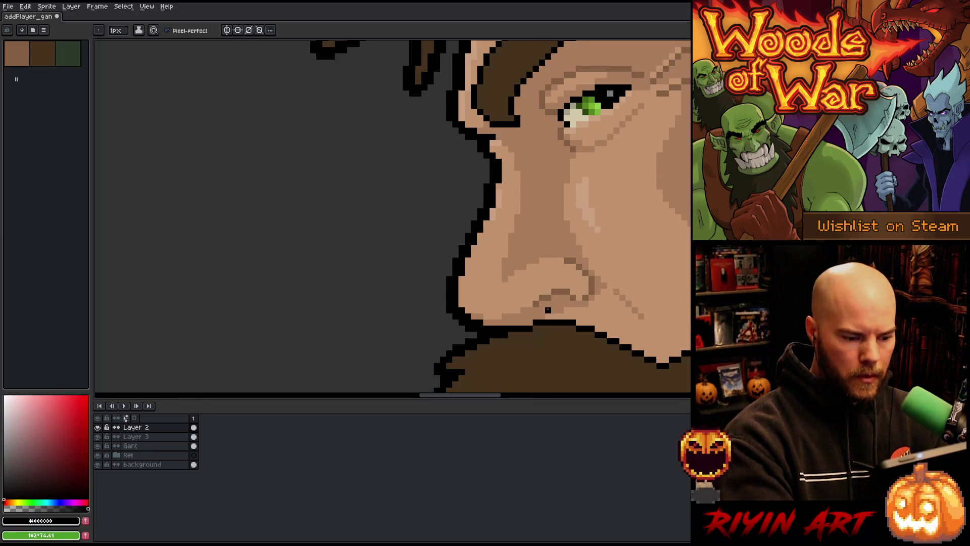
{"action": "key", "text": "ctrl+s"}
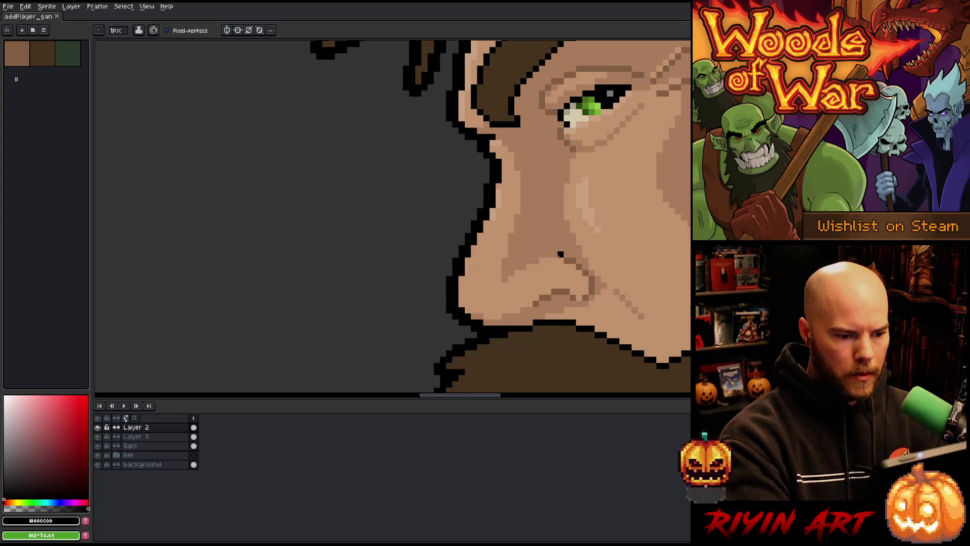
Step: Paint paler skin pixels down the nose's left edge to its lower tip
{"action": "scroll", "coordinate": [560, 255], "scroll_direction": "down", "scroll_amount": 2}
{"action": "scroll", "coordinate": [477, 178], "scroll_direction": "up", "scroll_amount": 3}
{"action": "left_click", "coordinate": [465, 130], "text": "alt"}
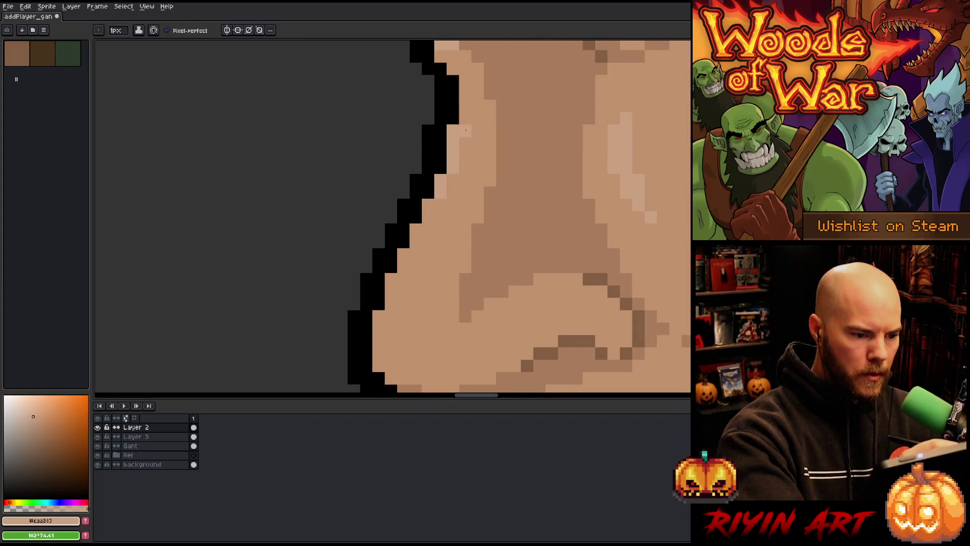
{"action": "left_click_drag", "start_coordinate": [510, 288], "coordinate": [559, 206]}
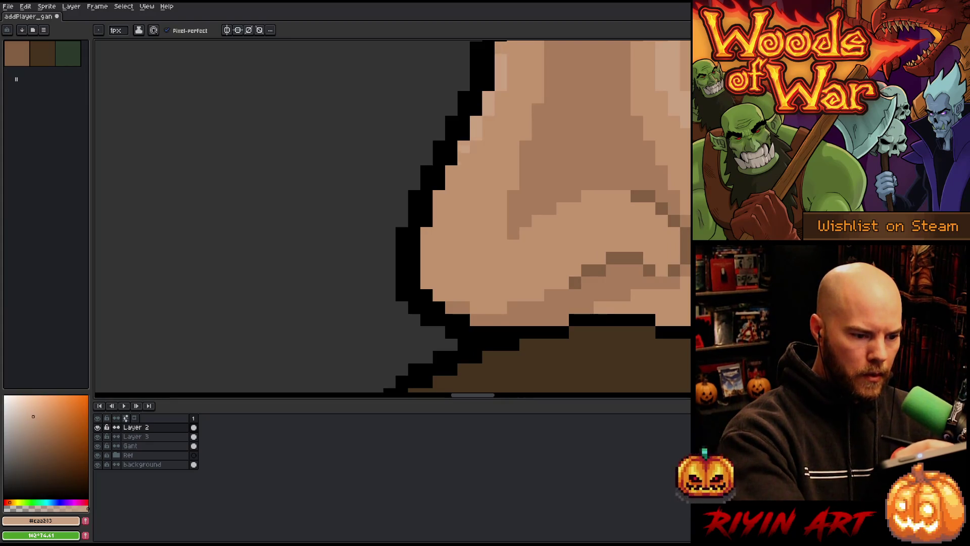
{"action": "mouse_move", "coordinate": [464, 159]}
{"action": "left_mouse_down"}
{"action": "mouse_move", "coordinate": [464, 183]}
{"action": "mouse_move", "coordinate": [426, 246]}
{"action": "left_mouse_up"}
{"action": "left_click", "coordinate": [452, 171]}
{"action": "left_click", "coordinate": [452, 209]}
{"action": "left_click", "coordinate": [438, 195]}
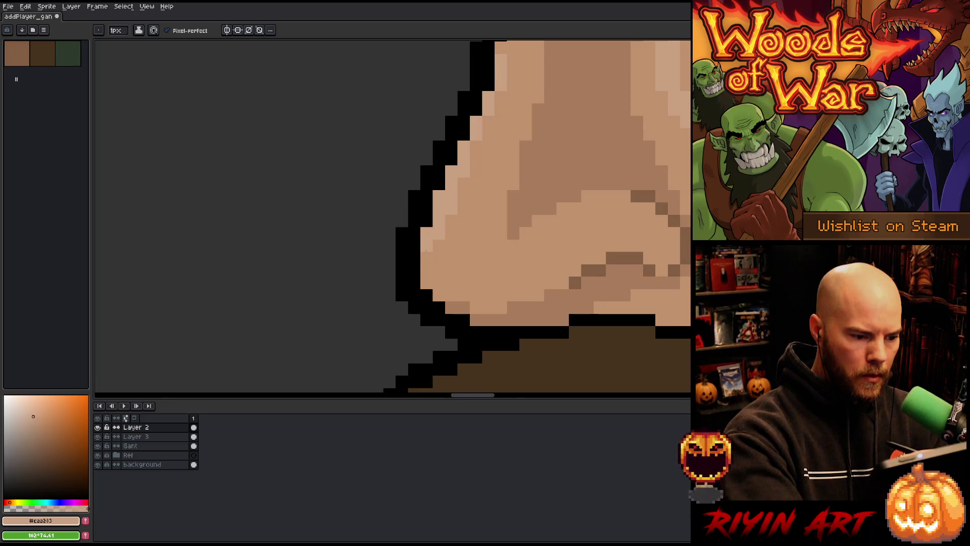
{"action": "left_click", "coordinate": [426, 257]}
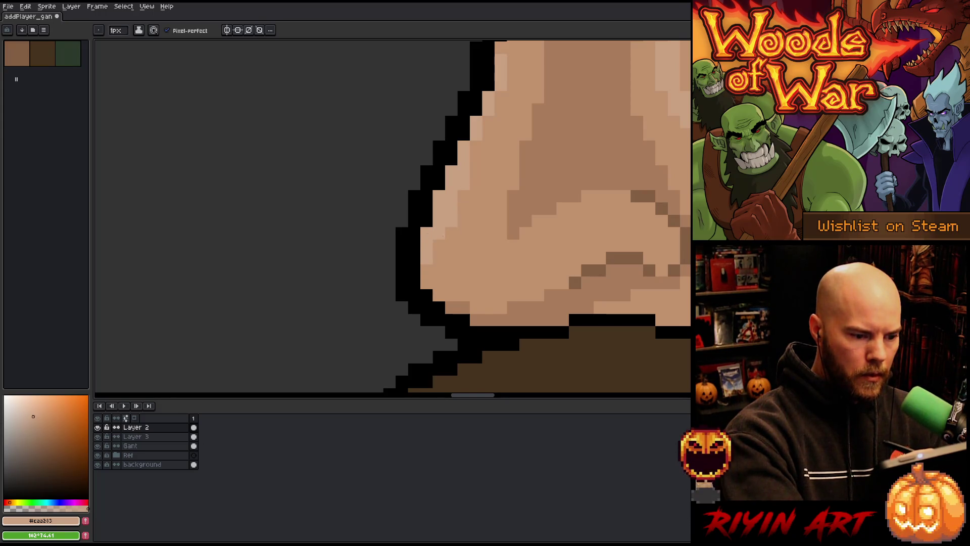
Step: Sample black from the outline and make the Gant layer active
{"action": "scroll", "coordinate": [489, 122], "scroll_direction": "down", "scroll_amount": 2}
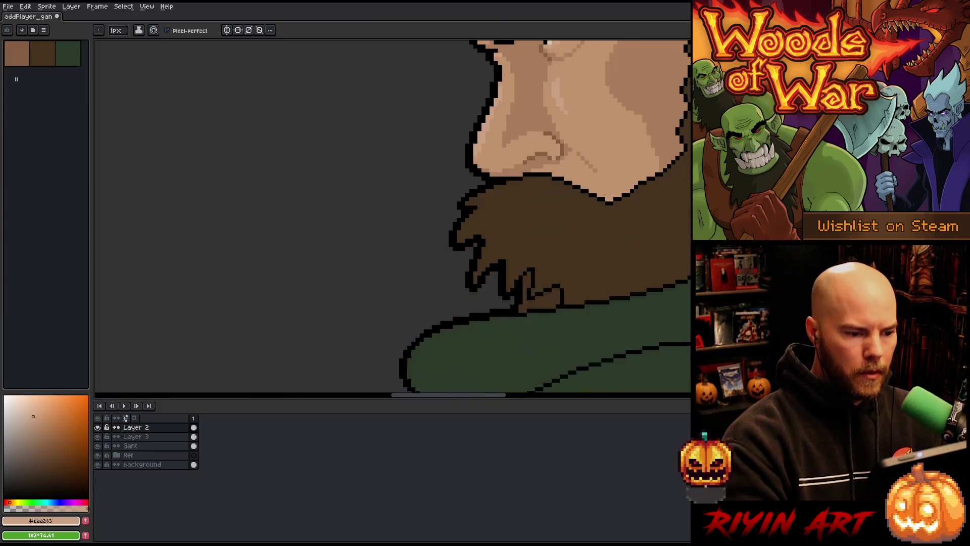
{"action": "scroll", "coordinate": [482, 119], "scroll_direction": "down", "scroll_amount": 2}
{"action": "scroll", "coordinate": [481, 119], "scroll_direction": "up", "scroll_amount": 2}
{"action": "scroll", "coordinate": [482, 118], "scroll_direction": "down", "scroll_amount": 2}
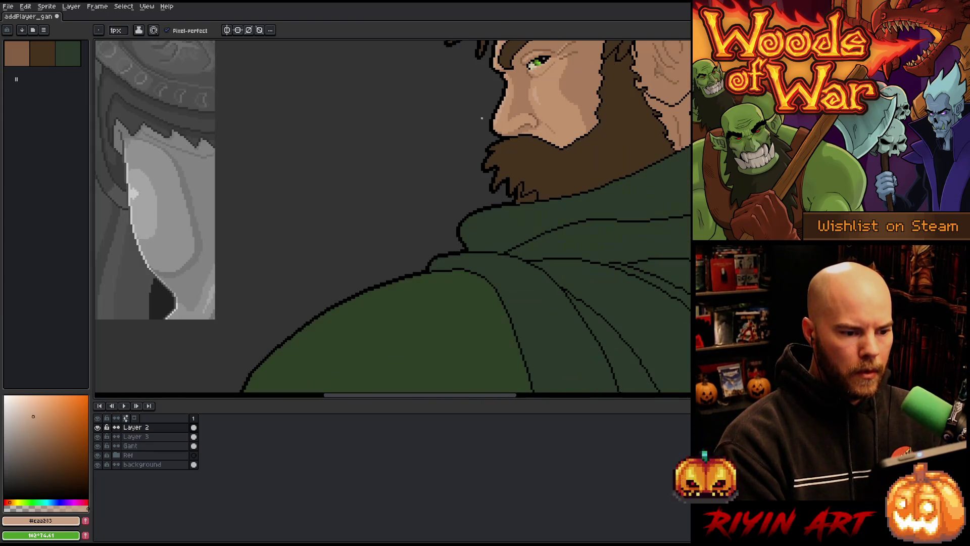
{"action": "scroll", "coordinate": [497, 186], "scroll_direction": "up", "scroll_amount": 2}
{"action": "scroll", "coordinate": [574, 151], "scroll_direction": "up", "scroll_amount": 2}
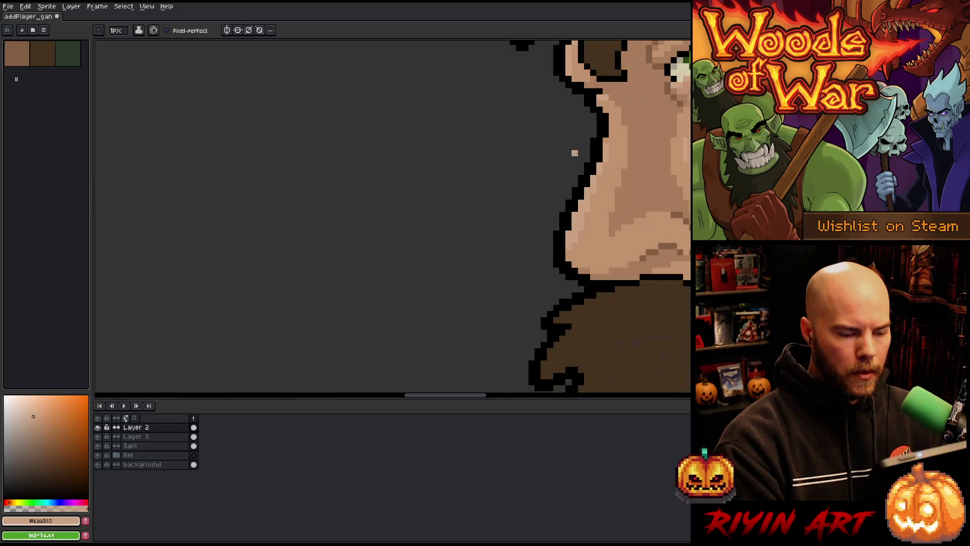
{"action": "scroll", "coordinate": [309, 234], "scroll_direction": "up", "scroll_amount": 2}
{"action": "key", "text": "alt"}
{"action": "left_click", "coordinate": [350, 211], "text": "alt"}
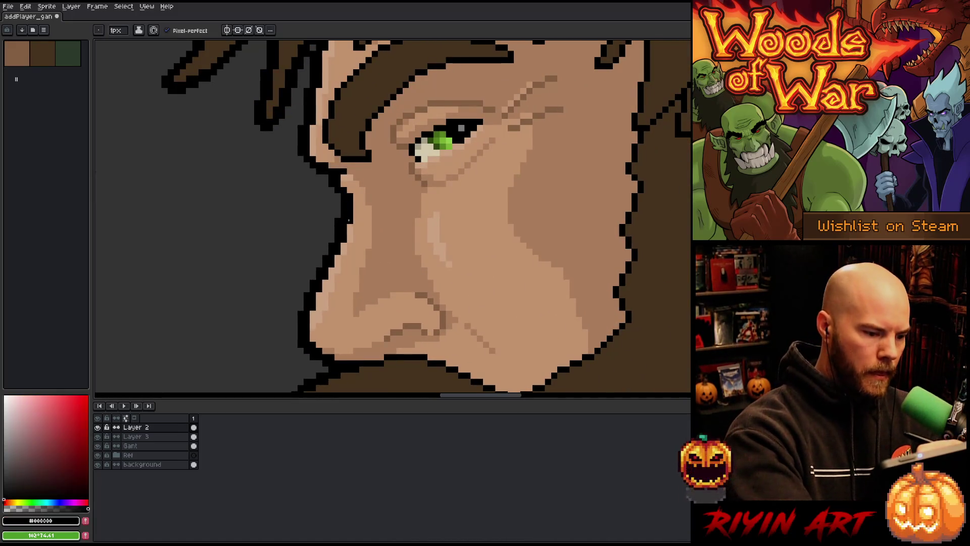
{"action": "key", "text": "e"}
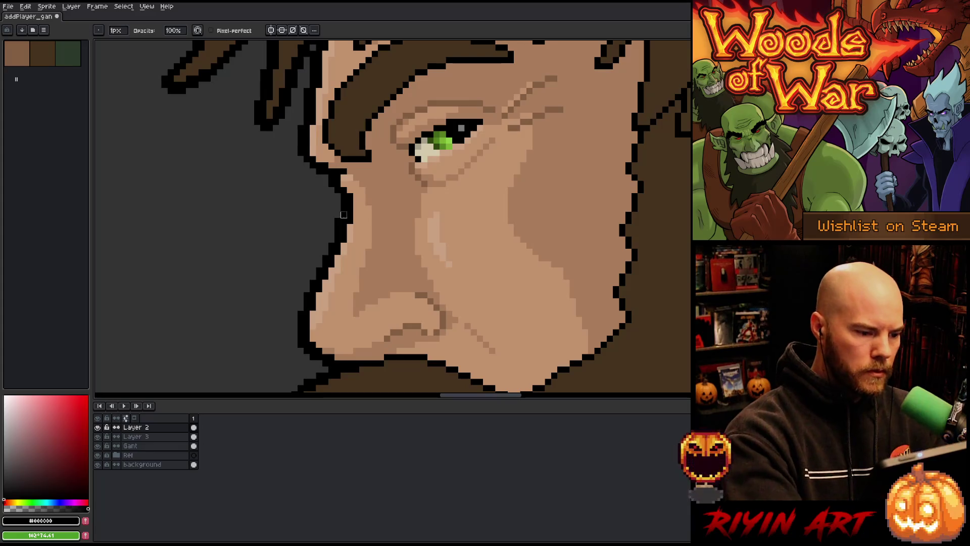
{"action": "left_click", "coordinate": [338, 225], "text": "ctrl"}
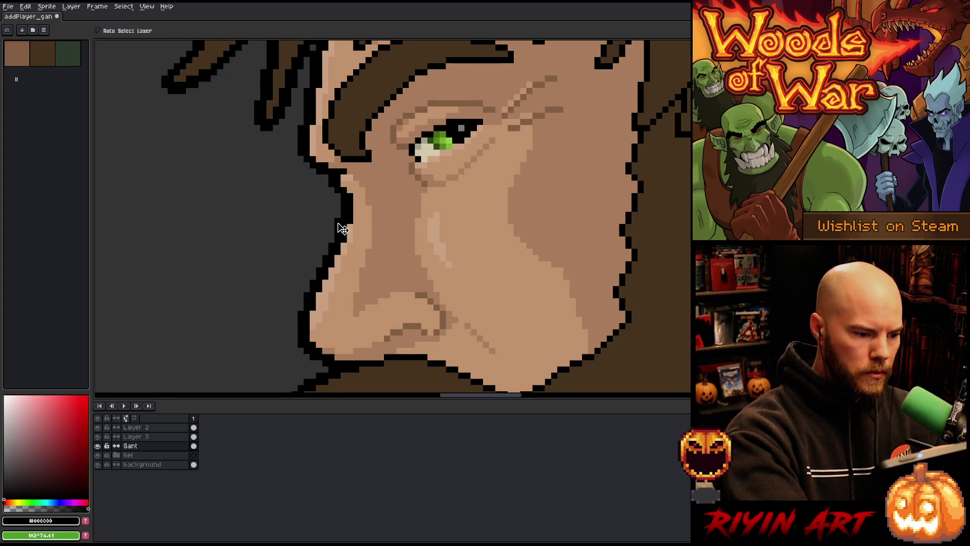
Step: On Layer 2, sample the darker ear skin and adjust the ear tip with a rectangular selection
{"action": "scroll", "coordinate": [476, 215], "scroll_direction": "down", "scroll_amount": 5}
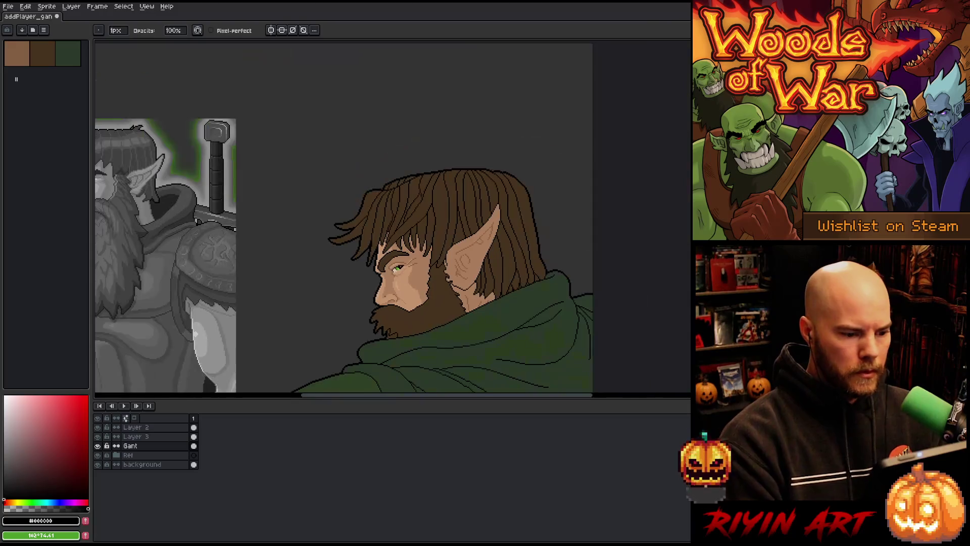
{"action": "scroll", "coordinate": [476, 215], "scroll_direction": "up", "scroll_amount": 1}
{"action": "scroll", "coordinate": [476, 215], "scroll_direction": "down", "scroll_amount": 2}
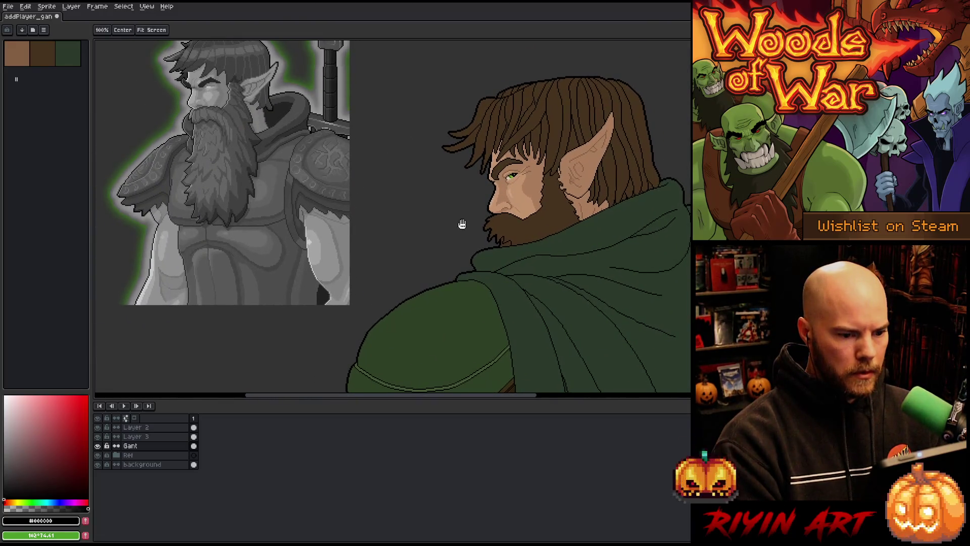
{"action": "scroll", "coordinate": [462, 216], "scroll_direction": "down", "scroll_amount": 1}
{"action": "scroll", "coordinate": [478, 194], "scroll_direction": "up", "scroll_amount": 4}
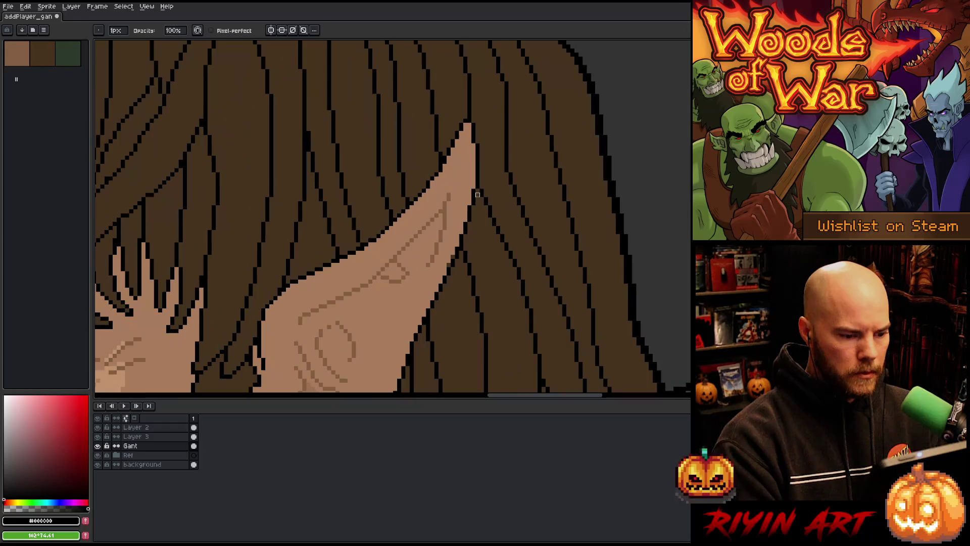
{"action": "left_click", "coordinate": [159, 428]}
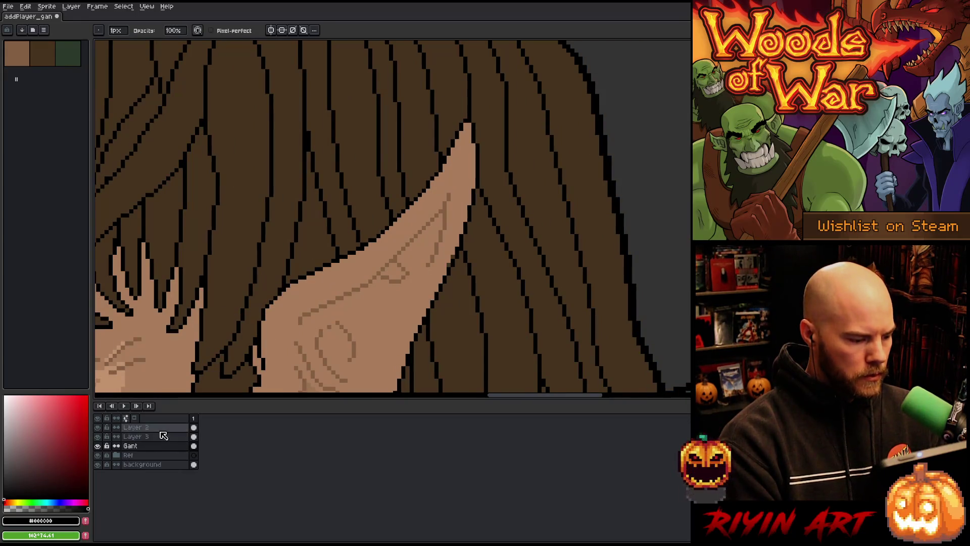
{"action": "left_click", "coordinate": [451, 254], "text": "alt"}
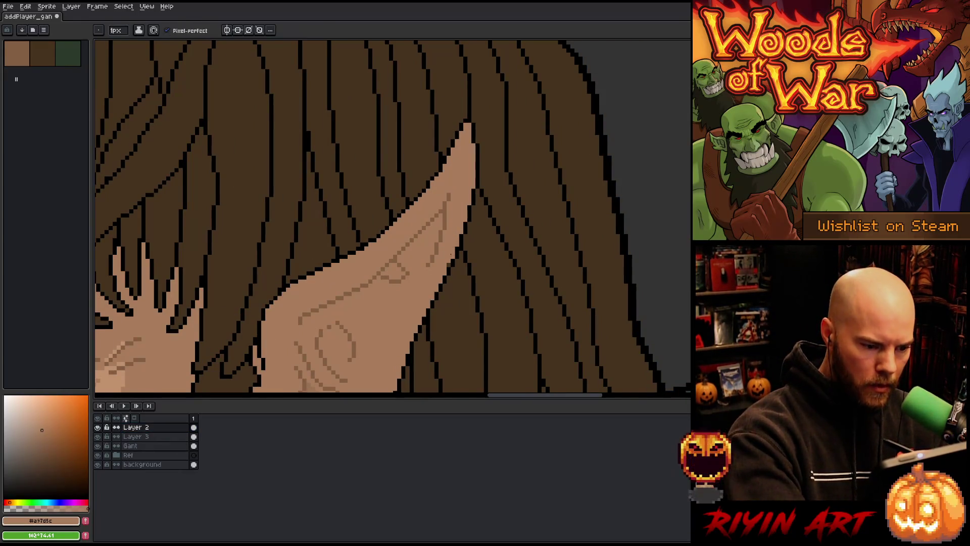
{"action": "key", "text": "m"}
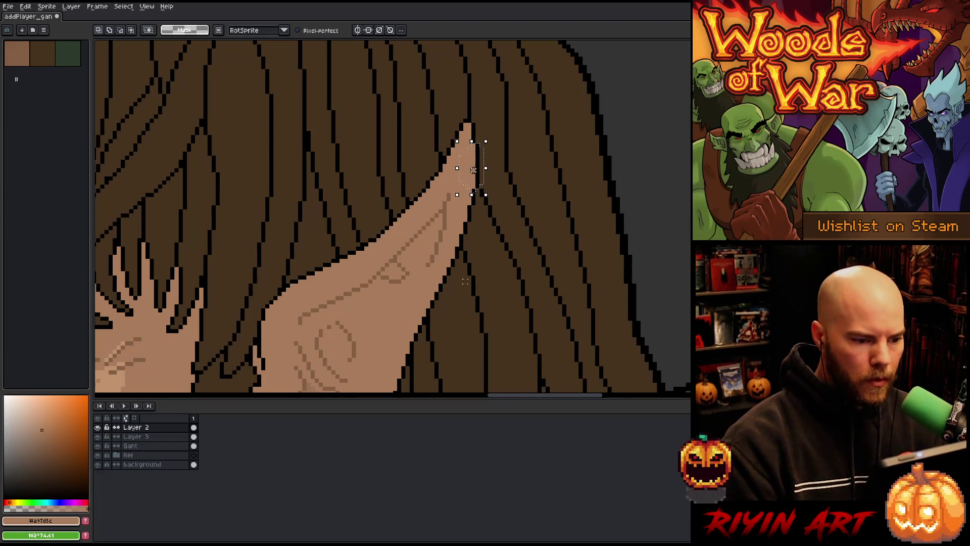
{"action": "mouse_move", "coordinate": [473, 194]}
{"action": "left_mouse_down"}
{"action": "mouse_move", "coordinate": [483, 190]}
{"action": "mouse_move", "coordinate": [482, 203]}
{"action": "mouse_move", "coordinate": [470, 191]}
{"action": "left_mouse_up"}
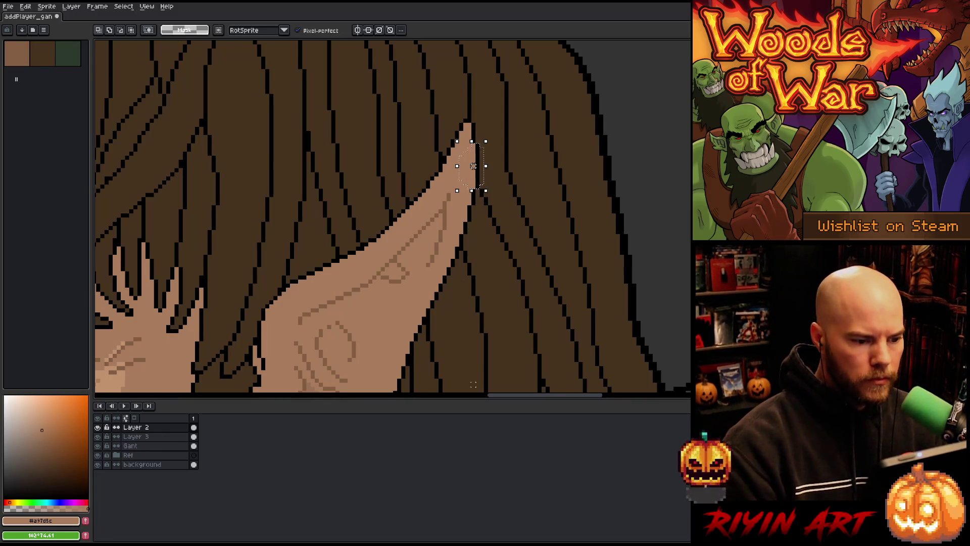
{"action": "key", "text": "ctrl+d"}
Step: Pick black and adjust the hair strand beside the ear tip, then deselect
{"action": "key", "text": "b"}
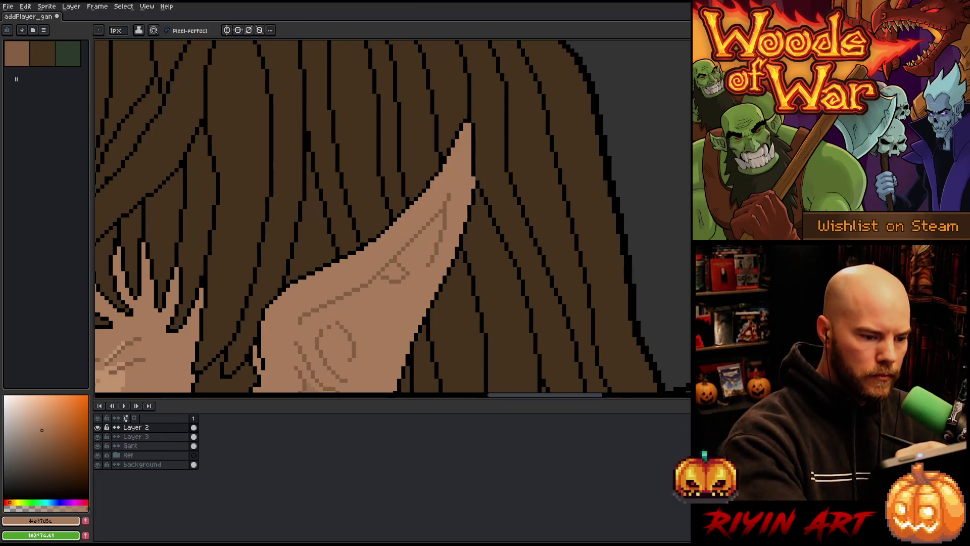
{"action": "left_click", "coordinate": [473, 180], "text": "alt"}
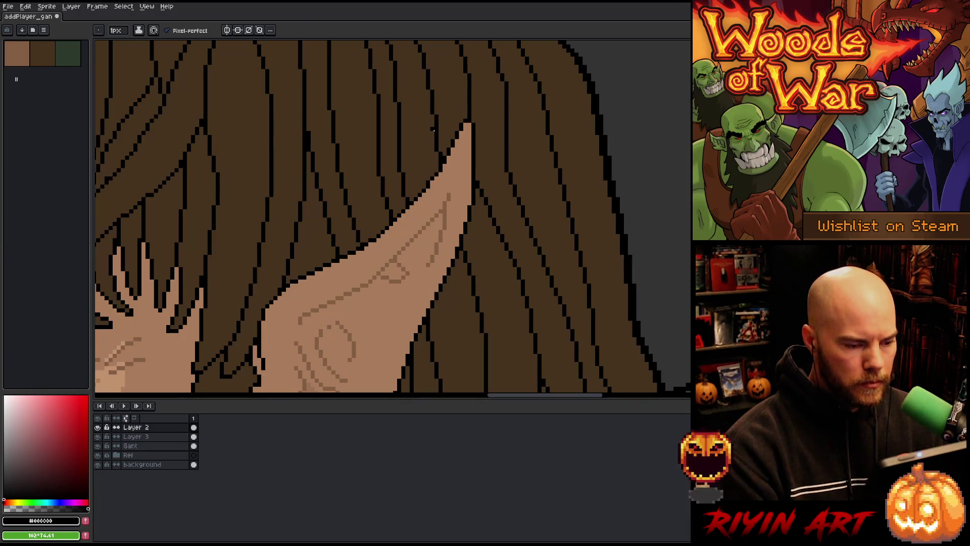
{"action": "key", "text": "m"}
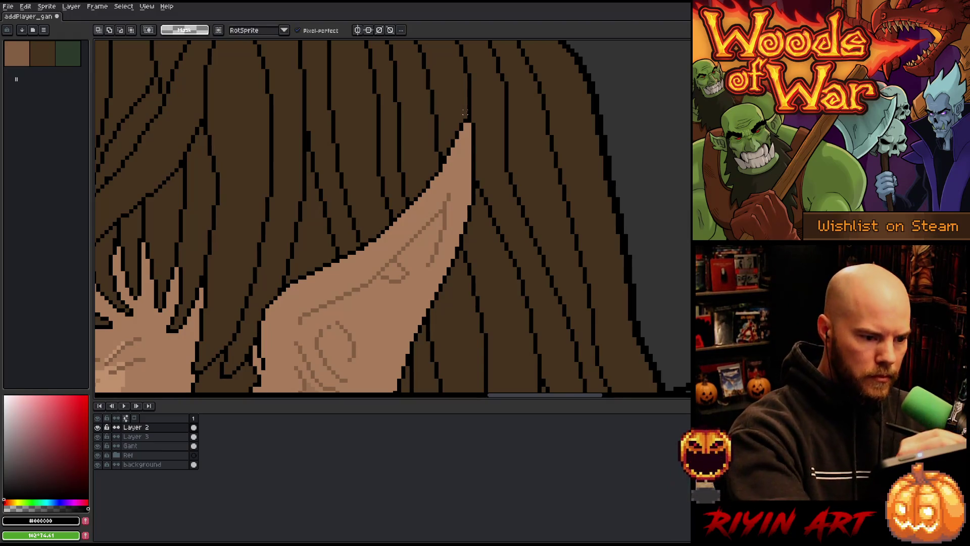
{"action": "mouse_move", "coordinate": [462, 112]}
{"action": "left_mouse_down"}
{"action": "mouse_move", "coordinate": [431, 183]}
{"action": "mouse_move", "coordinate": [428, 101]}
{"action": "left_mouse_up"}
{"action": "left_click", "coordinate": [448, 141]}
{"action": "key", "text": "ctrl+d"}
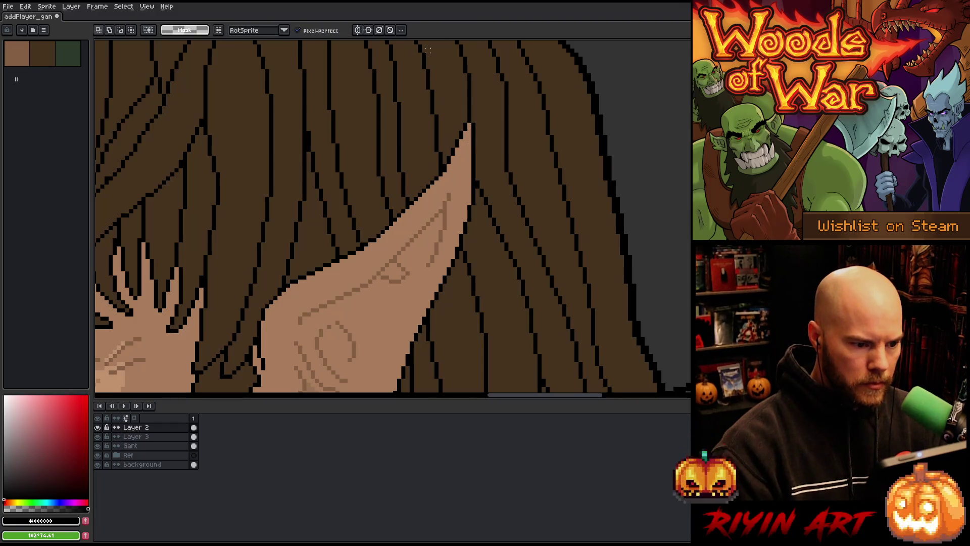
Step: Center the character and select the single pixel at the elf's pointed ear tip
{"action": "scroll", "coordinate": [419, 83], "scroll_direction": "down", "scroll_amount": 5}
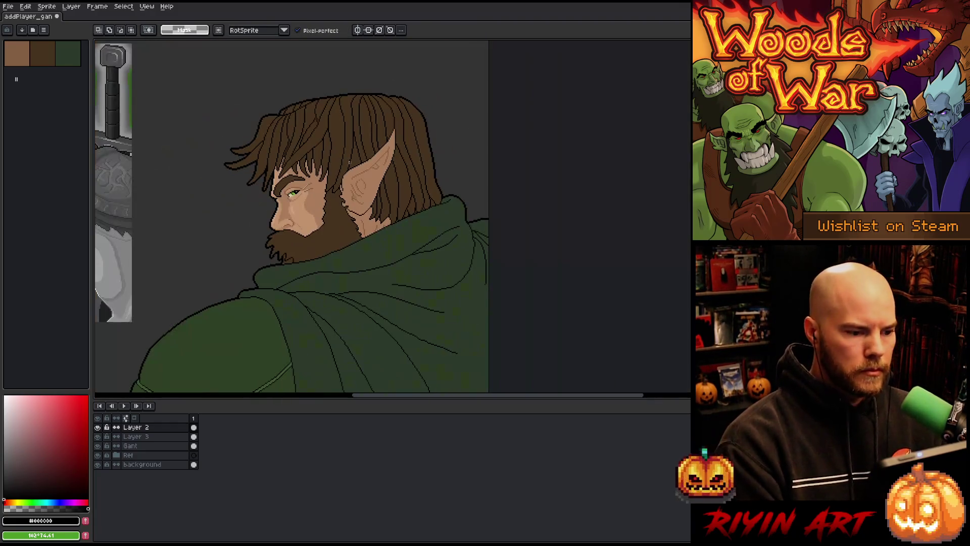
{"action": "mouse_move", "coordinate": [260, 190]}
{"action": "left_mouse_down"}
{"action": "mouse_move", "coordinate": [423, 203]}
{"action": "mouse_move", "coordinate": [479, 185]}
{"action": "left_mouse_up"}
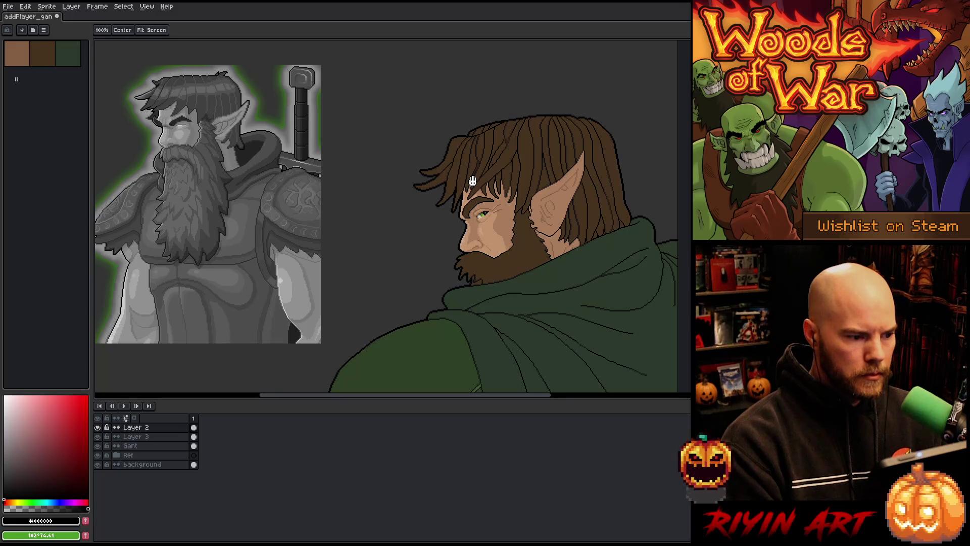
{"action": "scroll", "coordinate": [473, 181], "scroll_direction": "up", "scroll_amount": 4}
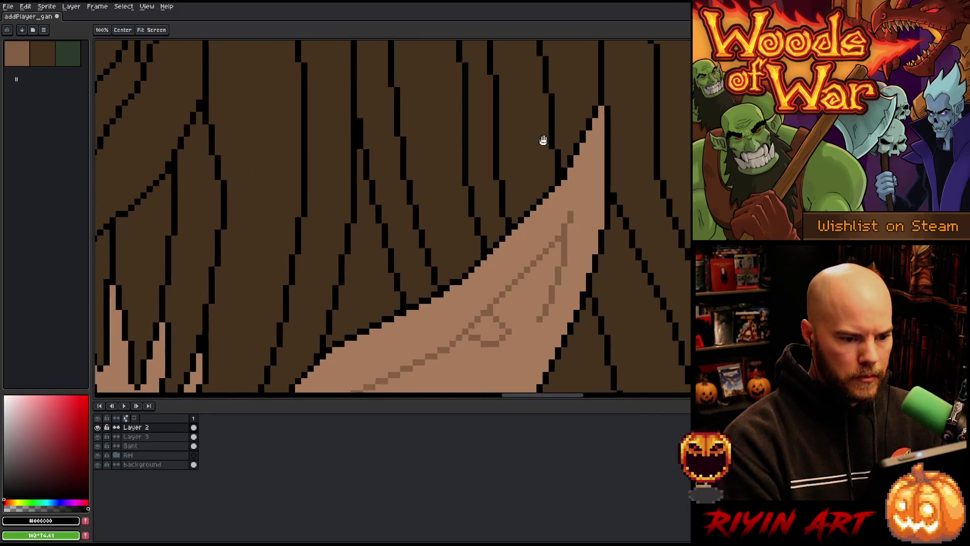
{"action": "scroll", "coordinate": [491, 136], "scroll_direction": "up", "scroll_amount": 3}
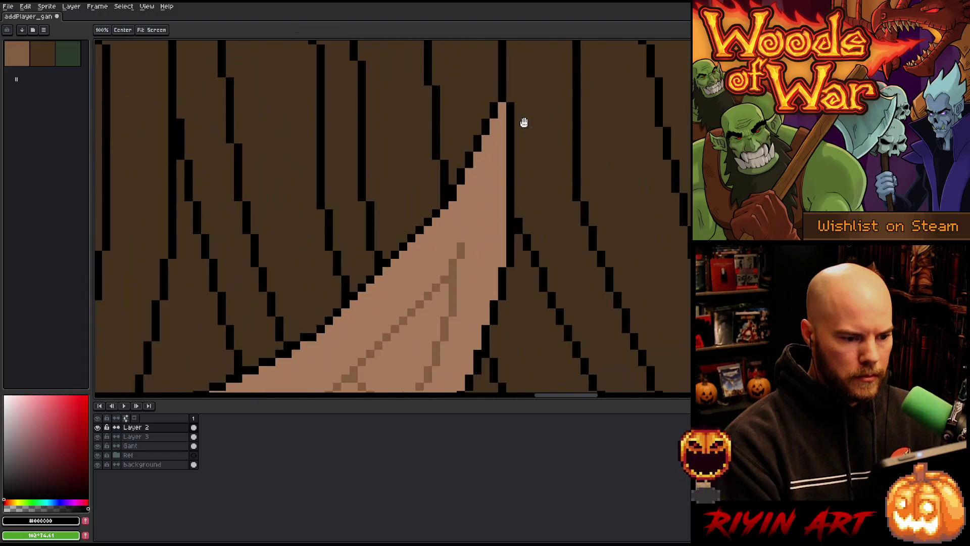
{"action": "key", "text": "alt"}
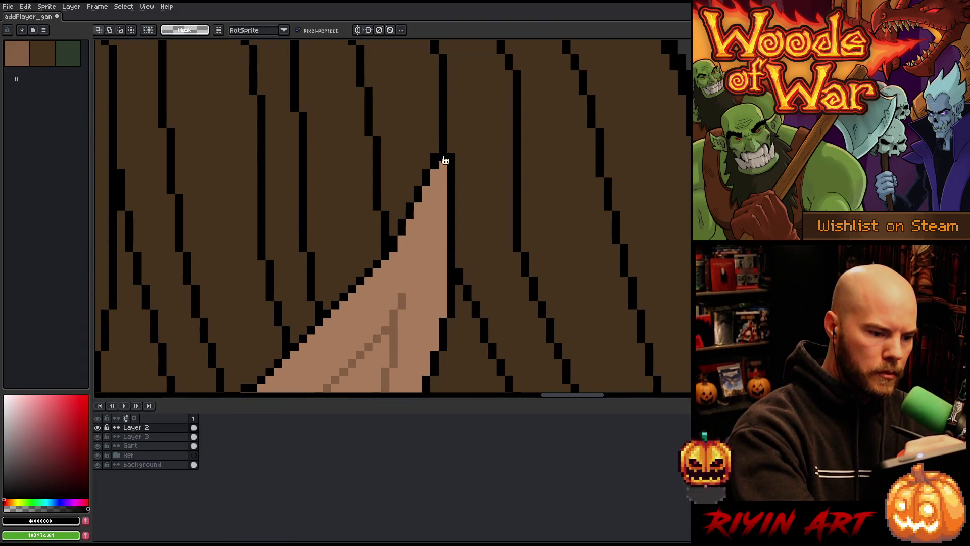
{"action": "mouse_move", "coordinate": [435, 152]}
{"action": "left_mouse_down"}
{"action": "mouse_move", "coordinate": [447, 162]}
{"action": "mouse_move", "coordinate": [442, 149]}
{"action": "left_mouse_up"}
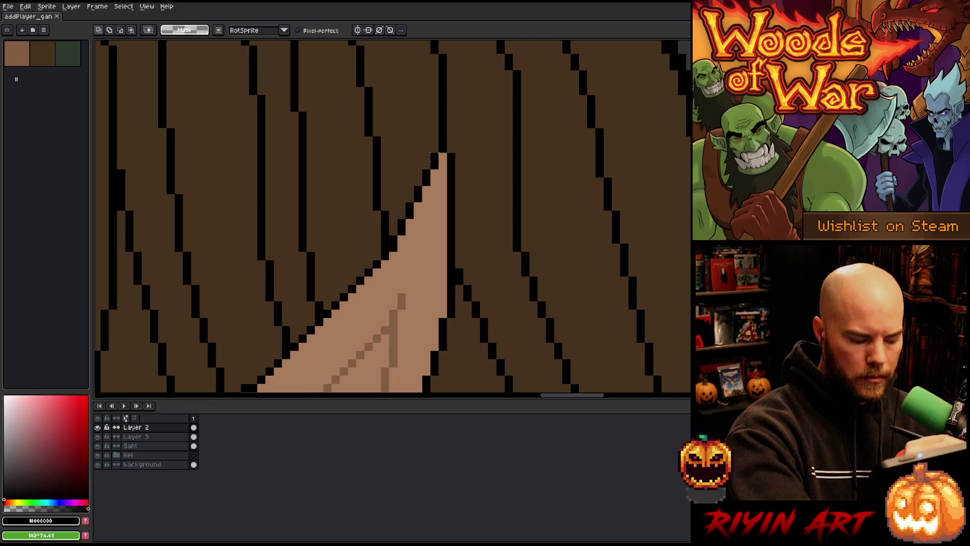
{"action": "left_click_drag", "start_coordinate": [430, 151], "coordinate": [434, 158]}
{"action": "key", "text": "ctrl+d"}
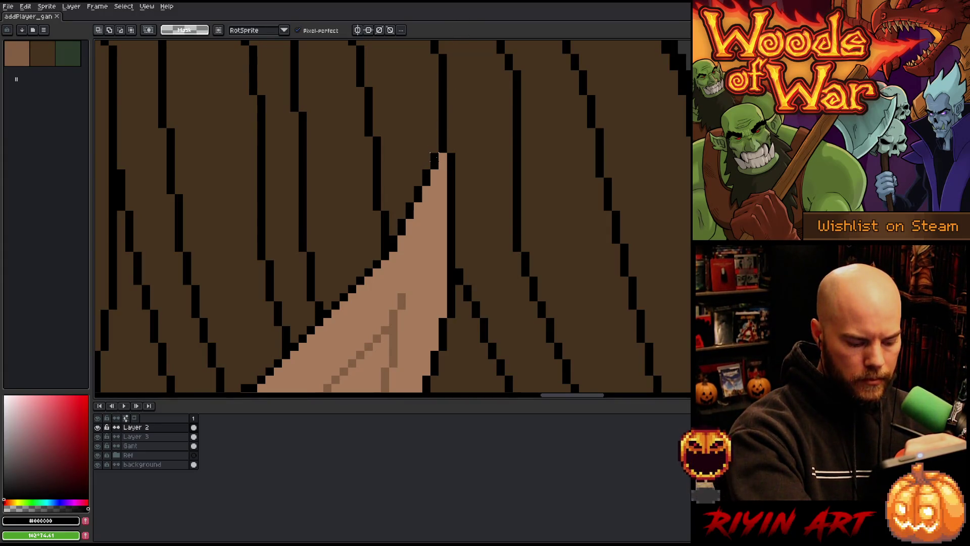
Step: Try a black ear-tip pixel, undo it, and paint the tip dark hair brown instead
{"action": "key", "text": "b"}
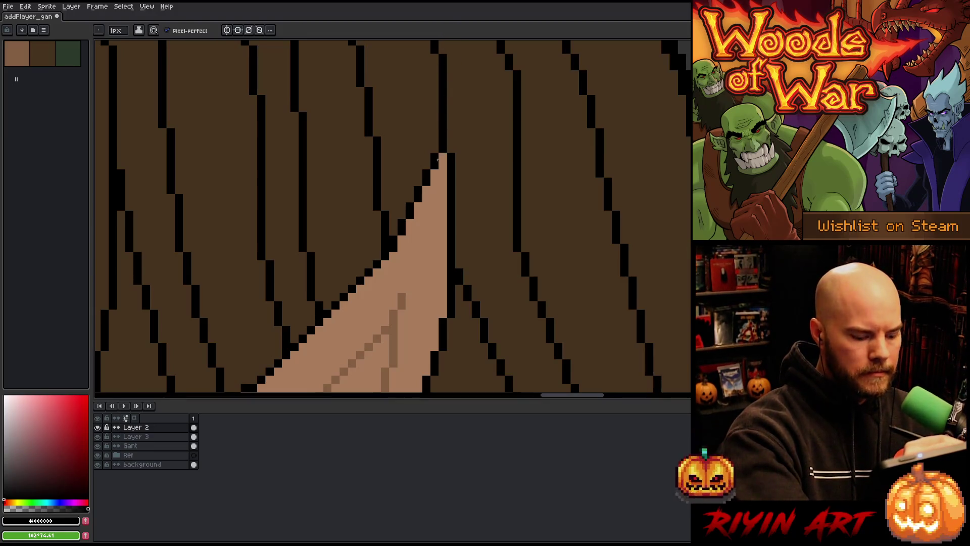
{"action": "left_click", "coordinate": [443, 156]}
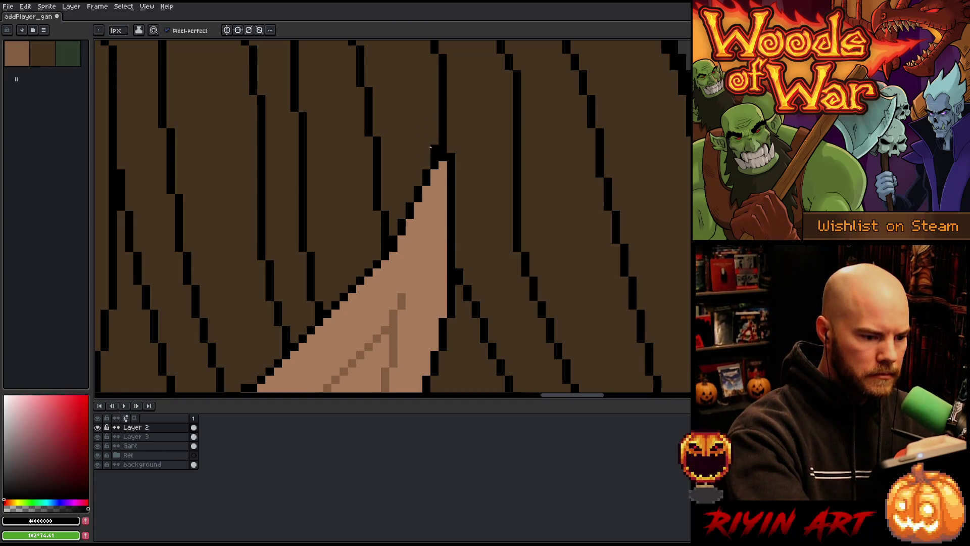
{"action": "key", "text": "ctrl+z"}
{"action": "key", "text": "e"}
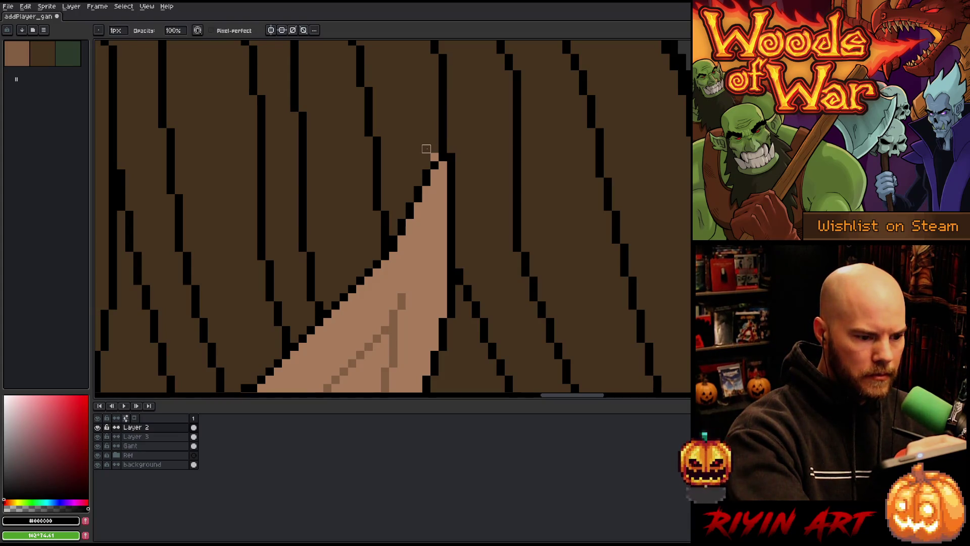
{"action": "left_click", "coordinate": [431, 145], "text": "alt"}
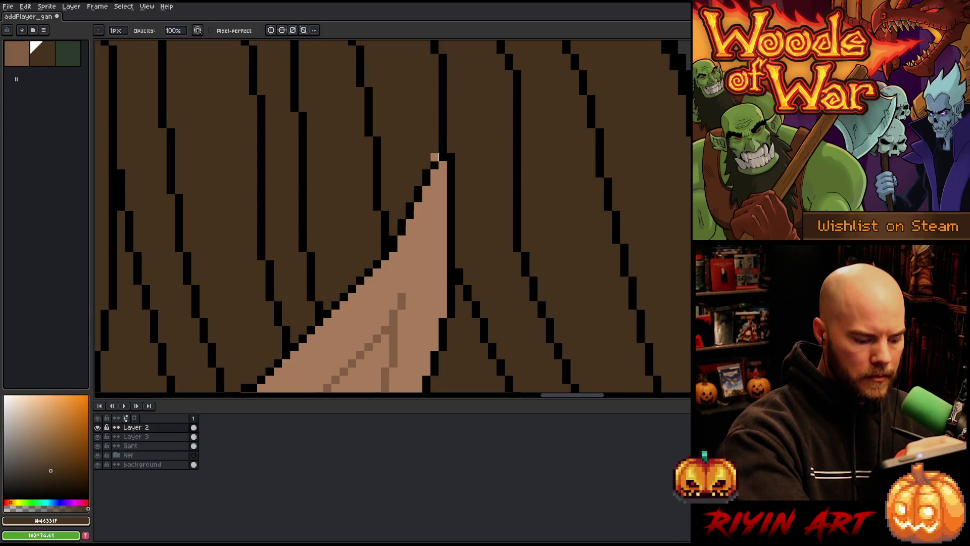
{"action": "key", "text": "b"}
{"action": "left_click", "coordinate": [434, 157]}
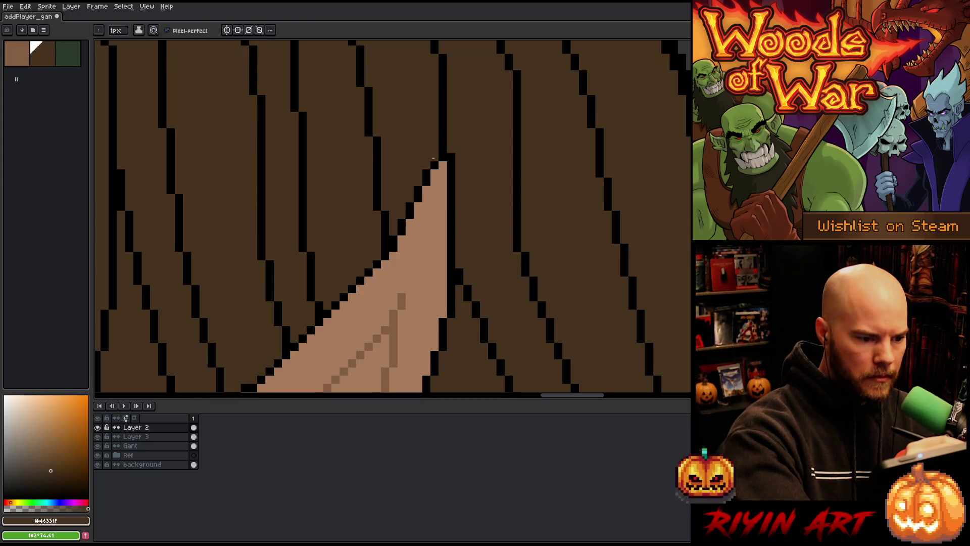
{"action": "scroll", "coordinate": [434, 158], "scroll_direction": "down", "scroll_amount": 5}
Step: Sample black from the outline and pencil two pixels under the nose, then pick the skin tone
{"action": "left_click_drag", "start_coordinate": [440, 348], "coordinate": [476, 159]}
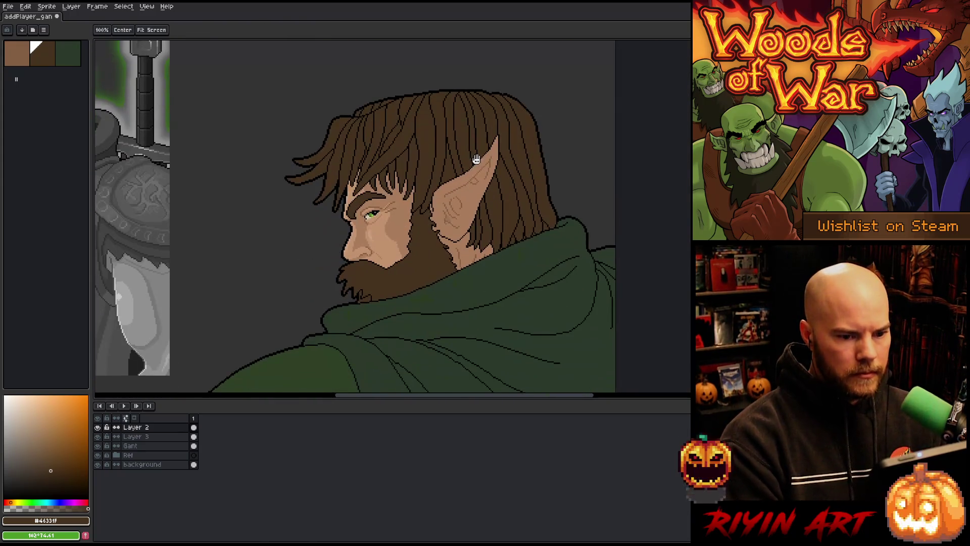
{"action": "key", "text": "b"}
{"action": "scroll", "coordinate": [329, 224], "scroll_direction": "down", "scroll_amount": 2}
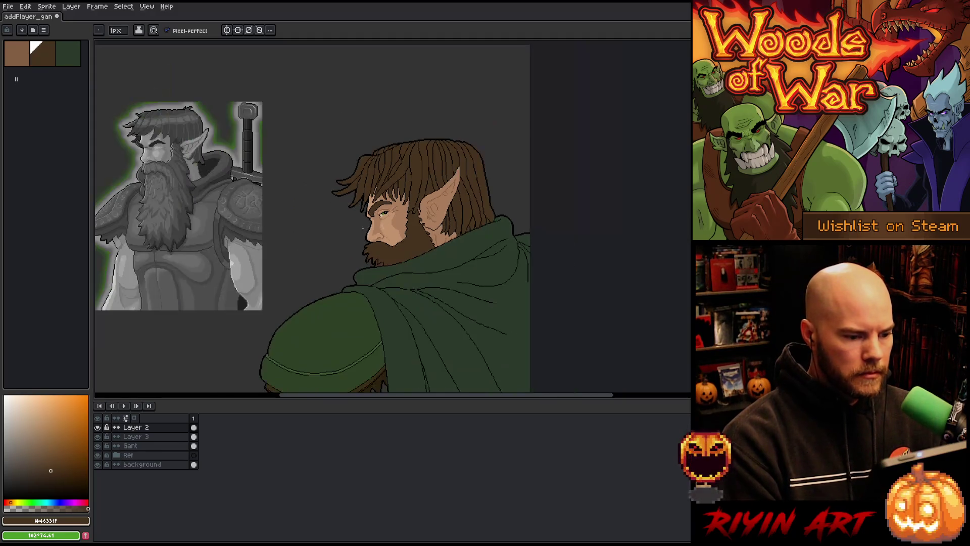
{"action": "scroll", "coordinate": [329, 224], "scroll_direction": "up", "scroll_amount": 1}
{"action": "key", "text": "h"}
{"action": "mouse_move", "coordinate": [329, 223]}
{"action": "left_mouse_down"}
{"action": "mouse_move", "coordinate": [425, 230]}
{"action": "mouse_move", "coordinate": [444, 210]}
{"action": "mouse_move", "coordinate": [433, 230]}
{"action": "mouse_move", "coordinate": [420, 227]}
{"action": "left_mouse_up"}
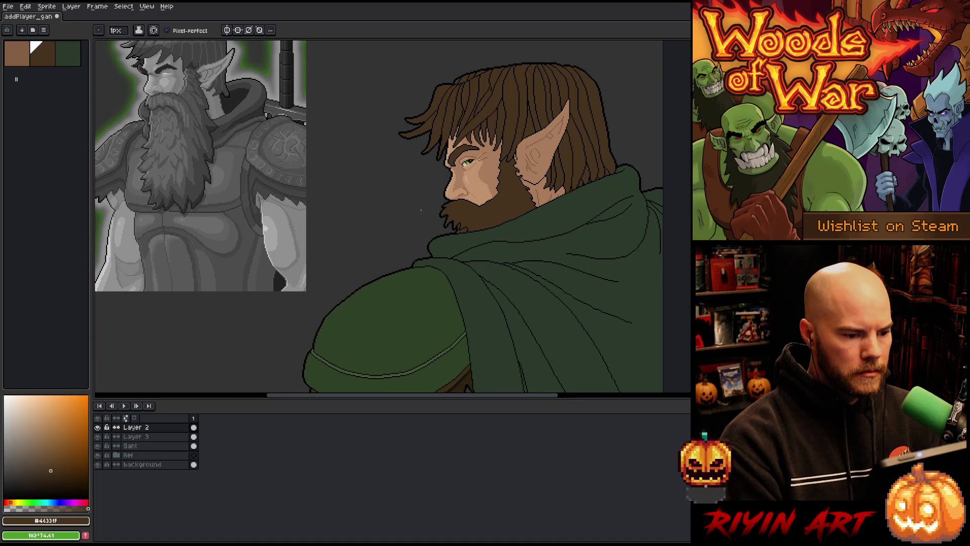
{"action": "scroll", "coordinate": [421, 209], "scroll_direction": "down", "scroll_amount": 1}
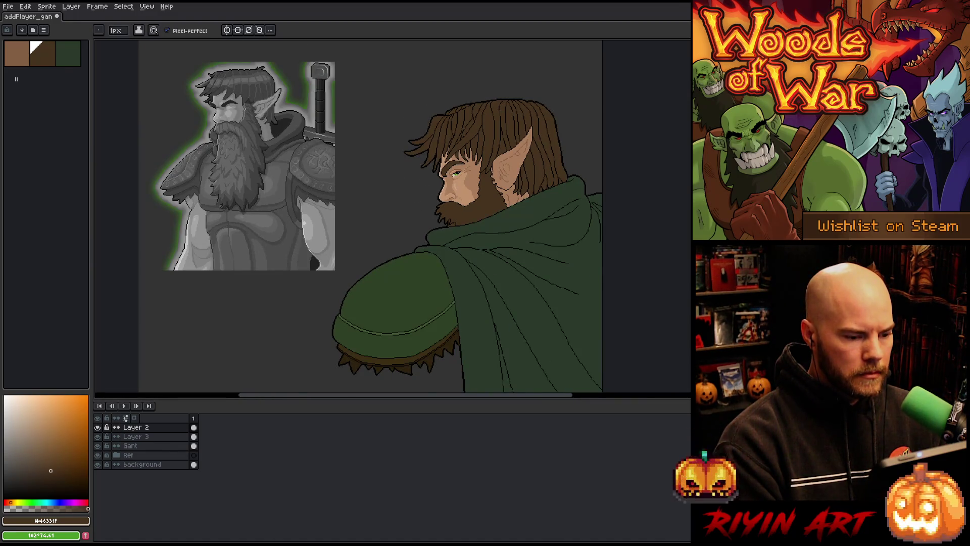
{"action": "scroll", "coordinate": [442, 196], "scroll_direction": "up", "scroll_amount": 4}
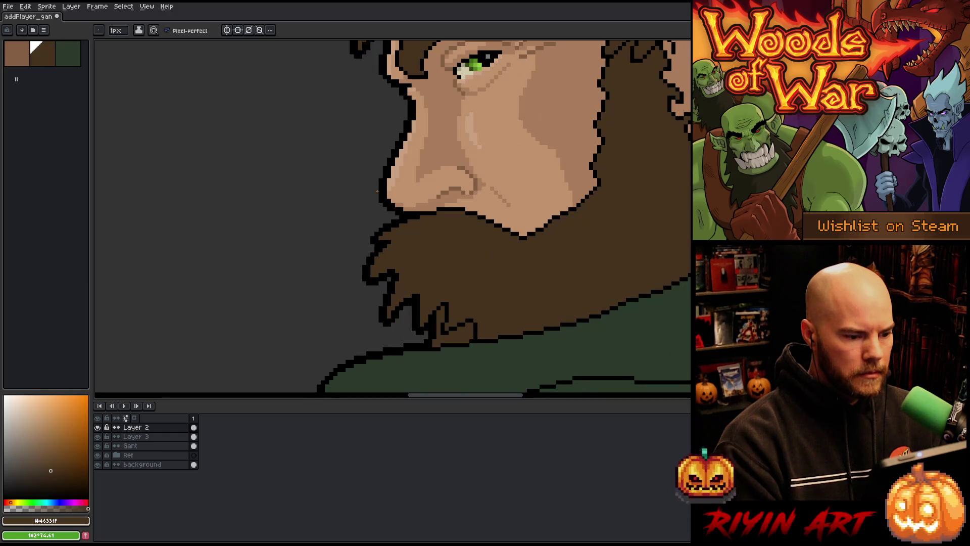
{"action": "scroll", "coordinate": [377, 191], "scroll_direction": "up", "scroll_amount": 2}
{"action": "left_click", "coordinate": [422, 225], "text": "alt"}
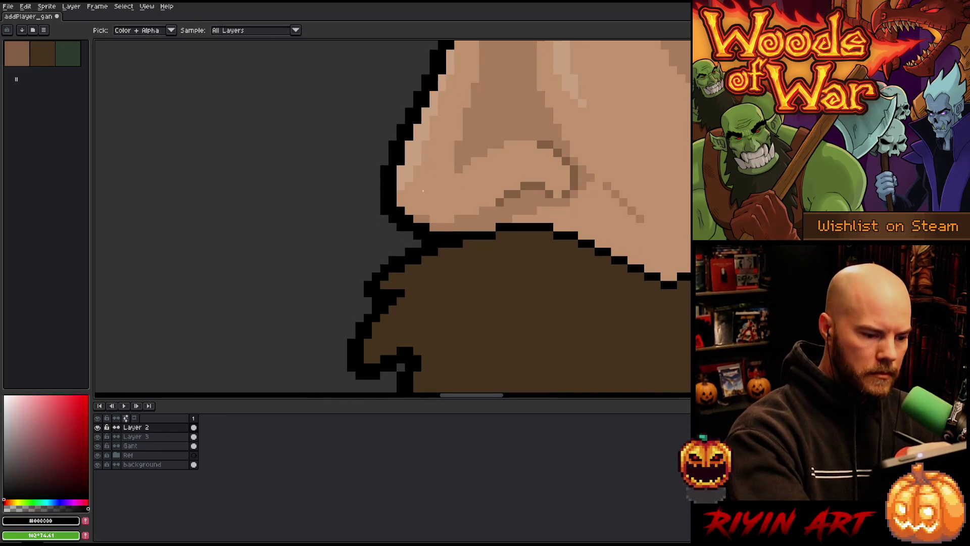
{"action": "left_click", "coordinate": [439, 228]}
{"action": "left_click", "coordinate": [434, 228]}
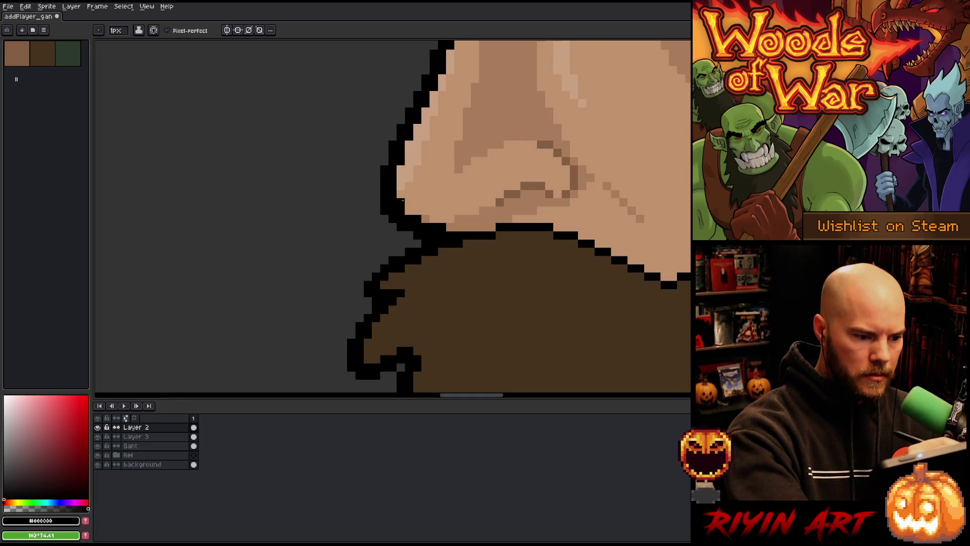
{"action": "left_click", "coordinate": [433, 186], "text": "alt"}
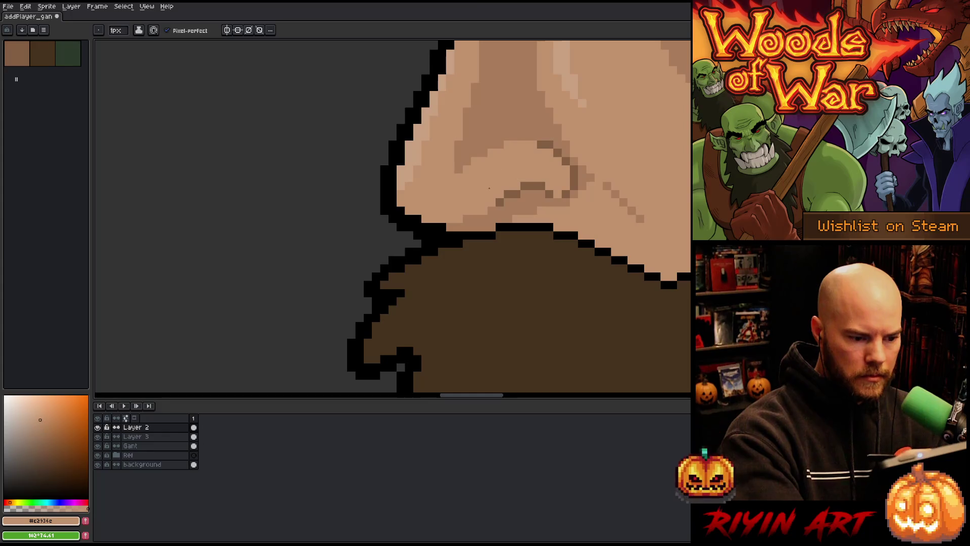
{"action": "scroll", "coordinate": [557, 242], "scroll_direction": "down", "scroll_amount": 4}
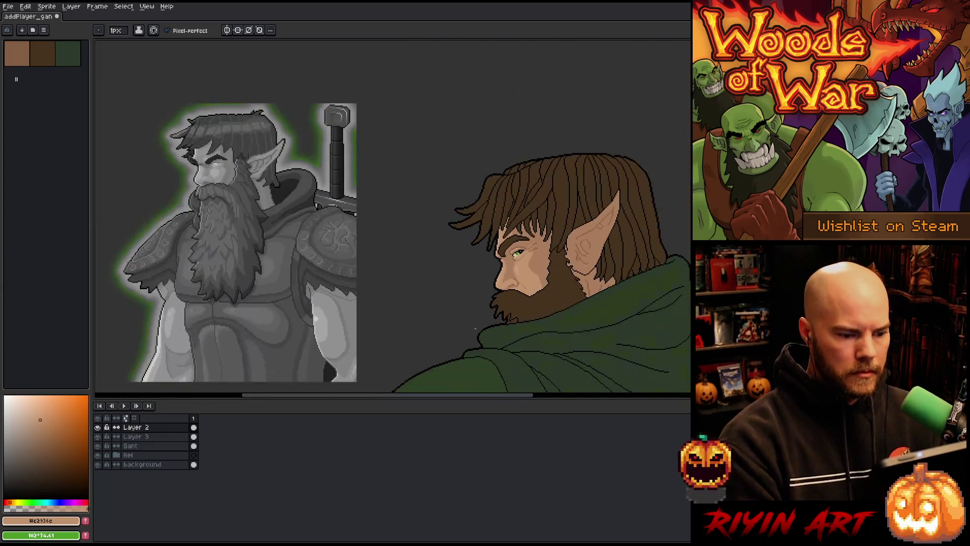
{"action": "scroll", "coordinate": [506, 290], "scroll_direction": "up", "scroll_amount": 3}
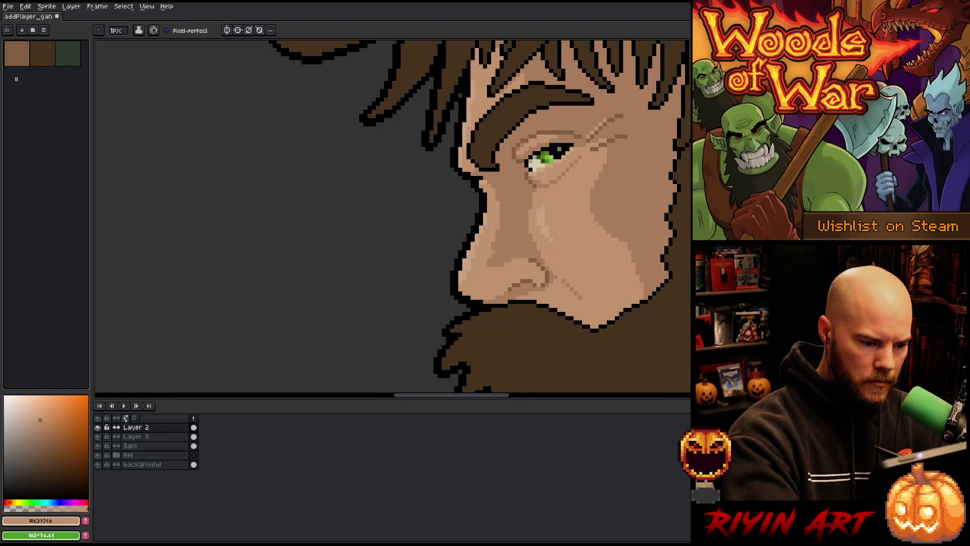
{"action": "scroll", "coordinate": [527, 128], "scroll_direction": "down", "scroll_amount": 4}
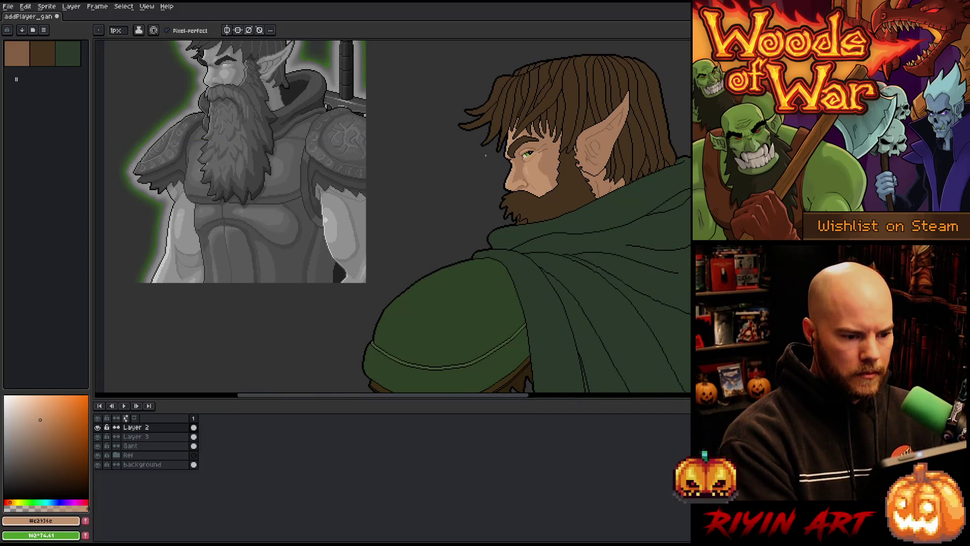
{"action": "scroll", "coordinate": [469, 161], "scroll_direction": "down", "scroll_amount": 1}
{"action": "key", "text": "space"}
{"action": "left_click_drag", "start_coordinate": [472, 182], "coordinate": [462, 205]}
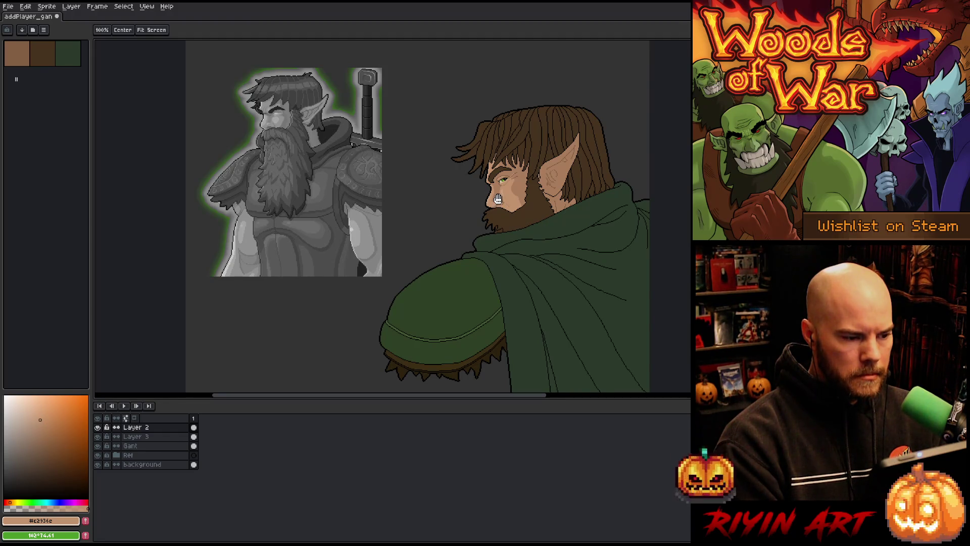
{"action": "scroll", "coordinate": [500, 198], "scroll_direction": "up", "scroll_amount": 3}
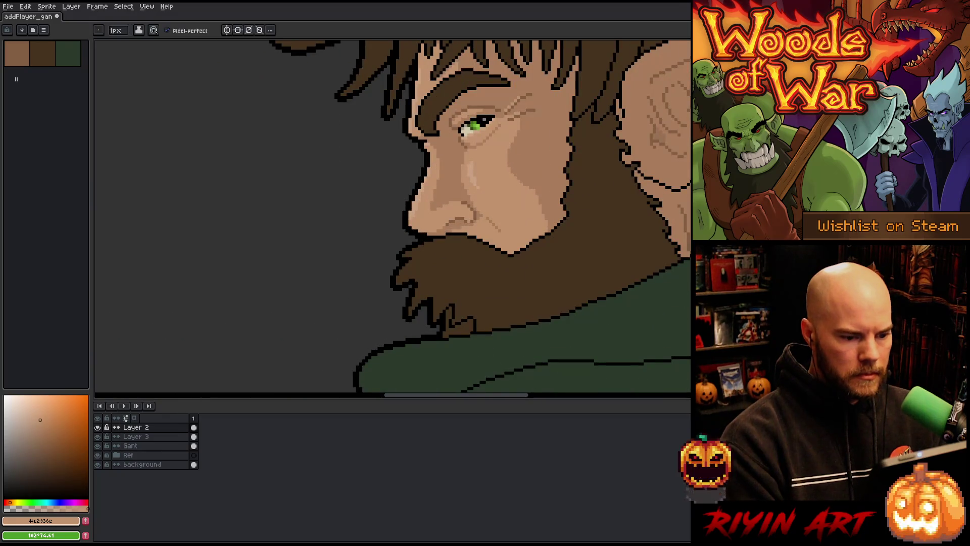
{"action": "left_click_drag", "start_coordinate": [557, 227], "coordinate": [494, 251]}
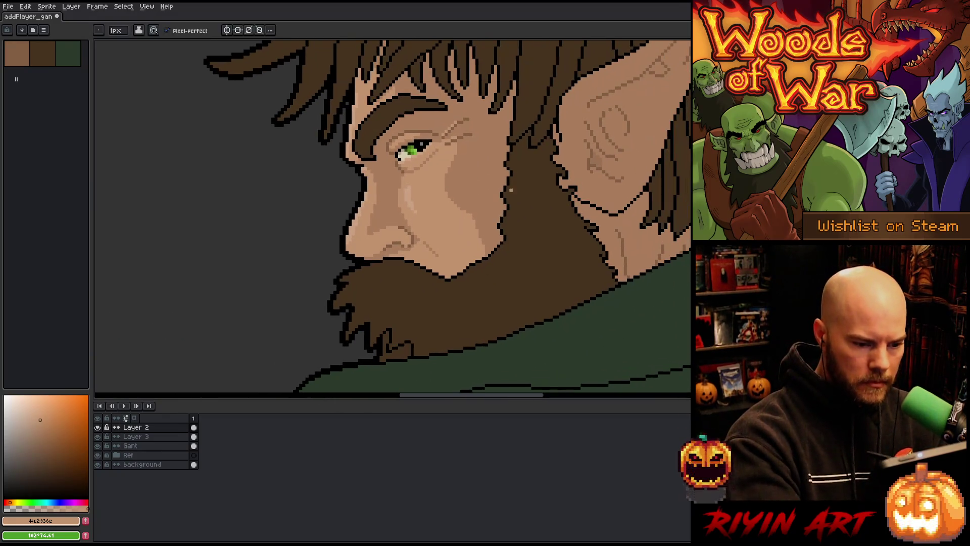
{"action": "left_click", "coordinate": [498, 259], "text": "alt"}
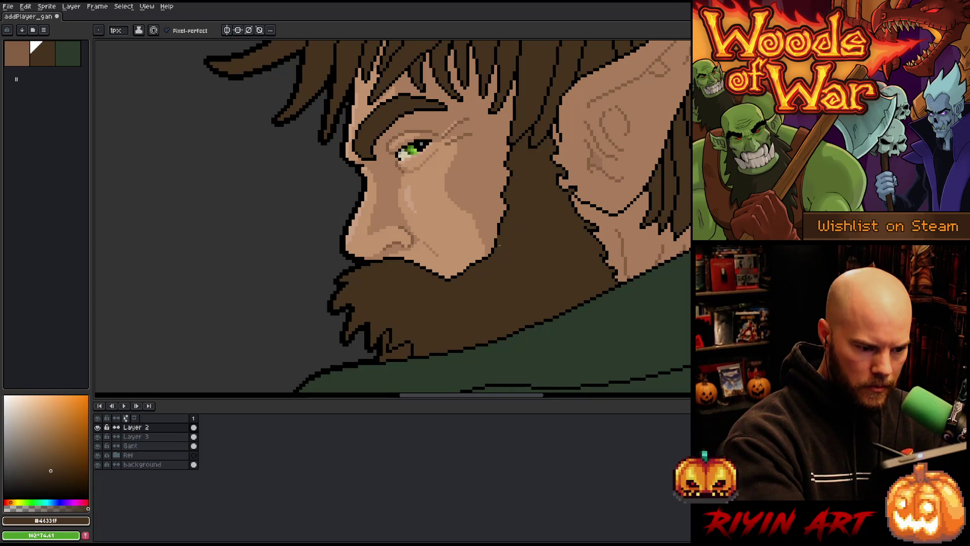
{"action": "left_click", "coordinate": [498, 237], "text": "alt"}
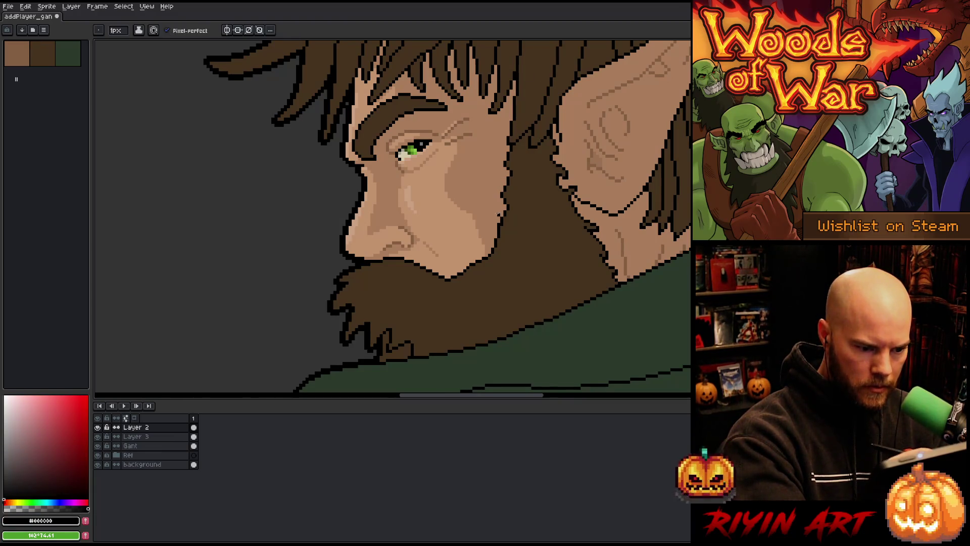
{"action": "left_click", "coordinate": [499, 217], "text": "alt"}
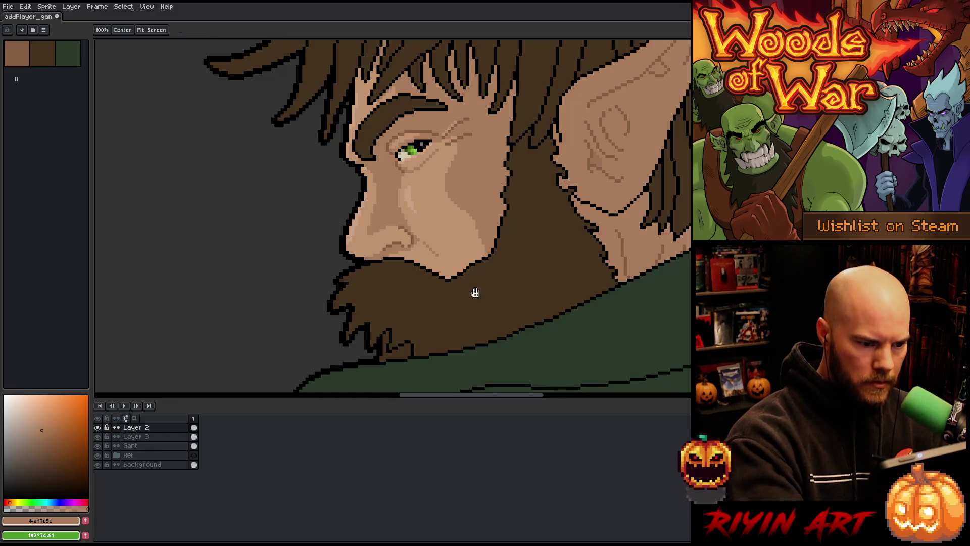
{"action": "left_click_drag", "start_coordinate": [474, 288], "coordinate": [516, 308]}
{"action": "left_click_drag", "start_coordinate": [507, 220], "coordinate": [516, 223]}
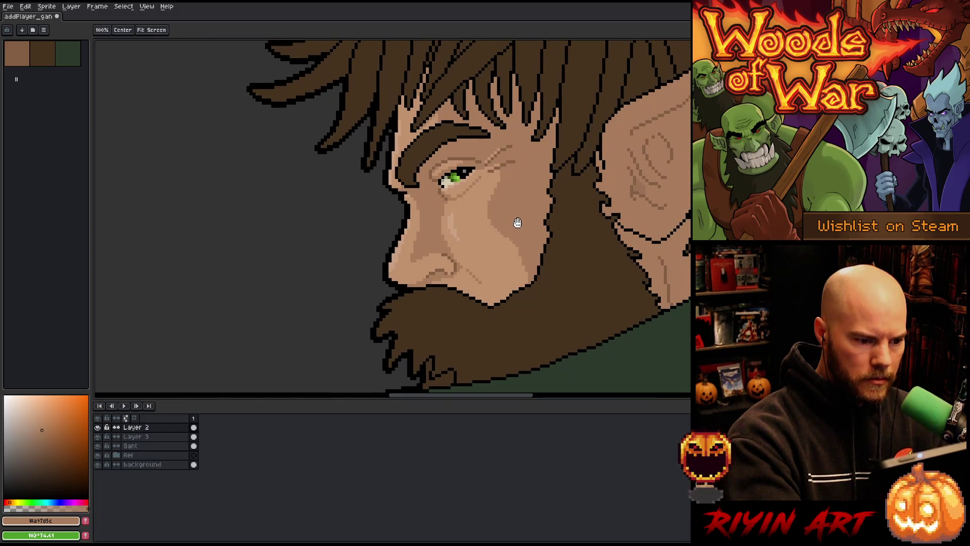
{"action": "scroll", "coordinate": [446, 259], "scroll_direction": "down", "scroll_amount": 4}
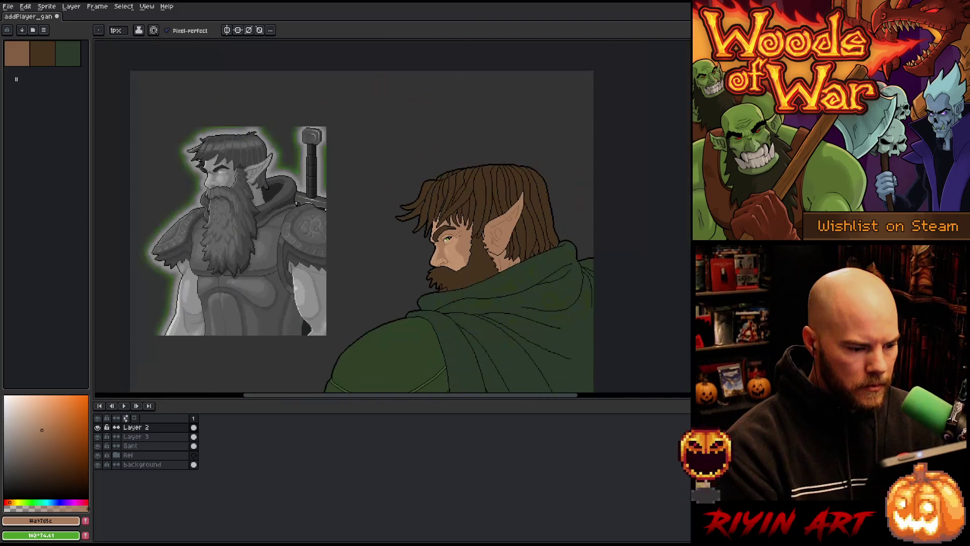
{"action": "scroll", "coordinate": [445, 260], "scroll_direction": "up", "scroll_amount": 5}
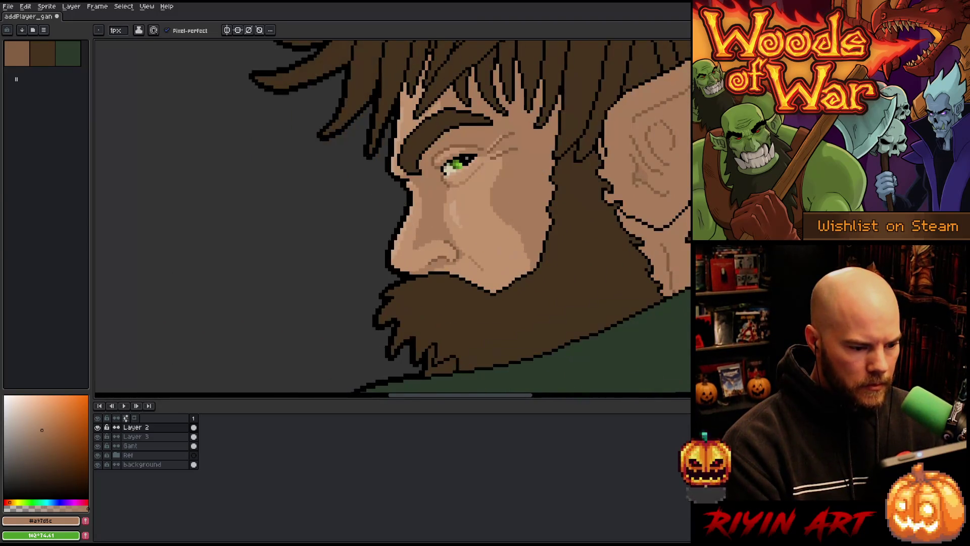
Step: Lasso the nose and mouth pixels, and merge Layer 2 and Layer 3 down into Gant
{"action": "key", "text": "m"}
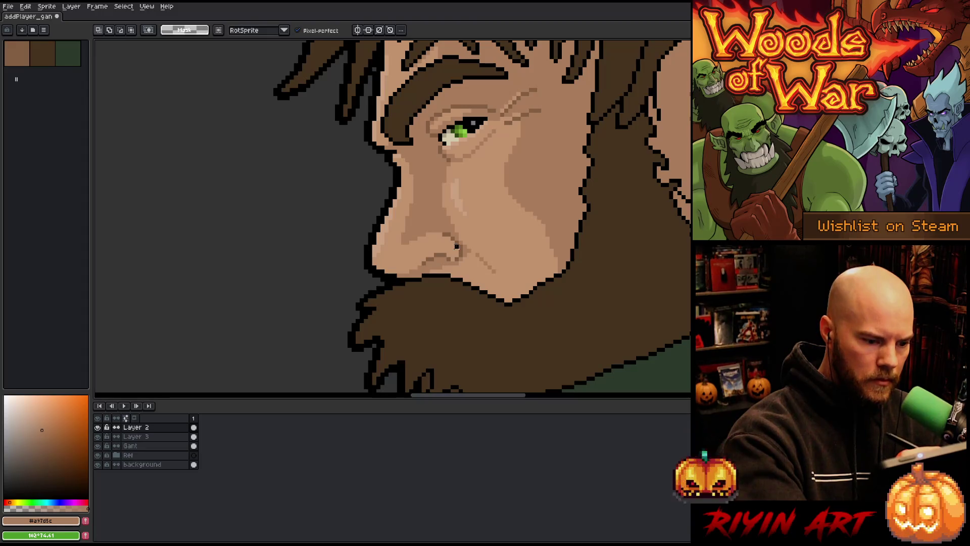
{"action": "mouse_move", "coordinate": [456, 241]}
{"action": "left_mouse_down"}
{"action": "mouse_move", "coordinate": [435, 227]}
{"action": "mouse_move", "coordinate": [399, 243]}
{"action": "mouse_move", "coordinate": [445, 250]}
{"action": "left_mouse_up"}
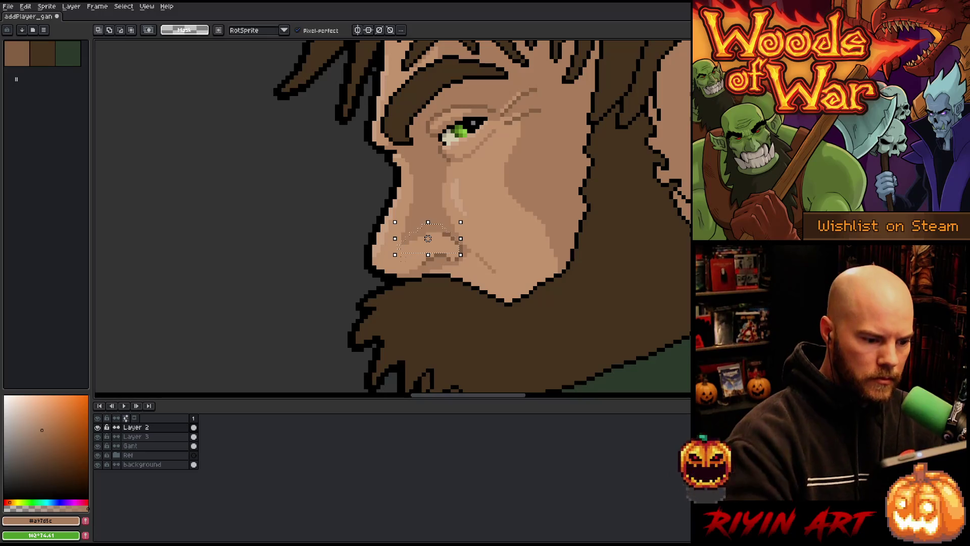
{"action": "left_click", "coordinate": [428, 234]}
{"action": "key", "text": "Down"}
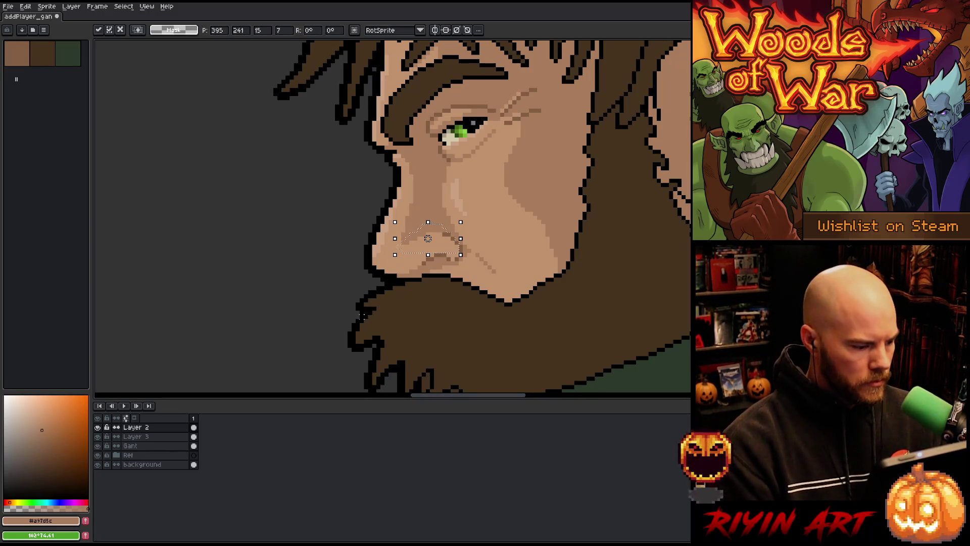
{"action": "key", "text": "ctrl+e"}
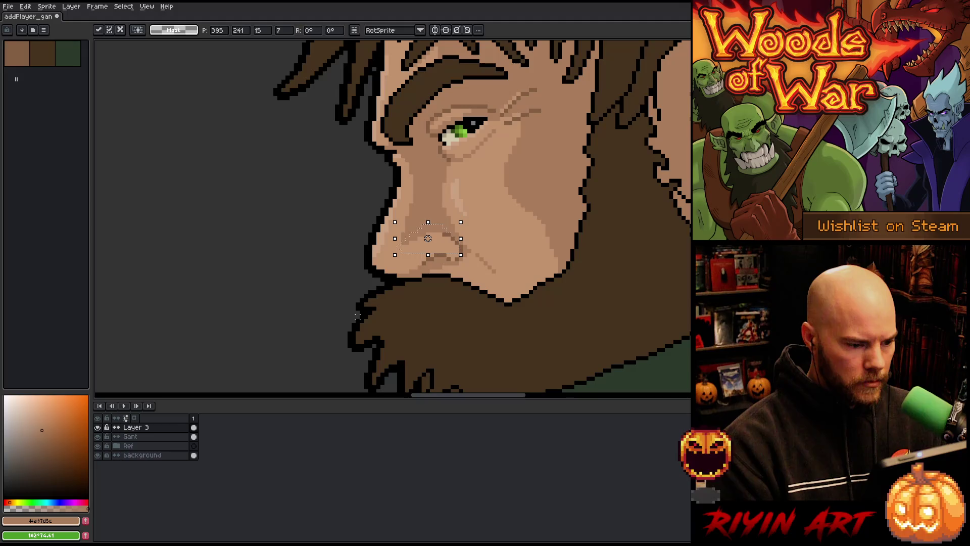
{"action": "key", "text": "ctrl+e"}
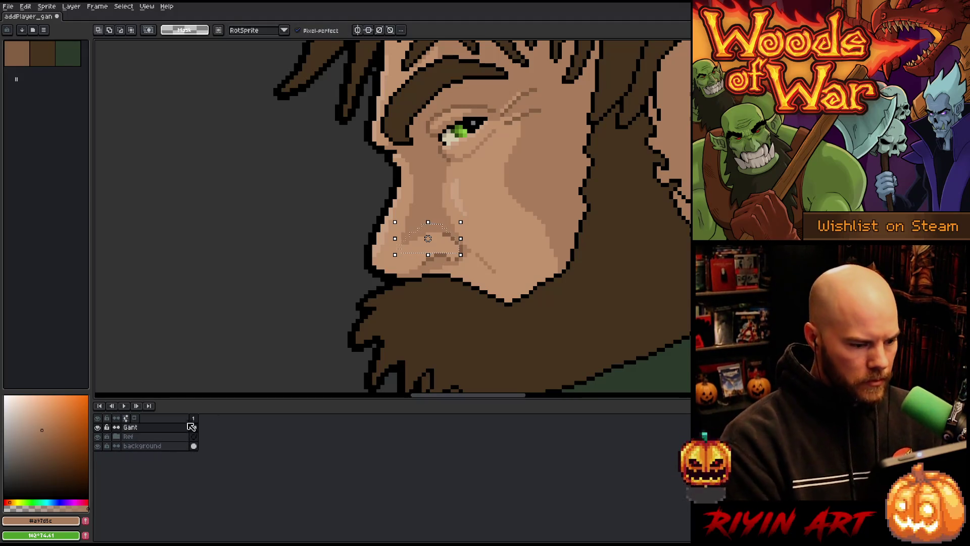
{"action": "key", "text": "Up"}
{"action": "key", "text": "Up"}
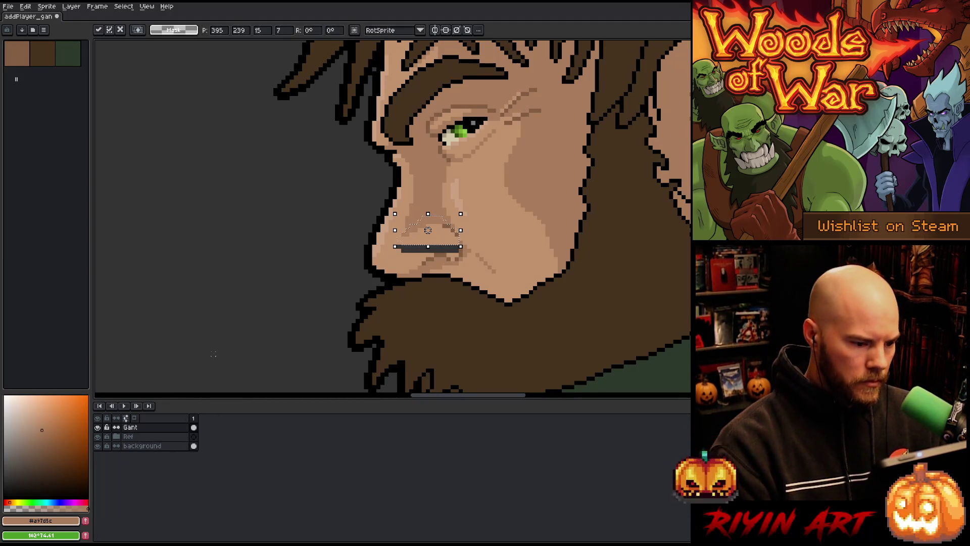
Step: Nudge the selected mouth line one pixel down and commit its new position
{"action": "scroll", "coordinate": [213, 354], "scroll_direction": "down", "scroll_amount": 4}
{"action": "left_click_drag", "start_coordinate": [217, 336], "coordinate": [469, 238]}
{"action": "key", "text": "Tab"}
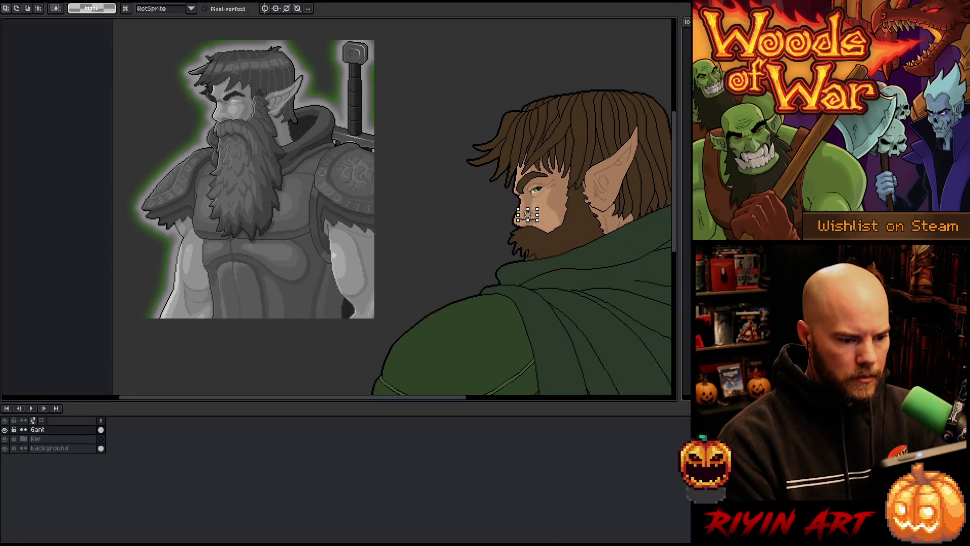
{"action": "key", "text": "Tab"}
{"action": "key", "text": "ctrl+t"}
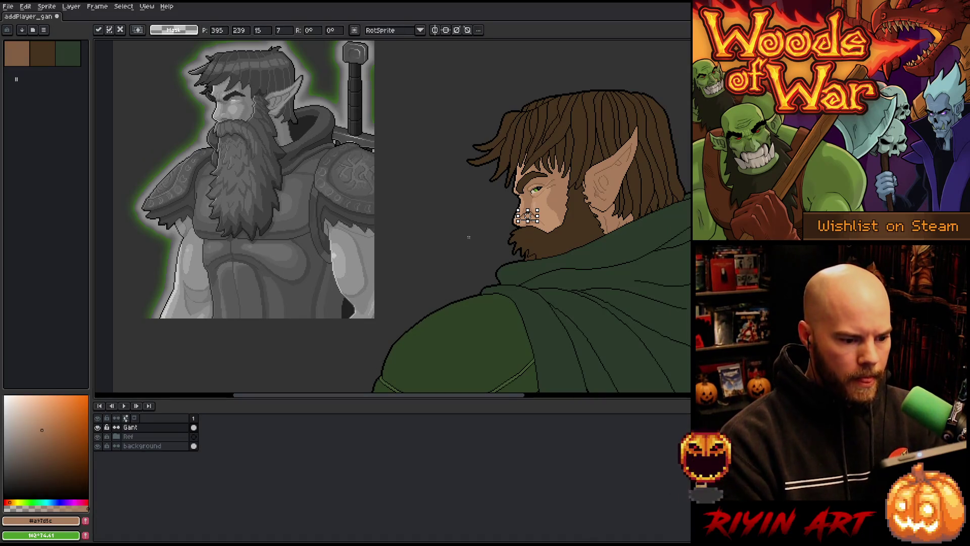
{"action": "key", "text": "Return"}
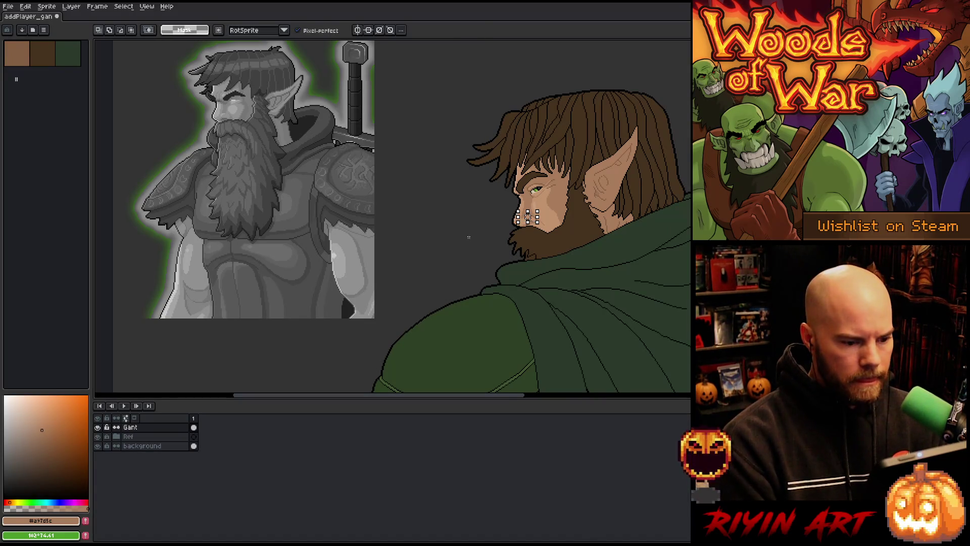
{"action": "key", "text": "Down"}
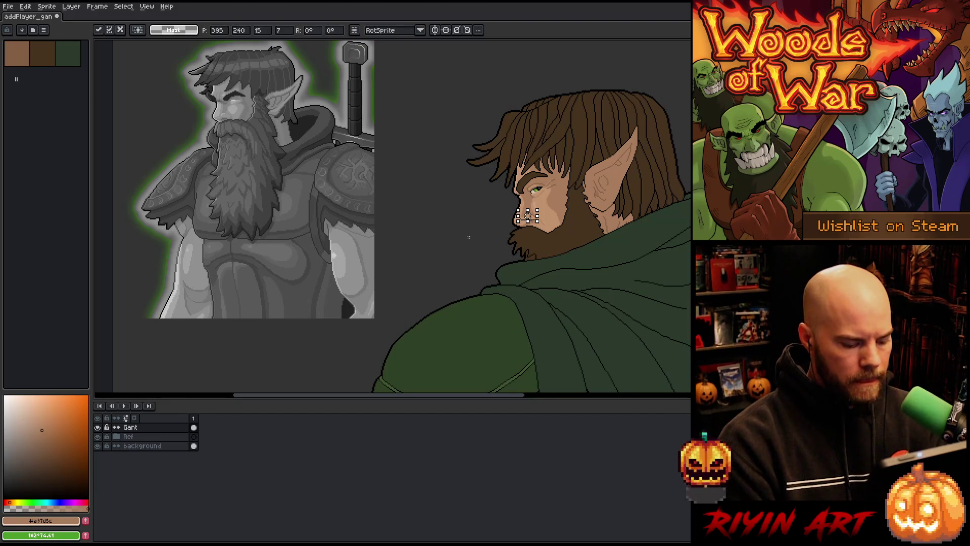
{"action": "key", "text": "Return"}
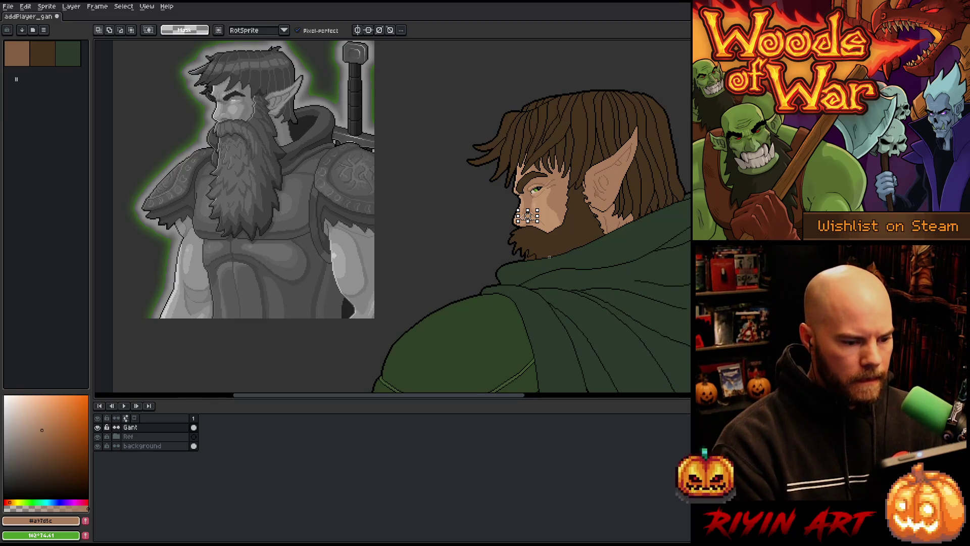
{"action": "scroll", "coordinate": [549, 243], "scroll_direction": "up", "scroll_amount": 4}
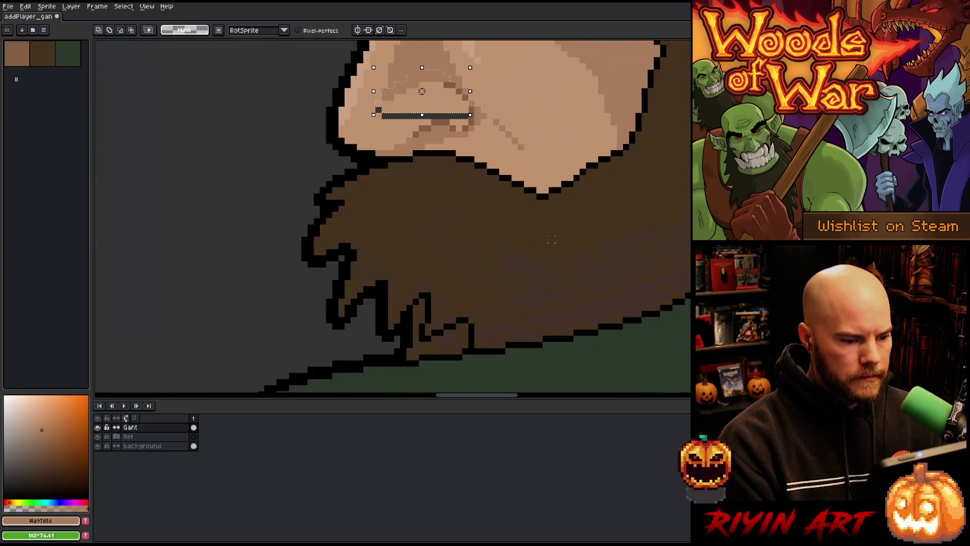
{"action": "scroll", "coordinate": [458, 241], "scroll_direction": "down", "scroll_amount": 2}
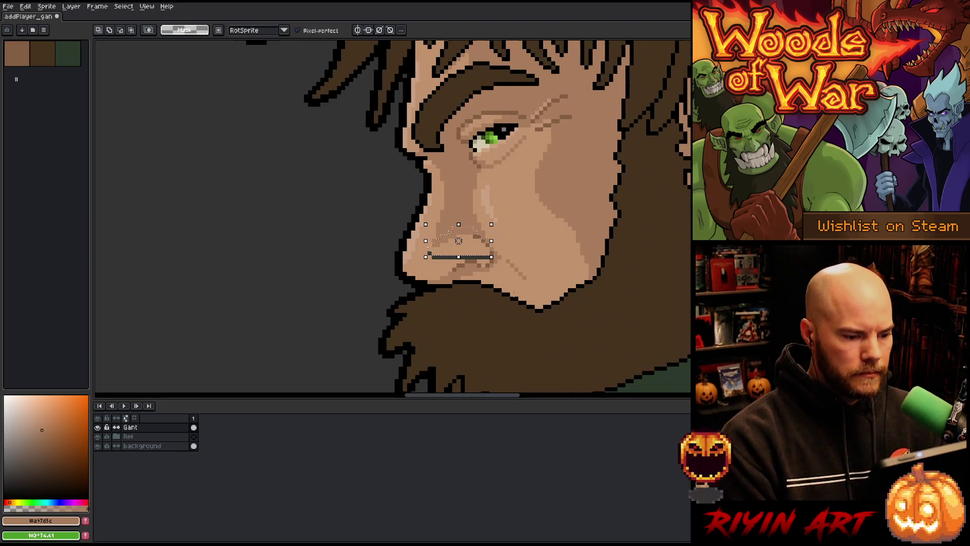
{"action": "key", "text": "Up"}
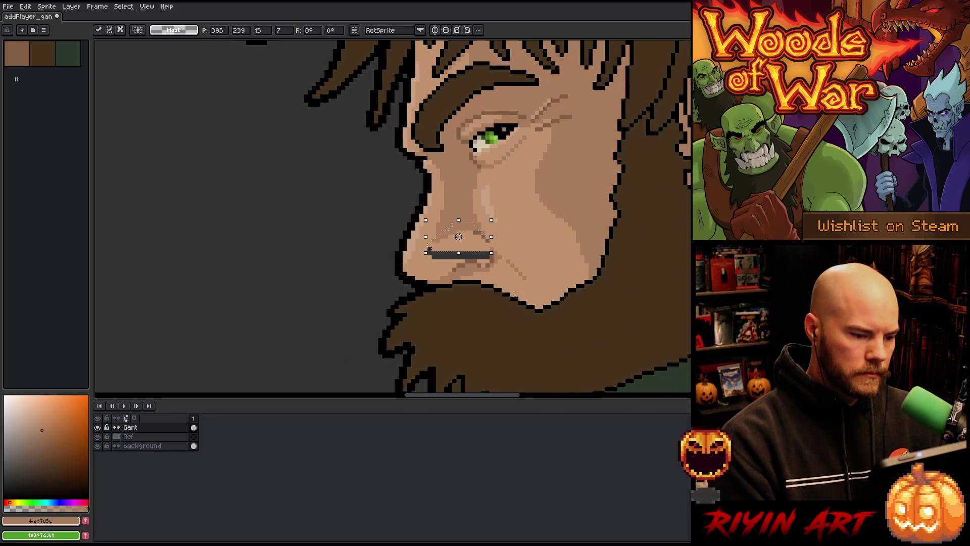
{"action": "key", "text": "Down"}
{"action": "key", "text": "Return"}
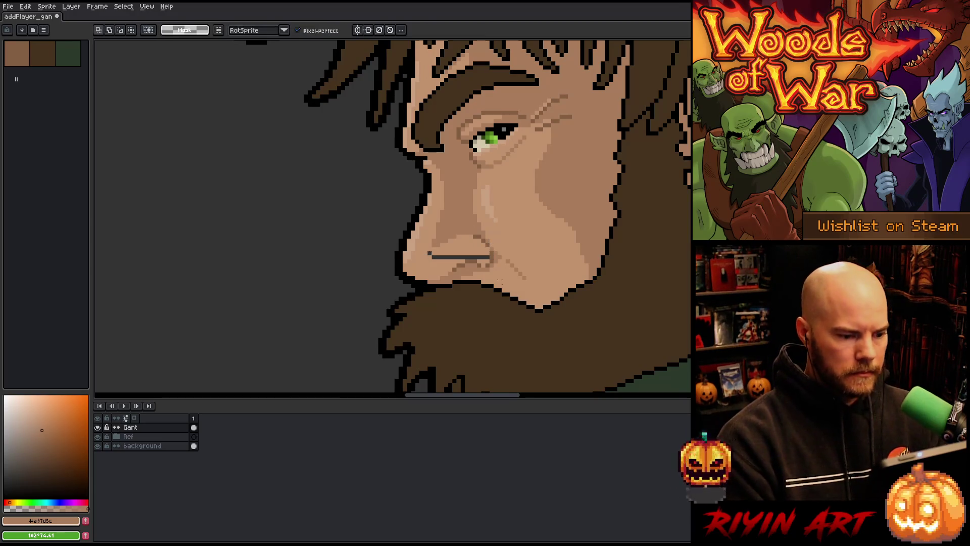
{"action": "scroll", "coordinate": [458, 241], "scroll_direction": "up", "scroll_amount": 3}
Step: Paint-bucket the dark mouth line with a lighter skin tone, then choose the darker brown skin shade
{"action": "key", "text": "g"}
{"action": "left_click", "coordinate": [360, 224]}
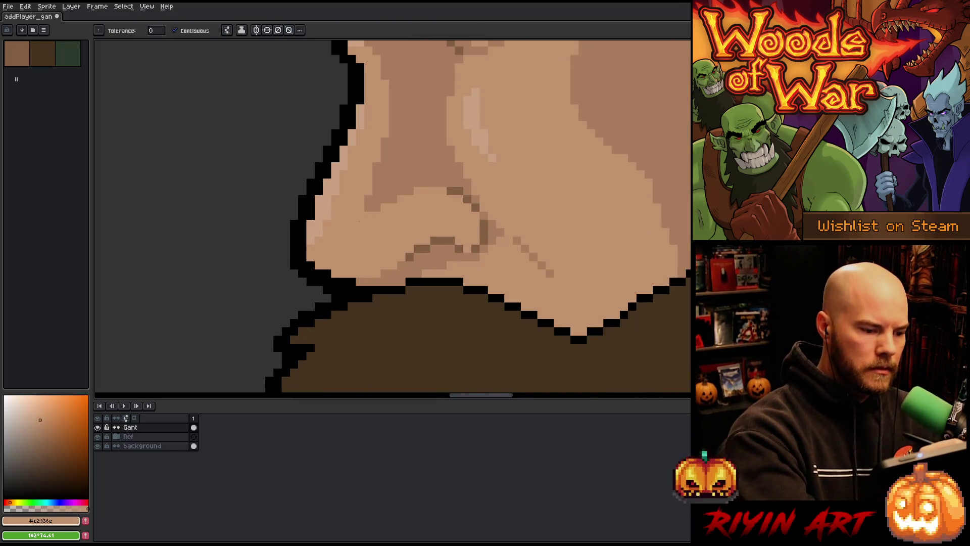
{"action": "key", "text": "b"}
{"action": "left_click", "coordinate": [17, 53]}
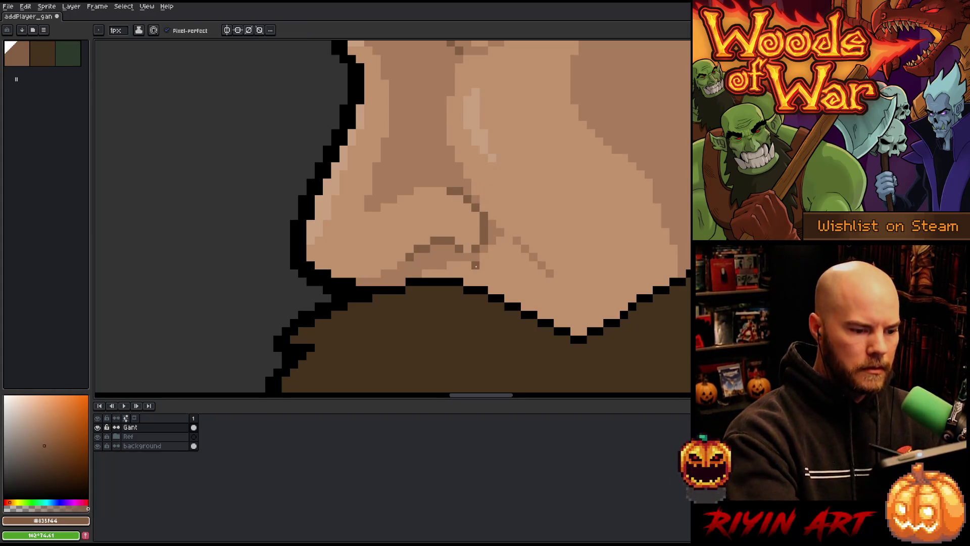
{"action": "scroll", "coordinate": [474, 265], "scroll_direction": "down", "scroll_amount": 2}
{"action": "scroll", "coordinate": [474, 265], "scroll_direction": "down", "scroll_amount": 2}
{"action": "left_click_drag", "start_coordinate": [366, 278], "coordinate": [433, 256]}
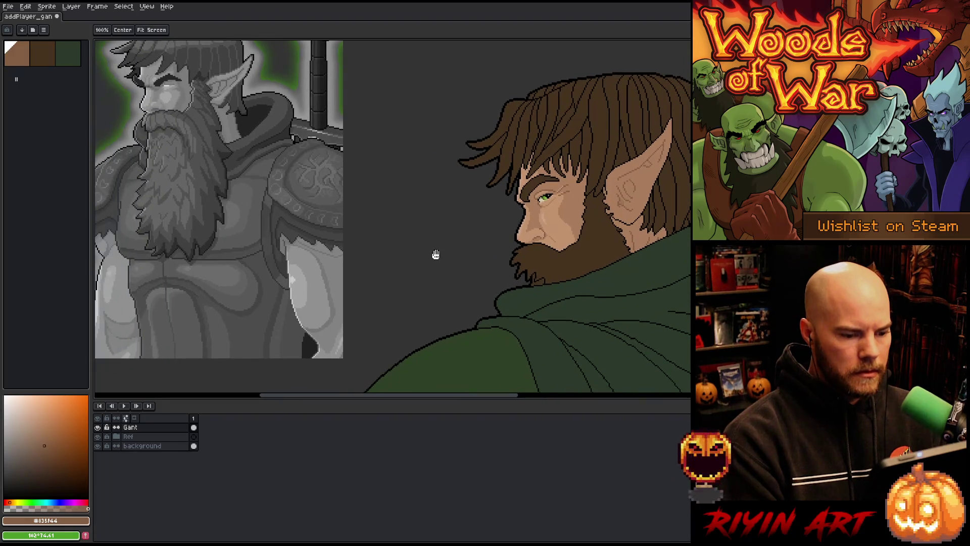
{"action": "scroll", "coordinate": [439, 253], "scroll_direction": "up", "scroll_amount": 4}
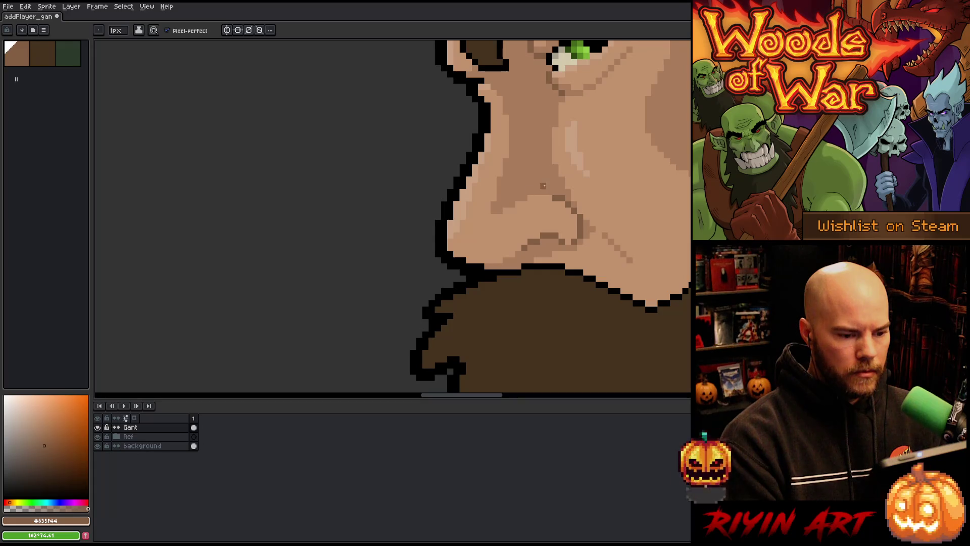
Step: Draw a short darker skin stroke beside the nose, sampling skin shades from the face
{"action": "key", "text": "i"}
{"action": "left_click", "coordinate": [547, 187]}
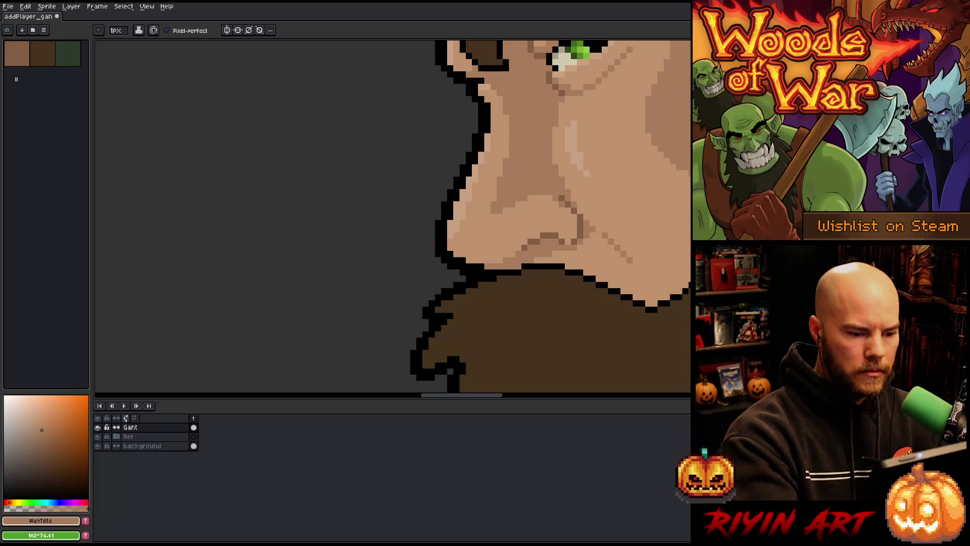
{"action": "left_click_drag", "start_coordinate": [574, 221], "coordinate": [575, 235]}
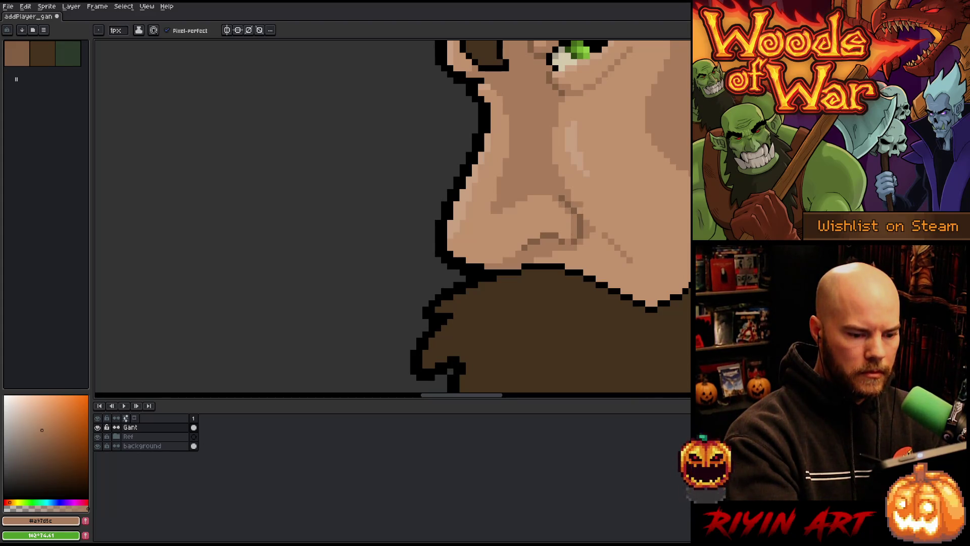
{"action": "left_click", "coordinate": [575, 234], "text": "alt"}
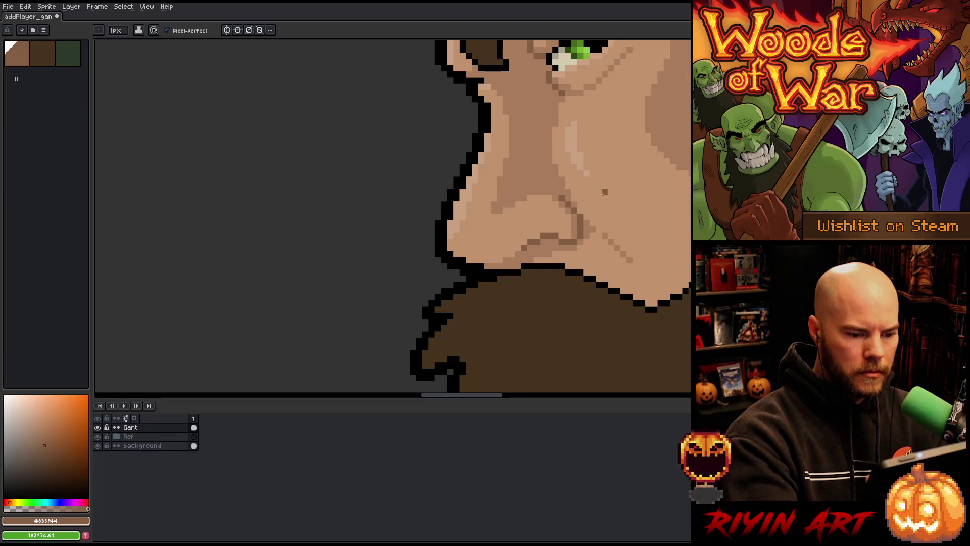
{"action": "left_click", "coordinate": [579, 222], "text": "alt"}
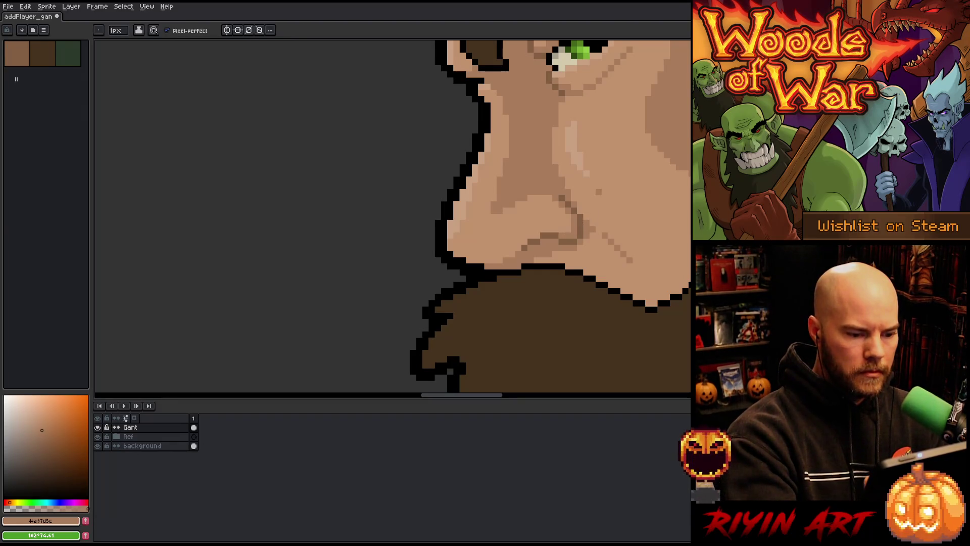
{"action": "scroll", "coordinate": [548, 200], "scroll_direction": "down", "scroll_amount": 5}
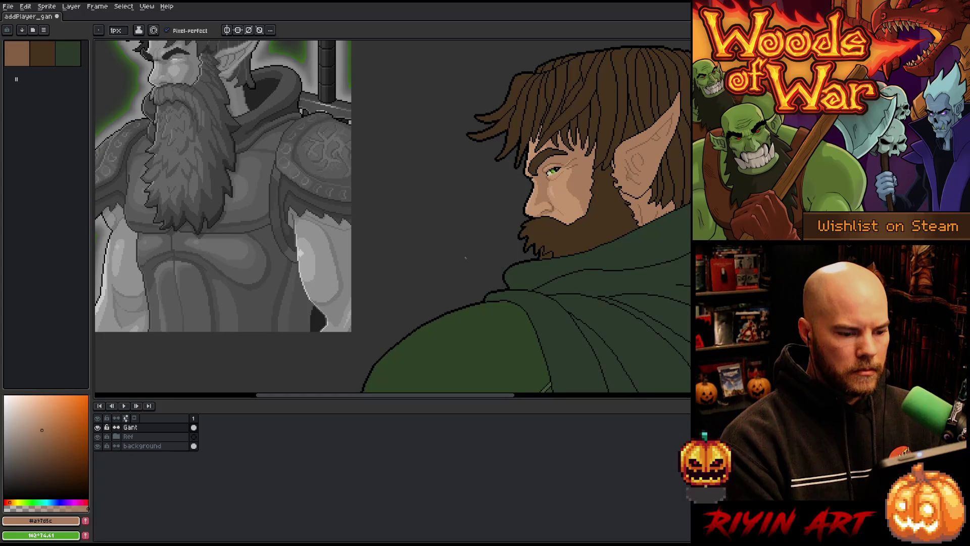
Step: Pencil a diagonal skin-tone shading stroke under the nose, then pan out to view the whole head
{"action": "scroll", "coordinate": [525, 204], "scroll_direction": "up", "scroll_amount": 4}
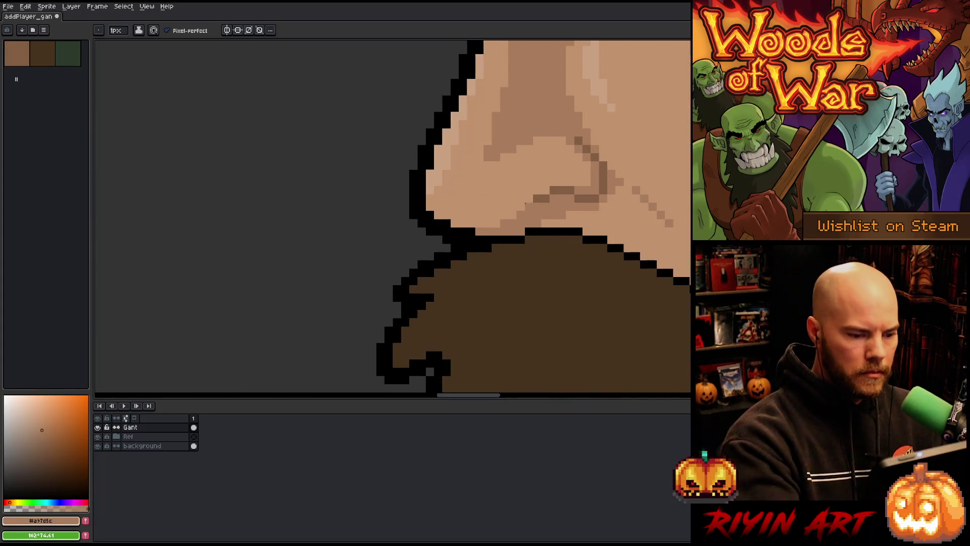
{"action": "left_click_drag", "start_coordinate": [521, 212], "coordinate": [483, 222]}
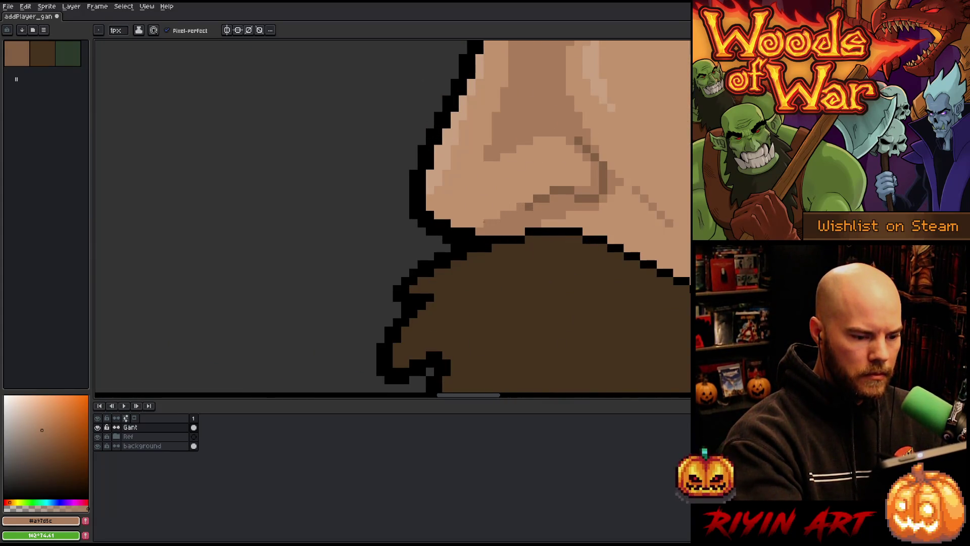
{"action": "scroll", "coordinate": [549, 257], "scroll_direction": "down", "scroll_amount": 2}
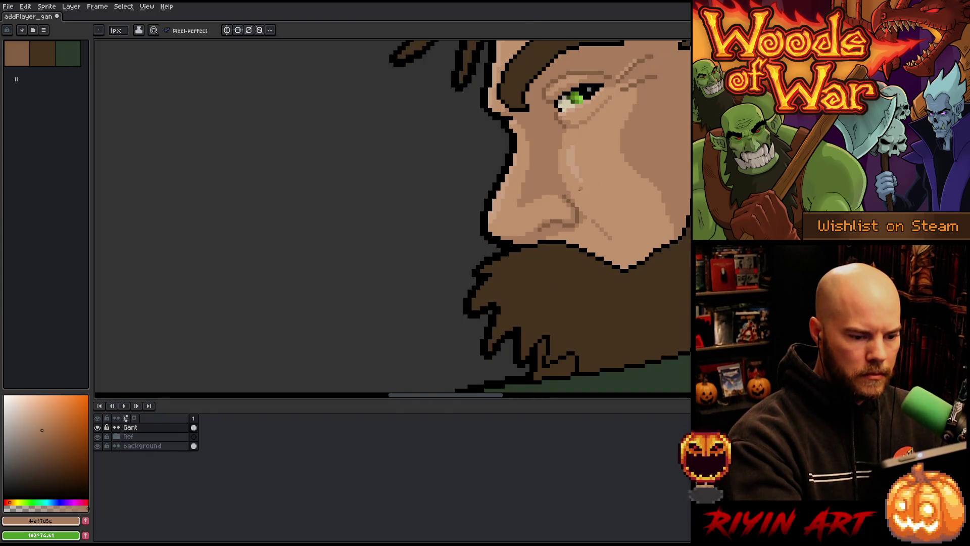
{"action": "scroll", "coordinate": [556, 346], "scroll_direction": "down", "scroll_amount": 2}
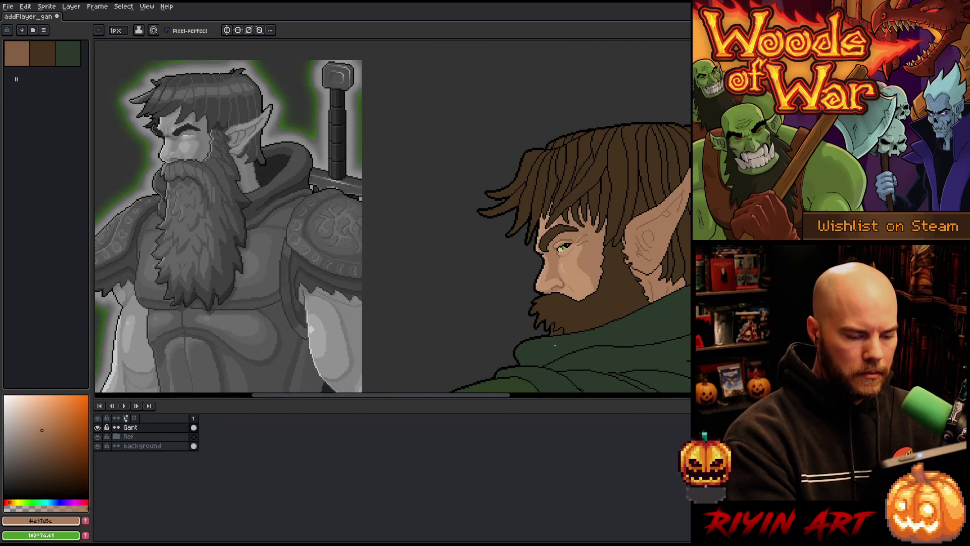
{"action": "key", "text": "v"}
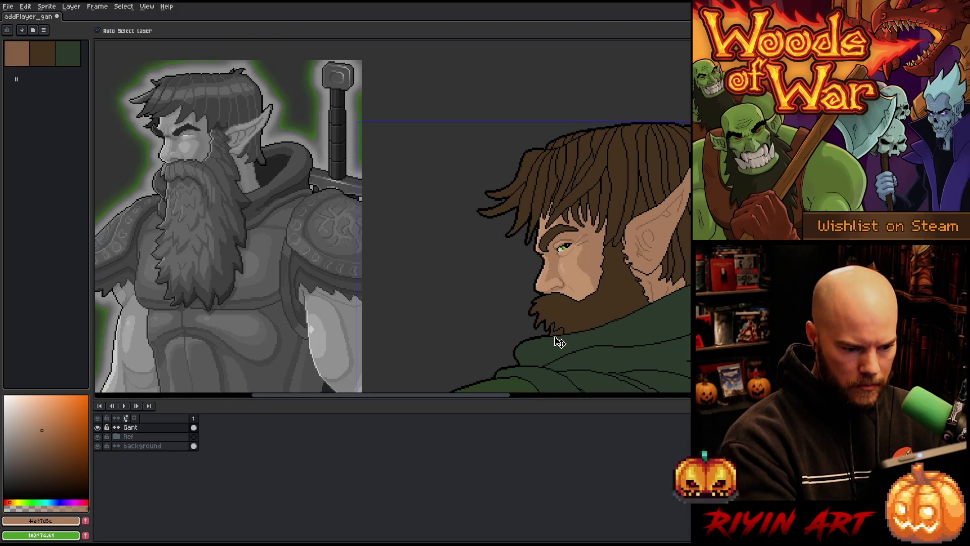
{"action": "key", "text": "b"}
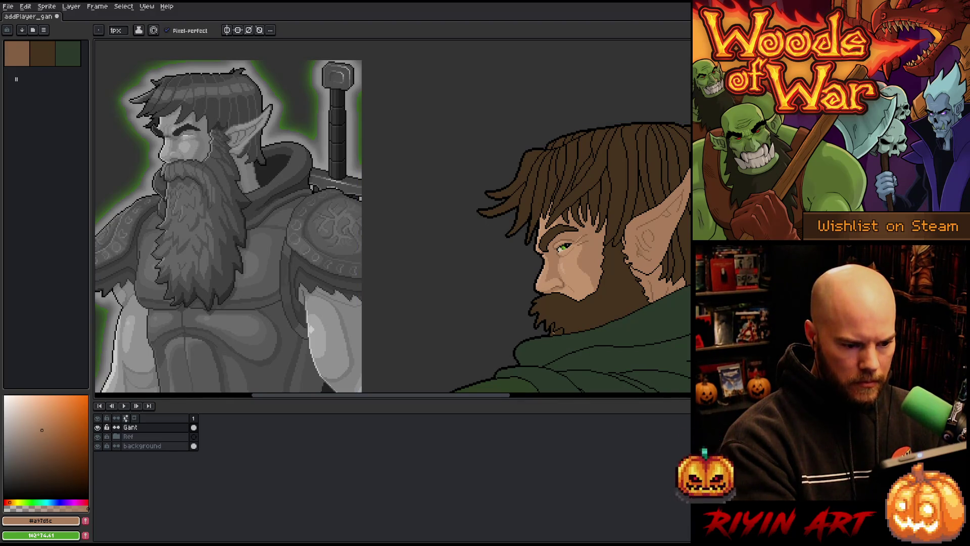
{"action": "left_click_drag", "start_coordinate": [554, 337], "coordinate": [448, 311]}
{"action": "scroll", "coordinate": [448, 311], "scroll_direction": "down", "scroll_amount": 3}
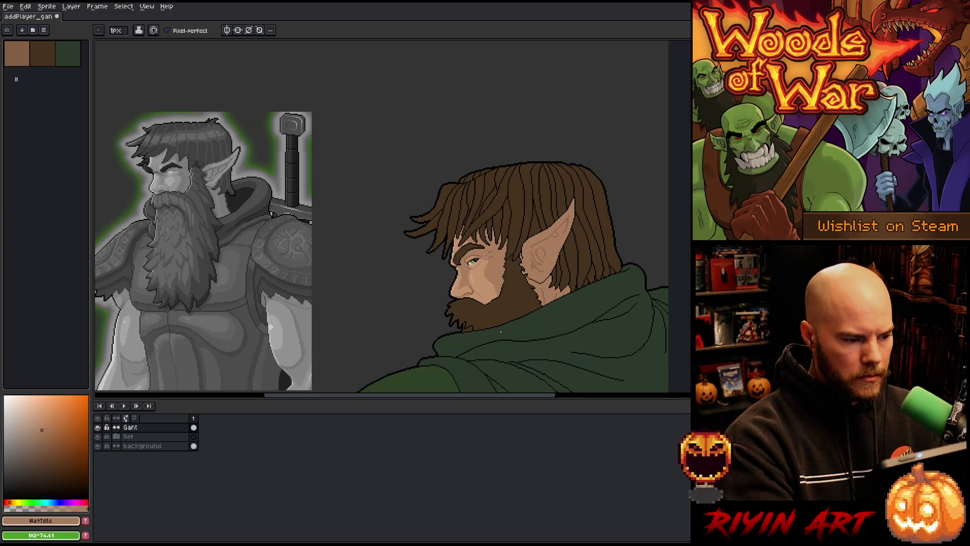
{"action": "scroll", "coordinate": [501, 331], "scroll_direction": "up", "scroll_amount": 1}
{"action": "scroll", "coordinate": [592, 314], "scroll_direction": "up", "scroll_amount": 1}
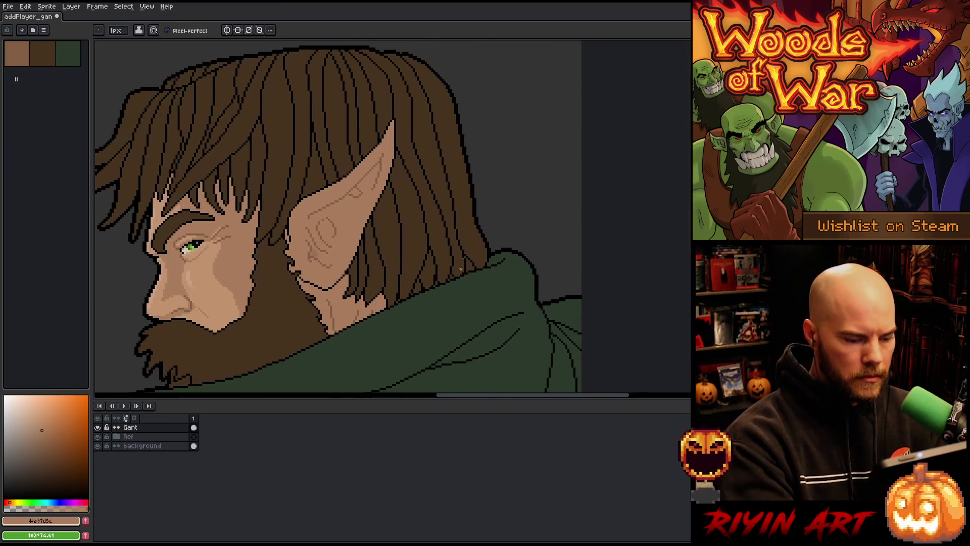
{"action": "scroll", "coordinate": [440, 236], "scroll_direction": "up", "scroll_amount": 1}
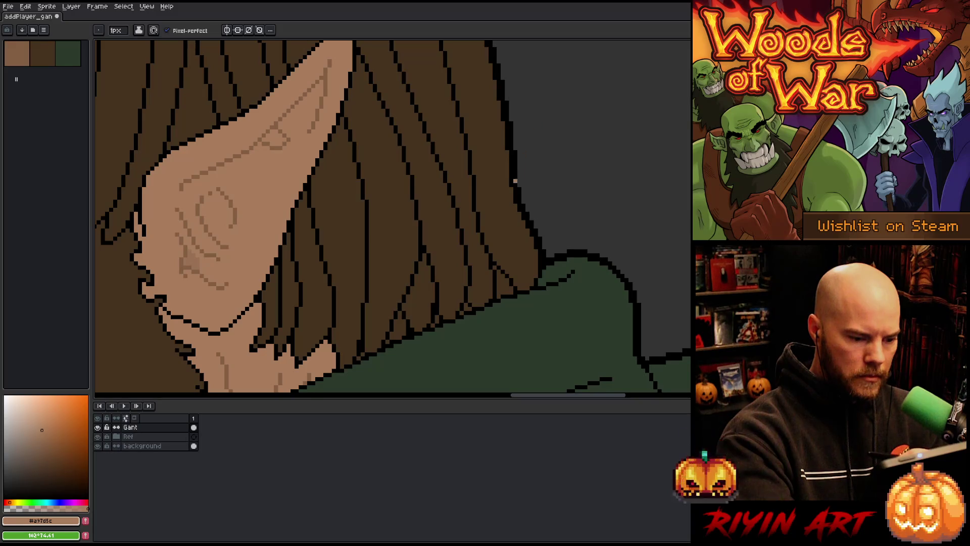
{"action": "scroll", "coordinate": [513, 297], "scroll_direction": "down", "scroll_amount": 5}
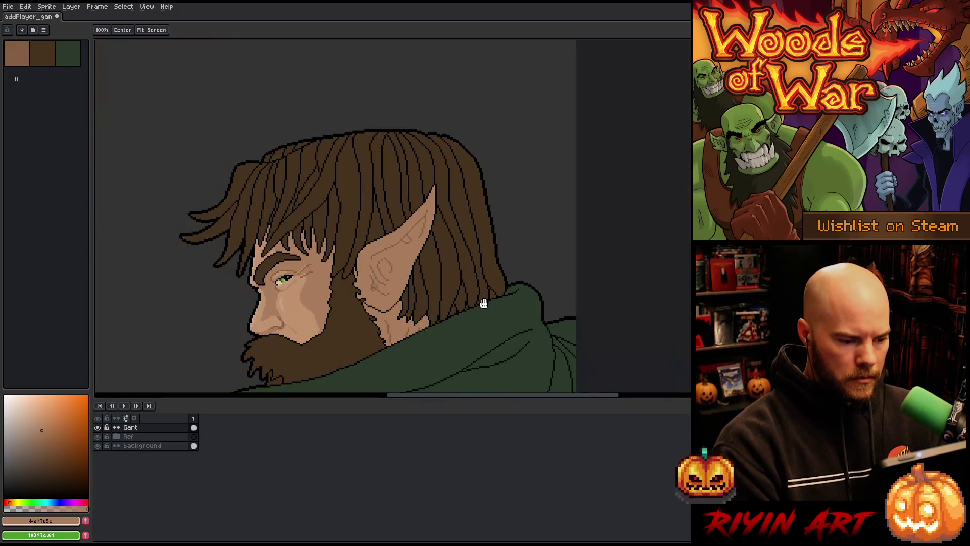
{"action": "left_click_drag", "start_coordinate": [481, 303], "coordinate": [493, 205]}
{"action": "key", "text": "b"}
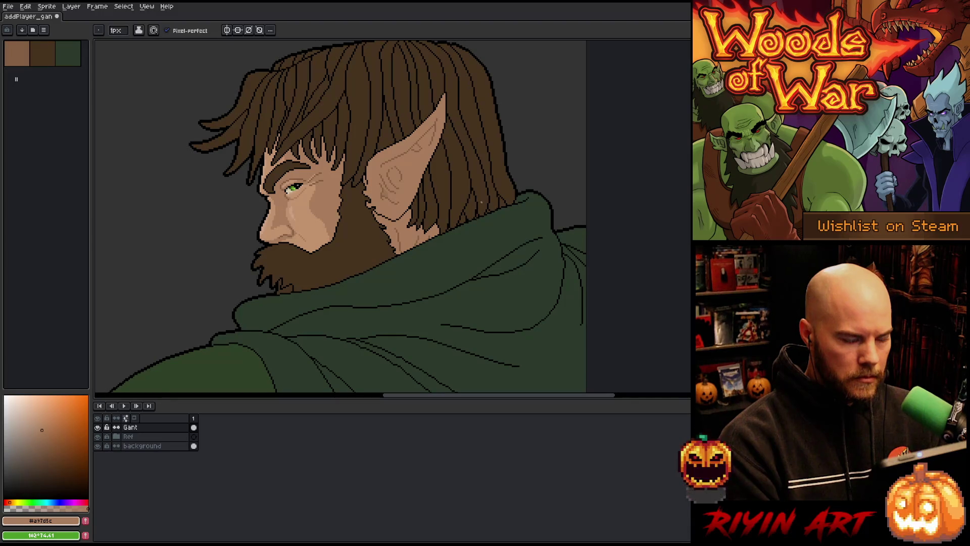
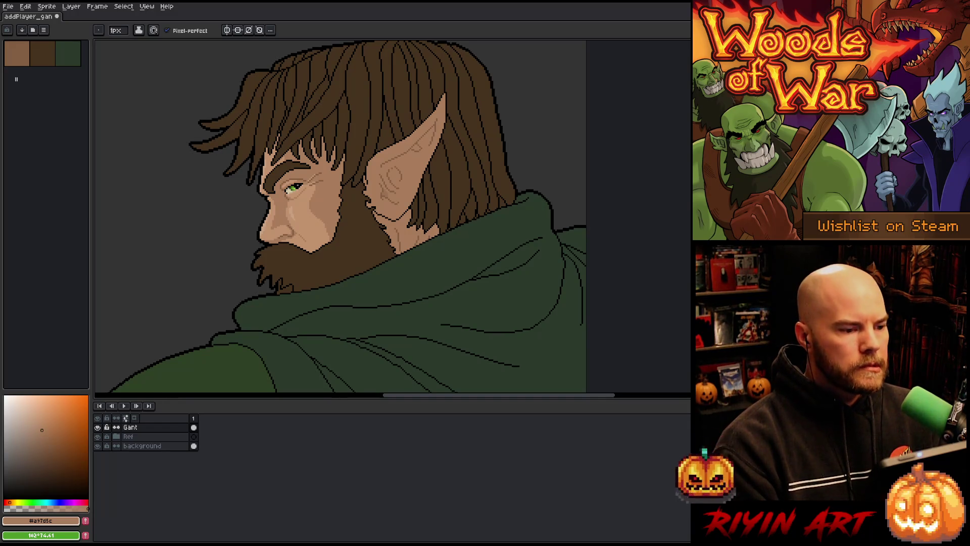
Step: Pan and zoom the canvas to show the reference image and the whole character
{"action": "scroll", "coordinate": [415, 152], "scroll_direction": "down", "scroll_amount": 1}
{"action": "mouse_move", "coordinate": [337, 243]}
{"action": "left_mouse_down"}
{"action": "mouse_move", "coordinate": [489, 211]}
{"action": "mouse_move", "coordinate": [423, 193]}
{"action": "mouse_move", "coordinate": [381, 215]}
{"action": "left_mouse_up"}
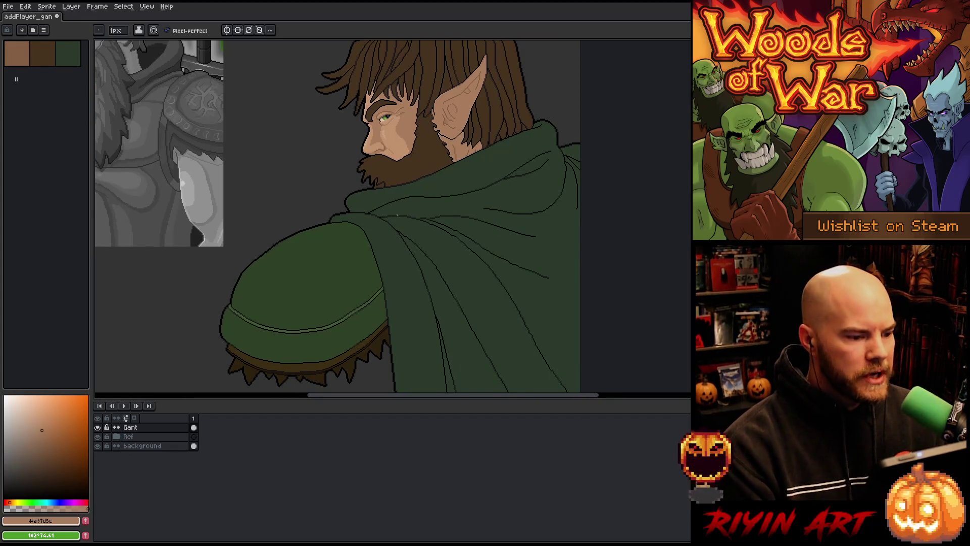
{"action": "scroll", "coordinate": [398, 214], "scroll_direction": "down", "scroll_amount": 1}
{"action": "scroll", "coordinate": [343, 254], "scroll_direction": "up", "scroll_amount": 1}
{"action": "scroll", "coordinate": [343, 255], "scroll_direction": "down", "scroll_amount": 1}
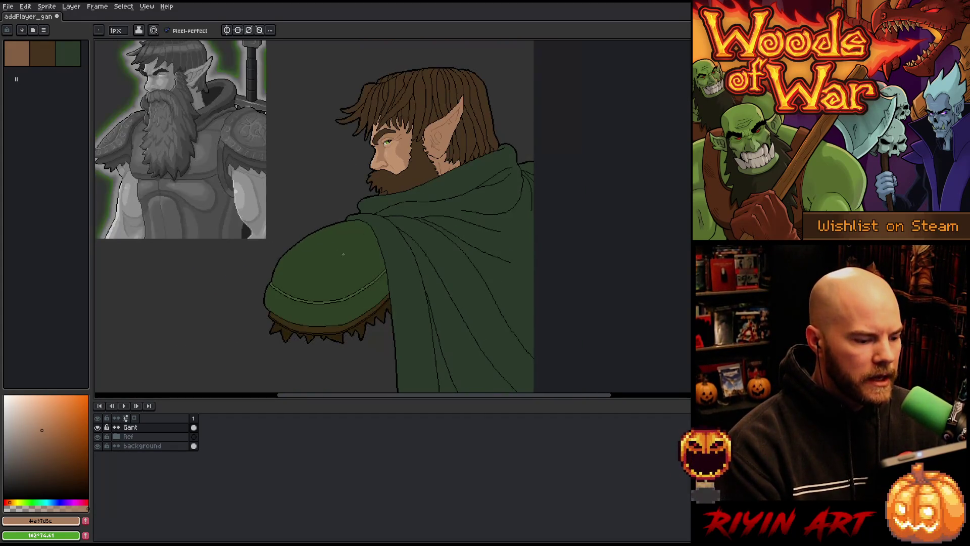
{"action": "scroll", "coordinate": [306, 254], "scroll_direction": "up", "scroll_amount": 1}
{"action": "scroll", "coordinate": [322, 279], "scroll_direction": "down", "scroll_amount": 1}
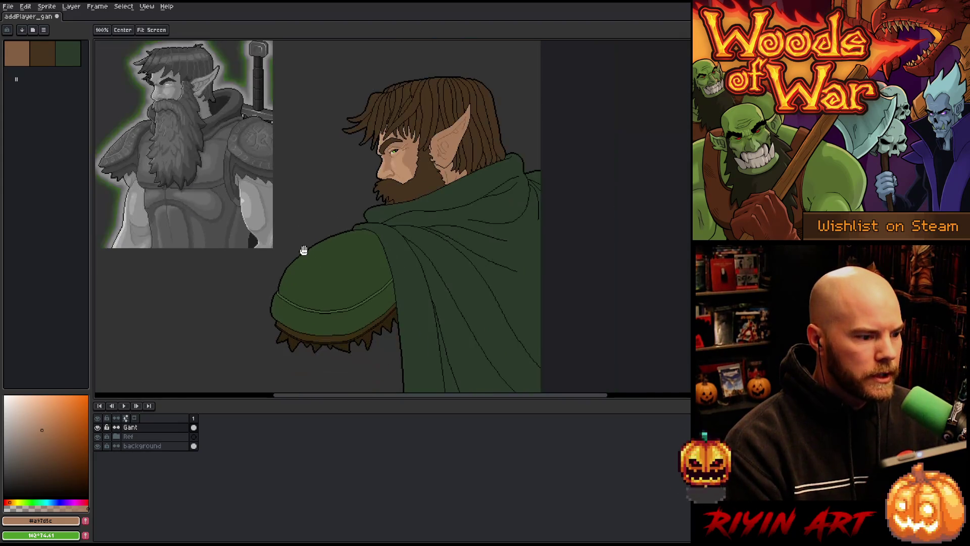
{"action": "left_click_drag", "start_coordinate": [303, 251], "coordinate": [370, 269]}
{"action": "mouse_move", "coordinate": [424, 238]}
{"action": "left_mouse_down"}
{"action": "mouse_move", "coordinate": [431, 247]}
{"action": "mouse_move", "coordinate": [422, 244]}
{"action": "left_mouse_up"}
{"action": "scroll", "coordinate": [422, 244], "scroll_direction": "down", "scroll_amount": 1}
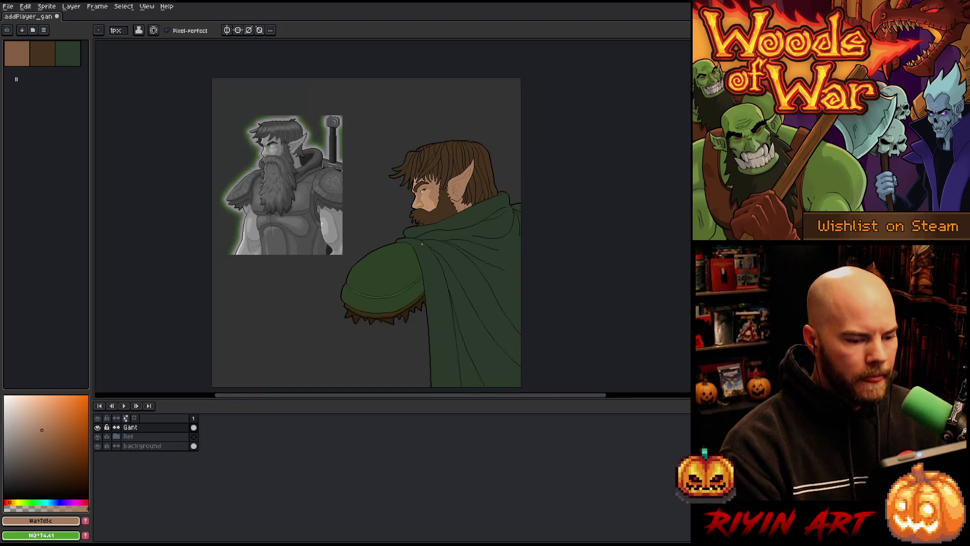
{"action": "scroll", "coordinate": [426, 246], "scroll_direction": "up", "scroll_amount": 1}
{"action": "scroll", "coordinate": [470, 248], "scroll_direction": "down", "scroll_amount": 1}
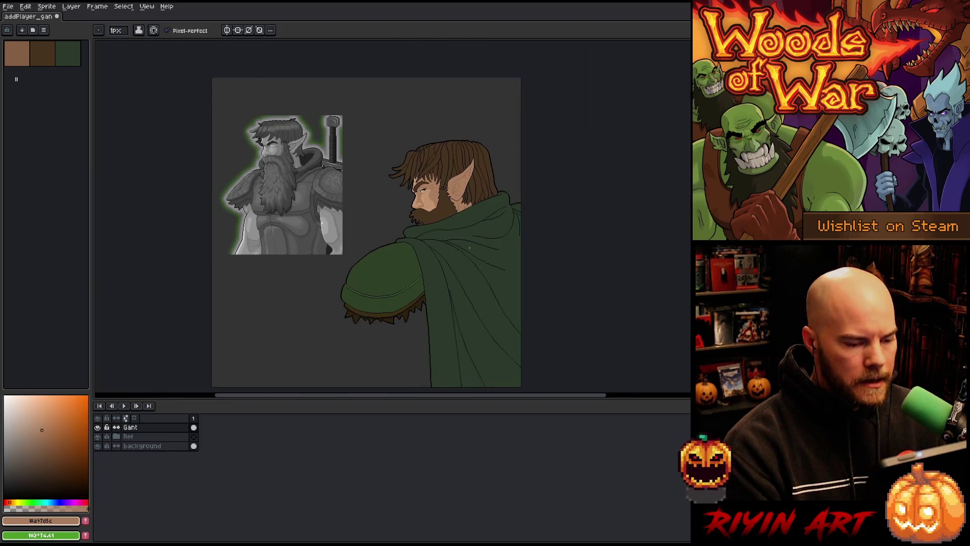
{"action": "scroll", "coordinate": [470, 248], "scroll_direction": "up", "scroll_amount": 1}
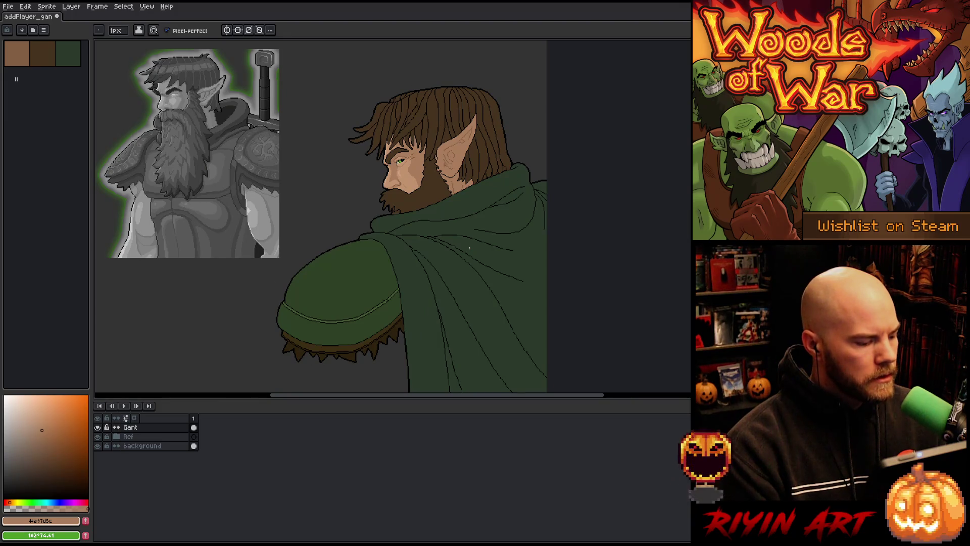
{"action": "scroll", "coordinate": [469, 248], "scroll_direction": "down", "scroll_amount": 1}
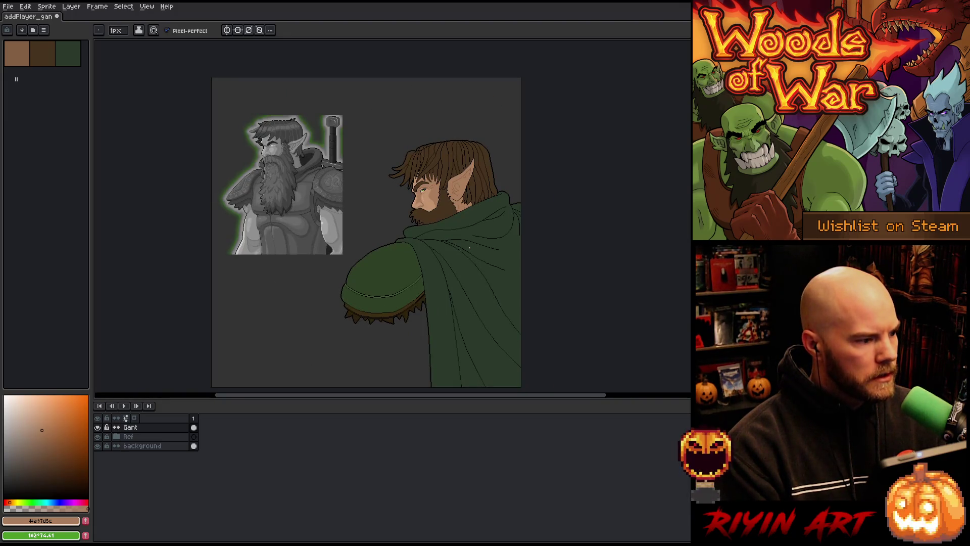
Step: Browse the project's sprite files in the Open dialog, selecting Card_pack_v16_tosize.aseprite
{"action": "left_click", "coordinate": [7, 6]}
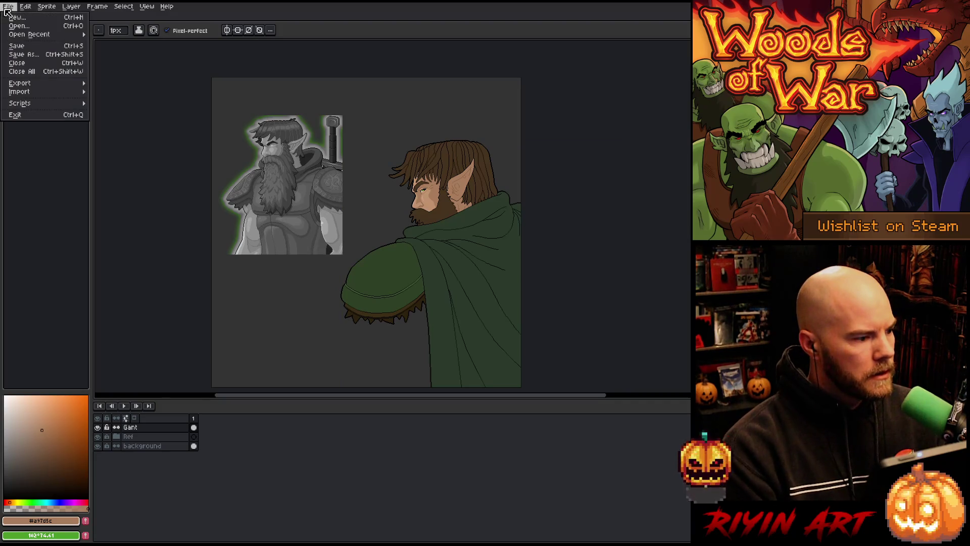
{"action": "left_click", "coordinate": [19, 25]}
{"action": "scroll", "coordinate": [320, 229], "scroll_direction": "down", "scroll_amount": 10}
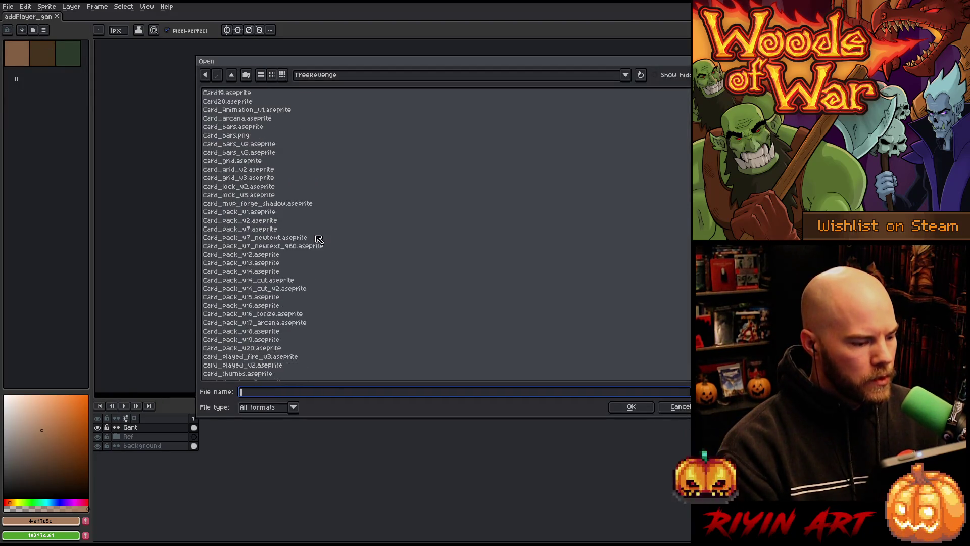
{"action": "scroll", "coordinate": [319, 238], "scroll_direction": "down", "scroll_amount": 1}
{"action": "left_click", "coordinate": [281, 289]}
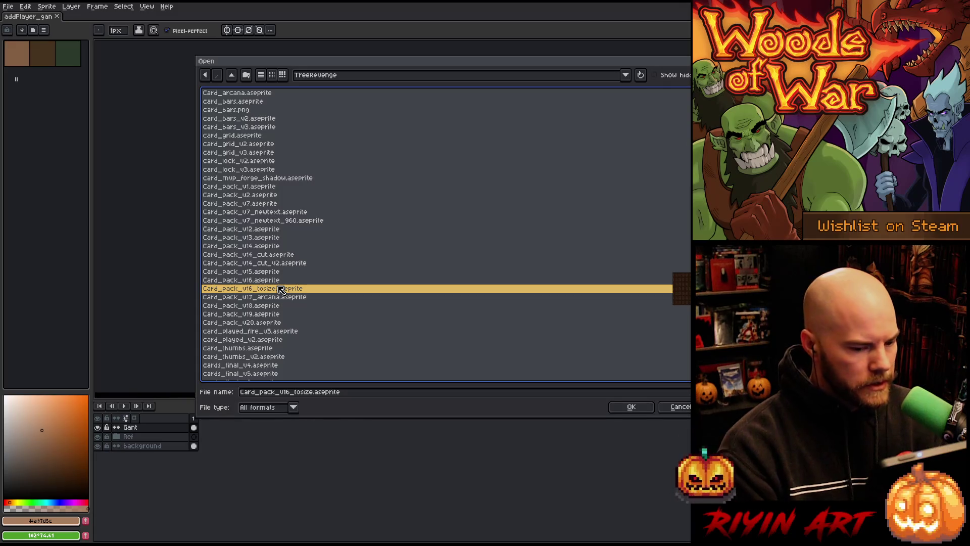
{"action": "scroll", "coordinate": [304, 314], "scroll_direction": "up", "scroll_amount": 6}
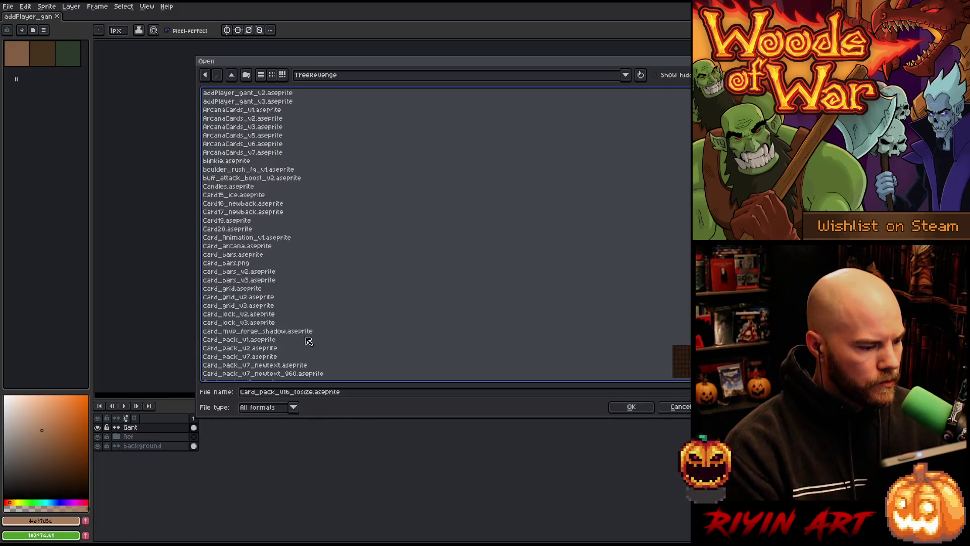
{"action": "scroll", "coordinate": [309, 341], "scroll_direction": "down", "scroll_amount": 20}
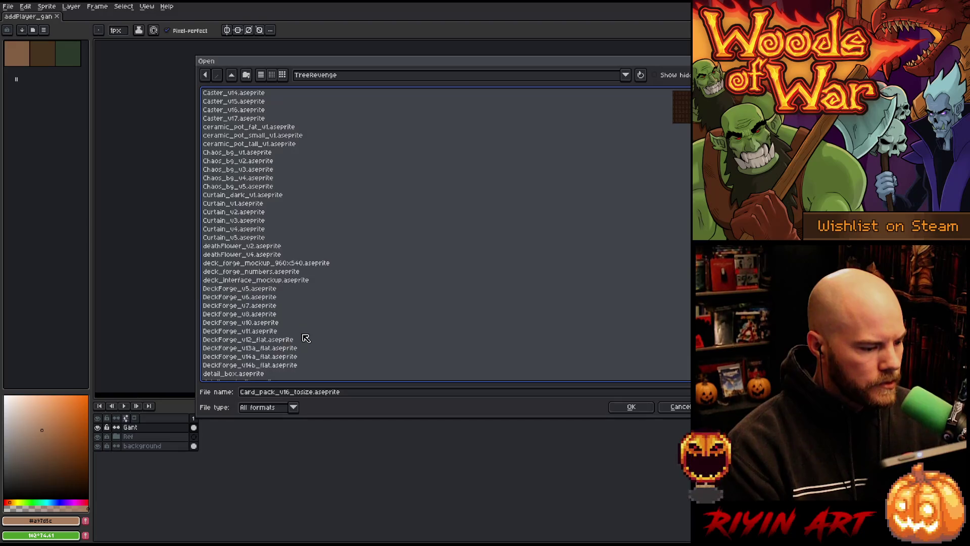
{"action": "scroll", "coordinate": [306, 338], "scroll_direction": "up", "scroll_amount": 2}
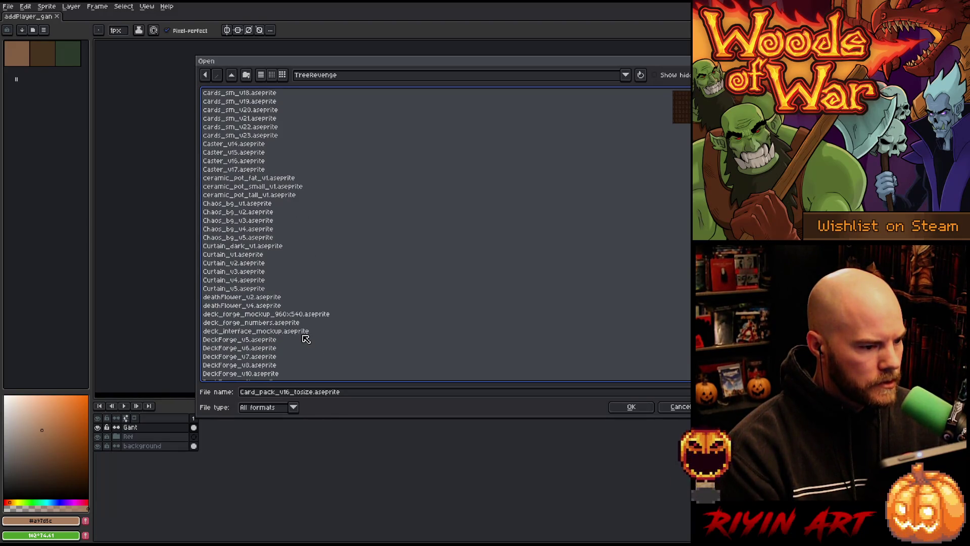
{"action": "scroll", "coordinate": [306, 338], "scroll_direction": "down", "scroll_amount": 8}
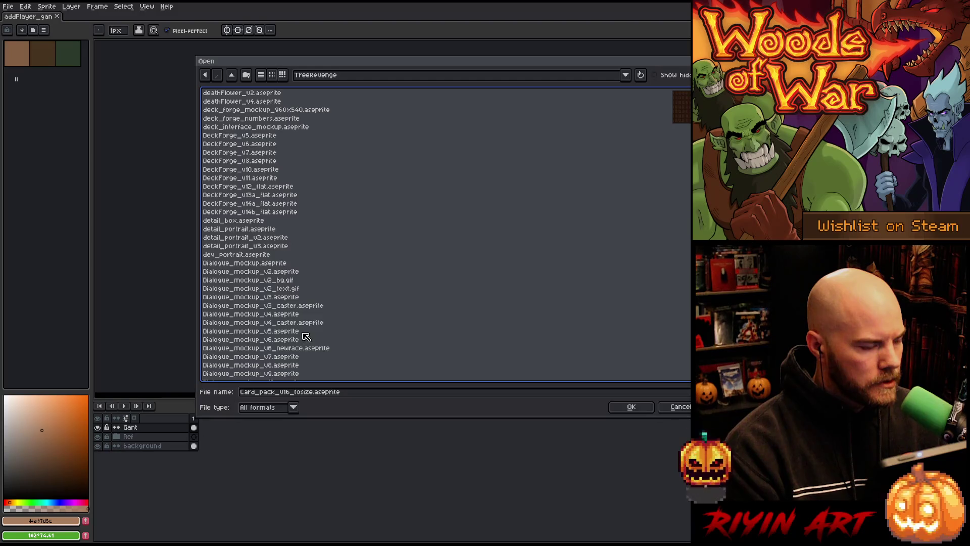
{"action": "scroll", "coordinate": [307, 338], "scroll_direction": "up", "scroll_amount": 20}
{"action": "scroll", "coordinate": [310, 334], "scroll_direction": "up", "scroll_amount": 20}
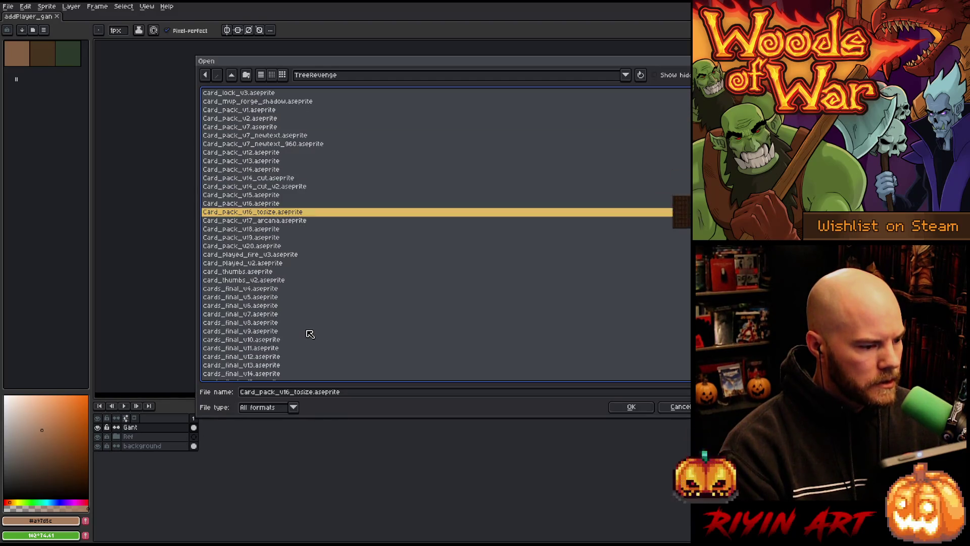
{"action": "scroll", "coordinate": [311, 332], "scroll_direction": "up", "scroll_amount": 4}
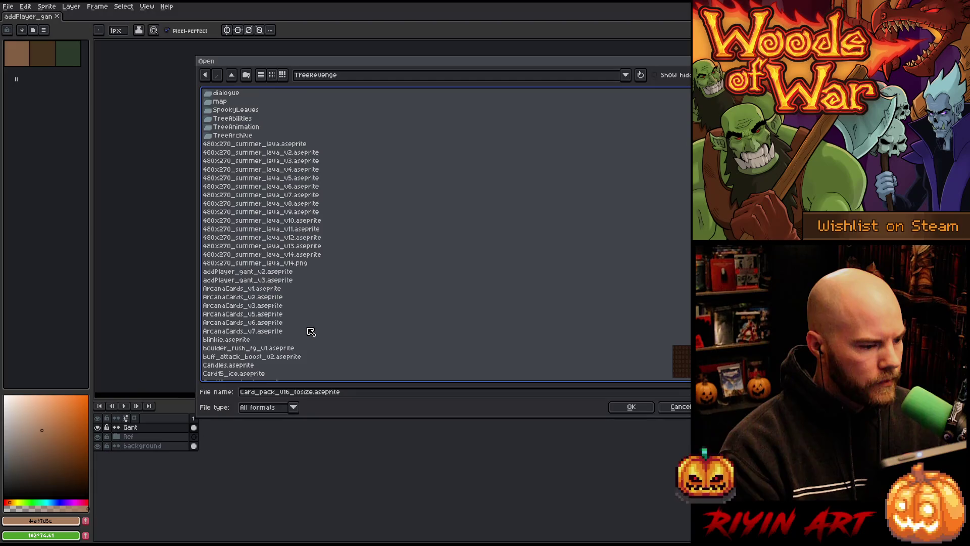
Step: Open addPlayer_gant_v2, show the larger cloaked character layer, select all, then return to the Gant tab
{"action": "double_click", "coordinate": [232, 272]}
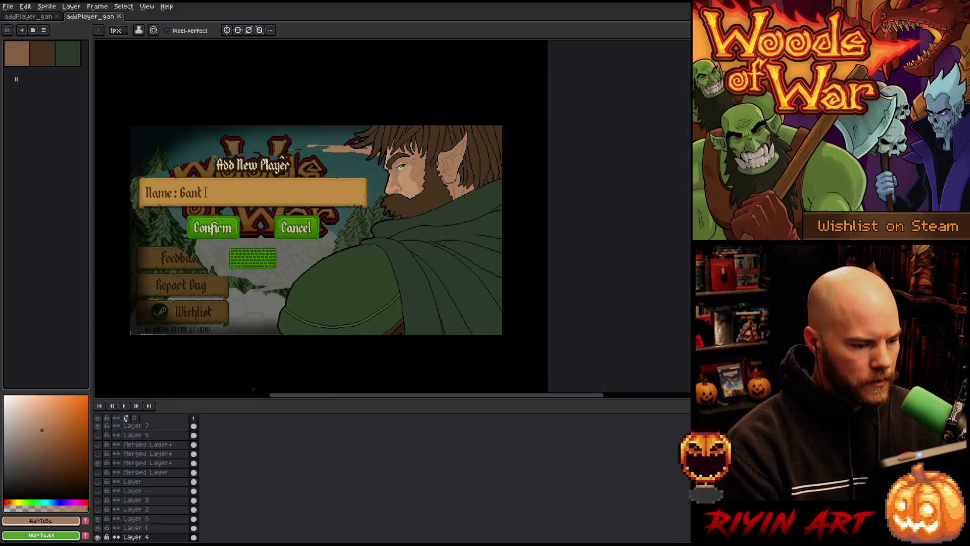
{"action": "scroll", "coordinate": [295, 292], "scroll_direction": "down", "scroll_amount": 1}
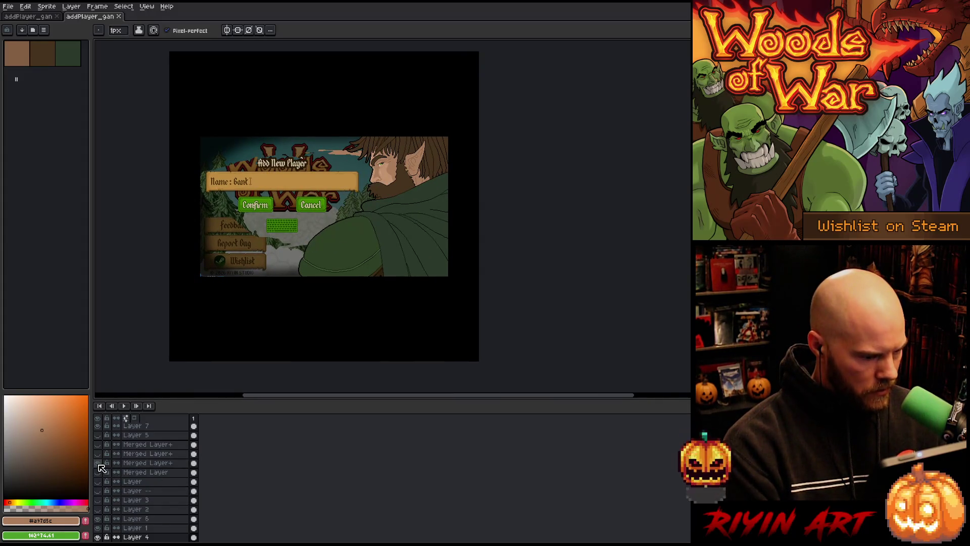
{"action": "left_click", "coordinate": [98, 426]}
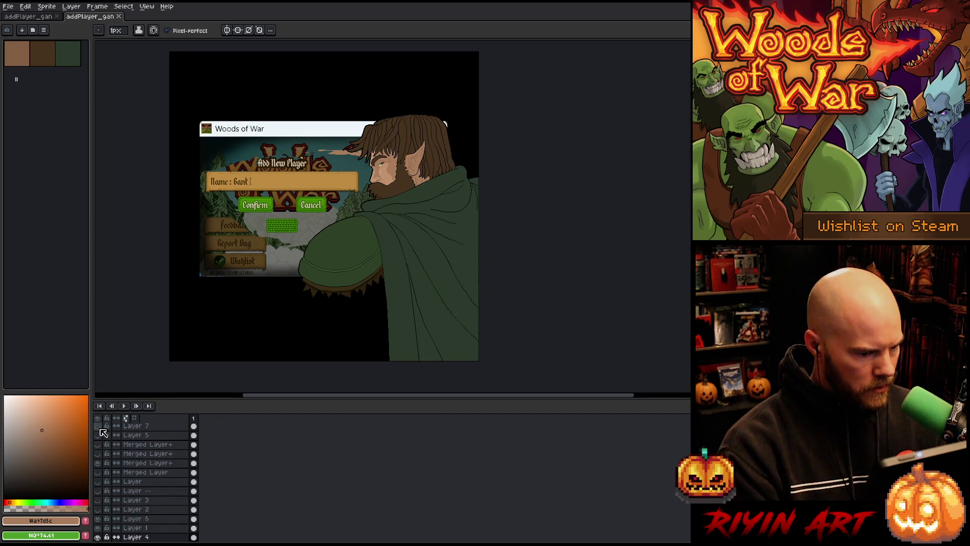
{"action": "left_click", "coordinate": [98, 463]}
{"action": "left_click", "coordinate": [98, 472]}
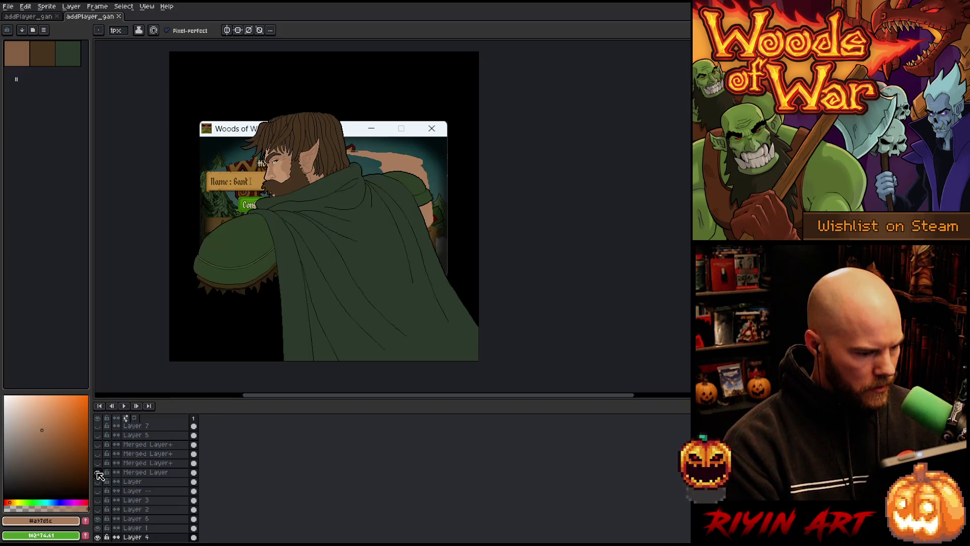
{"action": "left_click", "coordinate": [144, 473]}
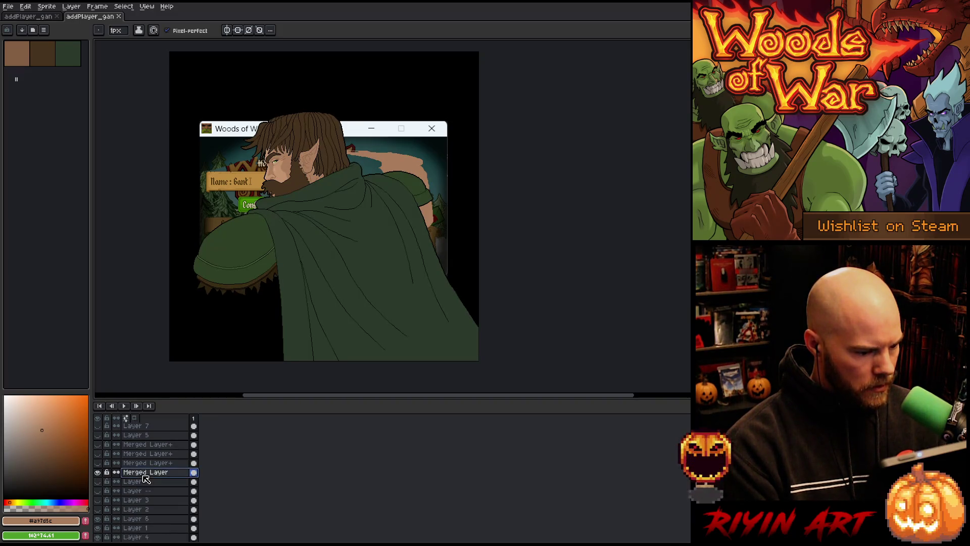
{"action": "key", "text": "ctrl+a"}
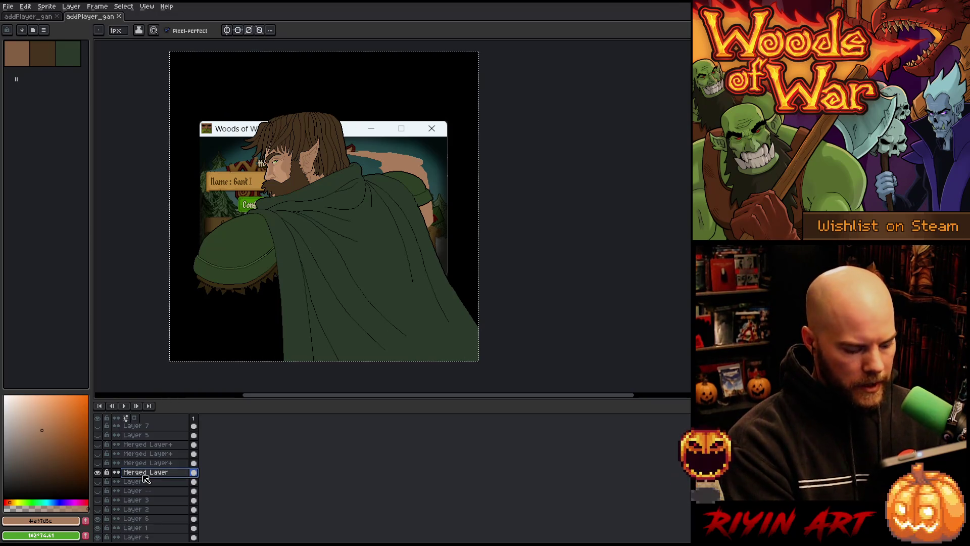
{"action": "left_click", "coordinate": [31, 16]}
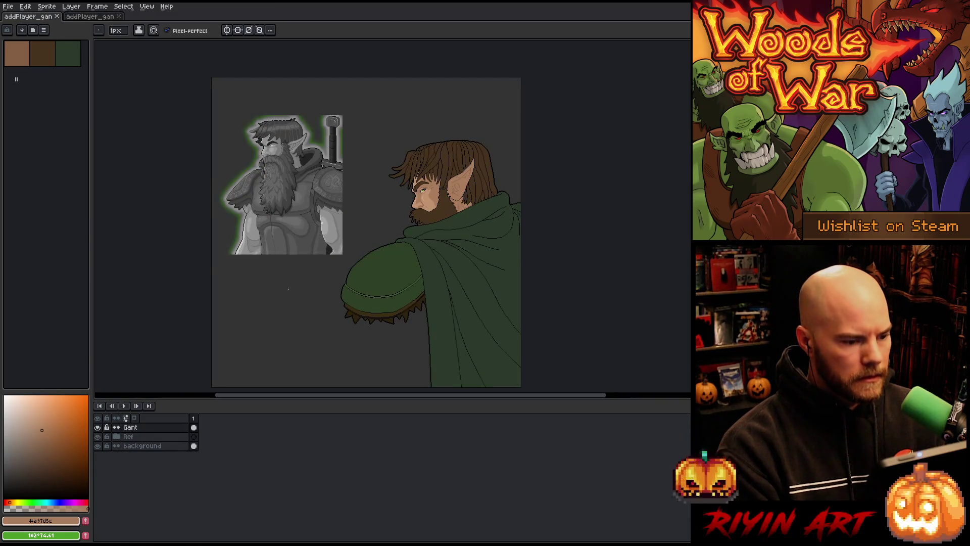
Step: Shift the Gant elf left over the reference, nudge it upward, and commit the transform
{"action": "scroll", "coordinate": [290, 280], "scroll_direction": "down", "scroll_amount": 1}
{"action": "scroll", "coordinate": [289, 280], "scroll_direction": "up", "scroll_amount": 1}
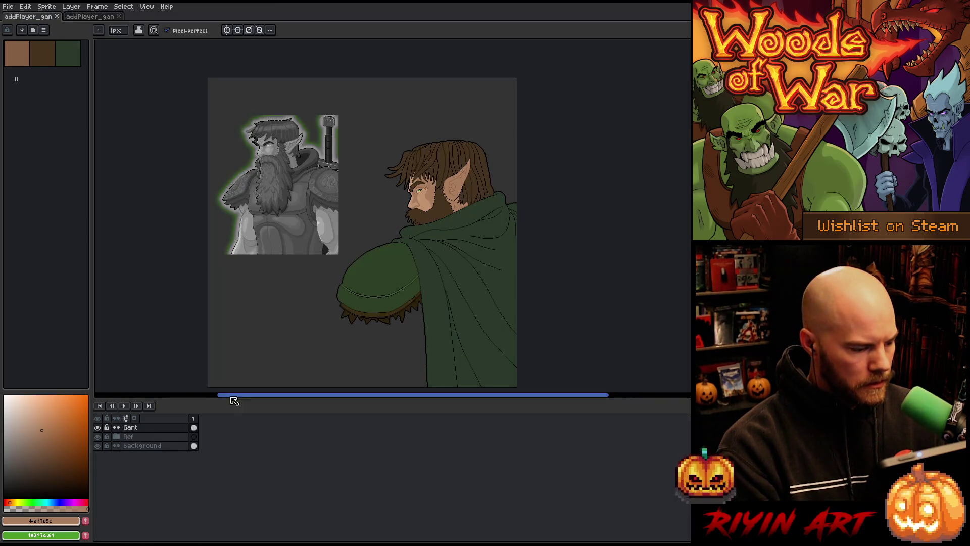
{"action": "key", "text": "v"}
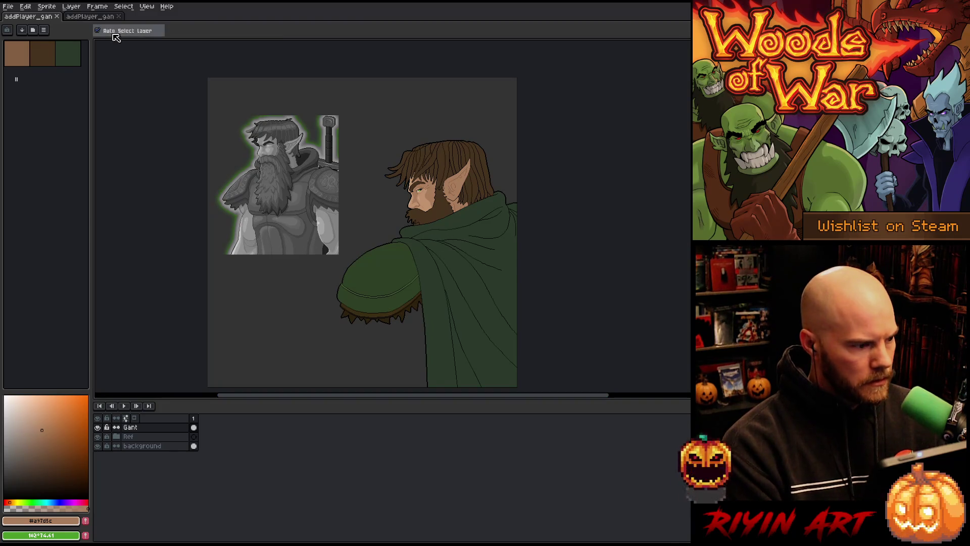
{"action": "mouse_move", "coordinate": [462, 221]}
{"action": "left_mouse_down"}
{"action": "mouse_move", "coordinate": [347, 217]}
{"action": "mouse_move", "coordinate": [362, 215]}
{"action": "mouse_move", "coordinate": [353, 210]}
{"action": "mouse_move", "coordinate": [361, 233]}
{"action": "left_mouse_up"}
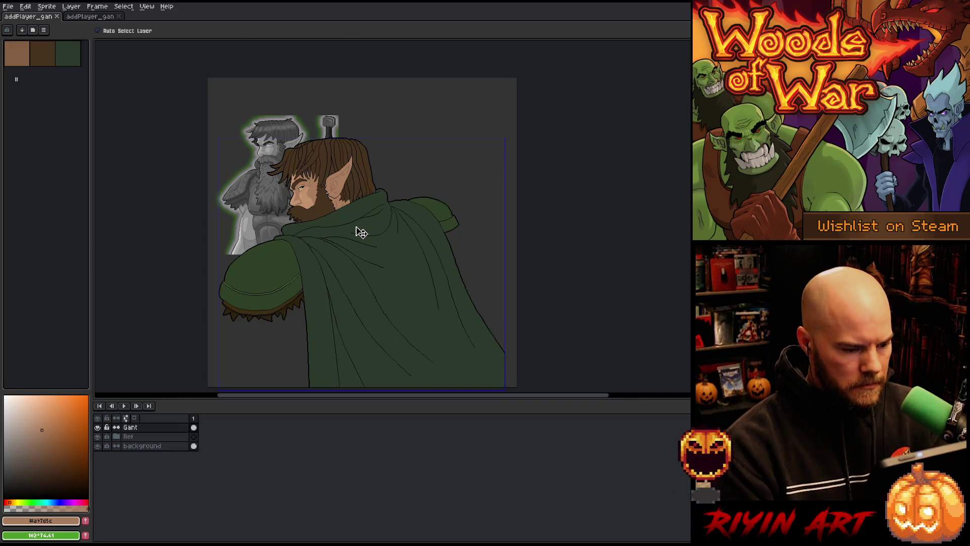
{"action": "key", "text": "ctrl+t"}
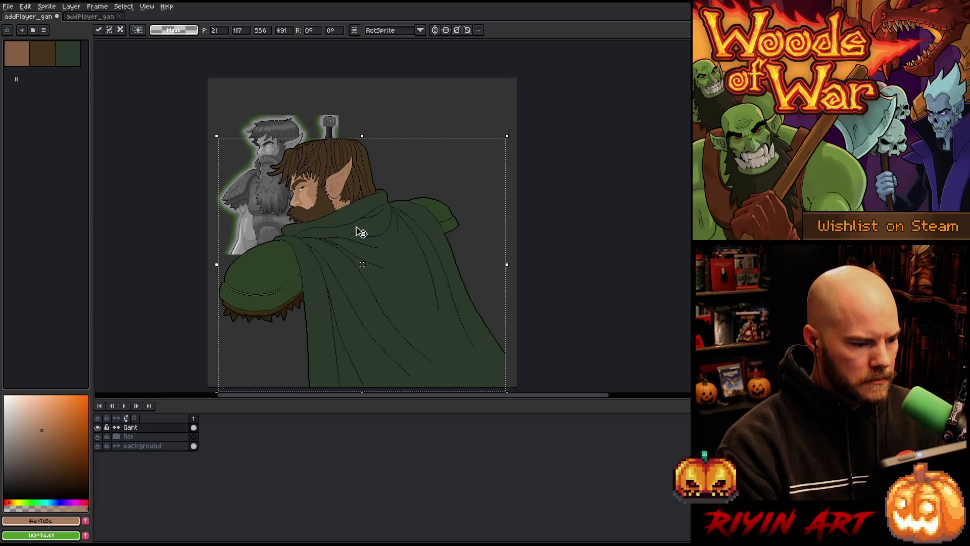
{"action": "key", "text": "Up"}
{"action": "key", "text": "Up"}
{"action": "key", "text": "Up"}
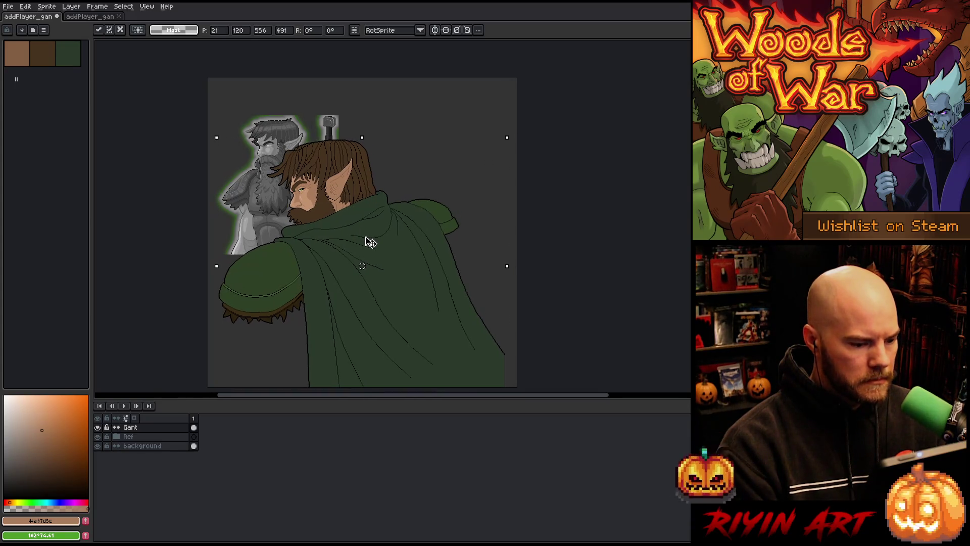
{"action": "key", "text": "Up"}
{"action": "key", "text": "Up"}
{"action": "key", "text": "Up"}
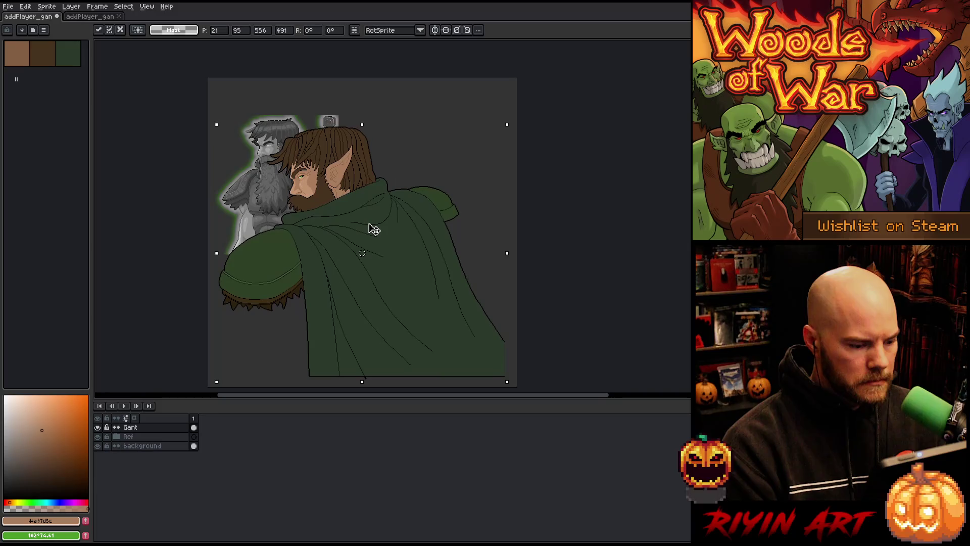
{"action": "key", "text": "Return"}
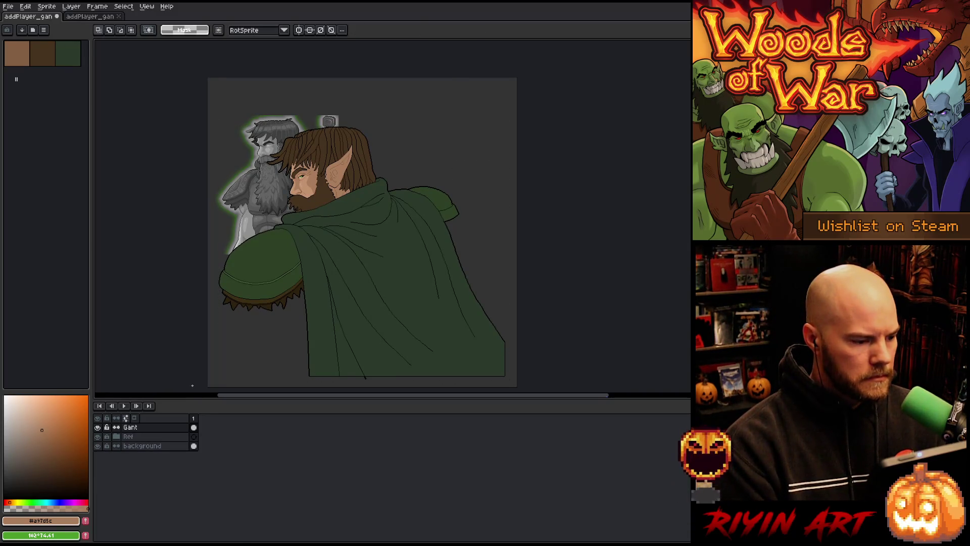
Step: Toggle the Ref layer on and off to compare, then zoom toward the elf's chin
{"action": "left_click", "coordinate": [98, 437]}
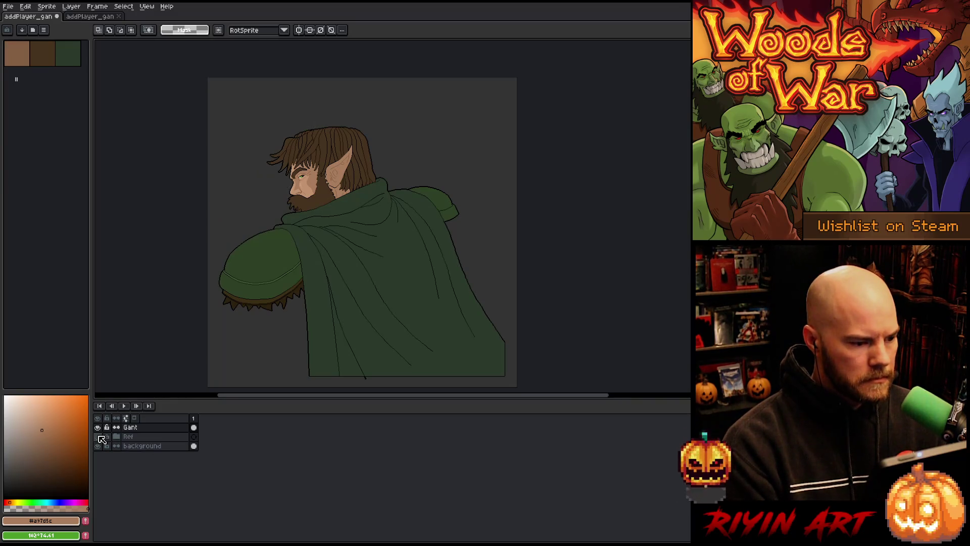
{"action": "left_click", "coordinate": [99, 437]}
{"action": "left_click", "coordinate": [99, 437]}
{"action": "left_click", "coordinate": [99, 438]}
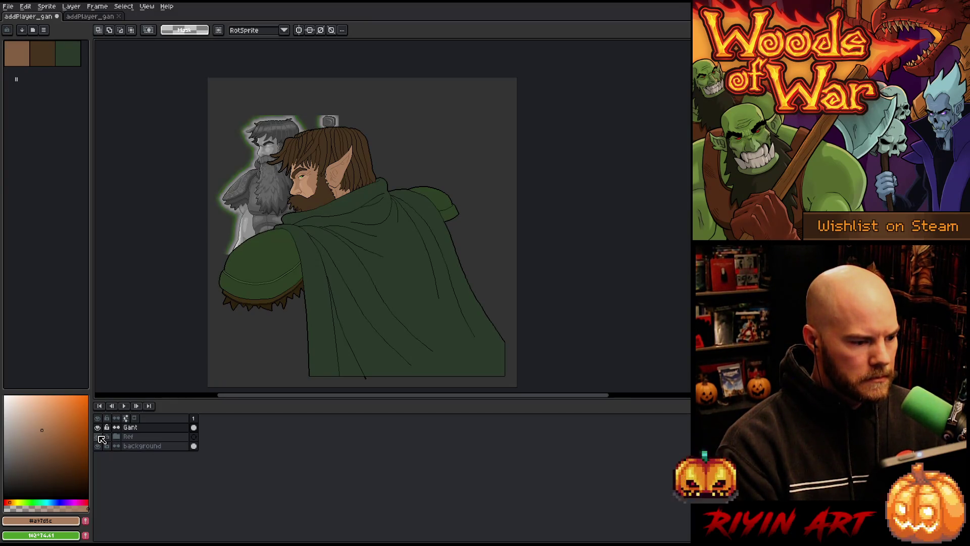
{"action": "scroll", "coordinate": [292, 142], "scroll_direction": "up", "scroll_amount": 4}
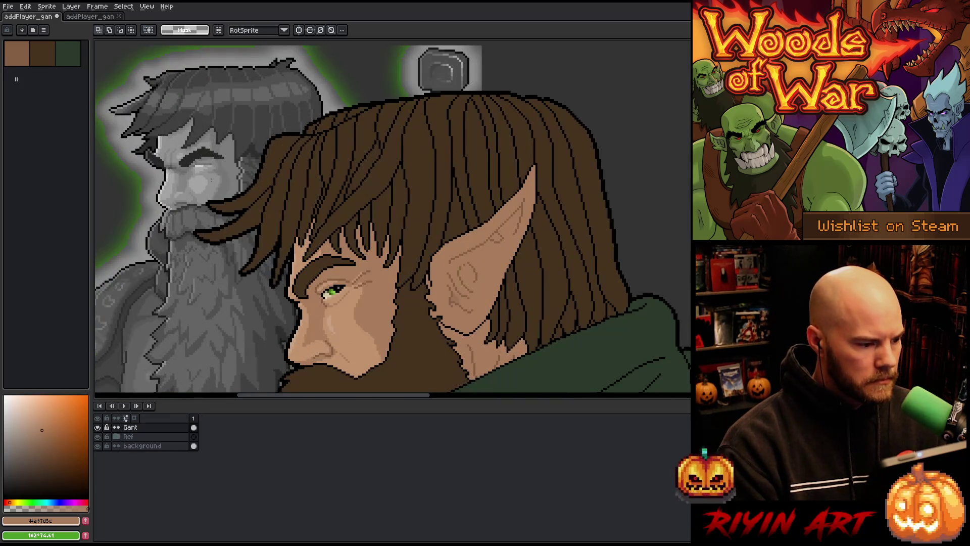
{"action": "key", "text": "h"}
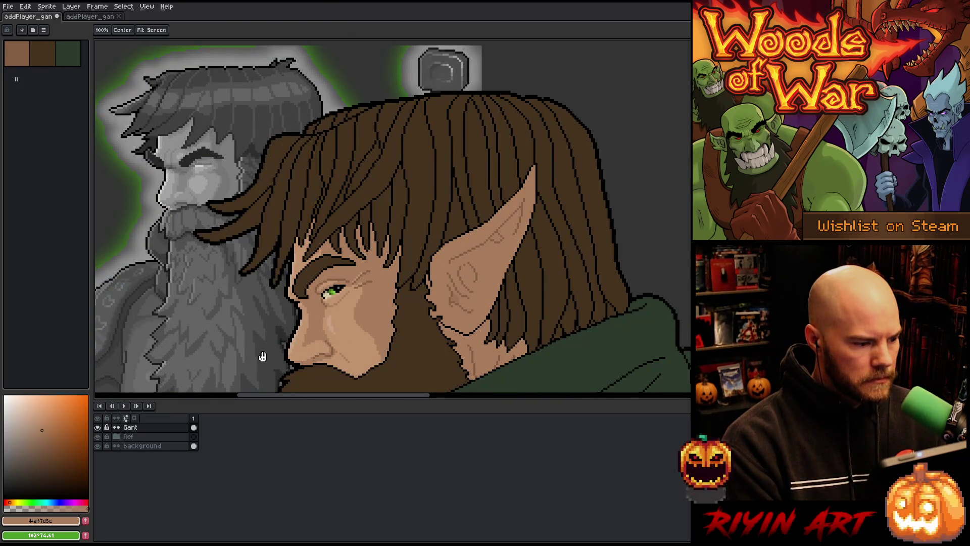
{"action": "scroll", "coordinate": [273, 324], "scroll_direction": "up", "scroll_amount": 2}
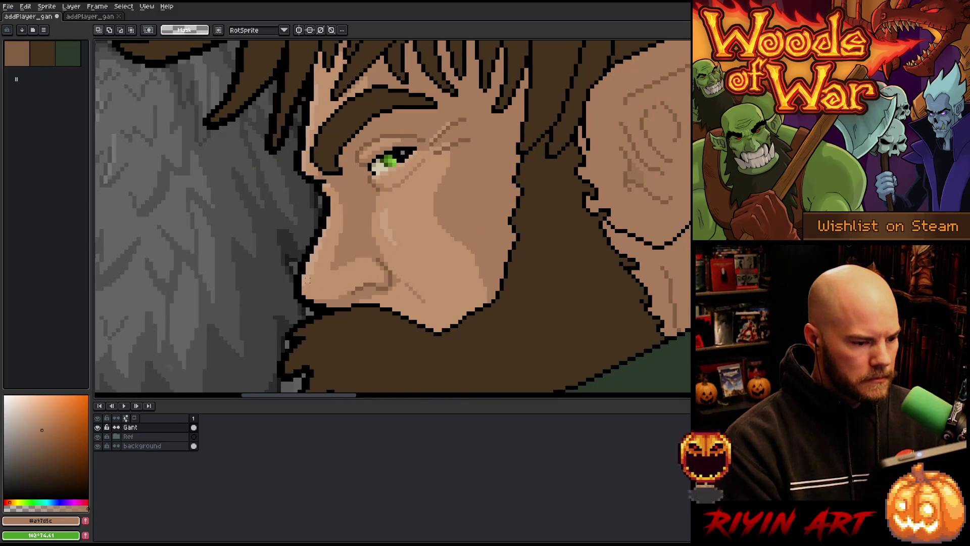
{"action": "scroll", "coordinate": [307, 280], "scroll_direction": "down", "scroll_amount": 3}
{"action": "scroll", "coordinate": [297, 281], "scroll_direction": "up", "scroll_amount": 4}
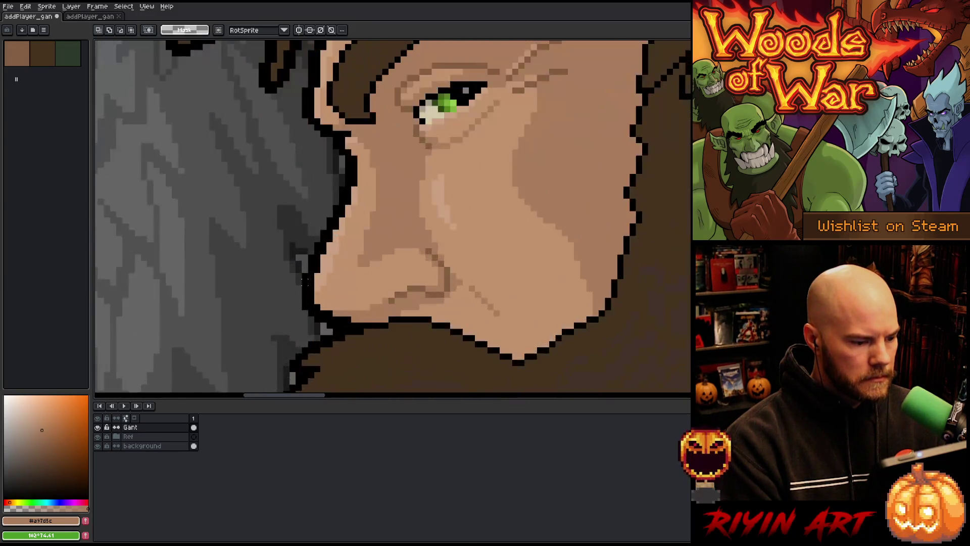
Step: Erase the stray black outline pixel under the elf's chin
{"action": "key", "text": "b"}
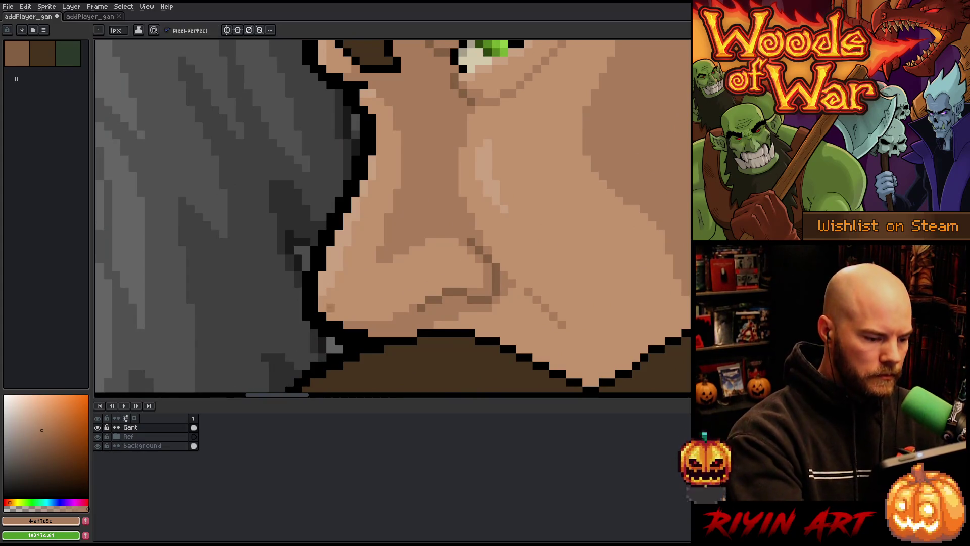
{"action": "key", "text": "x"}
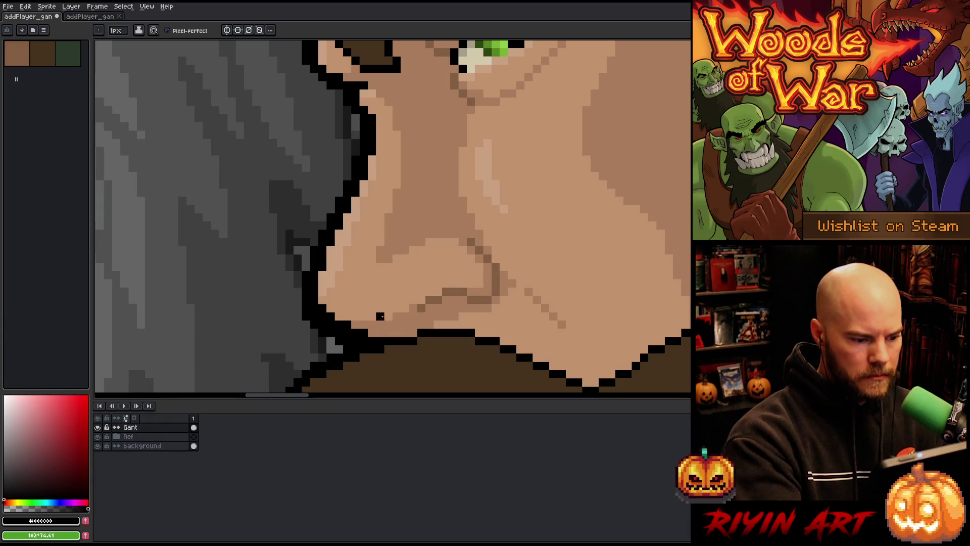
{"action": "left_click", "coordinate": [372, 333]}
{"action": "key", "text": "ctrl+z"}
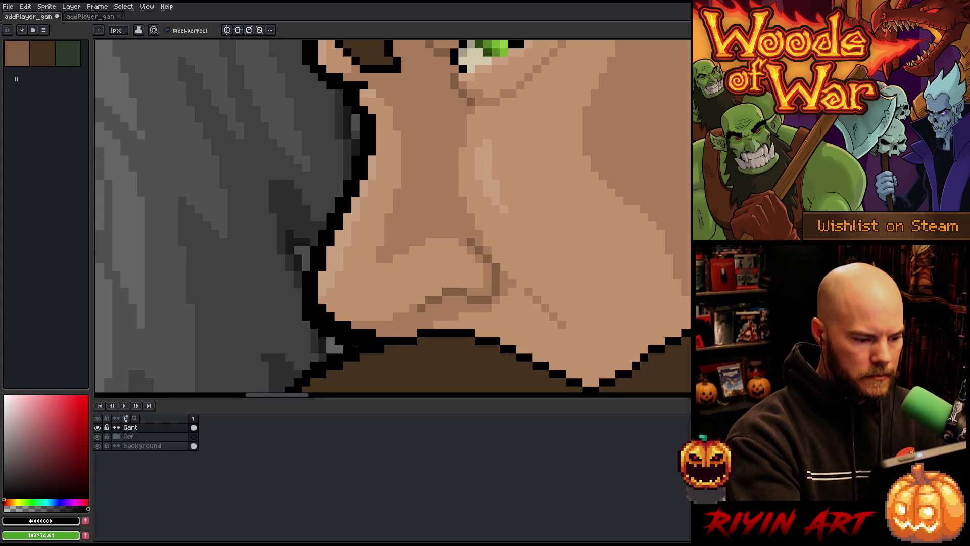
{"action": "key", "text": "e"}
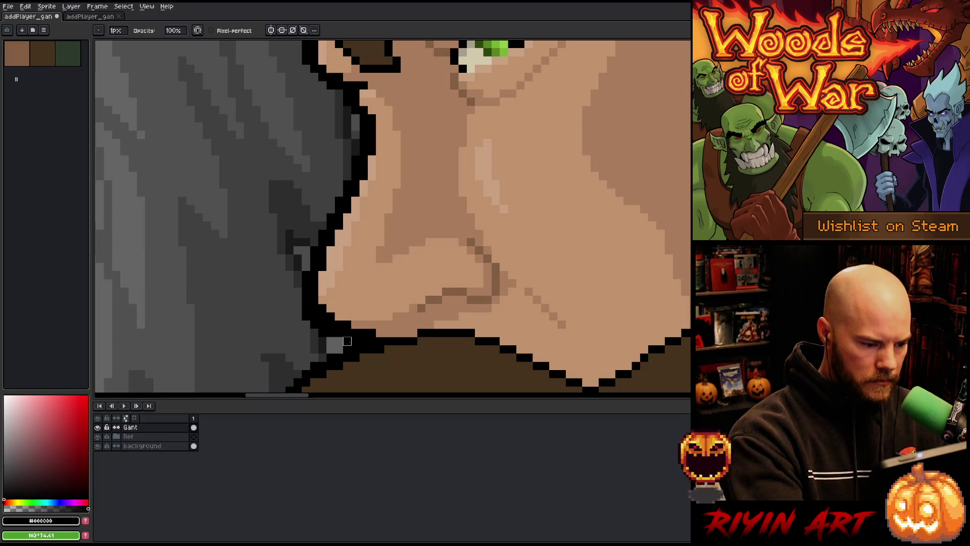
{"action": "left_click", "coordinate": [348, 341]}
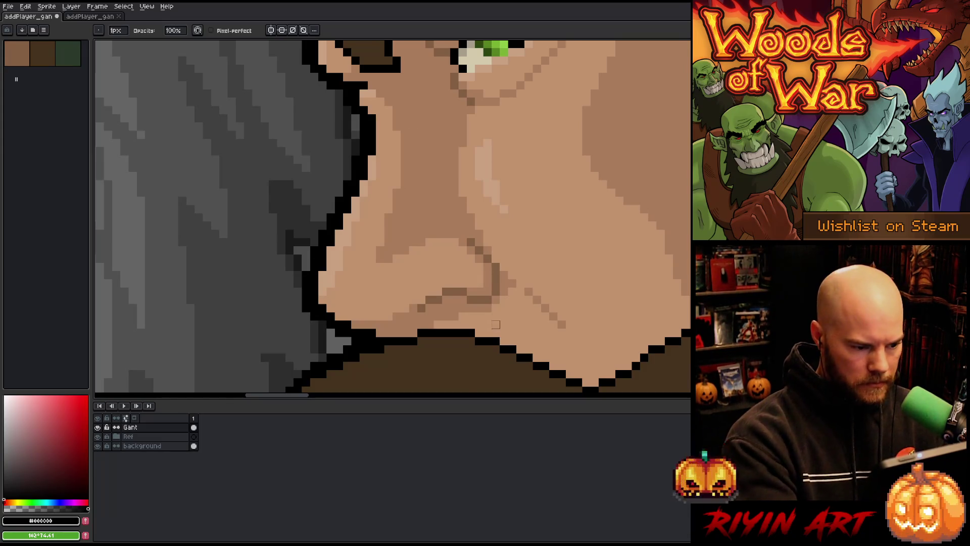
{"action": "key", "text": "b"}
{"action": "left_click_drag", "start_coordinate": [465, 350], "coordinate": [449, 373]}
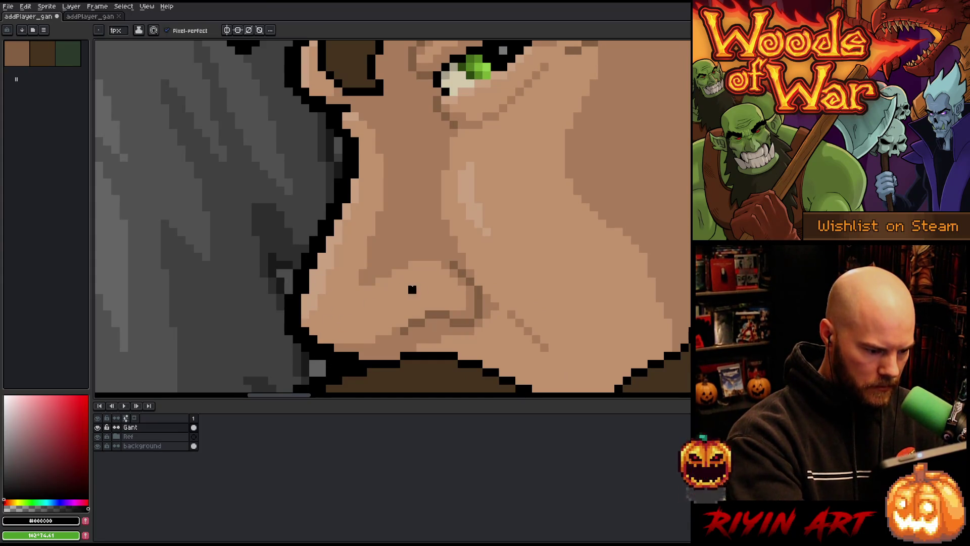
Step: Recentre the view on the elf's head to inspect the chin area
{"action": "key", "text": "e"}
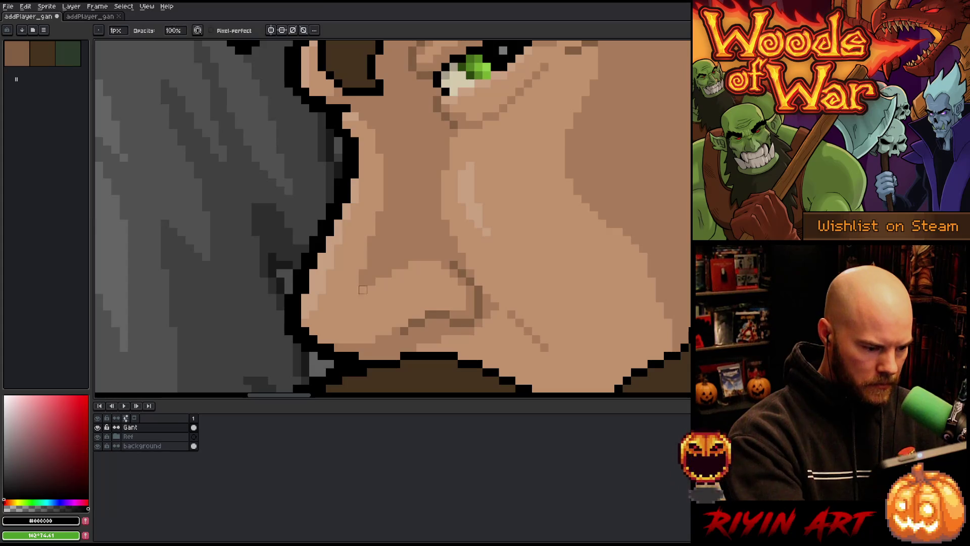
{"action": "scroll", "coordinate": [445, 258], "scroll_direction": "down", "scroll_amount": 5}
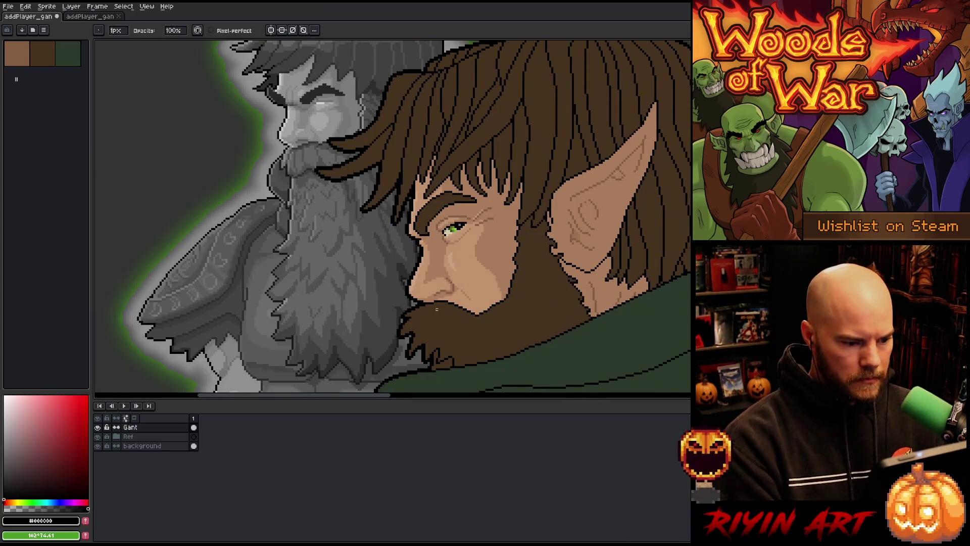
{"action": "scroll", "coordinate": [433, 307], "scroll_direction": "up", "scroll_amount": 5}
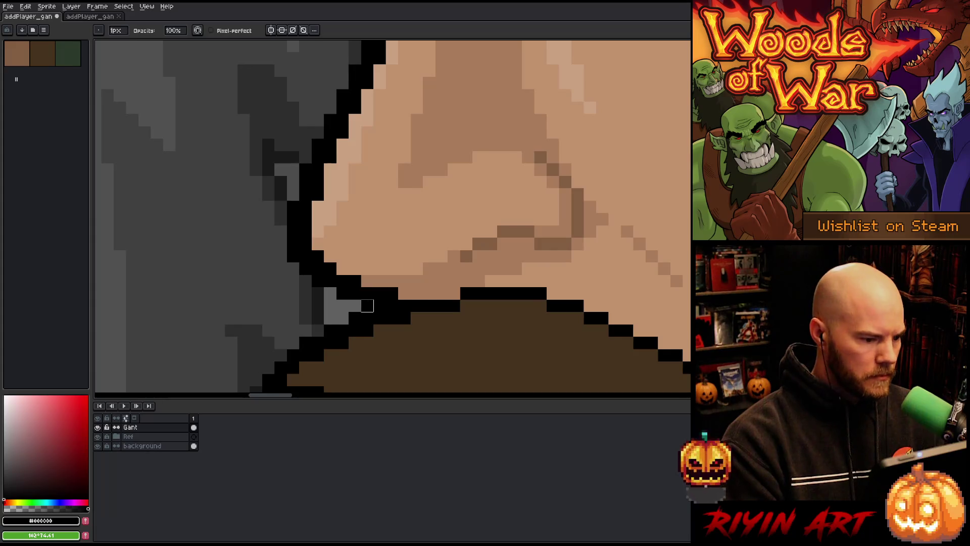
{"action": "scroll", "coordinate": [368, 293], "scroll_direction": "down", "scroll_amount": 5}
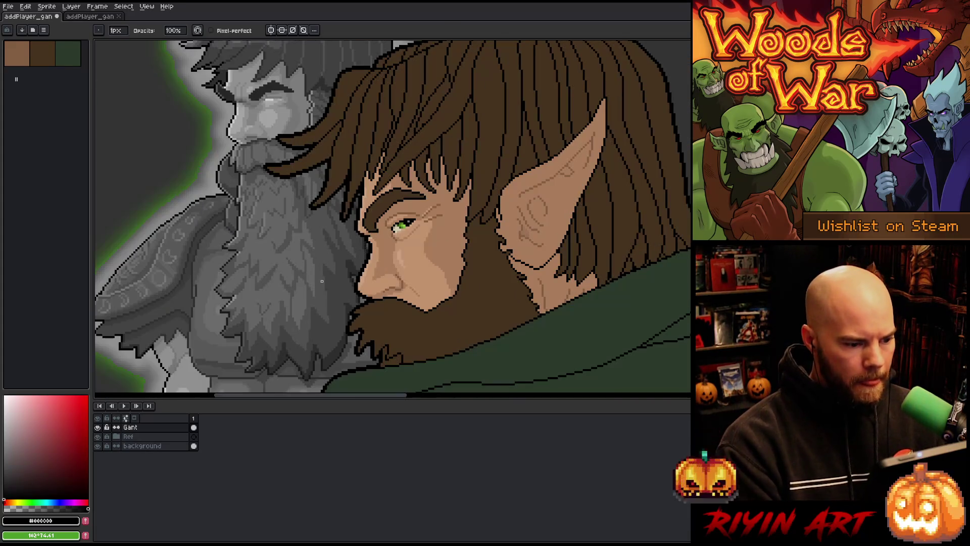
{"action": "left_click_drag", "start_coordinate": [410, 305], "coordinate": [424, 314]}
{"action": "key", "text": "b"}
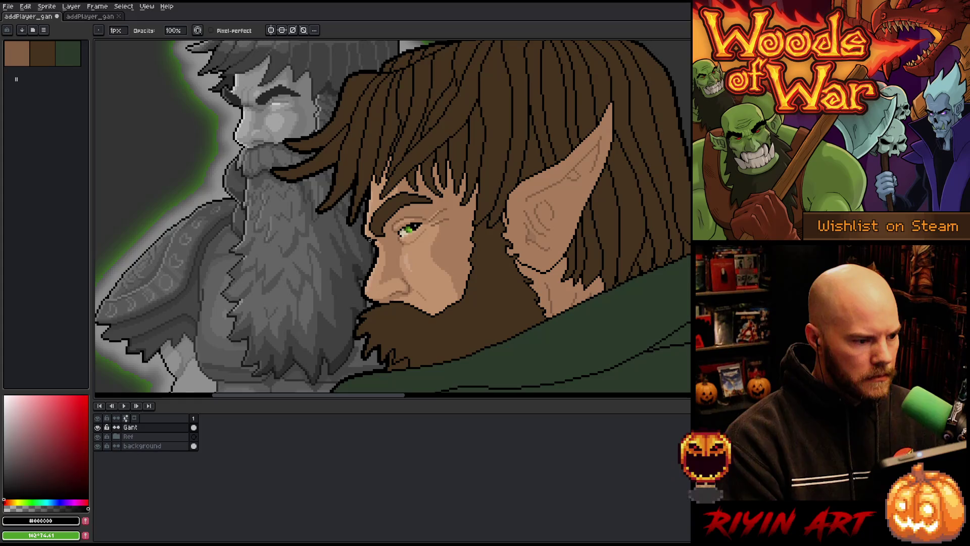
{"action": "scroll", "coordinate": [353, 250], "scroll_direction": "down", "scroll_amount": 2}
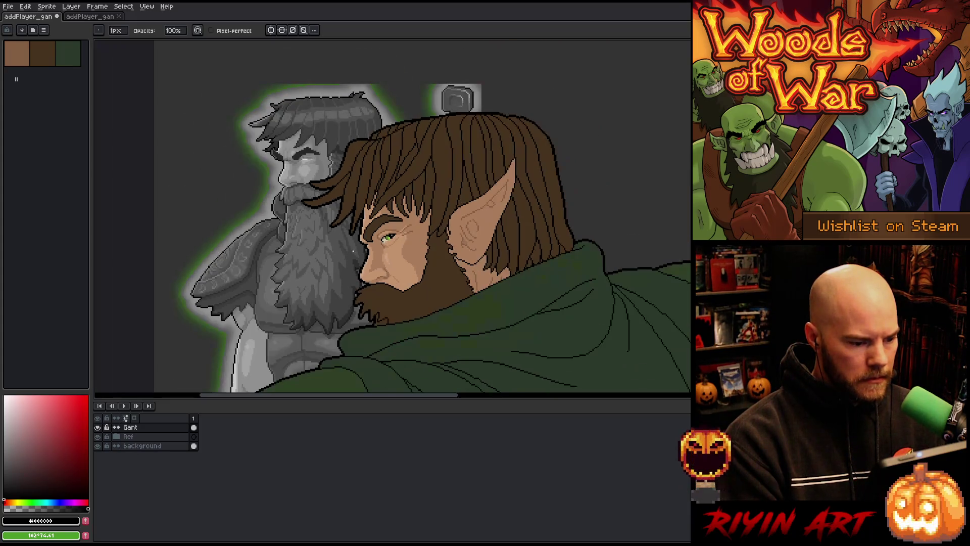
{"action": "scroll", "coordinate": [380, 317], "scroll_direction": "up", "scroll_amount": 3}
{"action": "scroll", "coordinate": [354, 298], "scroll_direction": "down", "scroll_amount": 3}
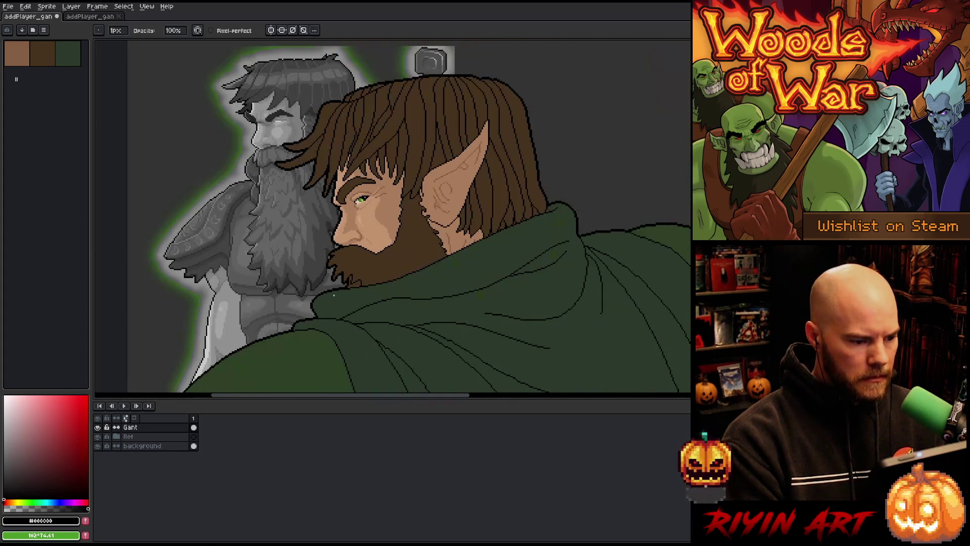
{"action": "scroll", "coordinate": [332, 282], "scroll_direction": "up", "scroll_amount": 3}
{"action": "scroll", "coordinate": [332, 282], "scroll_direction": "up", "scroll_amount": 1}
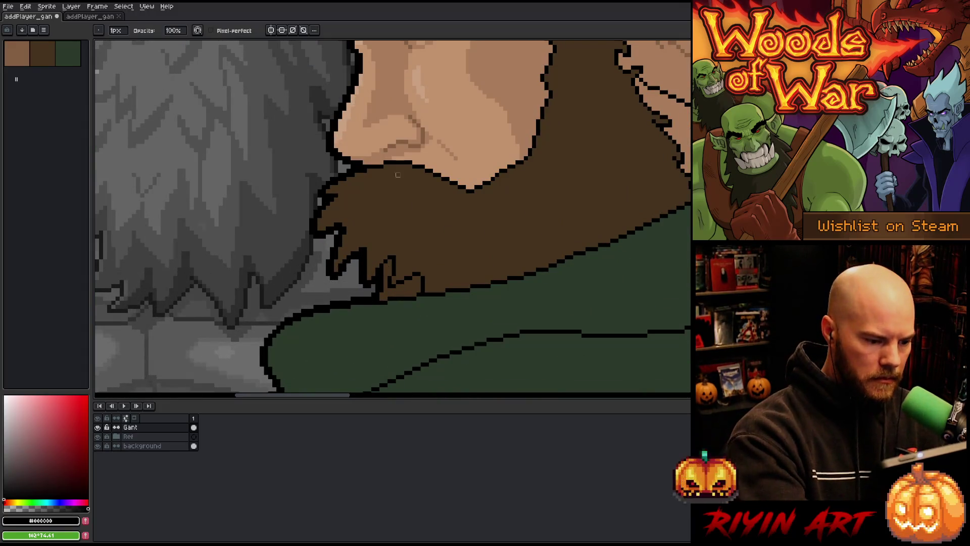
Step: Sample the dark brown beard colour, go back to black, and pan over the beard and cloak
{"action": "key", "text": "b"}
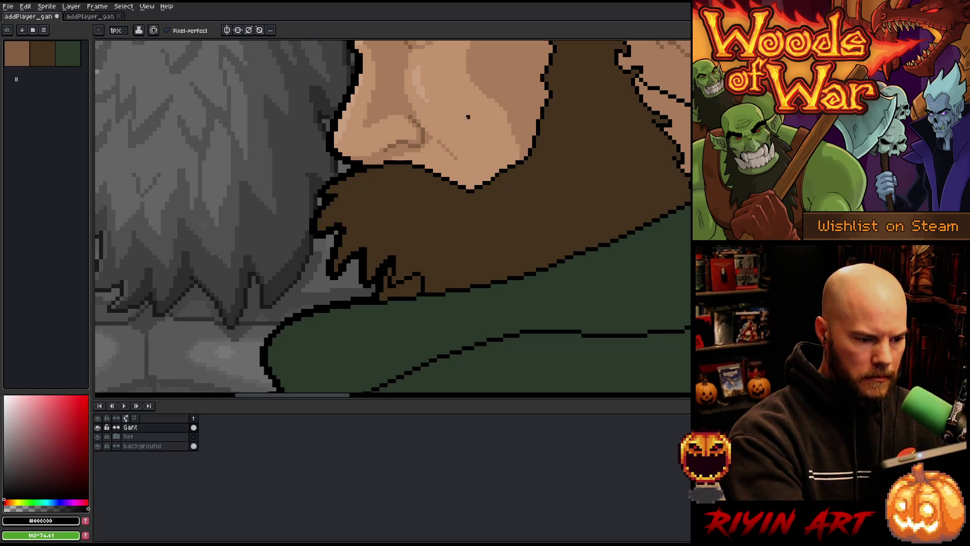
{"action": "left_click", "coordinate": [390, 265], "text": "alt"}
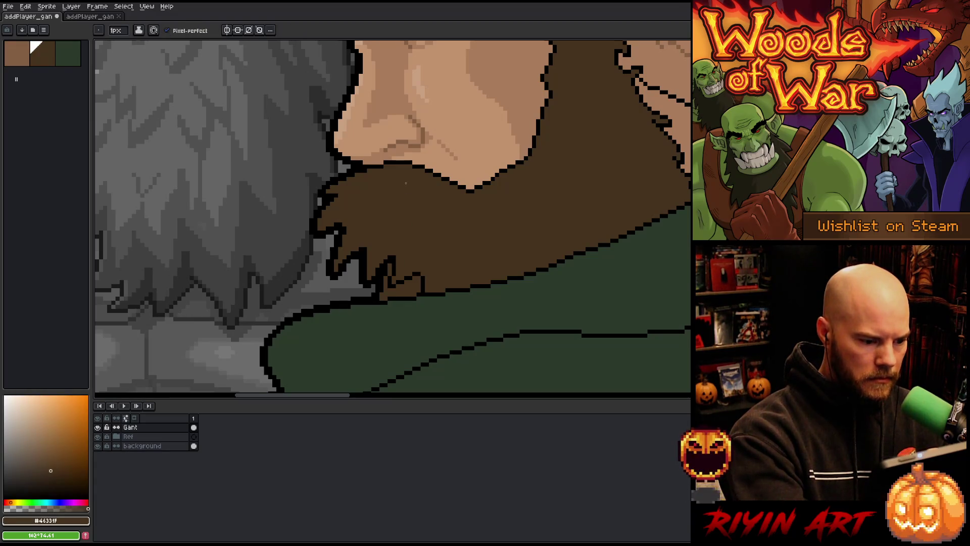
{"action": "left_click", "coordinate": [385, 258], "text": "alt"}
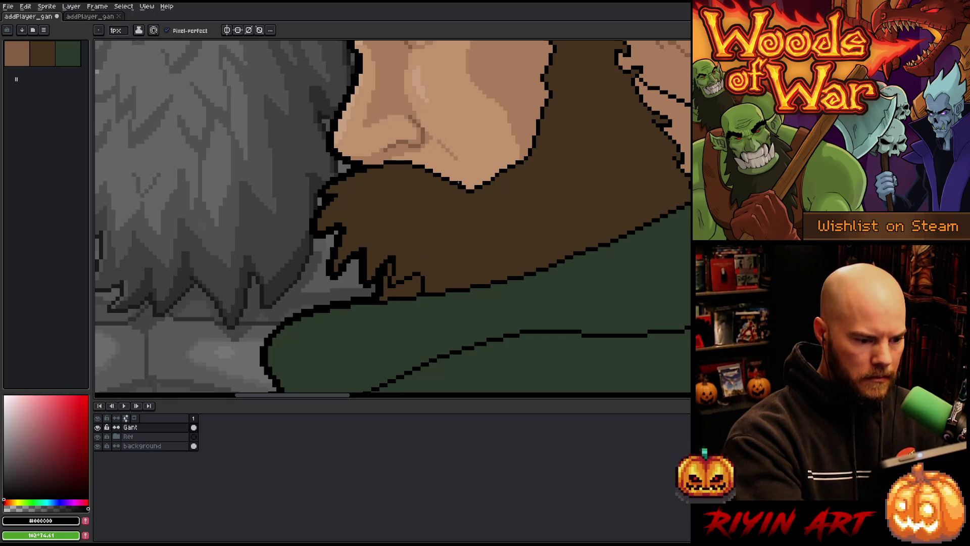
{"action": "scroll", "coordinate": [452, 202], "scroll_direction": "down", "scroll_amount": 5}
{"action": "key", "text": "space"}
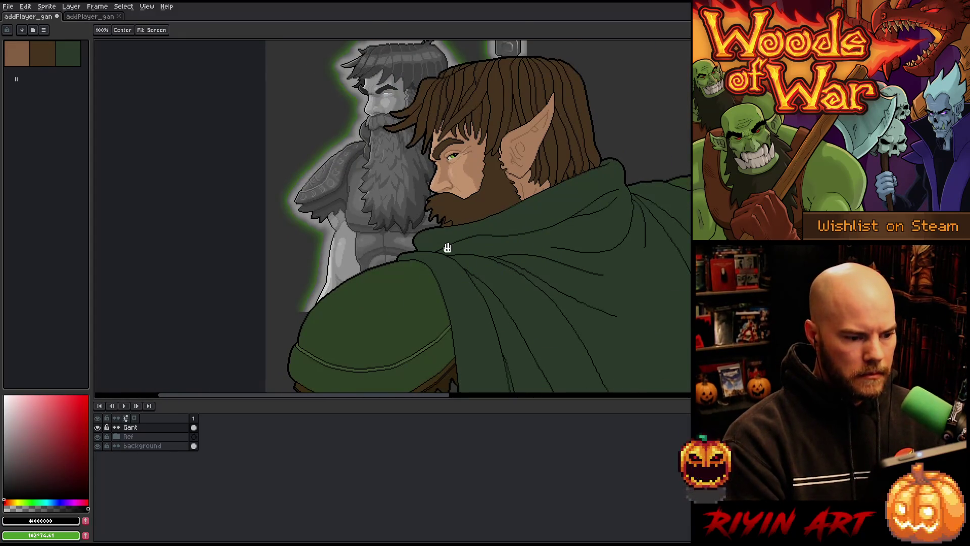
{"action": "left_click_drag", "start_coordinate": [448, 248], "coordinate": [475, 269]}
{"action": "scroll", "coordinate": [471, 253], "scroll_direction": "up", "scroll_amount": 4}
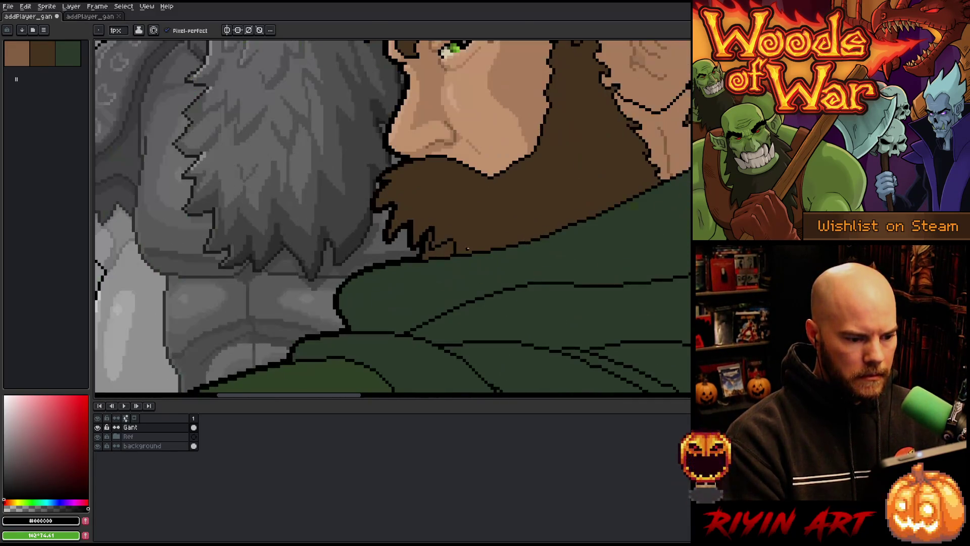
{"action": "scroll", "coordinate": [468, 249], "scroll_direction": "up", "scroll_amount": 2}
{"action": "scroll", "coordinate": [455, 241], "scroll_direction": "down", "scroll_amount": 5}
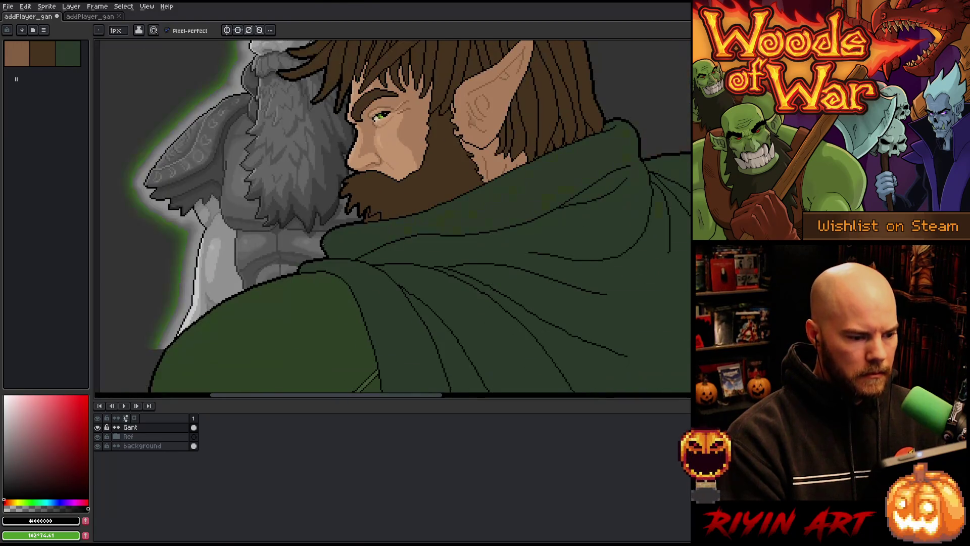
{"action": "key", "text": "space"}
{"action": "left_click_drag", "start_coordinate": [391, 251], "coordinate": [423, 279]}
{"action": "scroll", "coordinate": [423, 279], "scroll_direction": "down", "scroll_amount": 1}
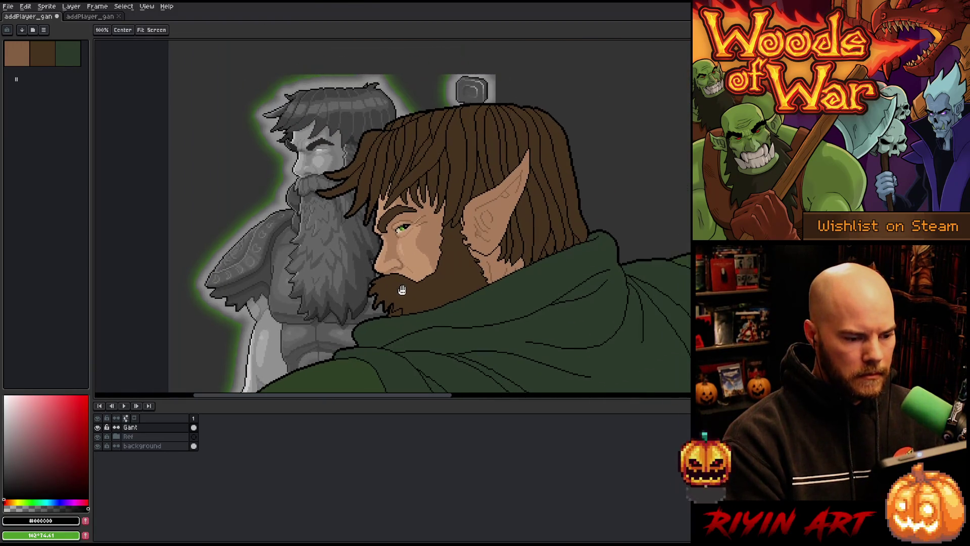
{"action": "scroll", "coordinate": [405, 283], "scroll_direction": "down", "scroll_amount": 1}
Step: Save the elf portrait with Ctrl+S and pan back over it
{"action": "key", "text": "ctrl+s"}
{"action": "scroll", "coordinate": [387, 288], "scroll_direction": "down", "scroll_amount": 1}
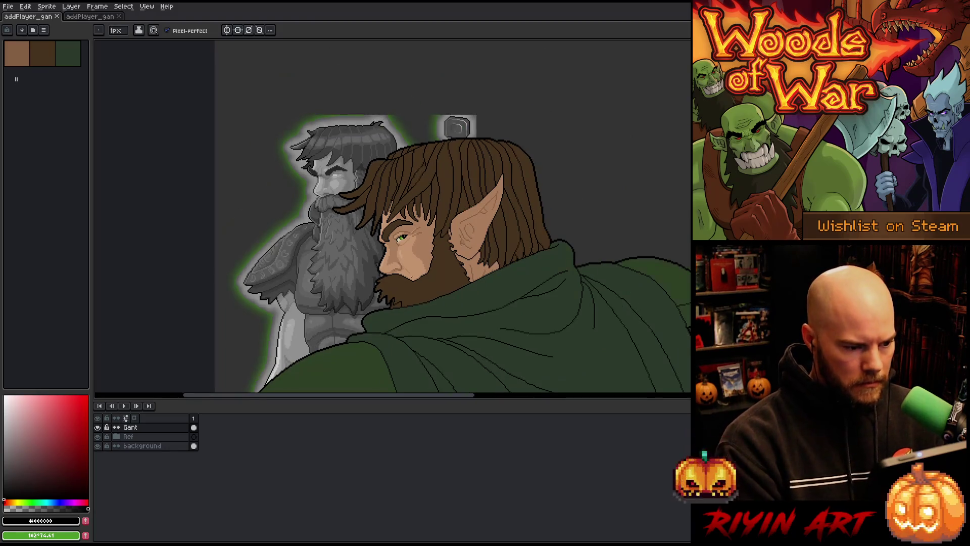
{"action": "key", "text": "space"}
{"action": "left_click_drag", "start_coordinate": [423, 290], "coordinate": [398, 265]}
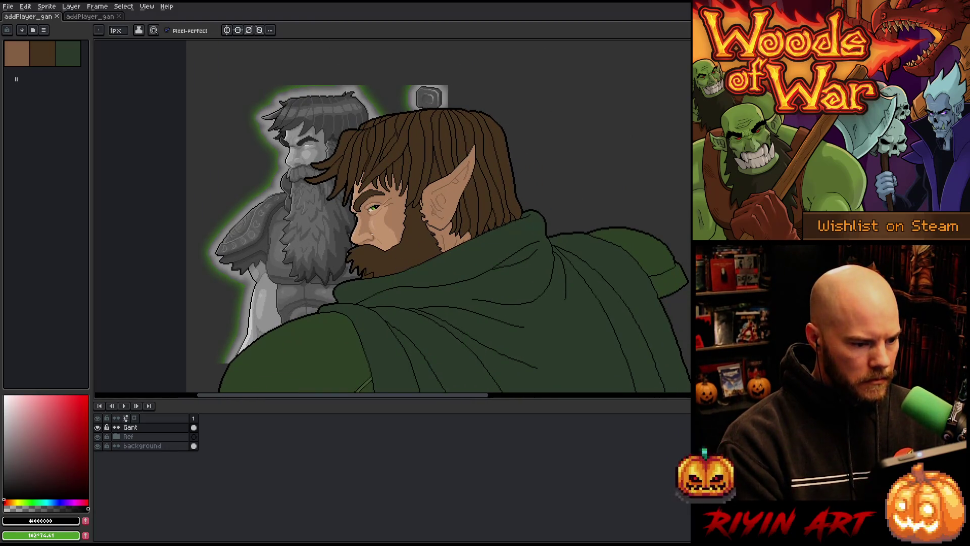
Step: Sample the ear's light and dark skin tones and pencil new curved detail lines inside the ear
{"action": "scroll", "coordinate": [382, 245], "scroll_direction": "up", "scroll_amount": 5}
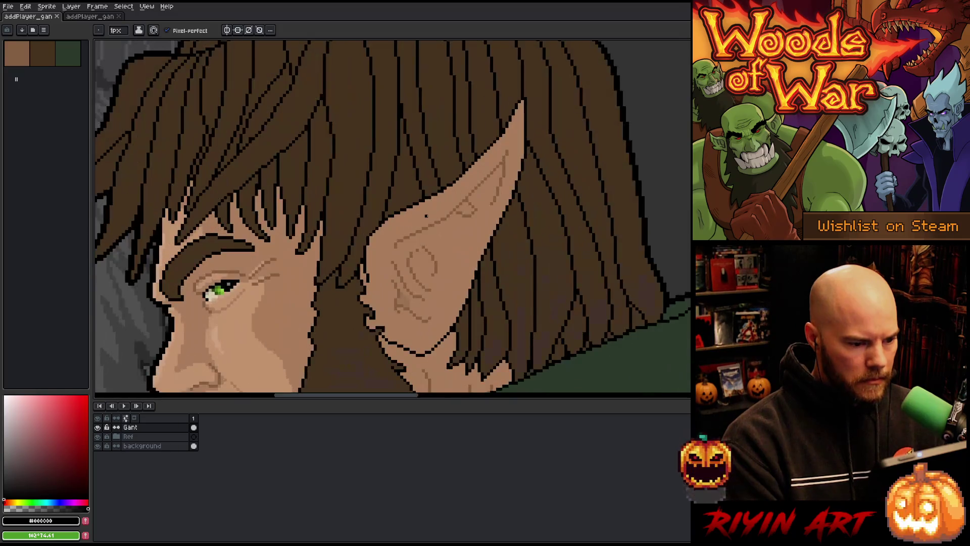
{"action": "left_click", "coordinate": [401, 274], "text": "alt"}
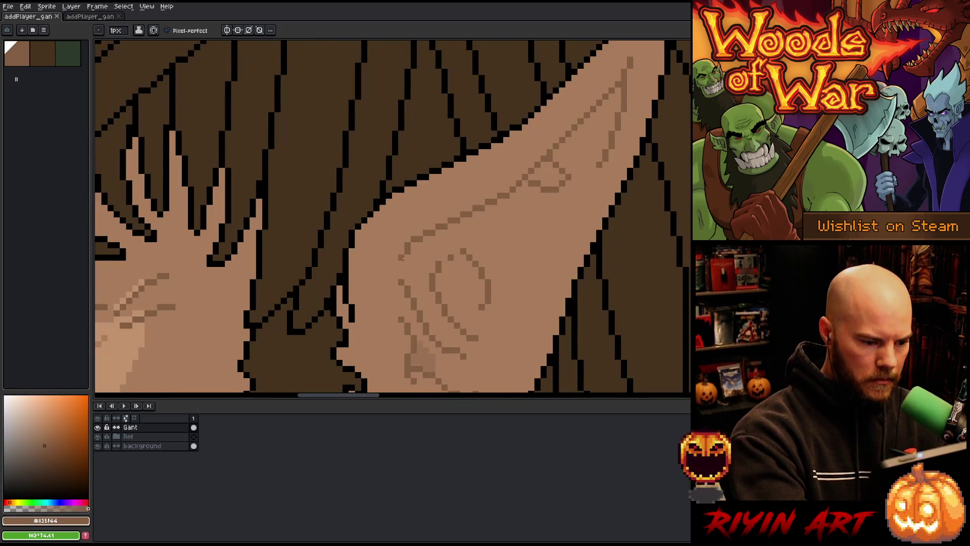
{"action": "left_click_drag", "start_coordinate": [517, 325], "coordinate": [422, 320]}
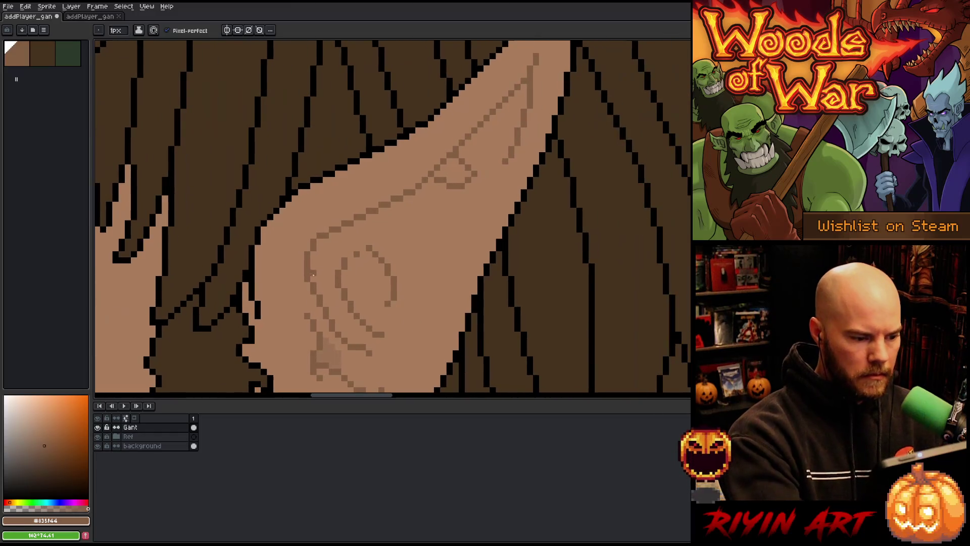
{"action": "left_click", "coordinate": [313, 281], "text": "alt"}
{"action": "left_click_drag", "start_coordinate": [477, 186], "coordinate": [449, 173]}
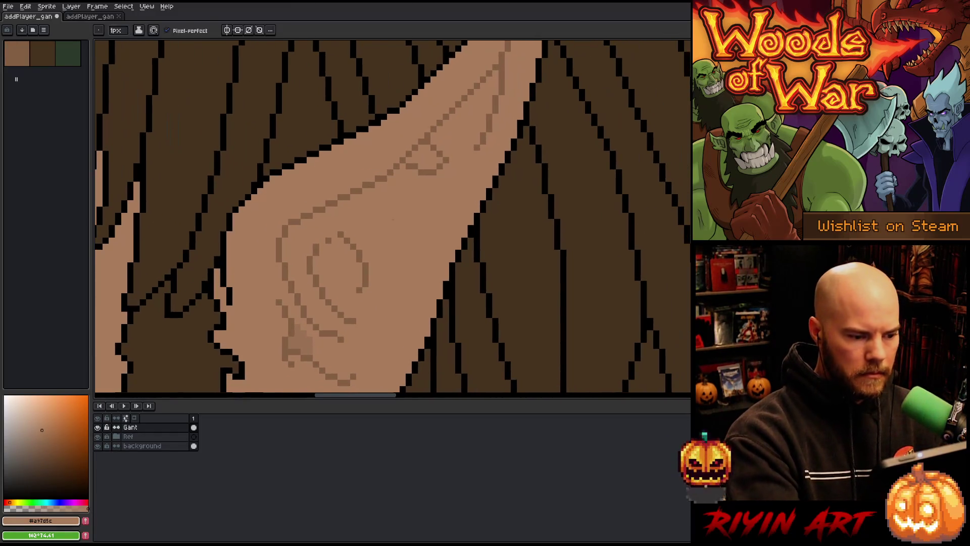
{"action": "left_click", "coordinate": [321, 241], "text": "alt"}
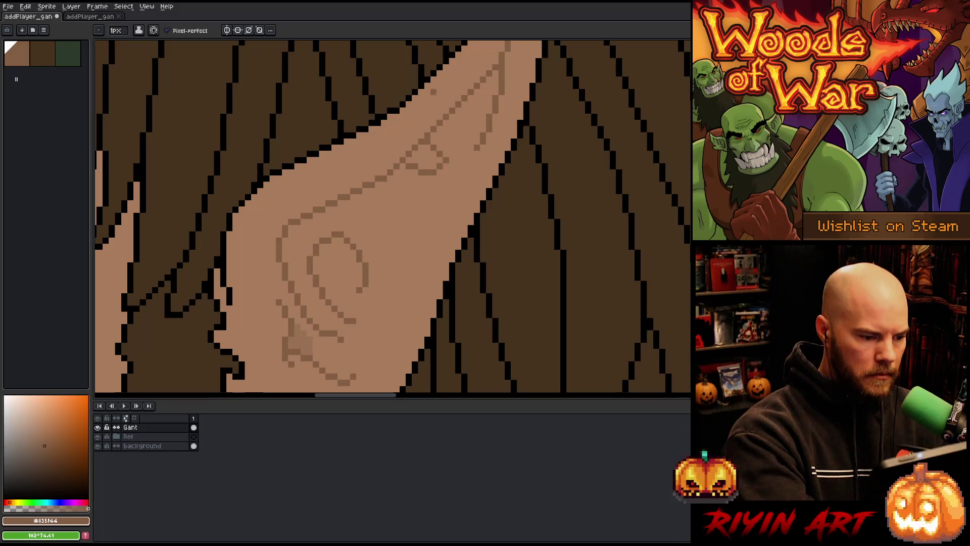
{"action": "mouse_move", "coordinate": [451, 191]}
{"action": "left_mouse_down"}
{"action": "mouse_move", "coordinate": [430, 202]}
{"action": "mouse_move", "coordinate": [469, 124]}
{"action": "left_mouse_up"}
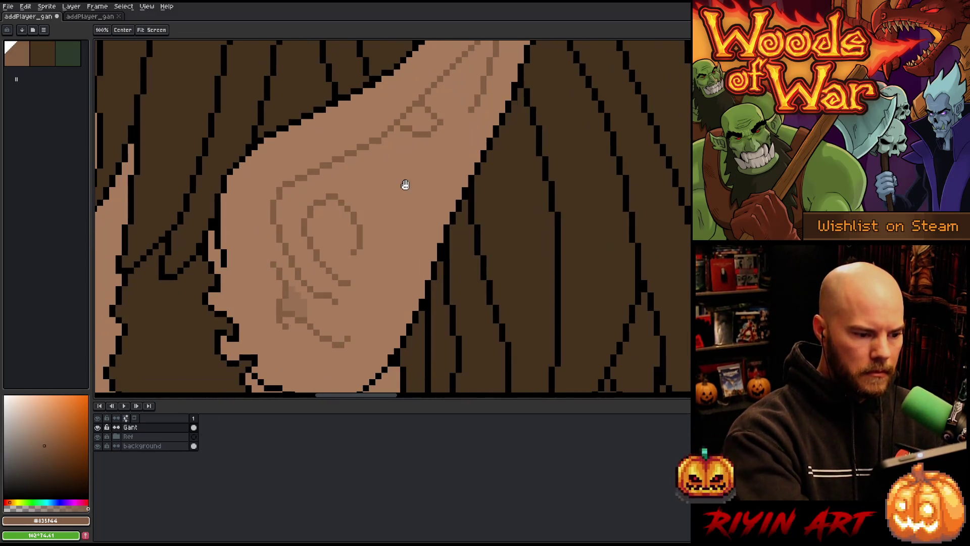
{"action": "left_click_drag", "start_coordinate": [378, 202], "coordinate": [400, 152]}
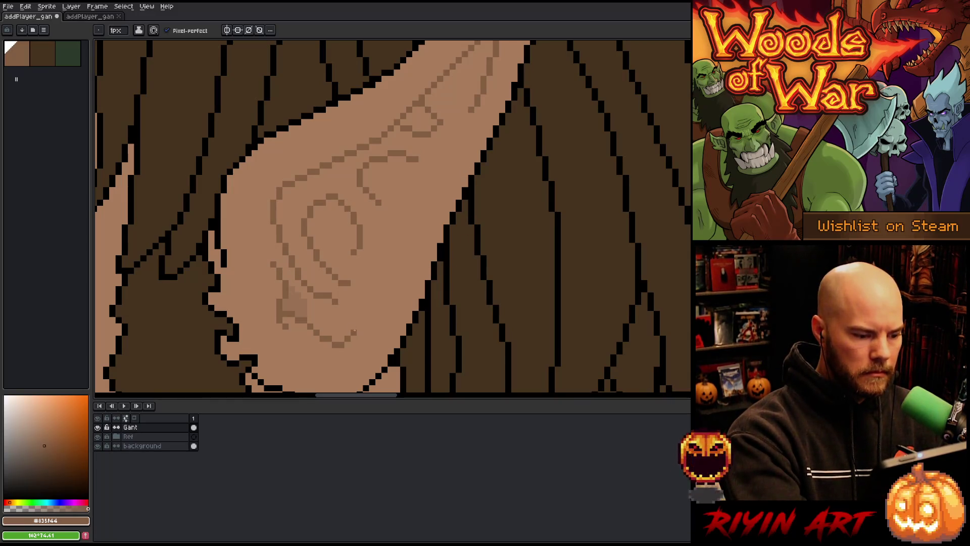
{"action": "left_click_drag", "start_coordinate": [385, 281], "coordinate": [353, 332]}
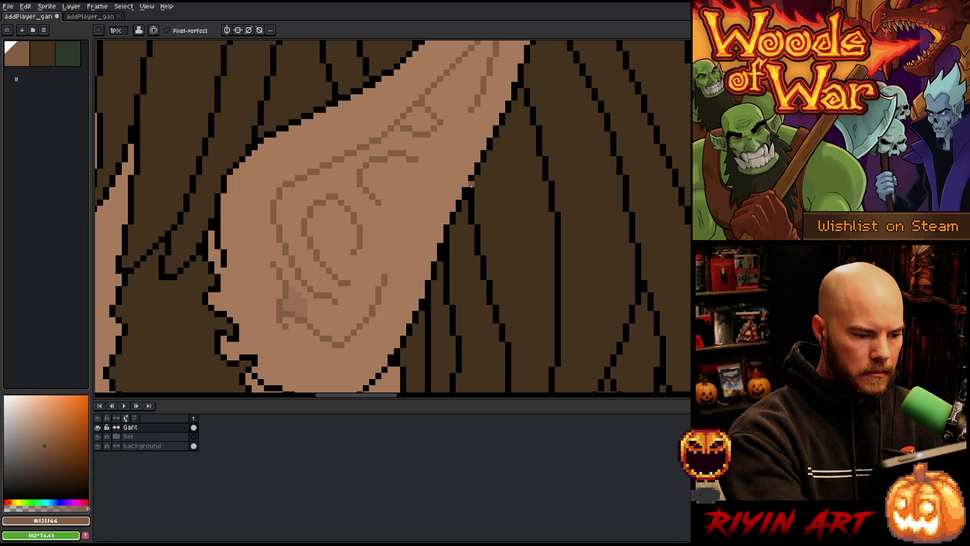
{"action": "left_click_drag", "start_coordinate": [427, 301], "coordinate": [480, 281]}
Step: Sample the ear skin tones and delete the old dark inner-ear stroke
{"action": "left_click", "coordinate": [344, 282], "text": "alt"}
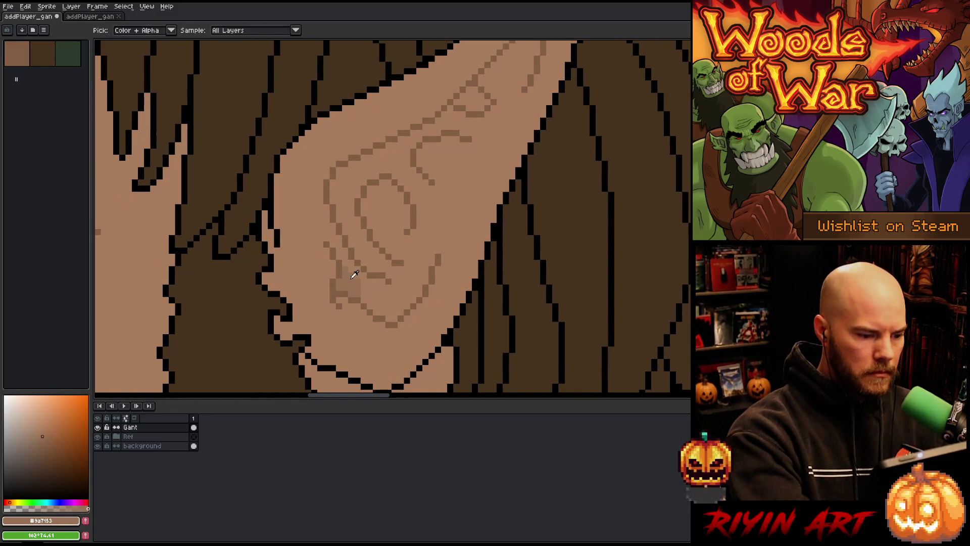
{"action": "scroll", "coordinate": [431, 281], "scroll_direction": "down", "scroll_amount": 3}
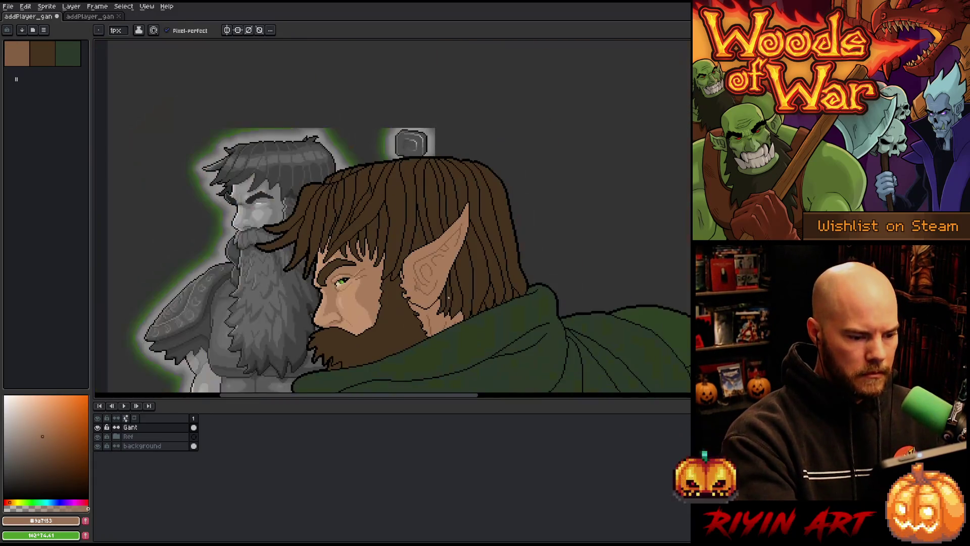
{"action": "scroll", "coordinate": [431, 281], "scroll_direction": "up", "scroll_amount": 2}
{"action": "left_click", "coordinate": [429, 282], "text": "alt"}
{"action": "left_click_drag", "start_coordinate": [457, 267], "coordinate": [473, 249]}
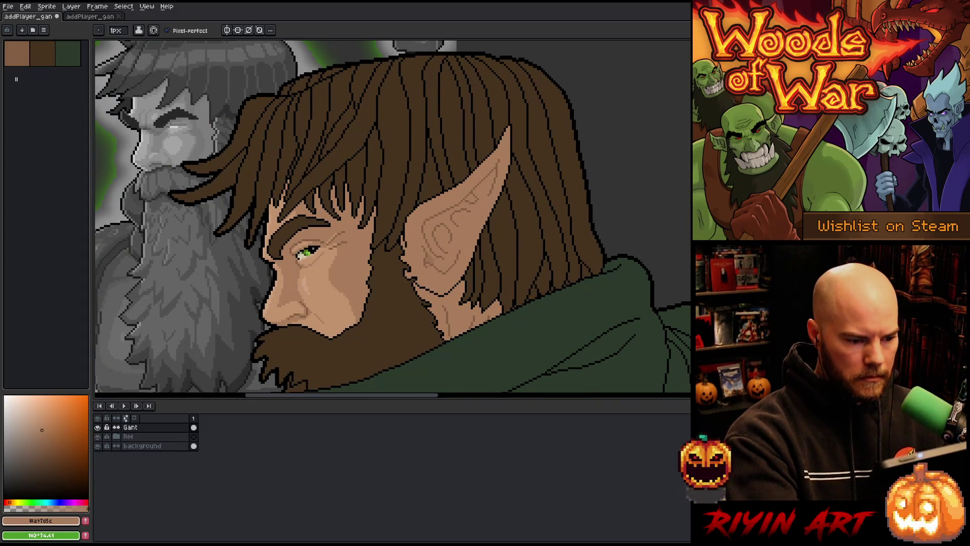
{"action": "scroll", "coordinate": [475, 227], "scroll_direction": "up", "scroll_amount": 1}
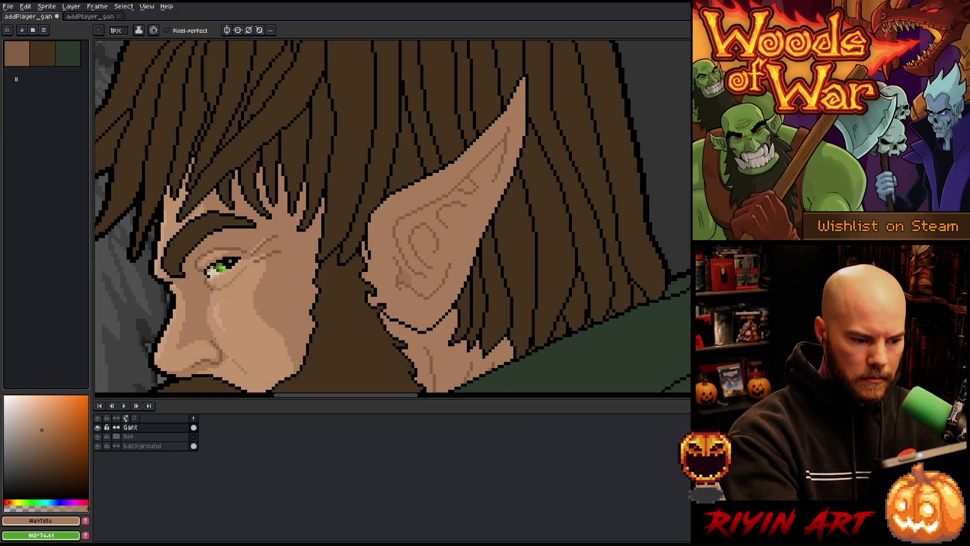
{"action": "key", "text": "m"}
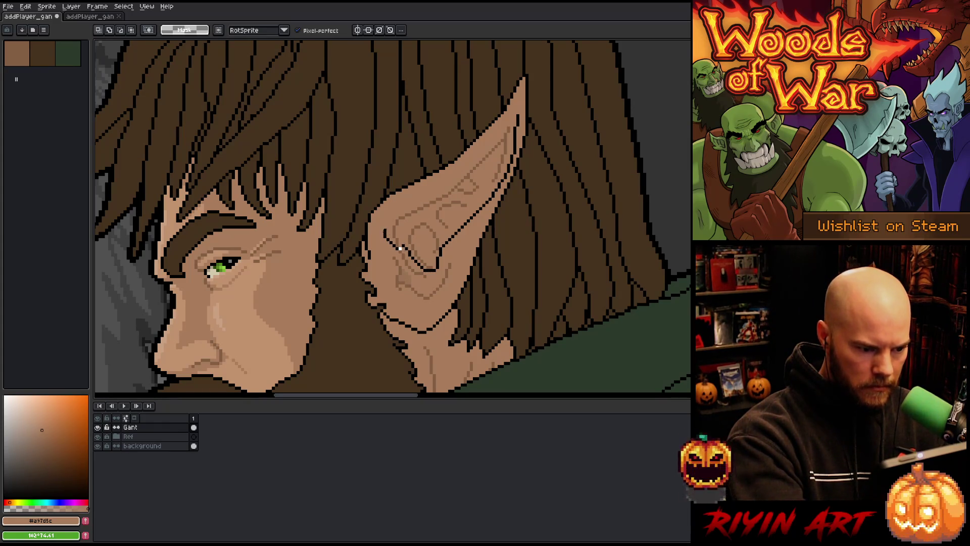
{"action": "key", "text": "ctrl+z"}
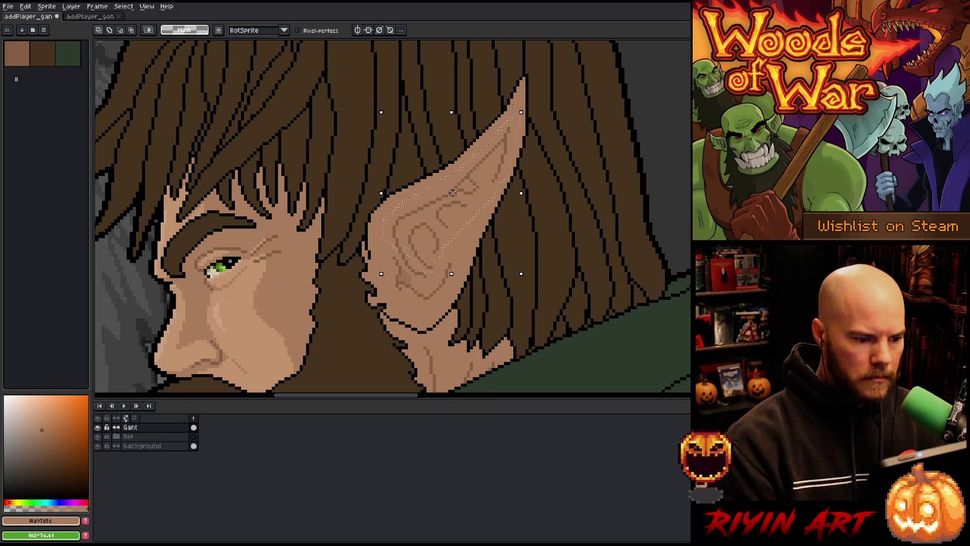
{"action": "key", "text": "b"}
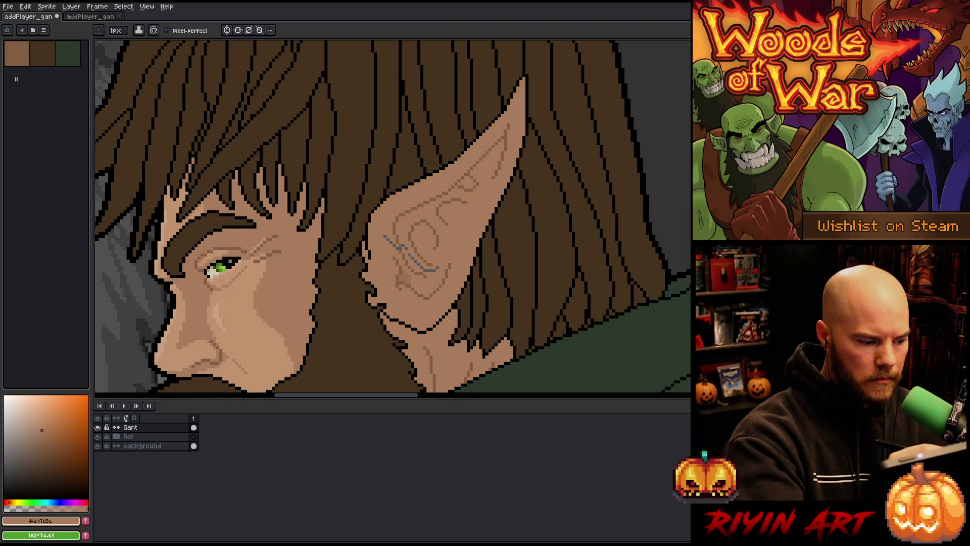
Step: Hide the timeline, clear the blue sketch strokes from the ear, and view the whole portrait
{"action": "key", "text": "Tab"}
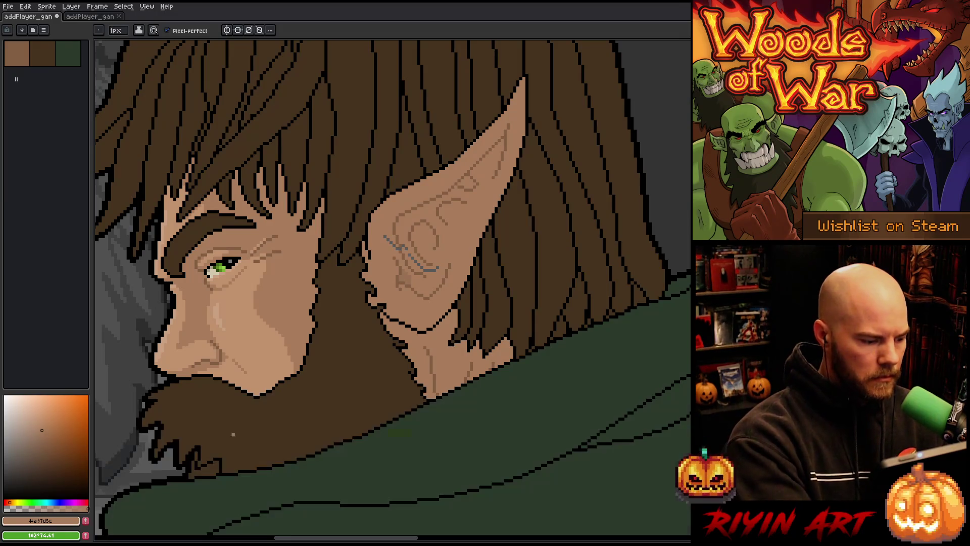
{"action": "key", "text": "ctrl+z"}
{"action": "left_click", "coordinate": [396, 244], "text": "alt"}
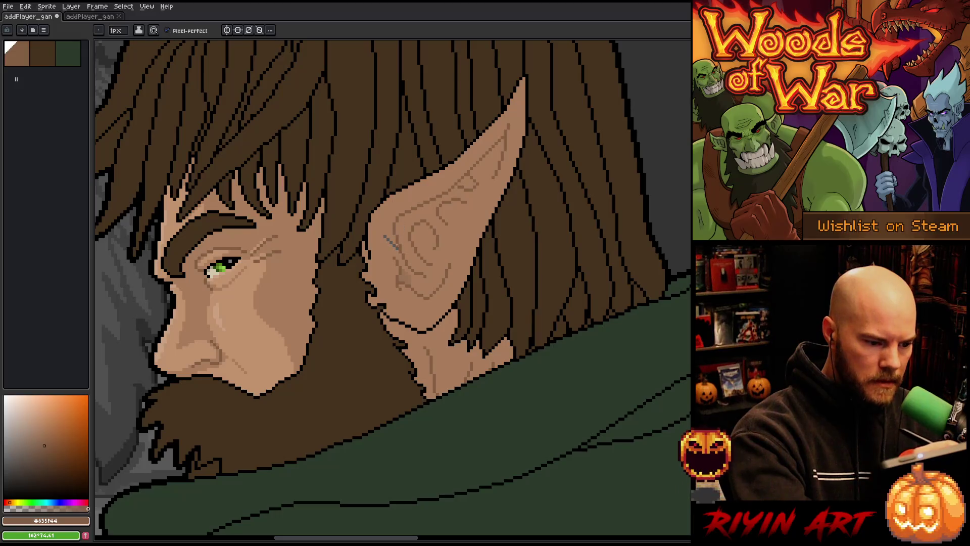
{"action": "left_click", "coordinate": [386, 237], "text": "alt"}
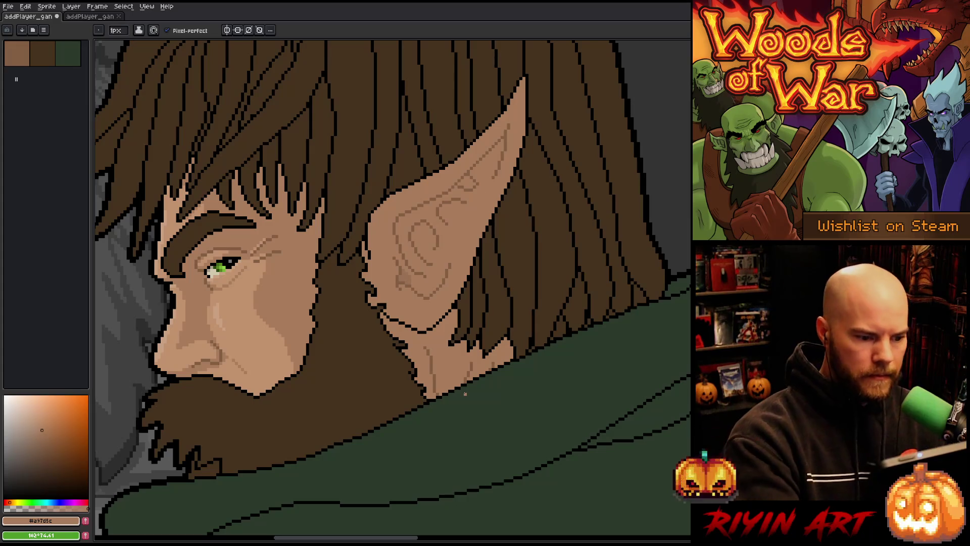
{"action": "scroll", "coordinate": [445, 354], "scroll_direction": "down", "scroll_amount": 1}
{"action": "left_click_drag", "start_coordinate": [424, 445], "coordinate": [431, 356]}
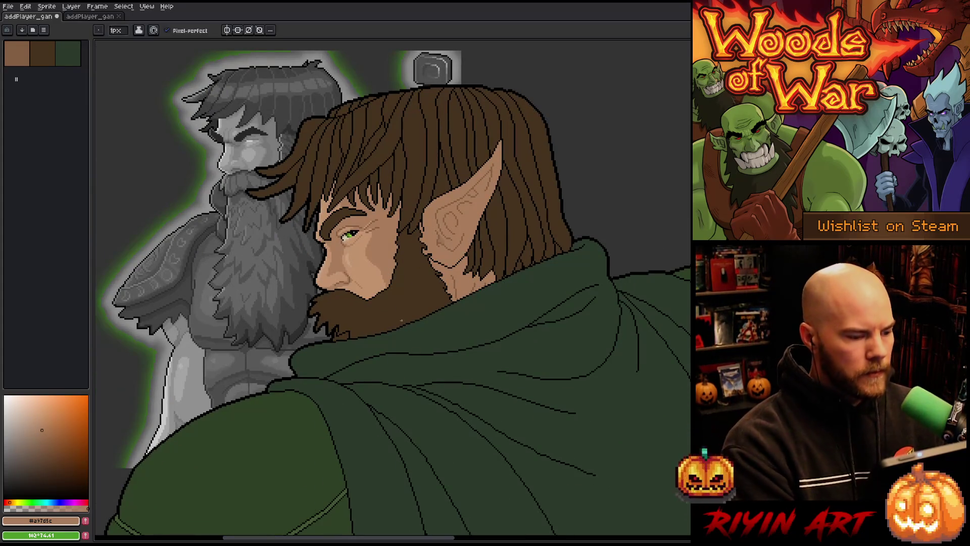
Step: Close the second elf file and open witch_doctor from the recent files list
{"action": "left_click", "coordinate": [90, 16]}
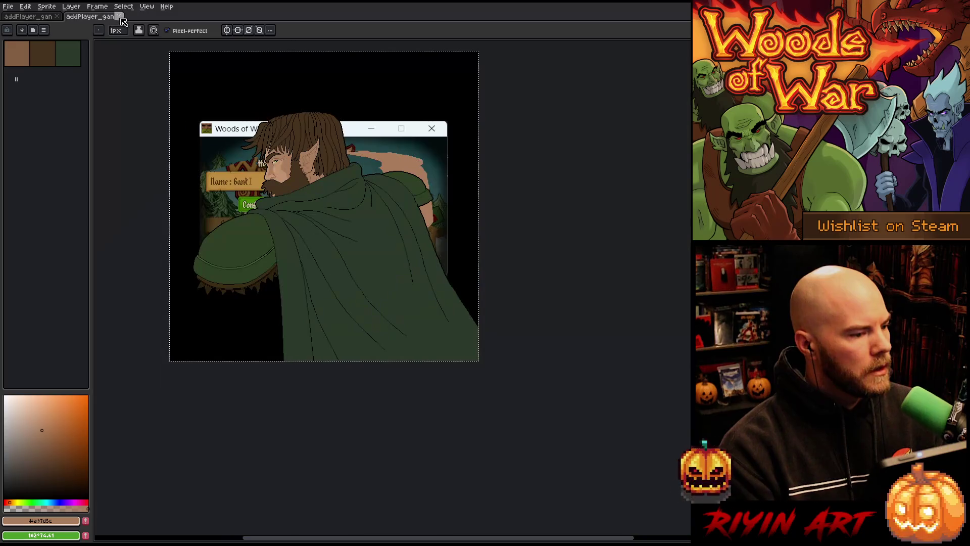
{"action": "left_click", "coordinate": [119, 16]}
{"action": "left_click", "coordinate": [9, 7]}
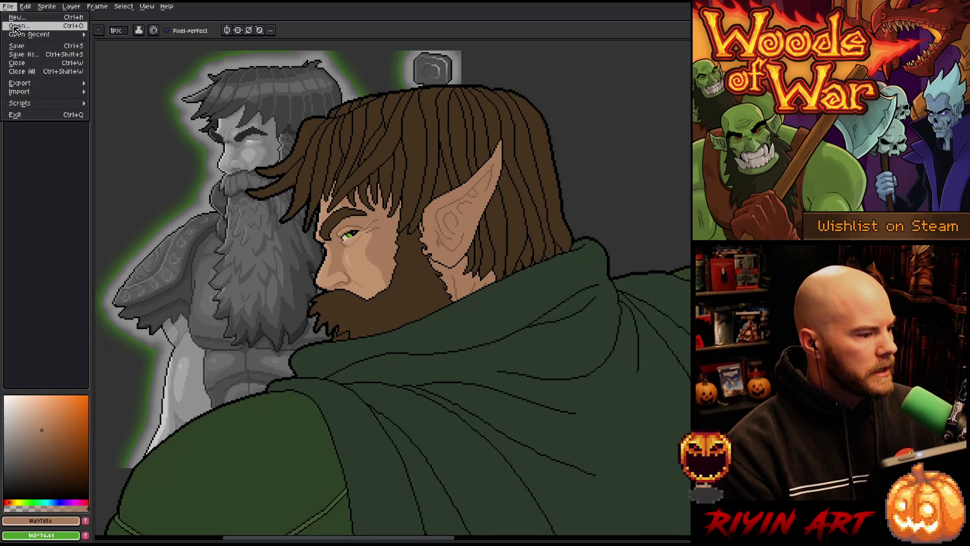
{"action": "mouse_move", "coordinate": [19, 37]}
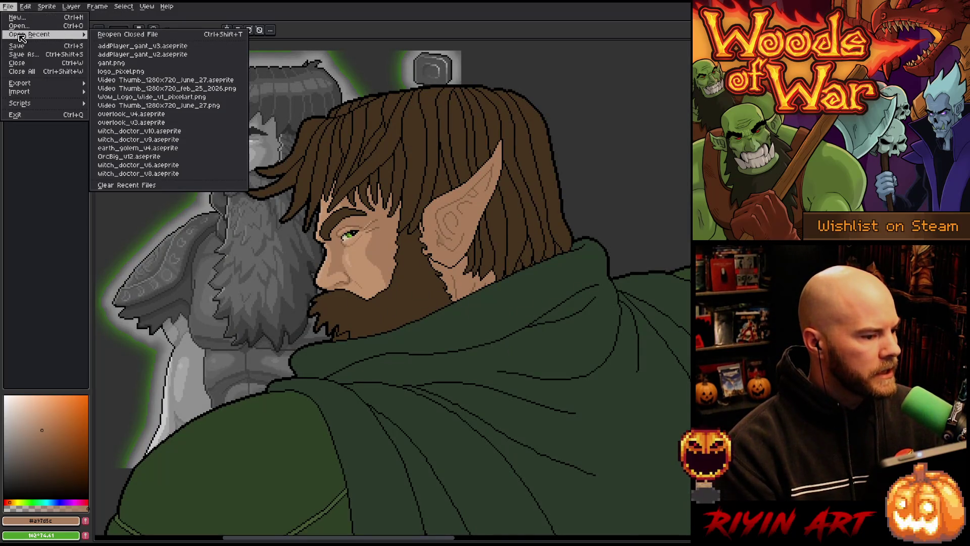
{"action": "left_click", "coordinate": [173, 138]}
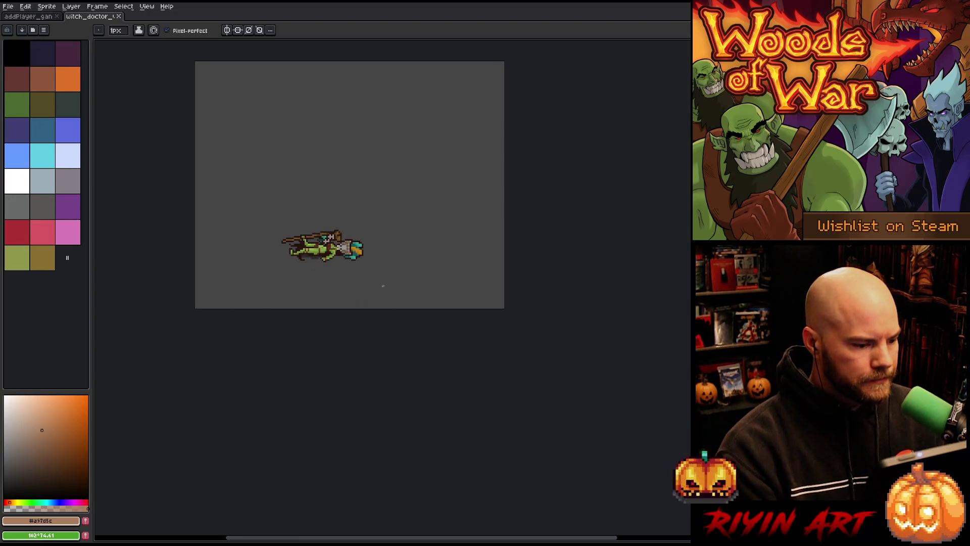
Step: Show the timeline, go to frame 11's walk pose, and dock witch_doctor beside the elf
{"action": "key", "text": "Tab"}
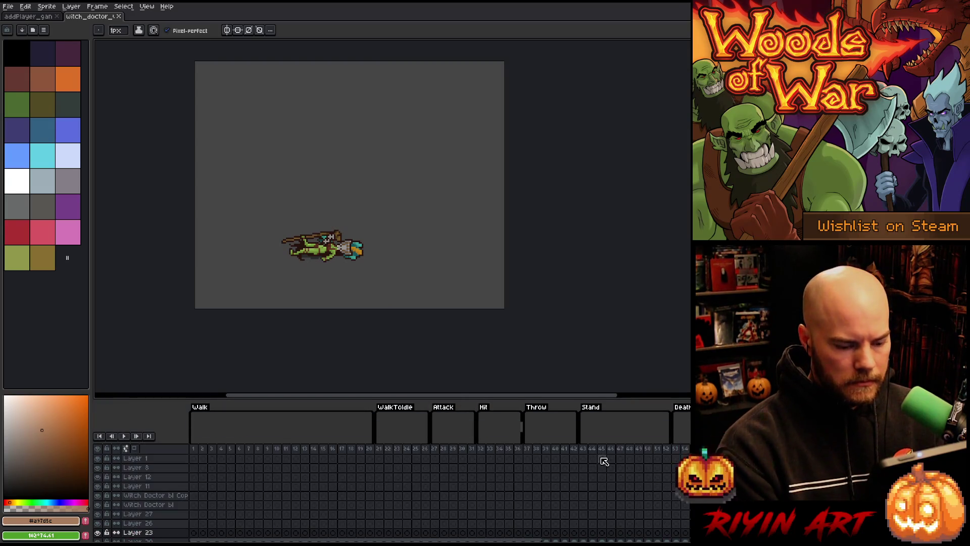
{"action": "left_click", "coordinate": [677, 449]}
{"action": "left_click", "coordinate": [286, 448]}
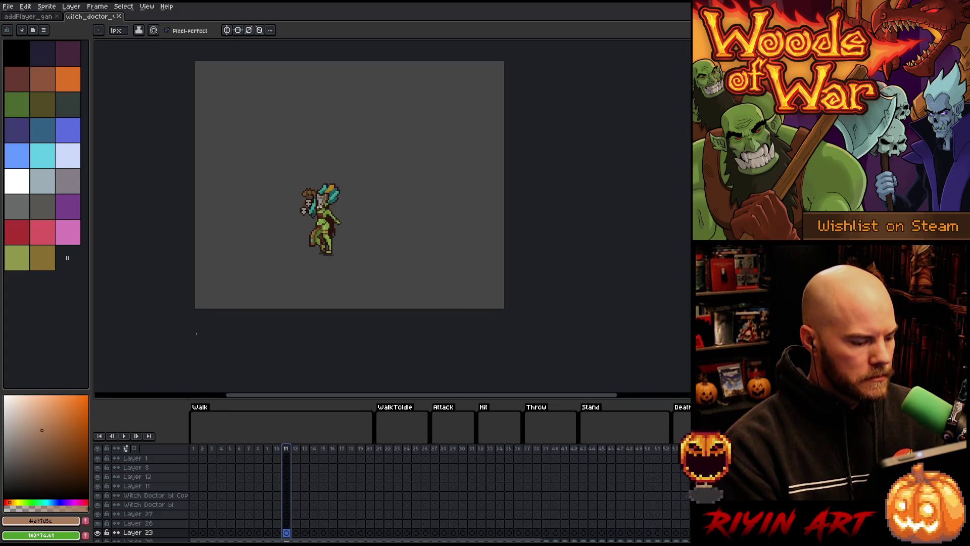
{"action": "left_click_drag", "start_coordinate": [88, 17], "coordinate": [100, 63]}
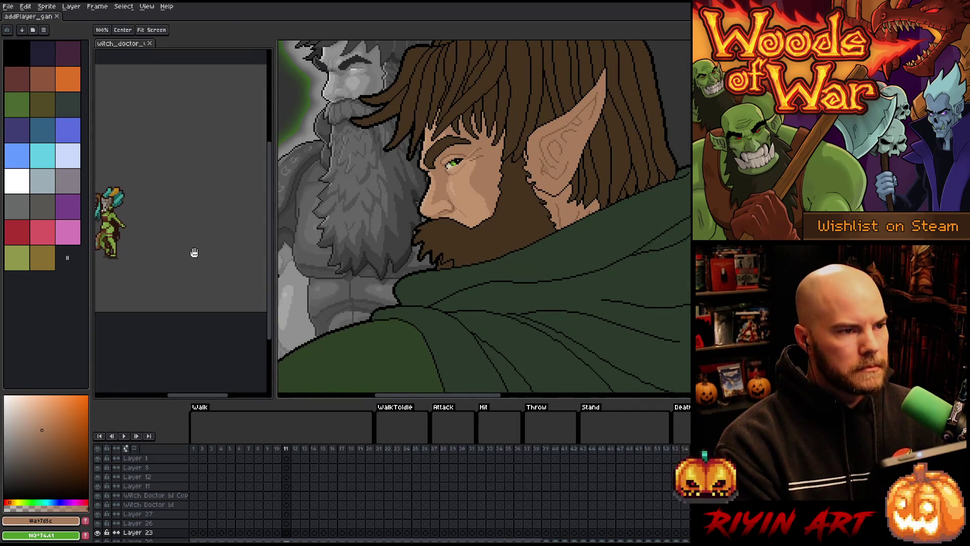
{"action": "mouse_move", "coordinate": [197, 184]}
{"action": "left_mouse_down"}
{"action": "mouse_move", "coordinate": [213, 98]}
{"action": "mouse_move", "coordinate": [245, 114]}
{"action": "left_mouse_up"}
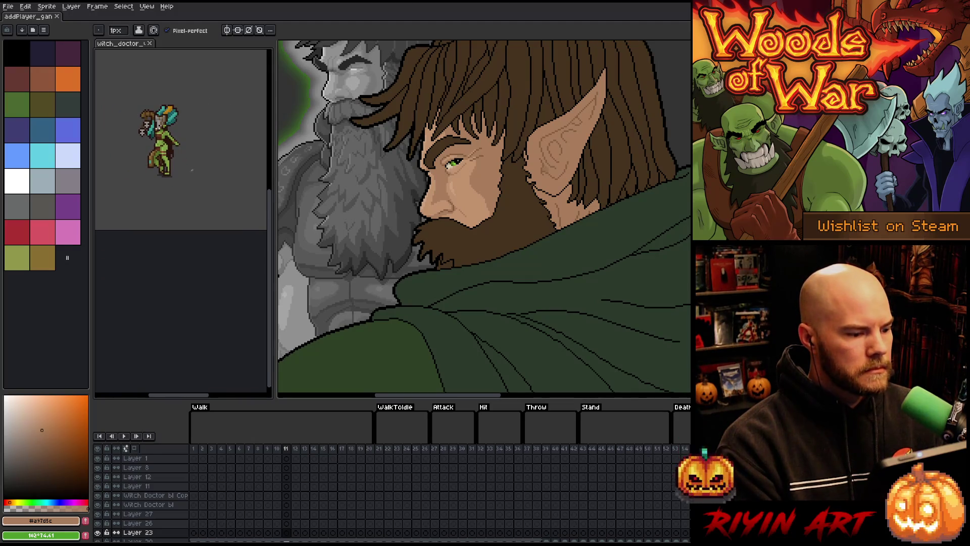
Step: Play the witch_doctor animation, reframe its preview closer, and drag the splitter to widen the elf canvas
{"action": "mouse_move", "coordinate": [192, 170]}
{"action": "left_mouse_down"}
{"action": "mouse_move", "coordinate": [198, 152]}
{"action": "mouse_move", "coordinate": [167, 170]}
{"action": "mouse_move", "coordinate": [171, 122]}
{"action": "mouse_move", "coordinate": [204, 167]}
{"action": "mouse_move", "coordinate": [199, 209]}
{"action": "mouse_move", "coordinate": [182, 167]}
{"action": "mouse_move", "coordinate": [189, 173]}
{"action": "left_mouse_up"}
{"action": "scroll", "coordinate": [182, 167], "scroll_direction": "up", "scroll_amount": 1}
{"action": "key", "text": "Return"}
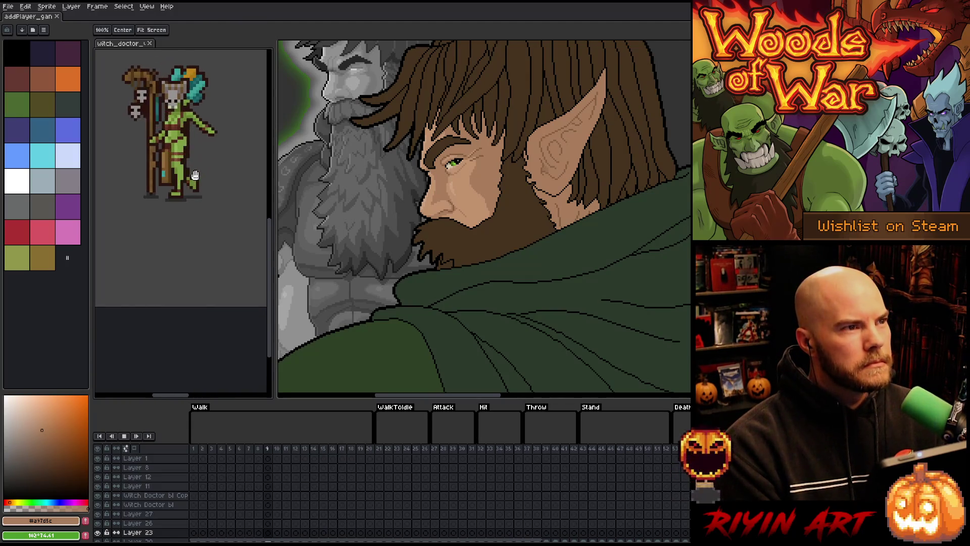
{"action": "scroll", "coordinate": [194, 174], "scroll_direction": "up", "scroll_amount": 1}
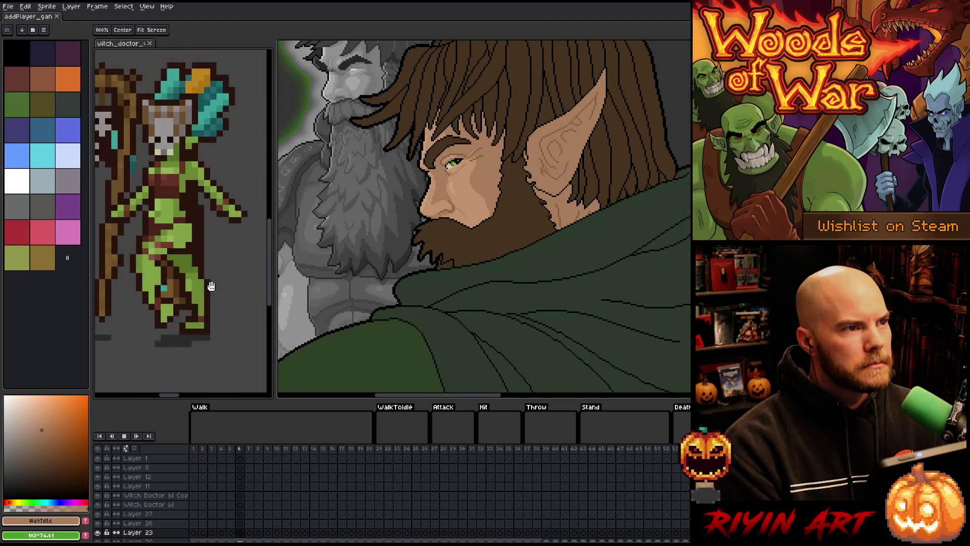
{"action": "mouse_move", "coordinate": [205, 217]}
{"action": "left_mouse_down"}
{"action": "mouse_move", "coordinate": [202, 298]}
{"action": "mouse_move", "coordinate": [187, 249]}
{"action": "left_mouse_up"}
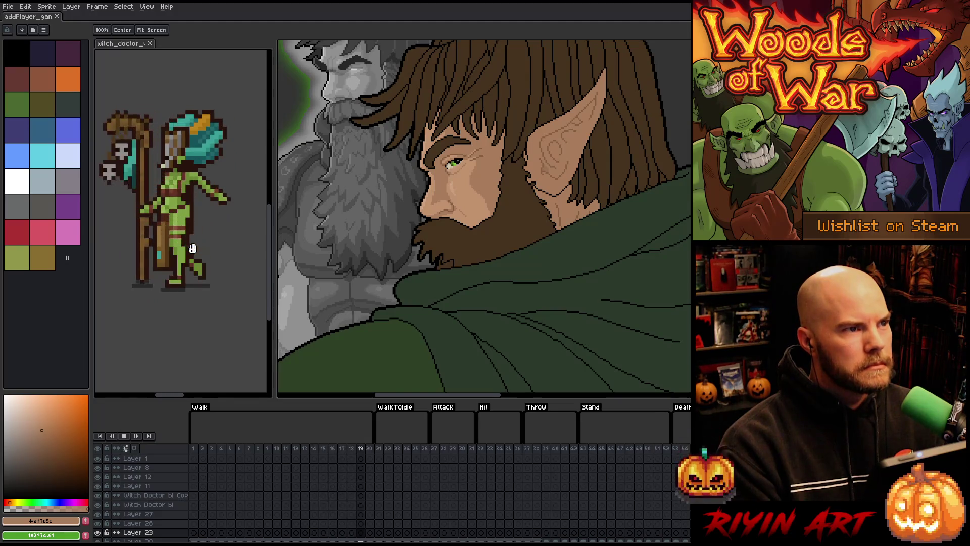
{"action": "key", "text": "b"}
{"action": "left_click_drag", "start_coordinate": [273, 219], "coordinate": [255, 216]}
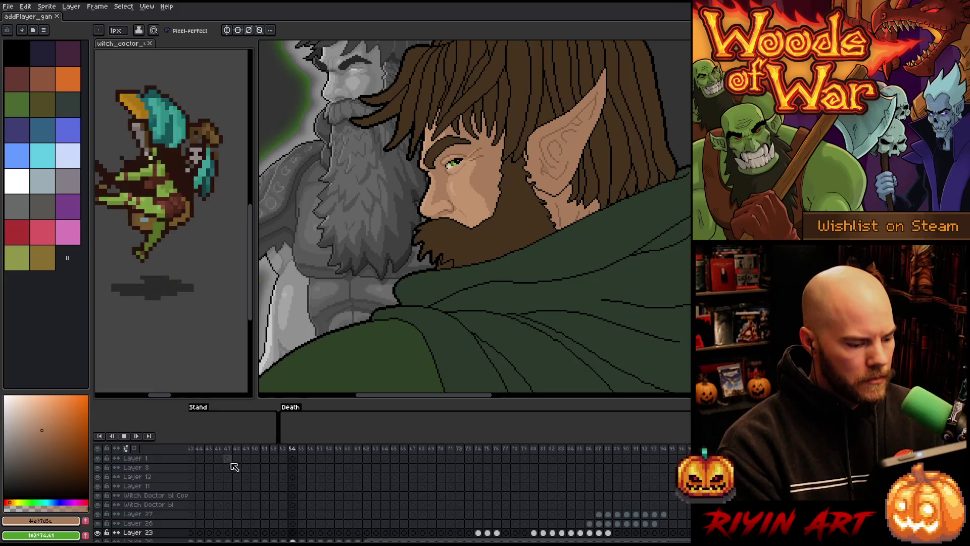
Step: Stop and replay the witch_doctor animation, scrub to later tags, then switch back to the elf portrait
{"action": "left_click", "coordinate": [357, 532]}
{"action": "left_click_drag", "start_coordinate": [517, 542], "coordinate": [660, 539]}
{"action": "left_click", "coordinate": [398, 450]}
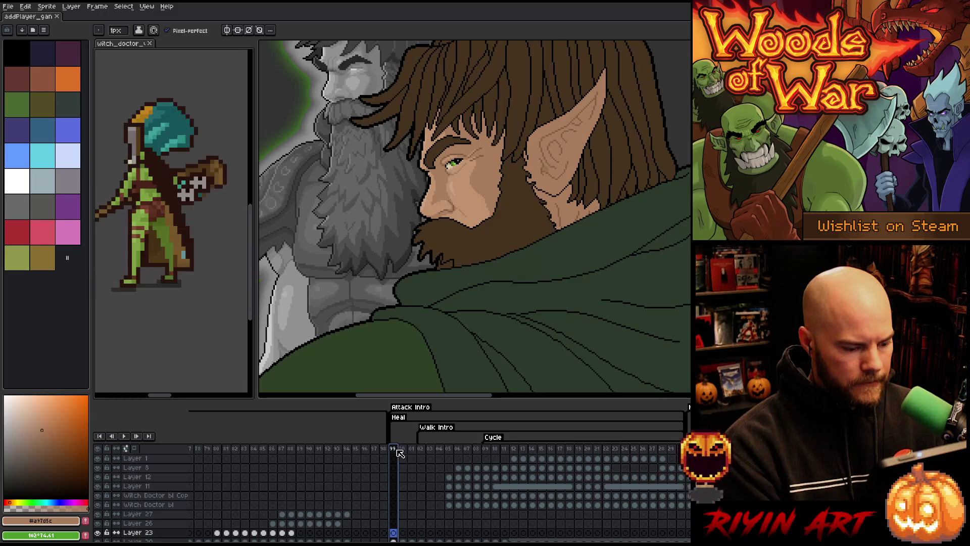
{"action": "key", "text": "Return"}
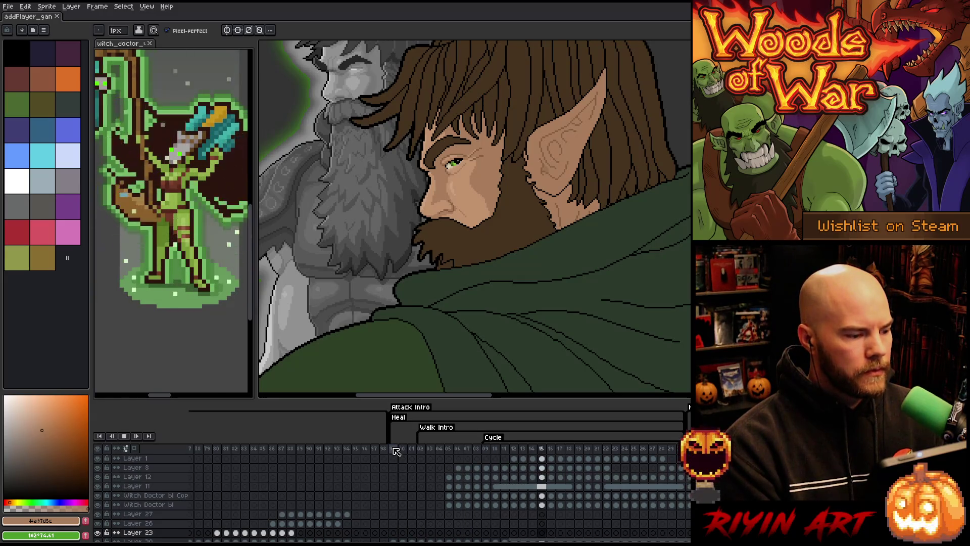
{"action": "left_click", "coordinate": [422, 449]}
{"action": "key", "text": "Return"}
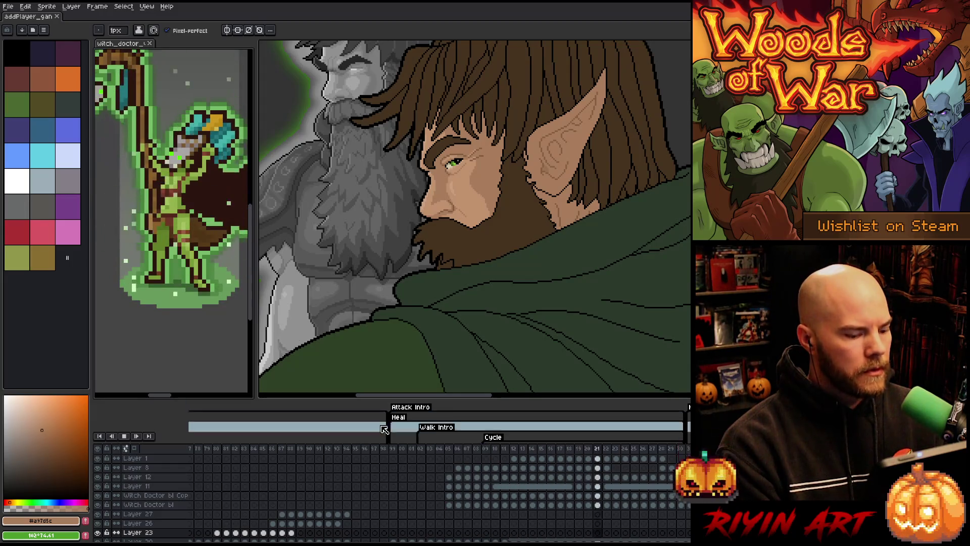
{"action": "left_click_drag", "start_coordinate": [182, 174], "coordinate": [182, 273]}
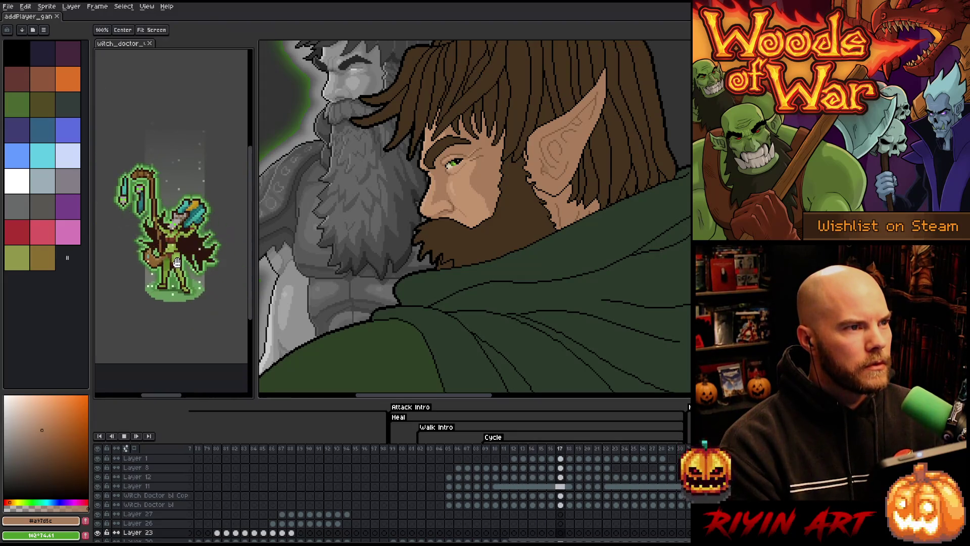
{"action": "left_click_drag", "start_coordinate": [181, 282], "coordinate": [192, 273]}
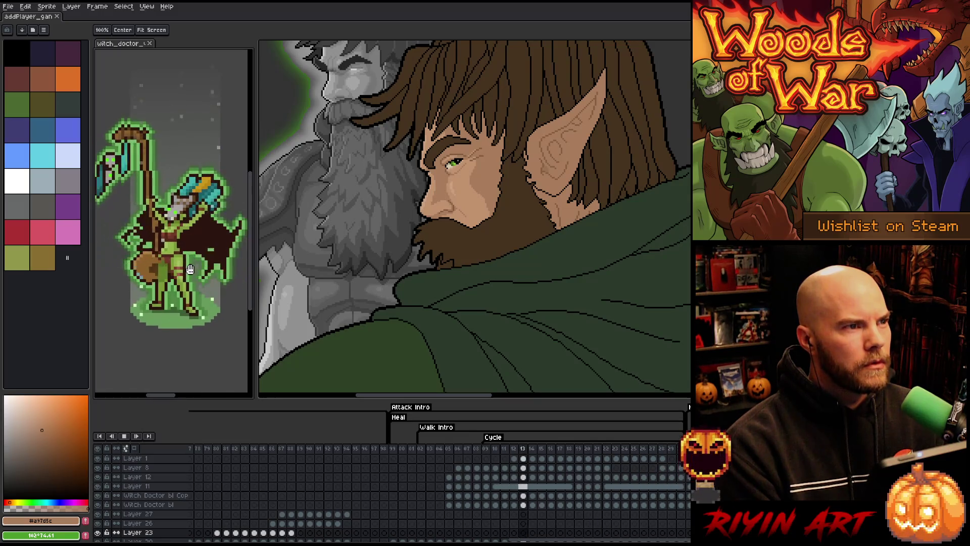
{"action": "left_click", "coordinate": [31, 17]}
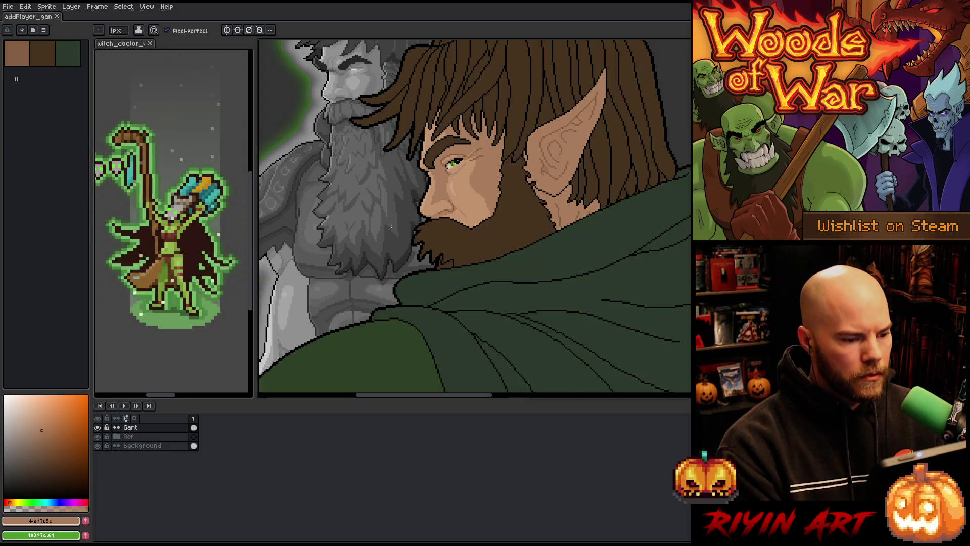
Step: Pick black from the cloak outline and draw a 2px line down below the cloak's lower-left corner
{"action": "scroll", "coordinate": [392, 226], "scroll_direction": "down", "scroll_amount": 2}
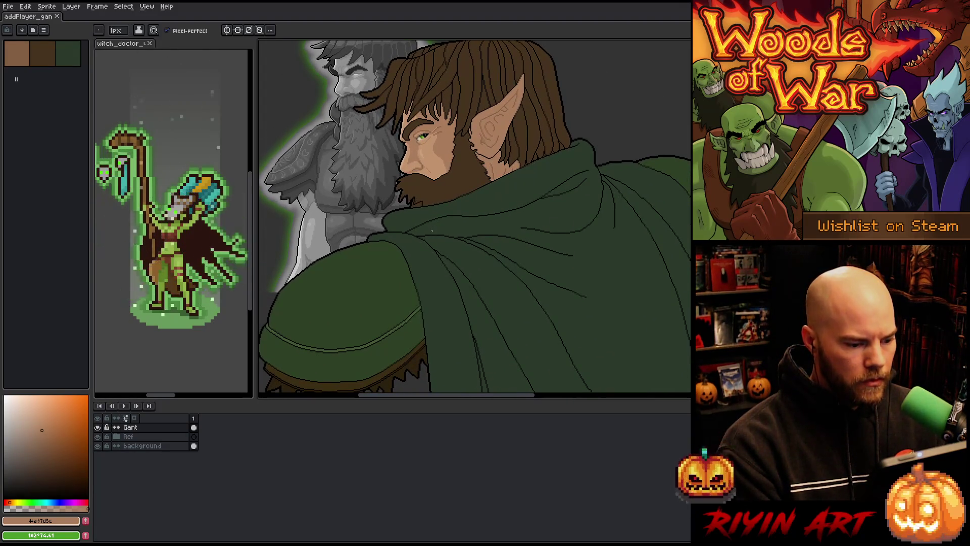
{"action": "scroll", "coordinate": [432, 230], "scroll_direction": "down", "scroll_amount": 1}
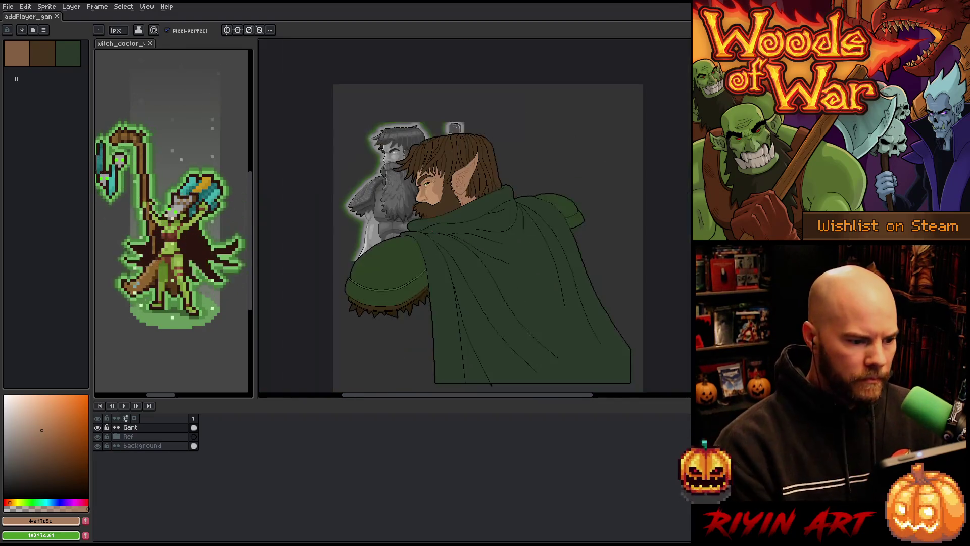
{"action": "left_click_drag", "start_coordinate": [459, 277], "coordinate": [429, 262]}
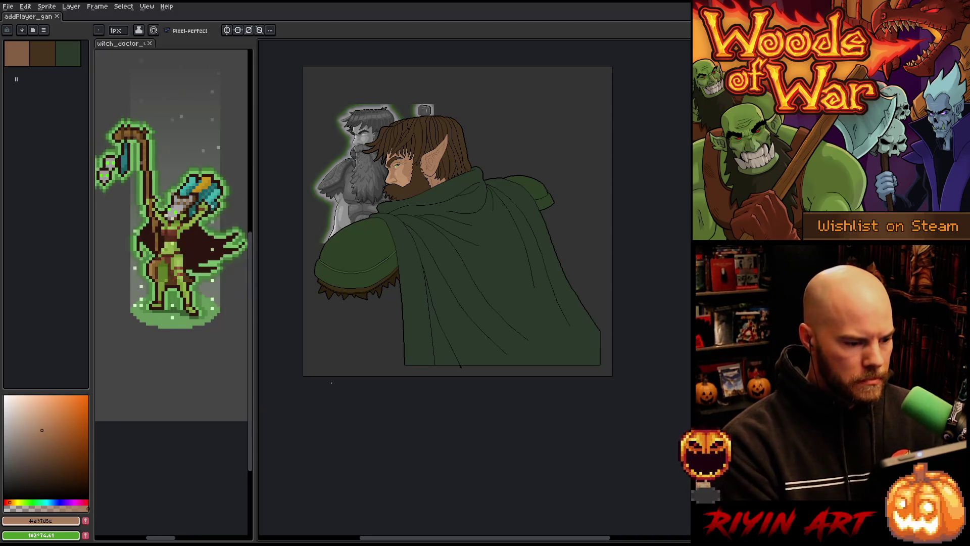
{"action": "key", "text": "Tab"}
{"action": "scroll", "coordinate": [475, 336], "scroll_direction": "up", "scroll_amount": 2}
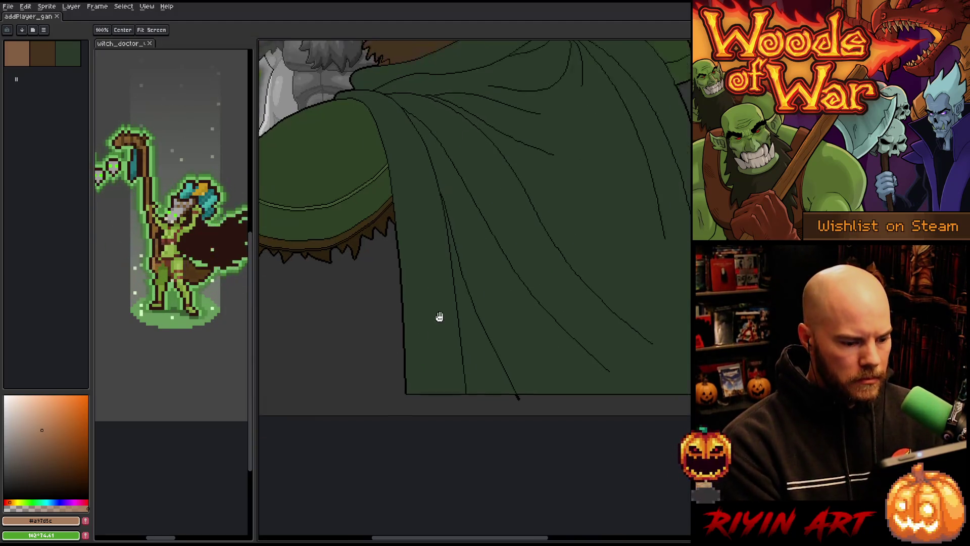
{"action": "scroll", "coordinate": [374, 370], "scroll_direction": "up", "scroll_amount": 4}
{"action": "key", "text": "Tab"}
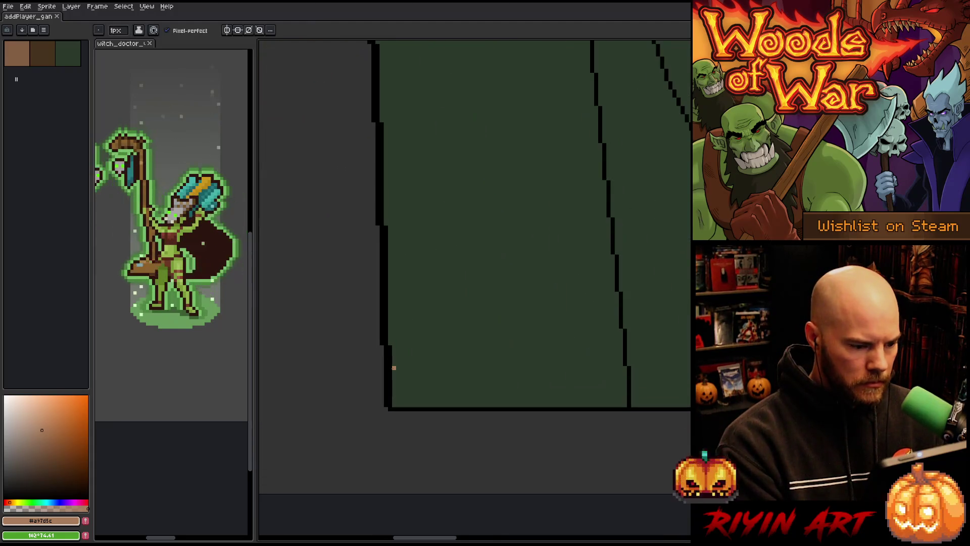
{"action": "left_click", "coordinate": [380, 213], "text": "alt"}
{"action": "left_click", "coordinate": [116, 31]}
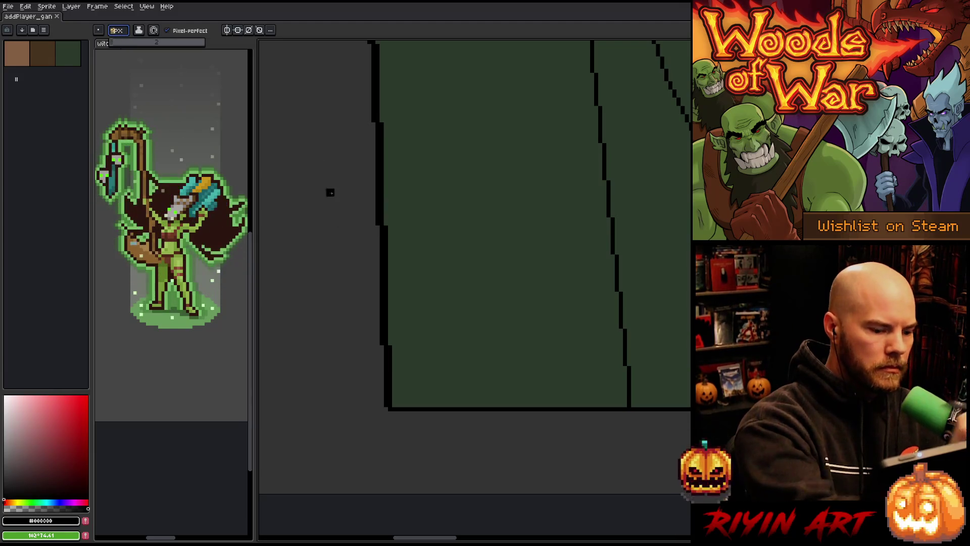
{"action": "left_click_drag", "start_coordinate": [388, 410], "coordinate": [388, 461]}
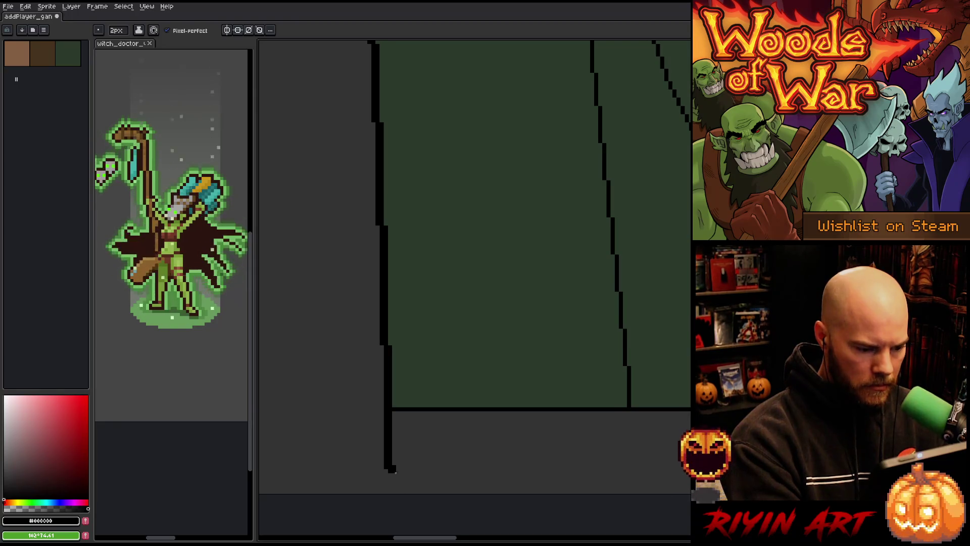
Step: Paint over nearby areas in the cloak's dark green, then return to black with a 1px brush
{"action": "left_click", "coordinate": [405, 392], "text": "alt"}
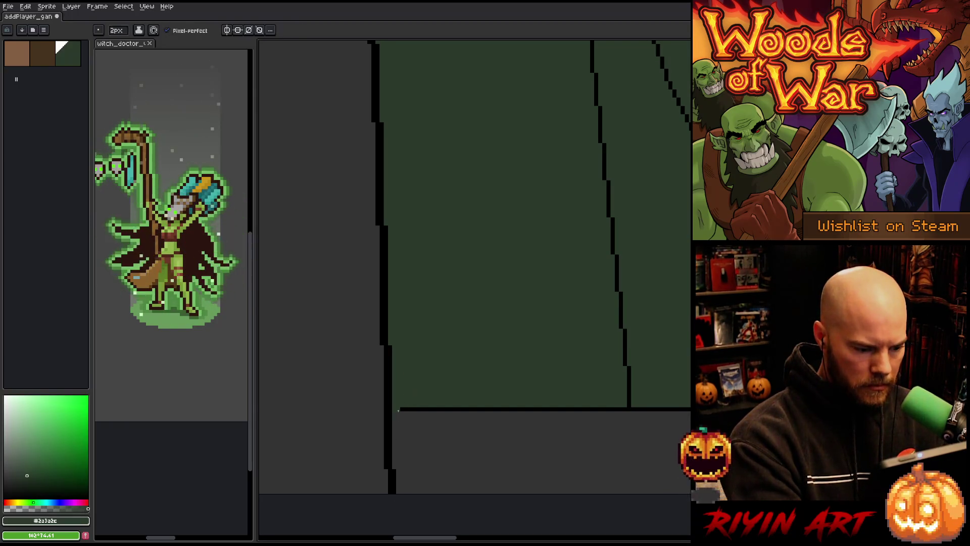
{"action": "mouse_move", "coordinate": [463, 440]}
{"action": "left_mouse_down"}
{"action": "mouse_move", "coordinate": [332, 407]}
{"action": "mouse_move", "coordinate": [481, 380]}
{"action": "left_mouse_up"}
{"action": "left_click_drag", "start_coordinate": [544, 394], "coordinate": [439, 356]}
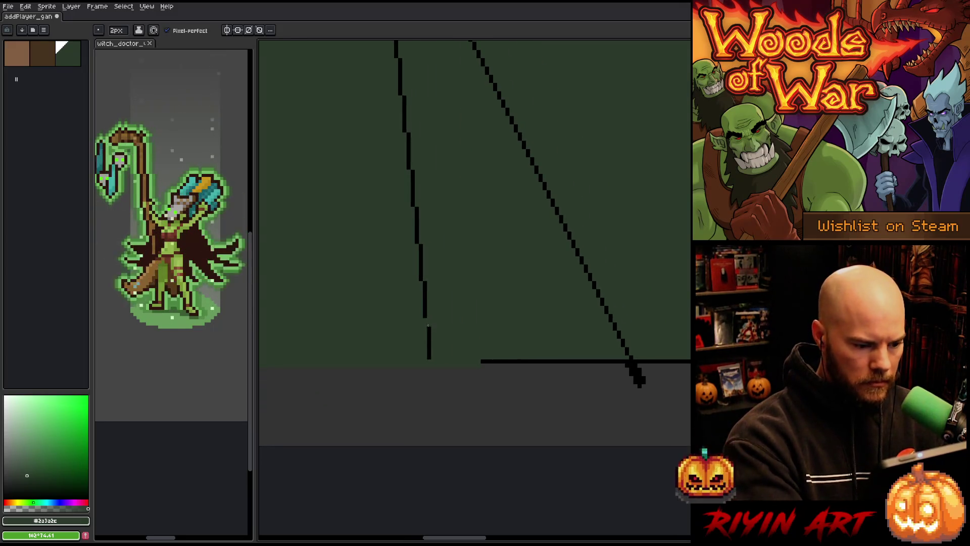
{"action": "left_click", "coordinate": [429, 333], "text": "alt"}
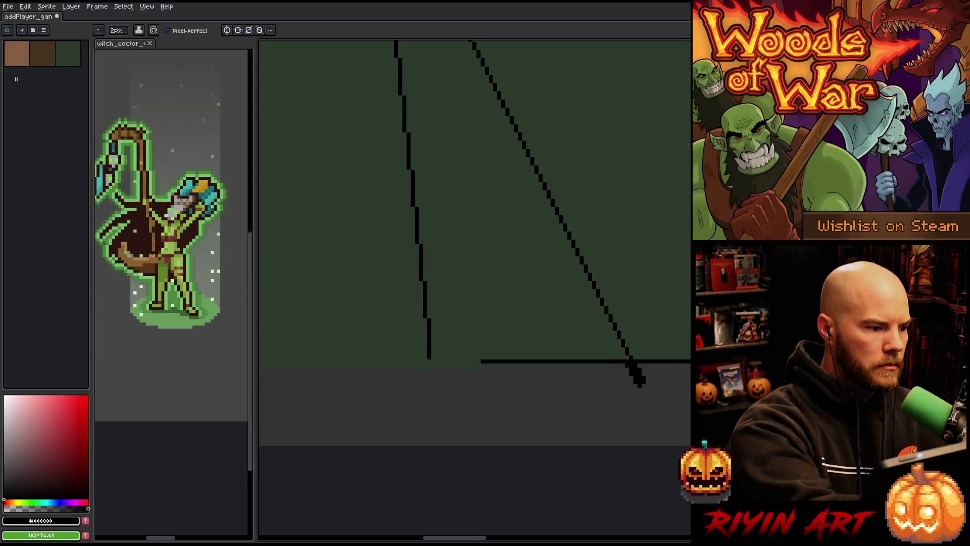
{"action": "key", "text": "minus"}
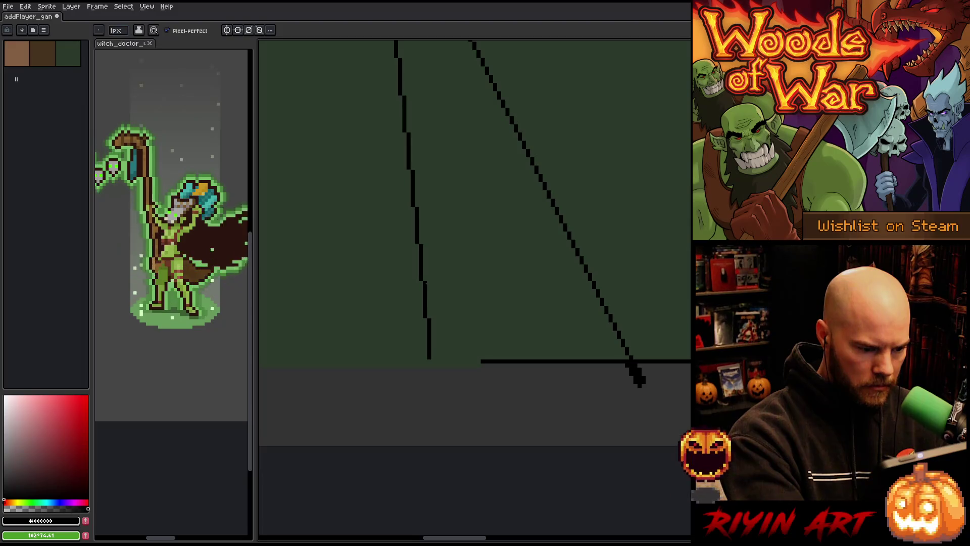
{"action": "left_click", "coordinate": [430, 355], "text": "alt"}
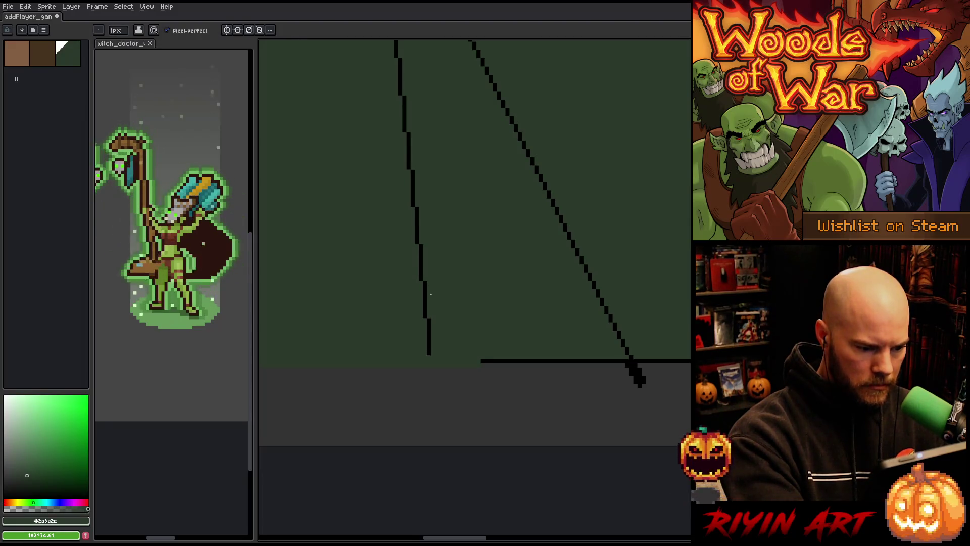
{"action": "left_click", "coordinate": [429, 325], "text": "alt"}
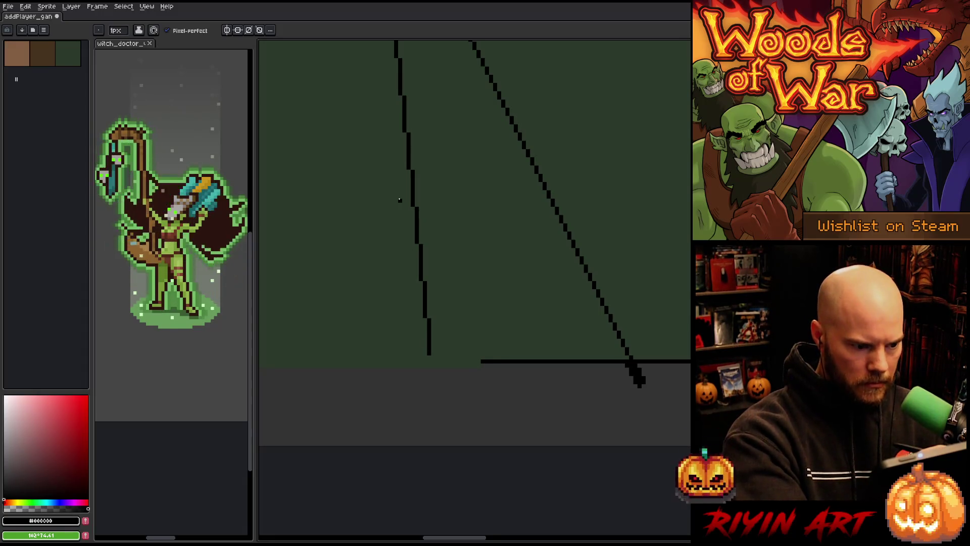
Step: Select the lower piece of the fold line and move it up 3 pixels
{"action": "key", "text": "m"}
{"action": "left_click_drag", "start_coordinate": [398, 209], "coordinate": [453, 357]}
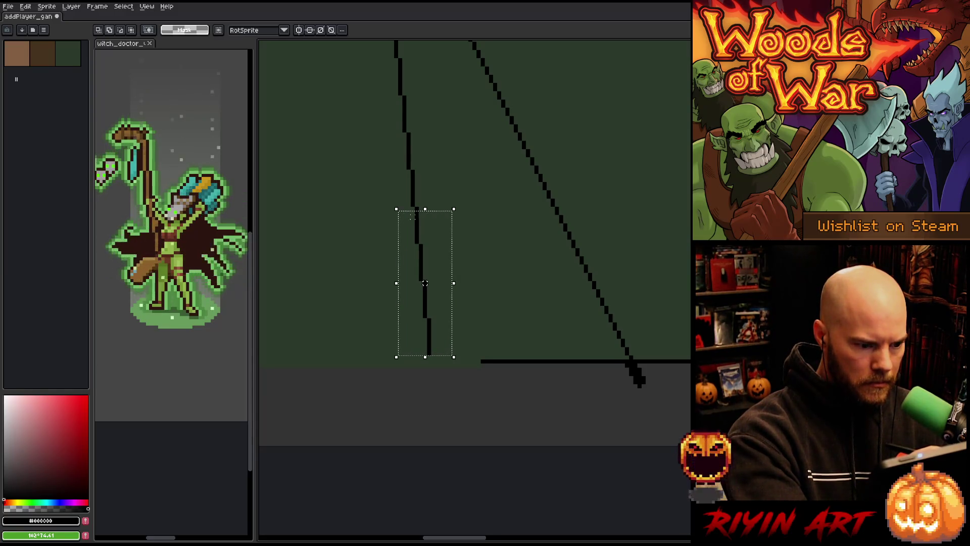
{"action": "mouse_move", "coordinate": [380, 239]}
{"action": "left_mouse_down"}
{"action": "mouse_move", "coordinate": [456, 205]}
{"action": "mouse_move", "coordinate": [440, 388]}
{"action": "mouse_move", "coordinate": [436, 376]}
{"action": "left_mouse_up"}
{"action": "left_click_drag", "start_coordinate": [533, 417], "coordinate": [410, 408]}
{"action": "key", "text": "Return"}
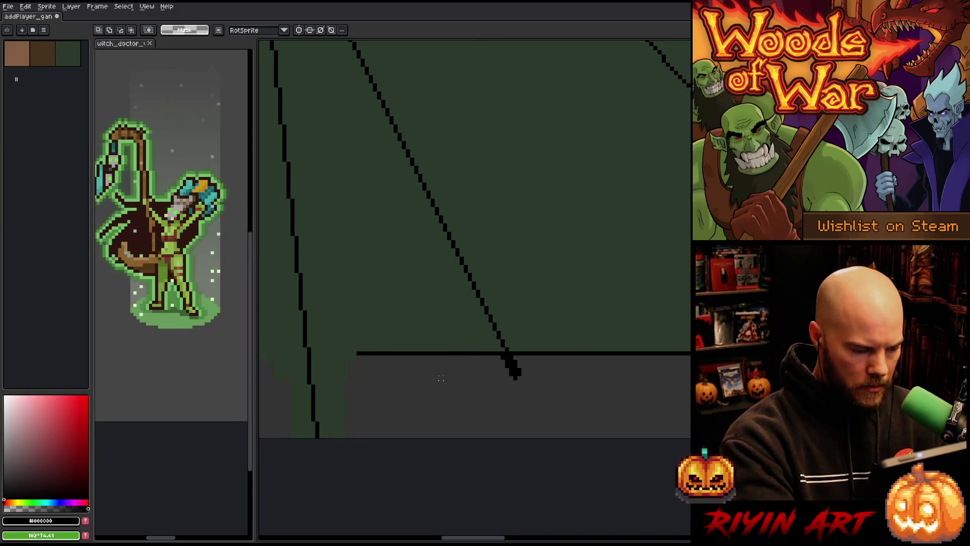
Step: Erase the horizontal black hem line and extend the diagonal fold line past the hem
{"action": "left_click_drag", "start_coordinate": [371, 357], "coordinate": [453, 349]}
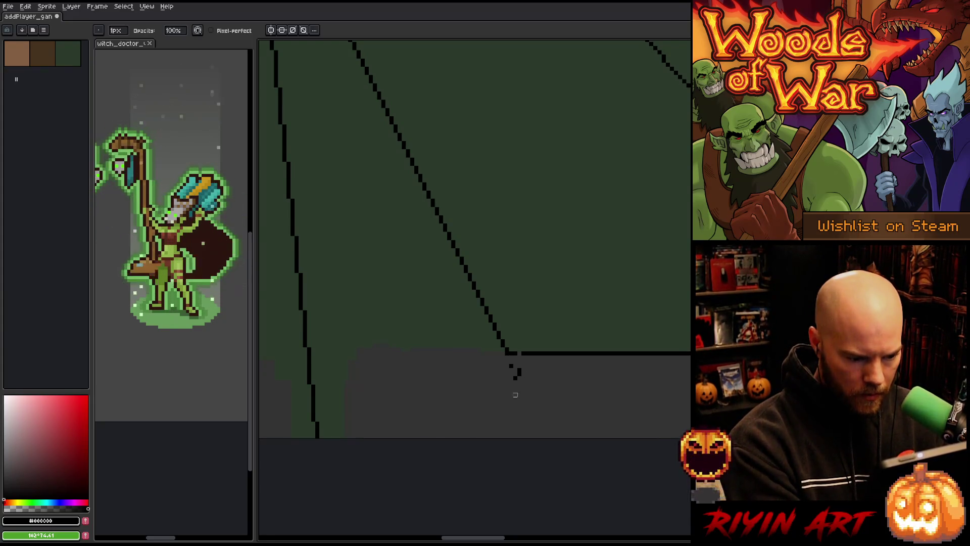
{"action": "scroll", "coordinate": [528, 378], "scroll_direction": "right", "scroll_amount": 3}
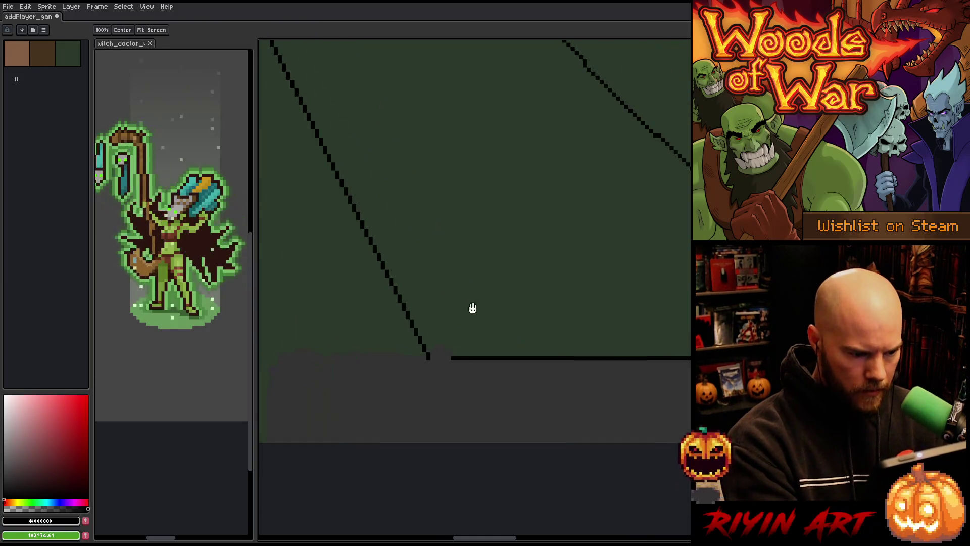
{"action": "key", "text": "b"}
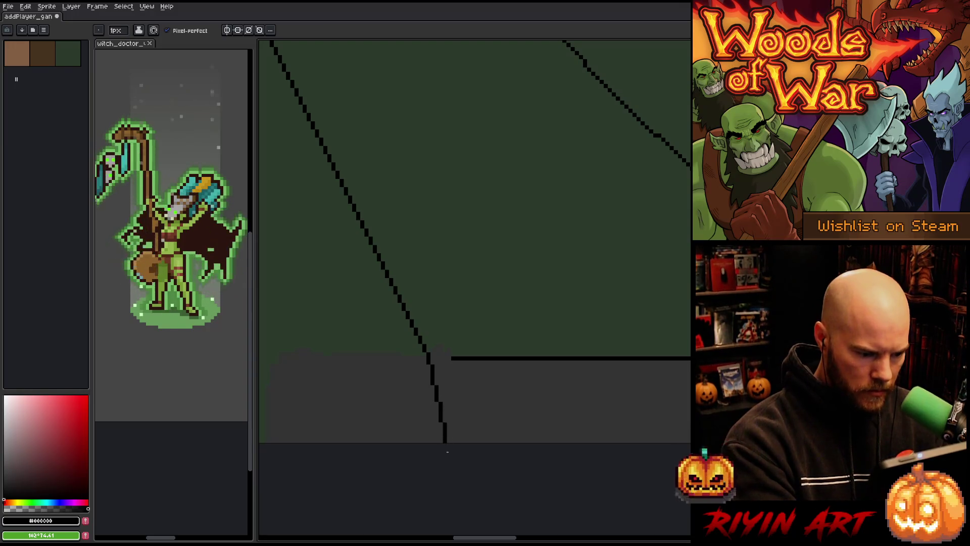
{"action": "left_click", "coordinate": [466, 440], "text": "shift"}
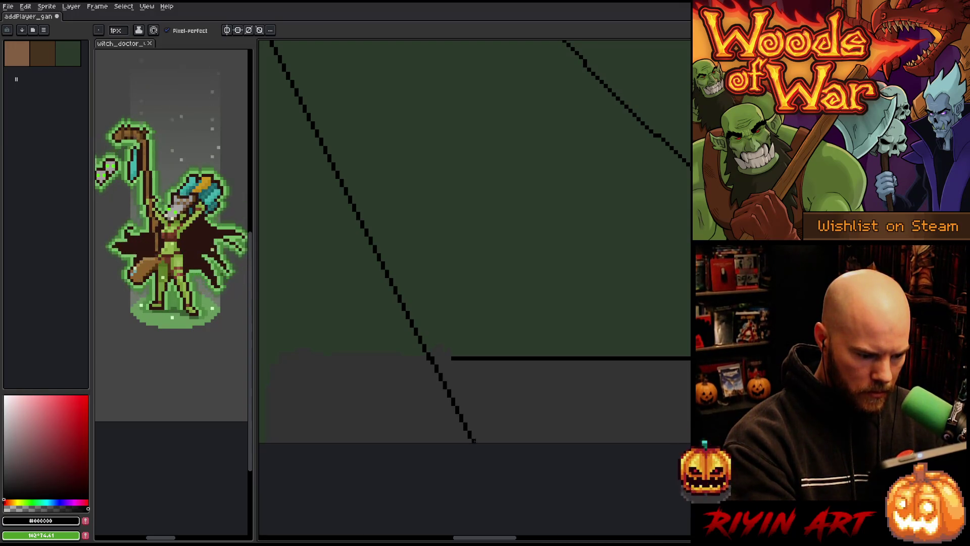
Step: Pick the cloak's dark green #2a3a2c and bring the canvas's right and bottom edges into view
{"action": "mouse_move", "coordinate": [504, 461]}
{"action": "left_mouse_down"}
{"action": "mouse_move", "coordinate": [468, 449]}
{"action": "mouse_move", "coordinate": [461, 460]}
{"action": "mouse_move", "coordinate": [420, 466]}
{"action": "mouse_move", "coordinate": [554, 462]}
{"action": "left_mouse_up"}
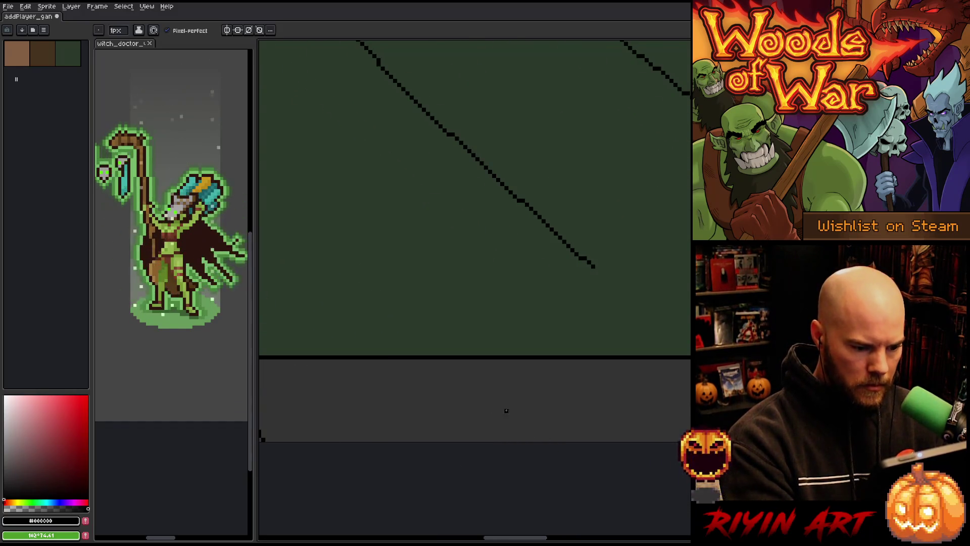
{"action": "scroll", "coordinate": [511, 420], "scroll_direction": "down", "scroll_amount": 2}
{"action": "left_click", "coordinate": [381, 379], "text": "alt"}
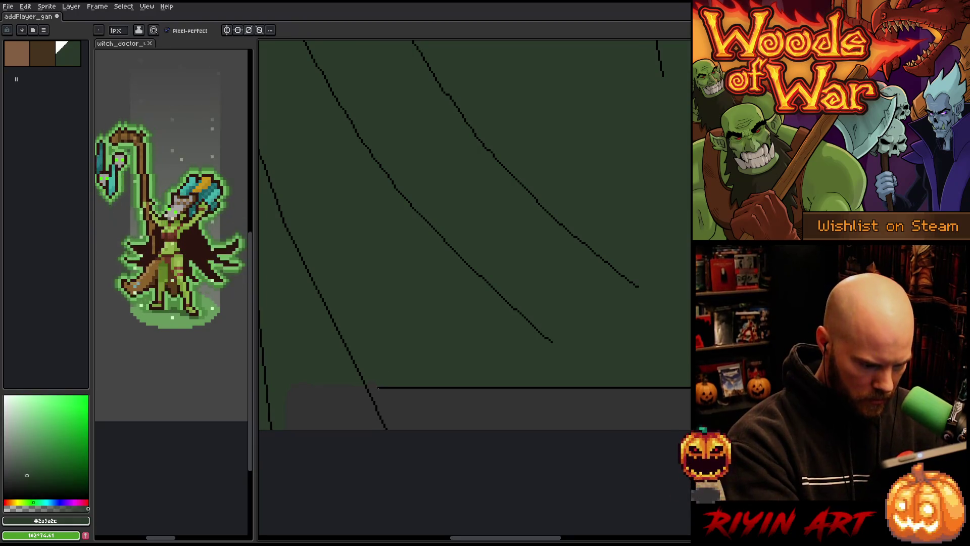
{"action": "mouse_move", "coordinate": [505, 431]}
{"action": "left_mouse_down"}
{"action": "mouse_move", "coordinate": [517, 437]}
{"action": "mouse_move", "coordinate": [608, 327]}
{"action": "left_mouse_up"}
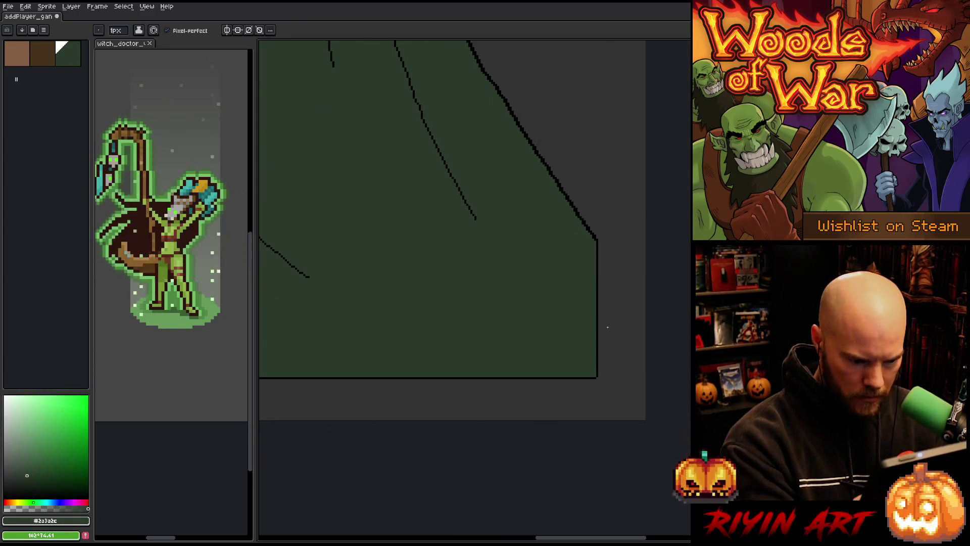
Step: Bucket-fill the black right-edge and bottom-edge lines with the cloak green
{"action": "key", "text": "g"}
{"action": "left_click", "coordinate": [597, 282]}
{"action": "left_click", "coordinate": [586, 377]}
{"action": "left_click_drag", "start_coordinate": [418, 397], "coordinate": [615, 413]}
{"action": "key", "text": "b"}
{"action": "mouse_move", "coordinate": [548, 343]}
{"action": "left_mouse_down"}
{"action": "mouse_move", "coordinate": [573, 405]}
{"action": "mouse_move", "coordinate": [531, 439]}
{"action": "mouse_move", "coordinate": [582, 413]}
{"action": "left_mouse_up"}
{"action": "scroll", "coordinate": [471, 314], "scroll_direction": "up", "scroll_amount": 1}
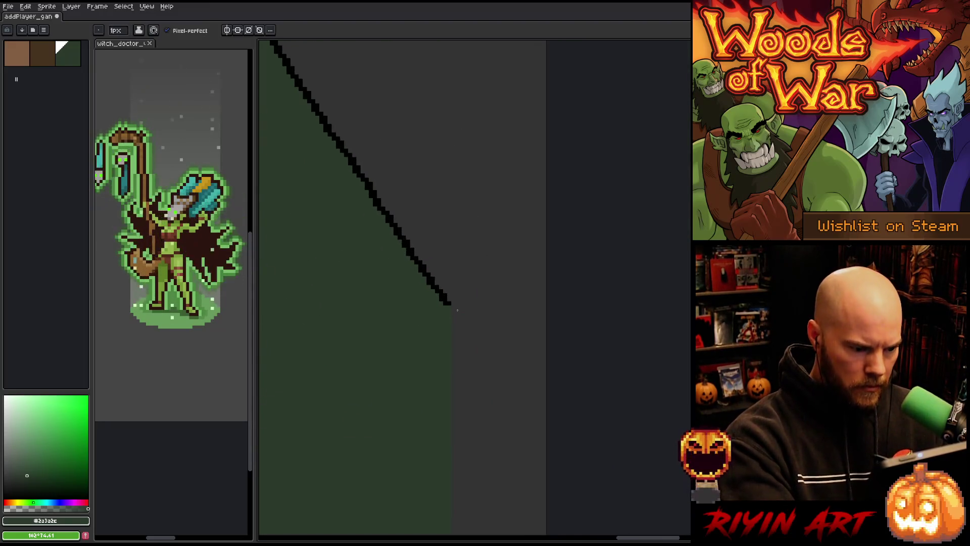
Step: Pick black and try extending the cloak outline downward, undoing the failed curved strokes
{"action": "left_click", "coordinate": [443, 297], "text": "alt"}
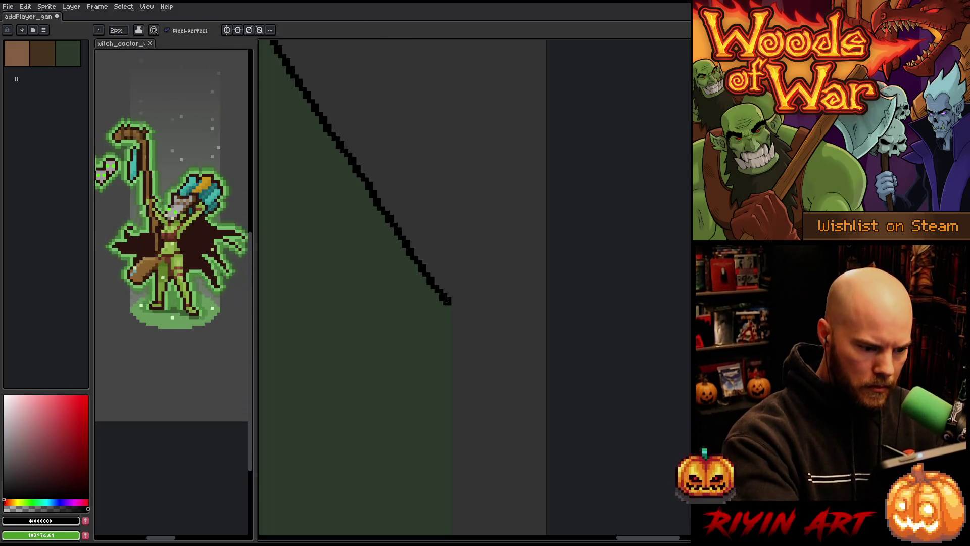
{"action": "left_click_drag", "start_coordinate": [452, 305], "coordinate": [544, 349]}
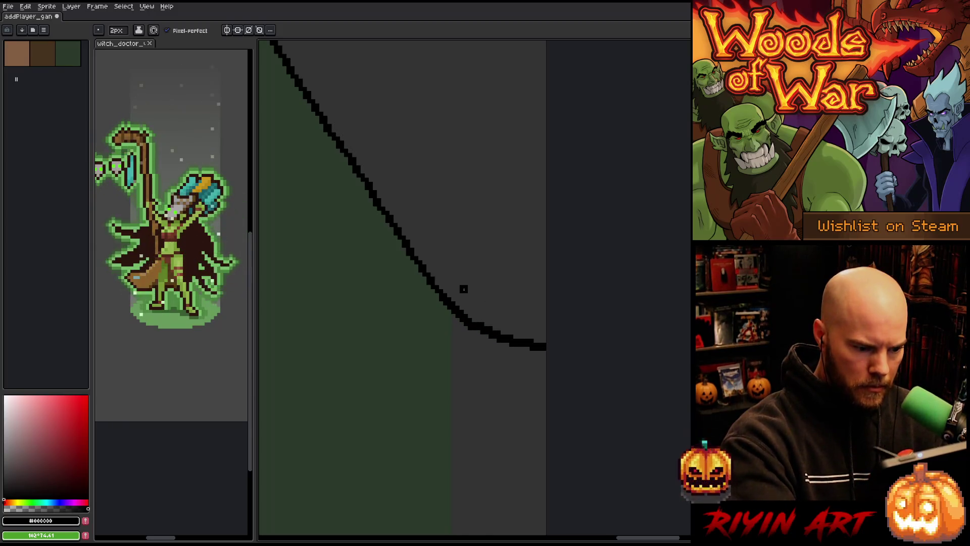
{"action": "key", "text": "ctrl+z"}
{"action": "left_click_drag", "start_coordinate": [451, 307], "coordinate": [576, 399]}
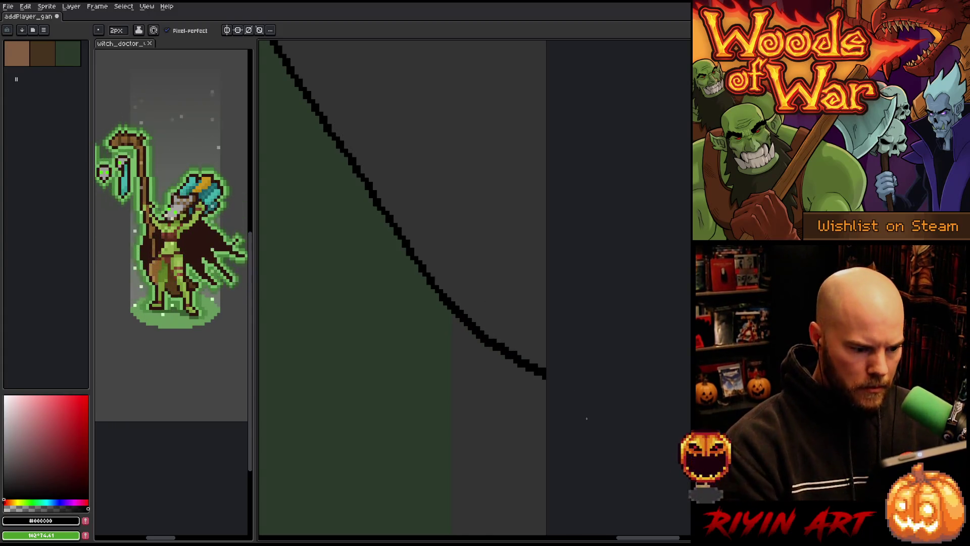
{"action": "scroll", "coordinate": [587, 419], "scroll_direction": "down", "scroll_amount": 5}
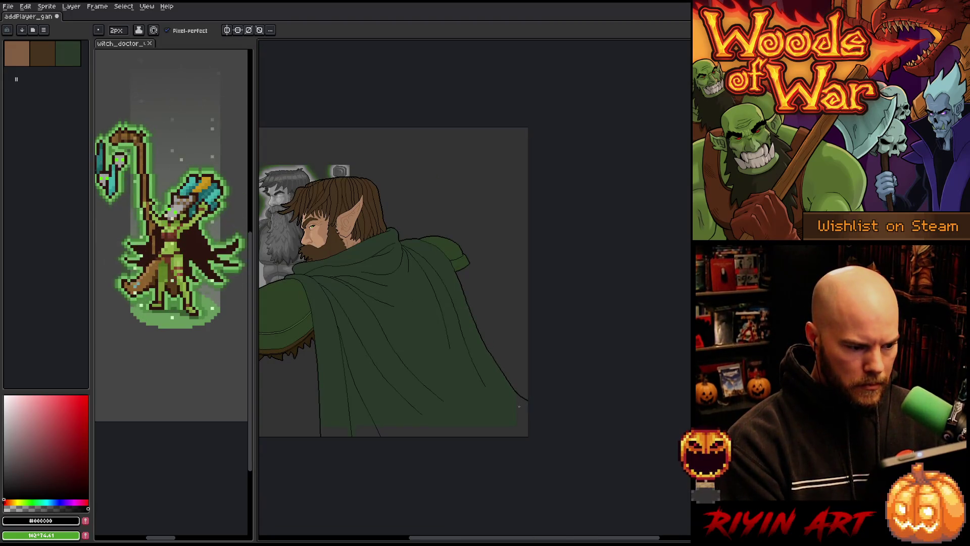
{"action": "scroll", "coordinate": [518, 419], "scroll_direction": "up", "scroll_amount": 5}
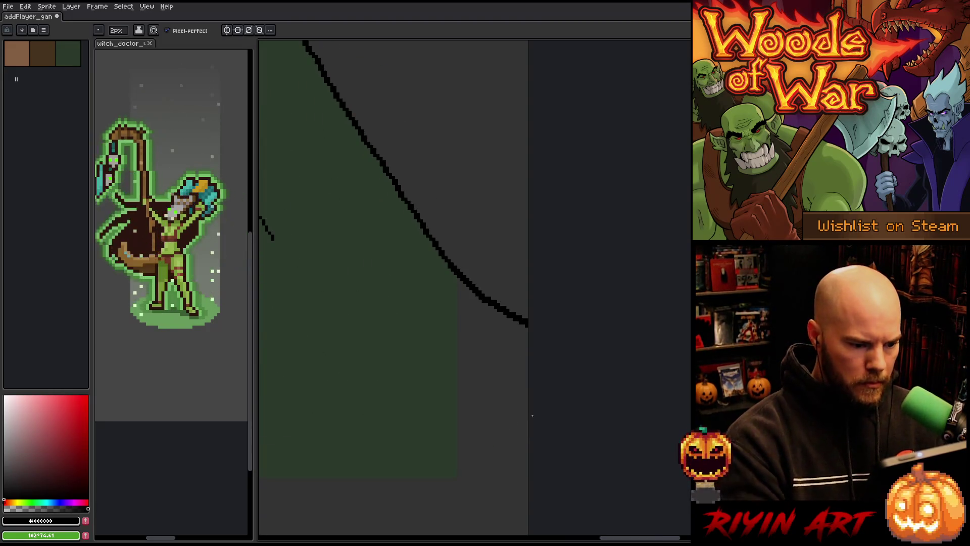
{"action": "key", "text": "ctrl+z"}
{"action": "left_click_drag", "start_coordinate": [453, 268], "coordinate": [528, 352]}
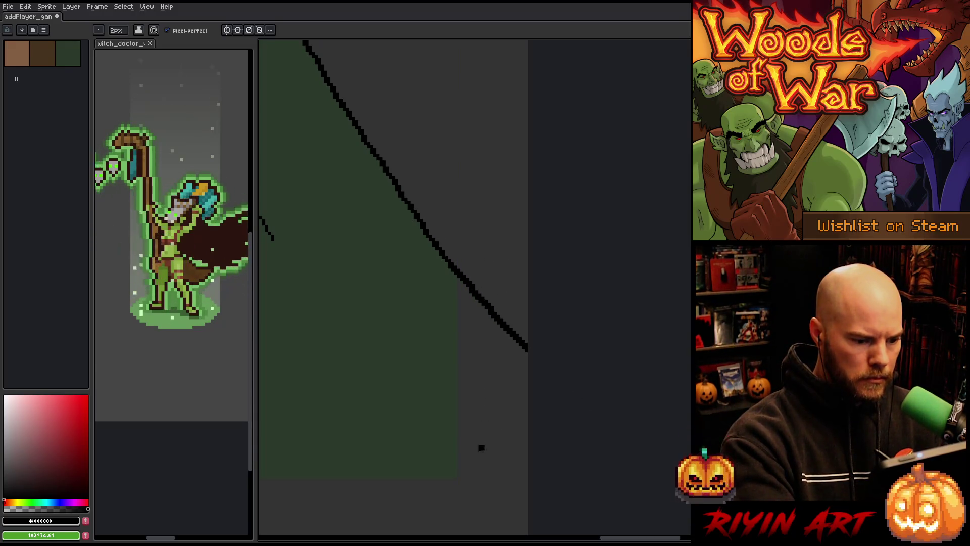
{"action": "key", "text": "ctrl+z"}
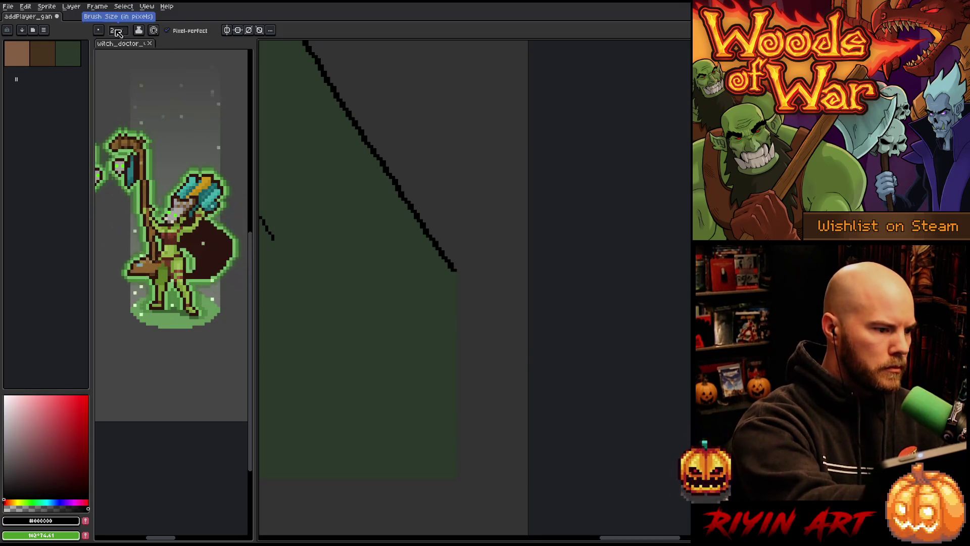
Step: Set the brush to 1px, draw a thin outline to the canvas edge, then pick cloak green
{"action": "left_click_drag", "start_coordinate": [117, 30], "coordinate": [112, 43]}
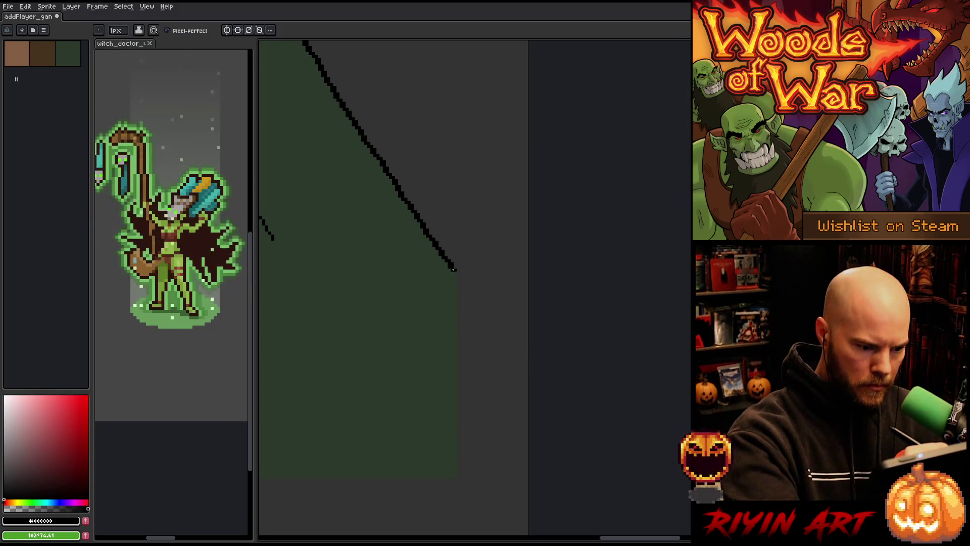
{"action": "left_click_drag", "start_coordinate": [453, 268], "coordinate": [528, 353]}
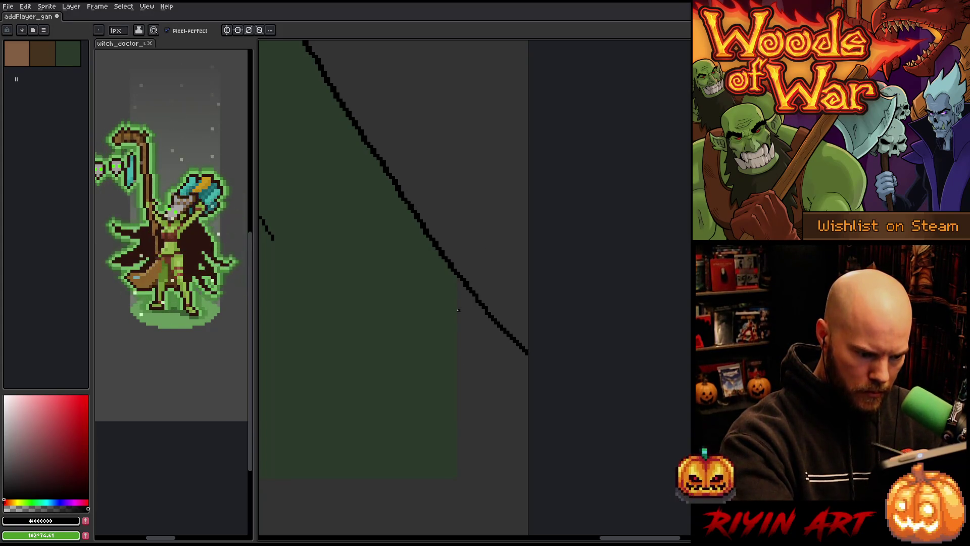
{"action": "left_click", "coordinate": [457, 310], "text": "alt"}
{"action": "scroll", "coordinate": [444, 363], "scroll_direction": "down", "scroll_amount": 5}
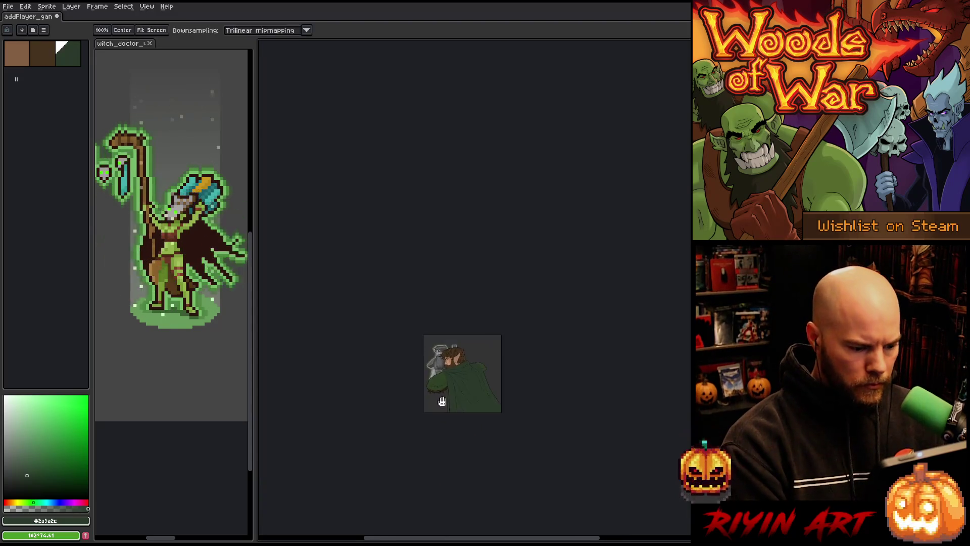
Step: Sample black from the fold line and try a freehand selection of its lower part, then deselect
{"action": "scroll", "coordinate": [443, 401], "scroll_direction": "up", "scroll_amount": 6}
{"action": "key", "text": "g"}
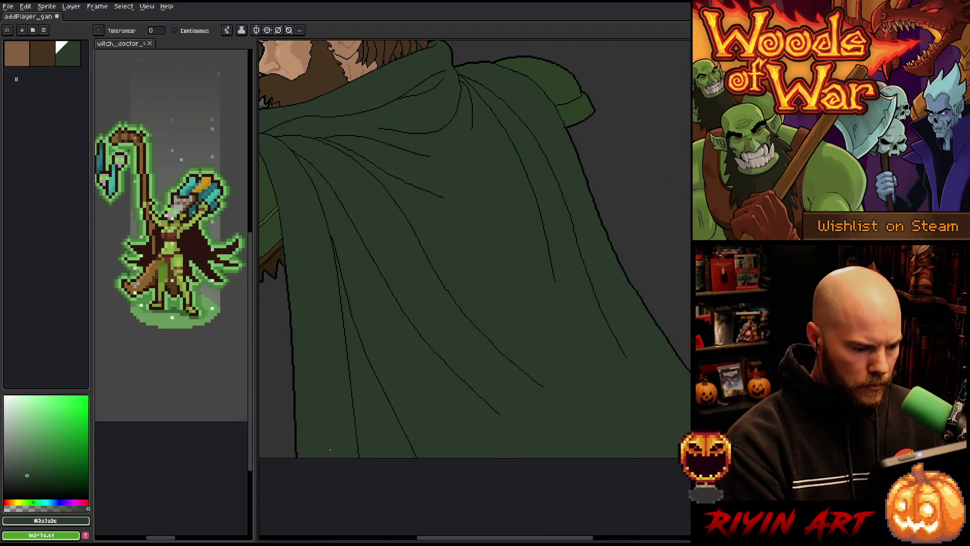
{"action": "scroll", "coordinate": [388, 405], "scroll_direction": "down", "scroll_amount": 4}
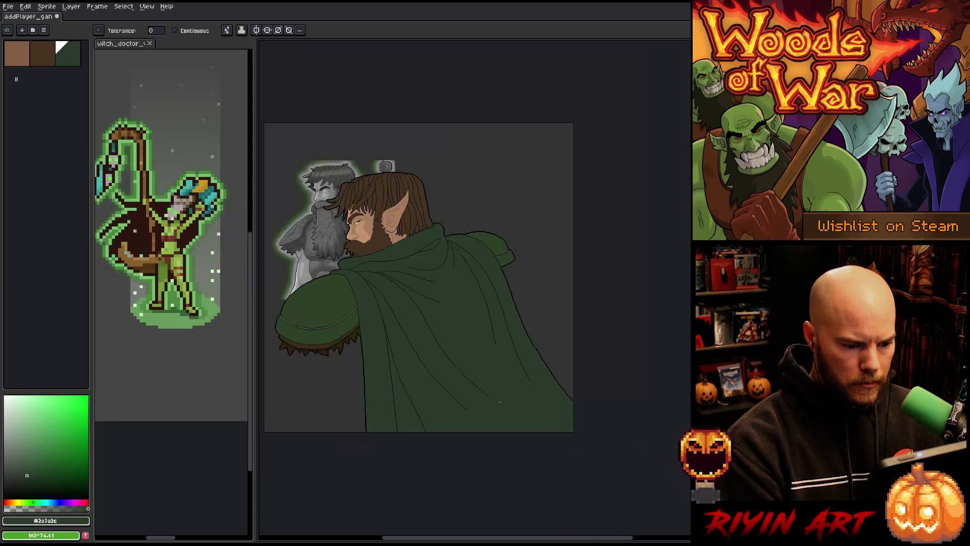
{"action": "scroll", "coordinate": [455, 394], "scroll_direction": "up", "scroll_amount": 6}
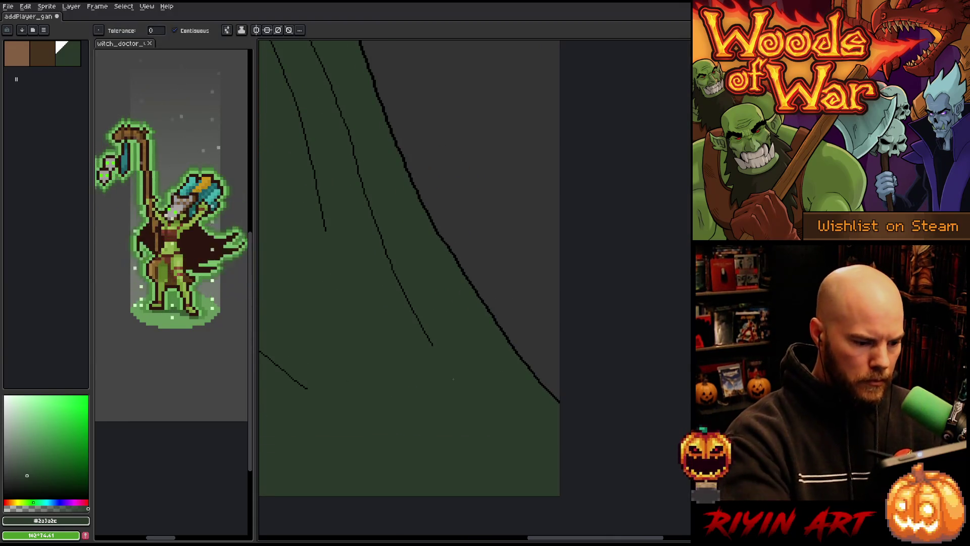
{"action": "scroll", "coordinate": [453, 379], "scroll_direction": "up", "scroll_amount": 3}
{"action": "key", "text": "i"}
{"action": "left_click", "coordinate": [410, 308]}
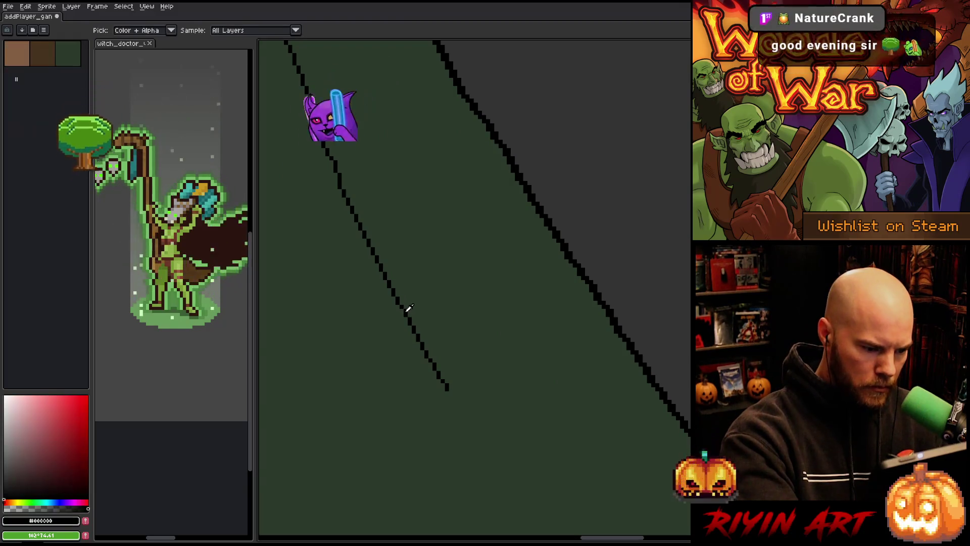
{"action": "key", "text": "q"}
{"action": "mouse_move", "coordinate": [417, 299]}
{"action": "left_mouse_down"}
{"action": "mouse_move", "coordinate": [459, 405]}
{"action": "mouse_move", "coordinate": [406, 349]}
{"action": "mouse_move", "coordinate": [411, 302]}
{"action": "left_mouse_up"}
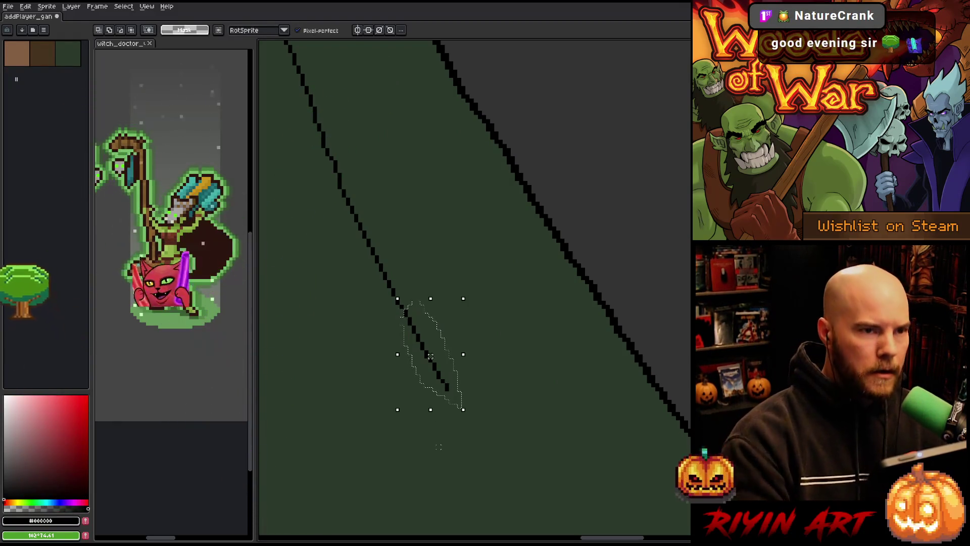
{"action": "key", "text": "ctrl+d"}
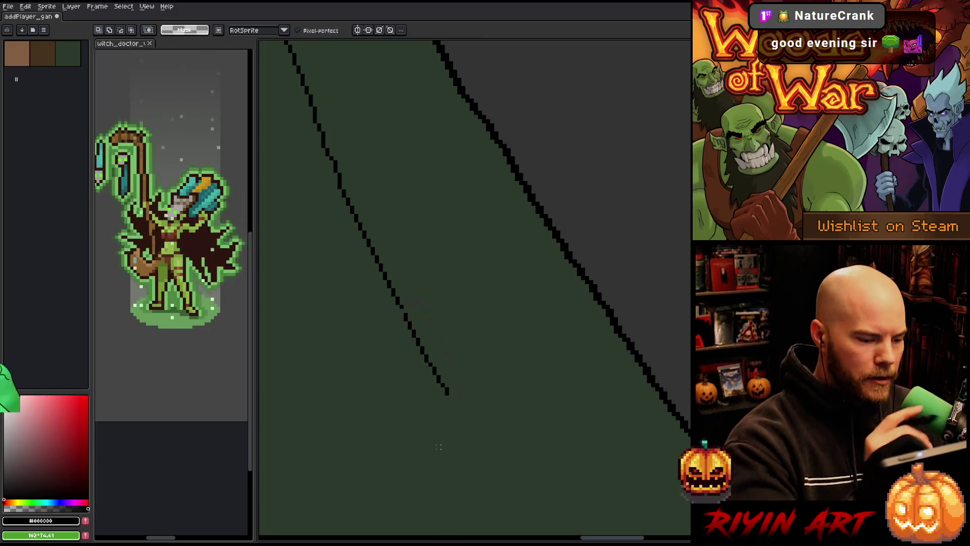
{"action": "key", "text": "i"}
{"action": "key", "text": "b"}
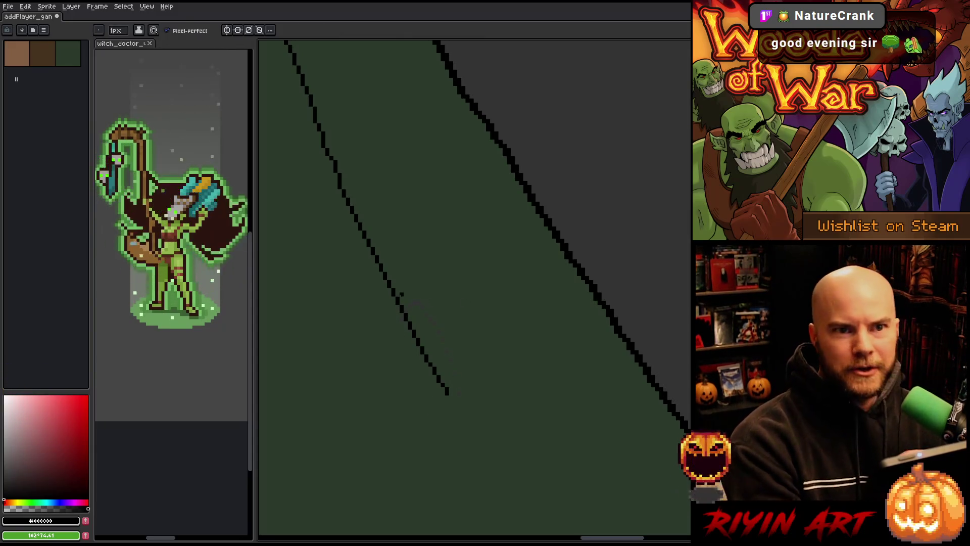
Step: Paint the lower end of the left fold line over with cloak green, then pick black again
{"action": "scroll", "coordinate": [396, 293], "scroll_direction": "down", "scroll_amount": 2}
{"action": "scroll", "coordinate": [396, 292], "scroll_direction": "right", "scroll_amount": 2}
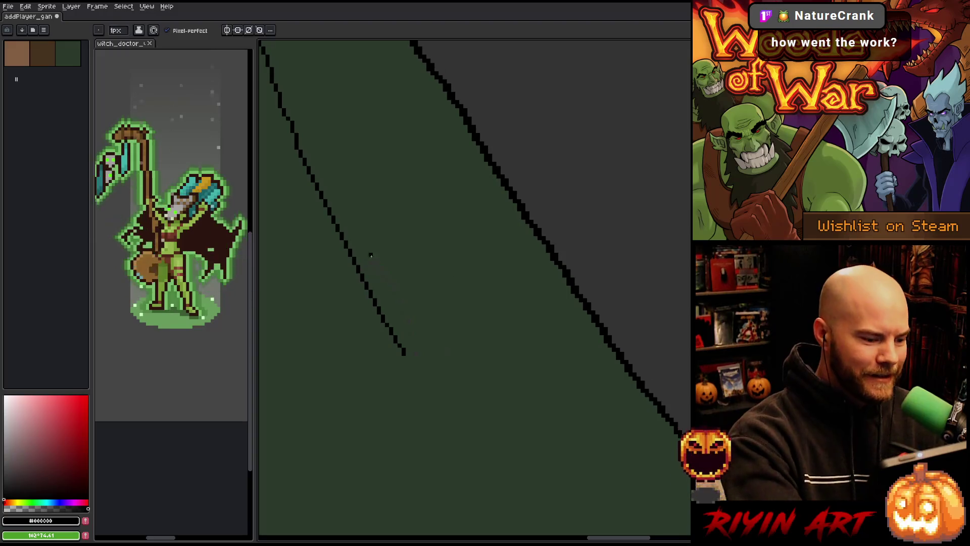
{"action": "left_click", "coordinate": [379, 282], "text": "alt"}
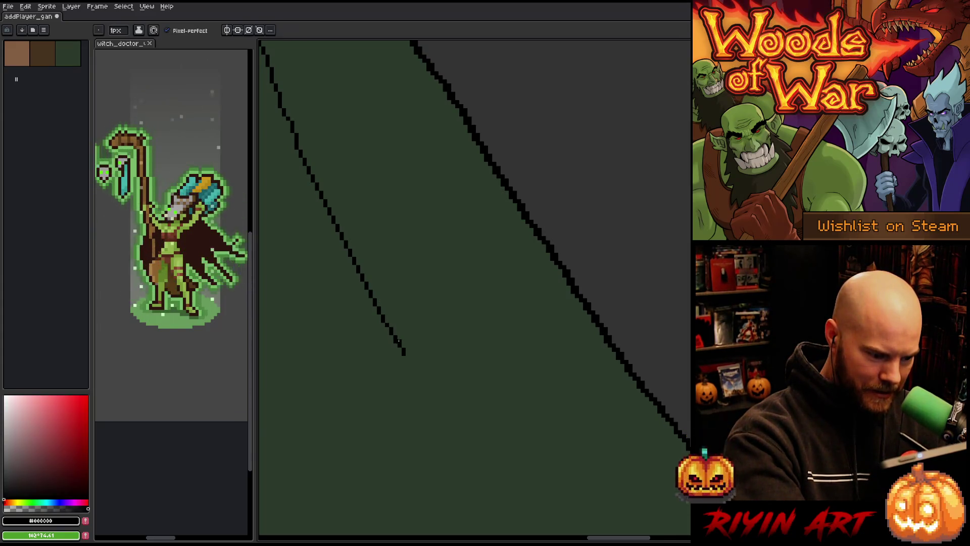
{"action": "left_click_drag", "start_coordinate": [404, 354], "coordinate": [394, 331]}
{"action": "left_click", "coordinate": [386, 326], "text": "alt"}
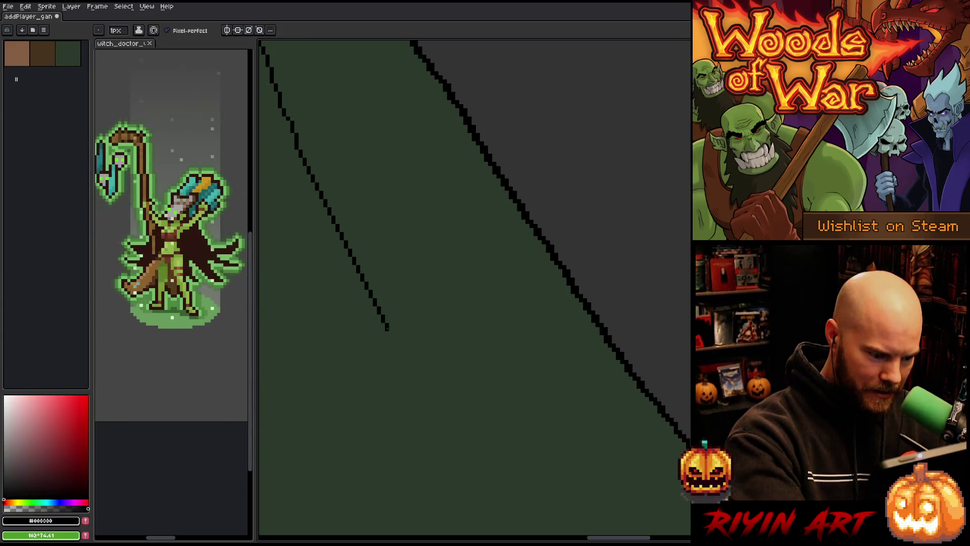
{"action": "left_click_drag", "start_coordinate": [470, 435], "coordinate": [421, 239]}
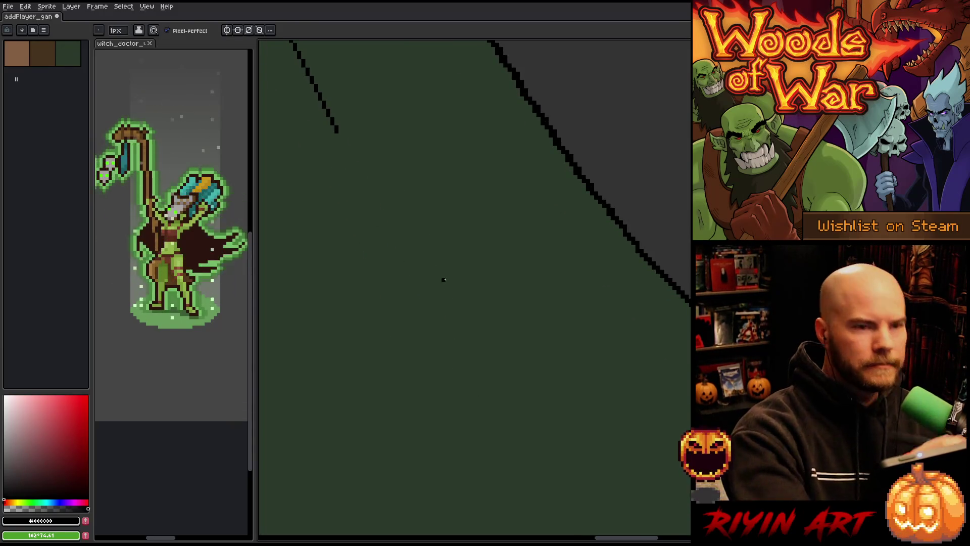
{"action": "scroll", "coordinate": [456, 303], "scroll_direction": "down", "scroll_amount": 1}
{"action": "scroll", "coordinate": [443, 315], "scroll_direction": "down", "scroll_amount": 1}
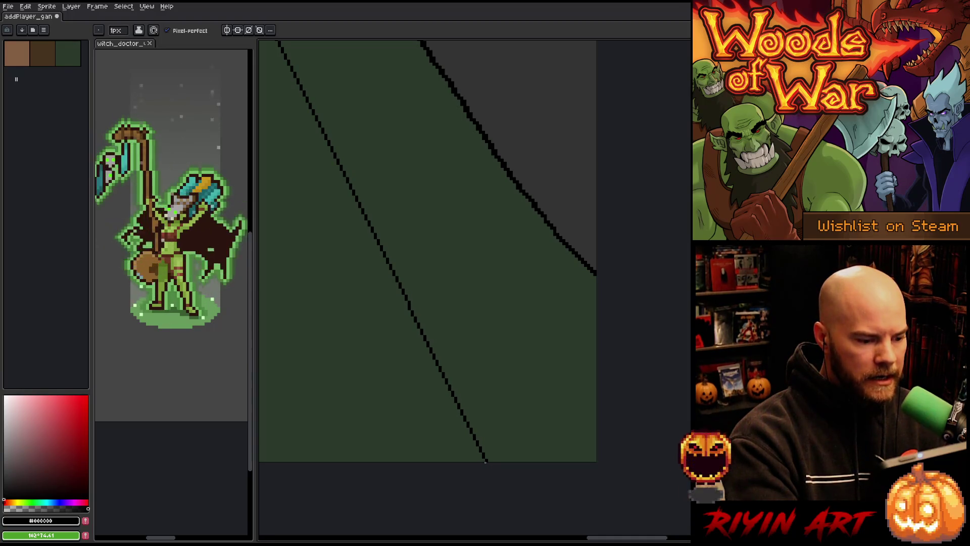
{"action": "scroll", "coordinate": [471, 397], "scroll_direction": "down", "scroll_amount": 5}
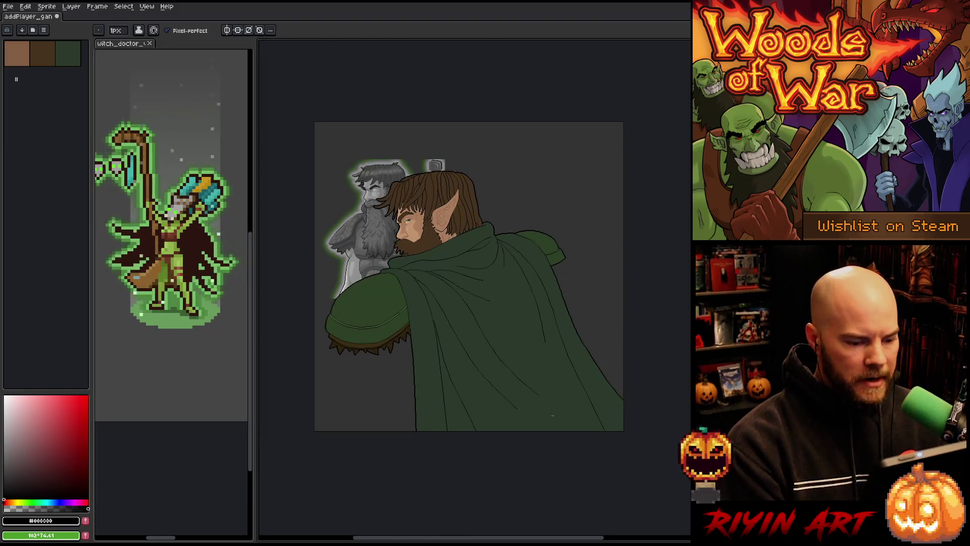
Step: Extend the lower diagonal fold line down-right on the cloak
{"action": "scroll", "coordinate": [547, 410], "scroll_direction": "up", "scroll_amount": 5}
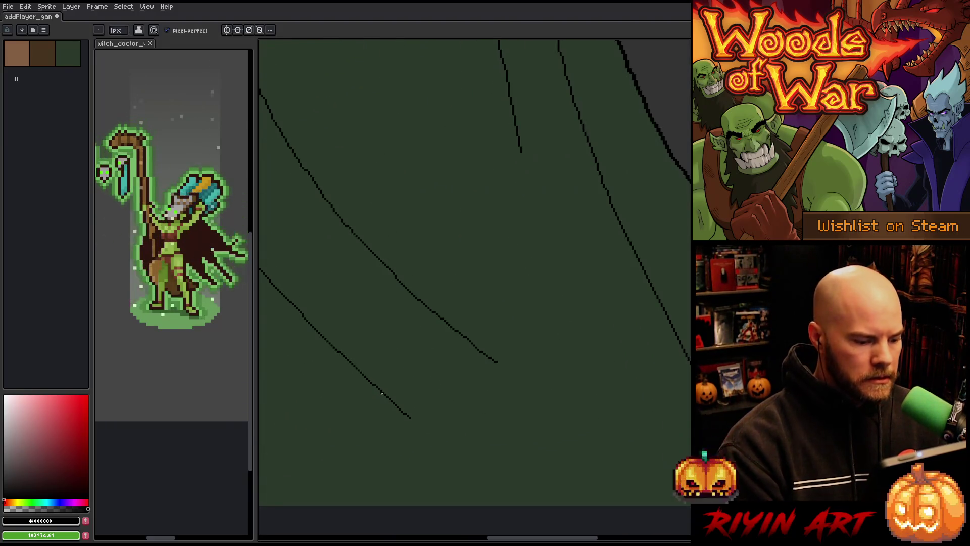
{"action": "scroll", "coordinate": [414, 425], "scroll_direction": "up", "scroll_amount": 2}
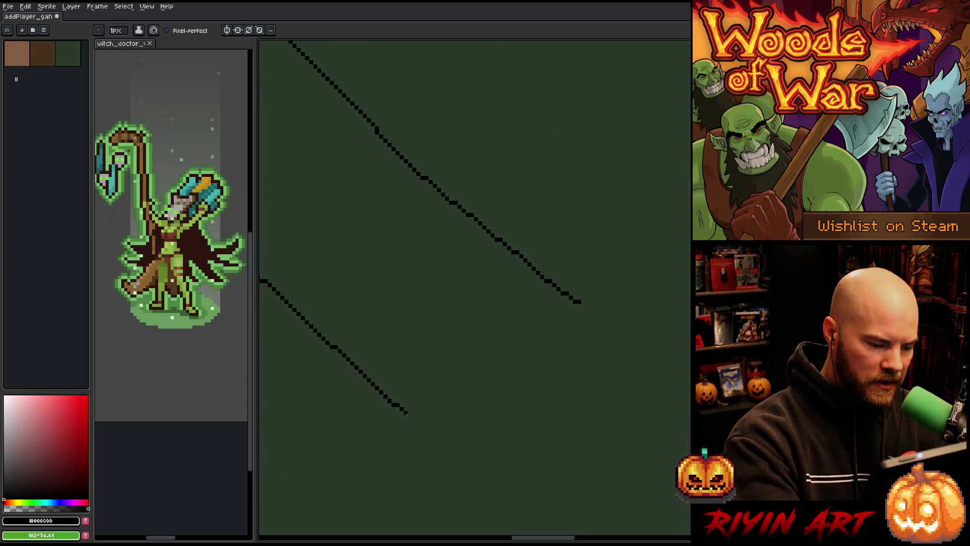
{"action": "left_click", "coordinate": [493, 495], "text": "shift"}
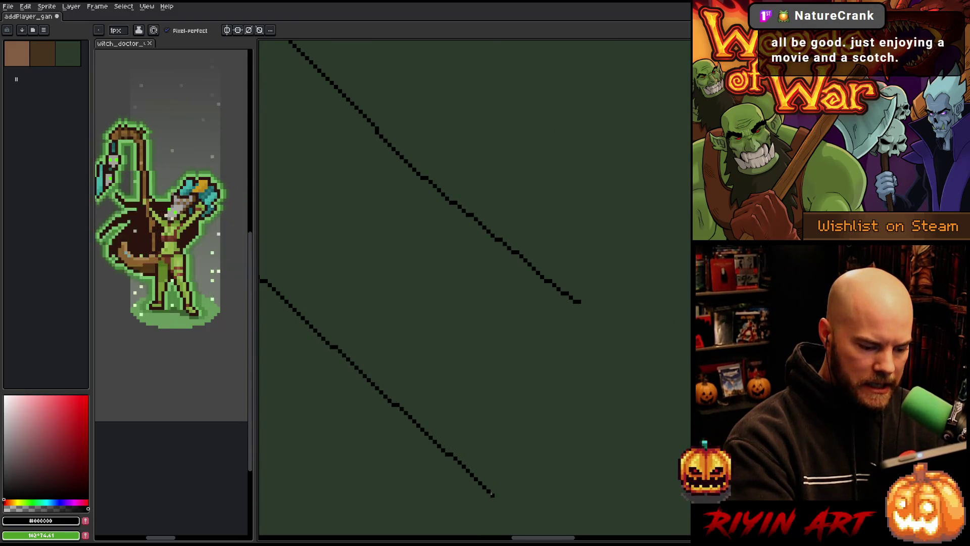
{"action": "scroll", "coordinate": [492, 449], "scroll_direction": "down", "scroll_amount": 5}
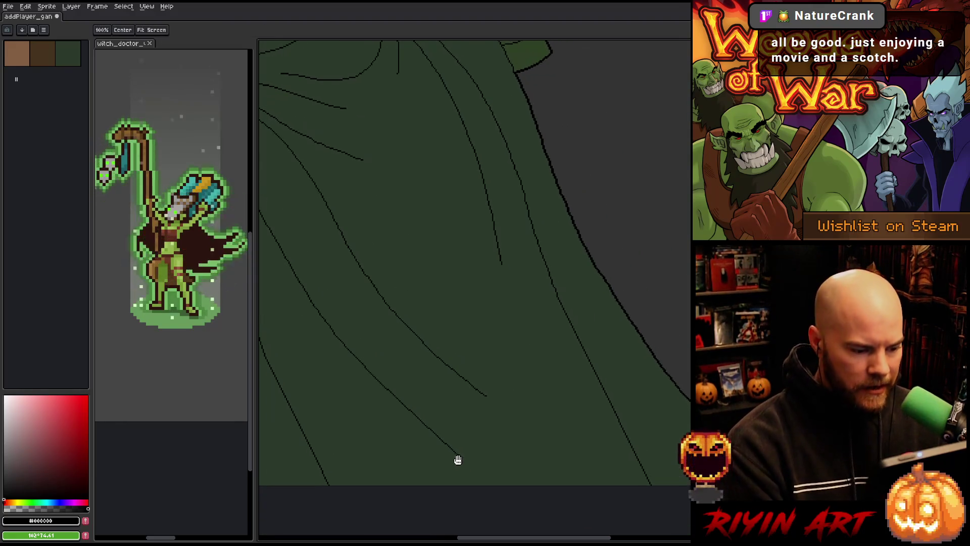
{"action": "scroll", "coordinate": [481, 411], "scroll_direction": "down", "scroll_amount": 2}
{"action": "scroll", "coordinate": [441, 363], "scroll_direction": "up", "scroll_amount": 4}
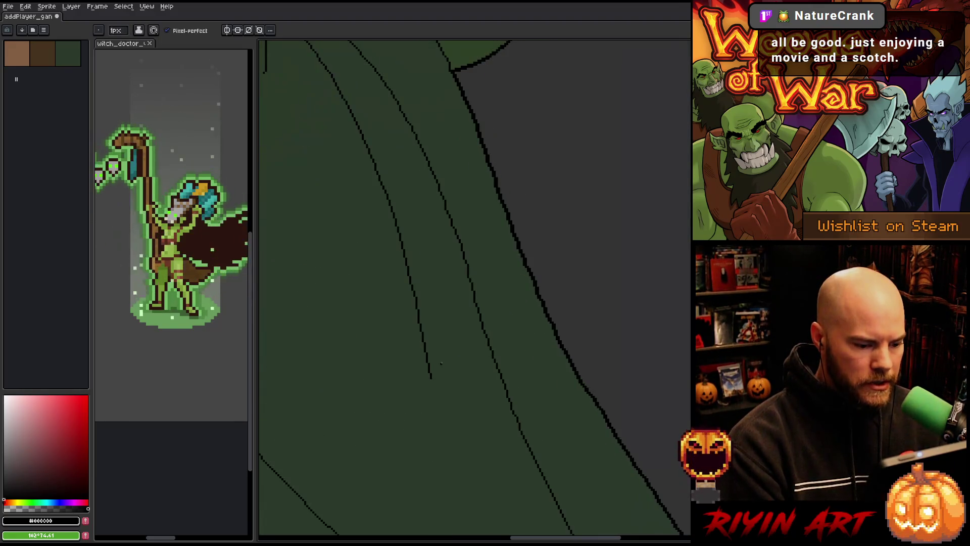
Step: Lengthen the vertical fold line straight down, touching it up with dark green #2a3a2c
{"action": "left_click_drag", "start_coordinate": [430, 378], "coordinate": [430, 387]}
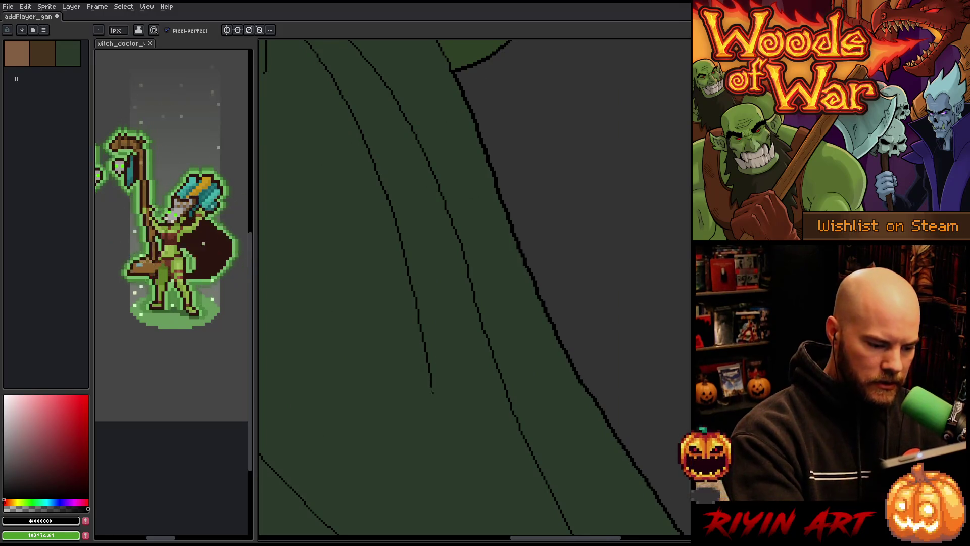
{"action": "left_click", "coordinate": [430, 389], "text": "alt"}
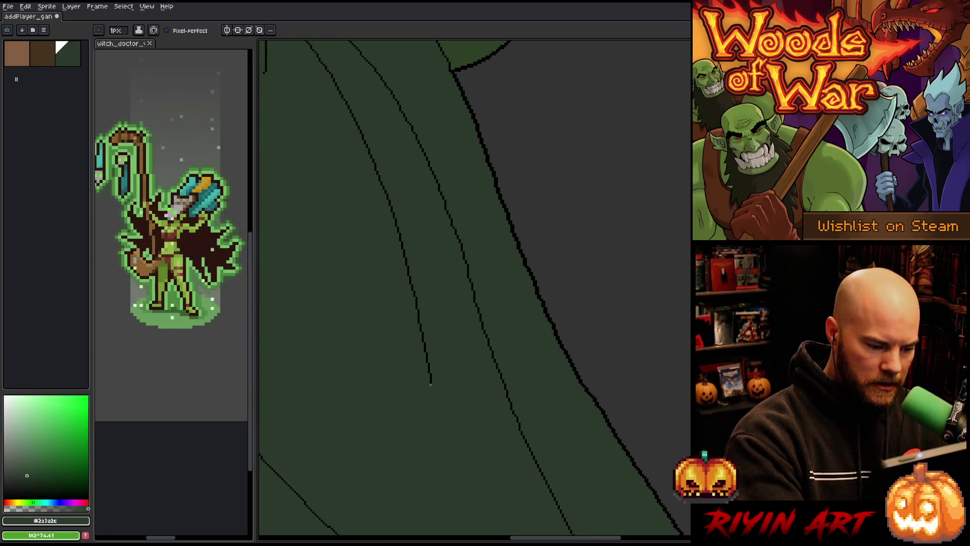
{"action": "left_click", "coordinate": [430, 381], "text": "alt"}
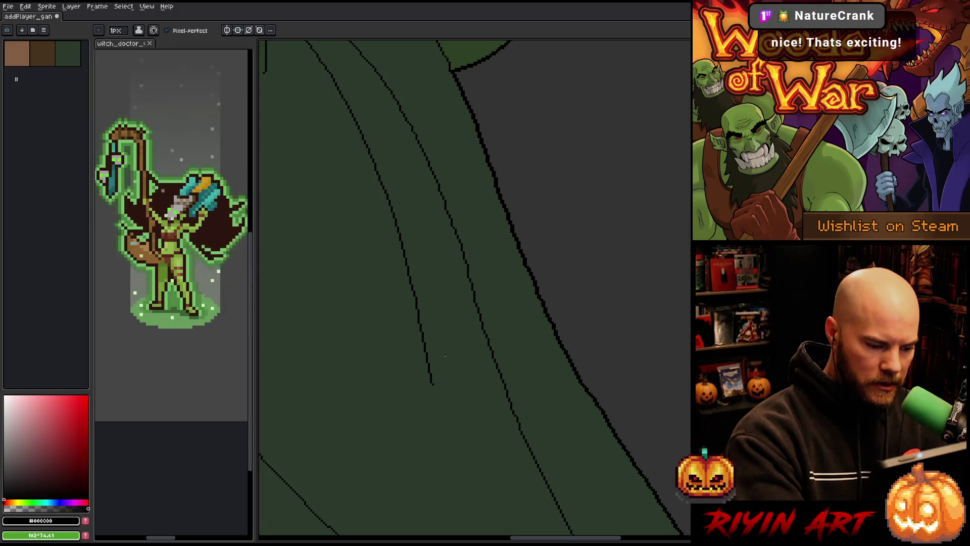
{"action": "left_click", "coordinate": [435, 427], "text": "shift"}
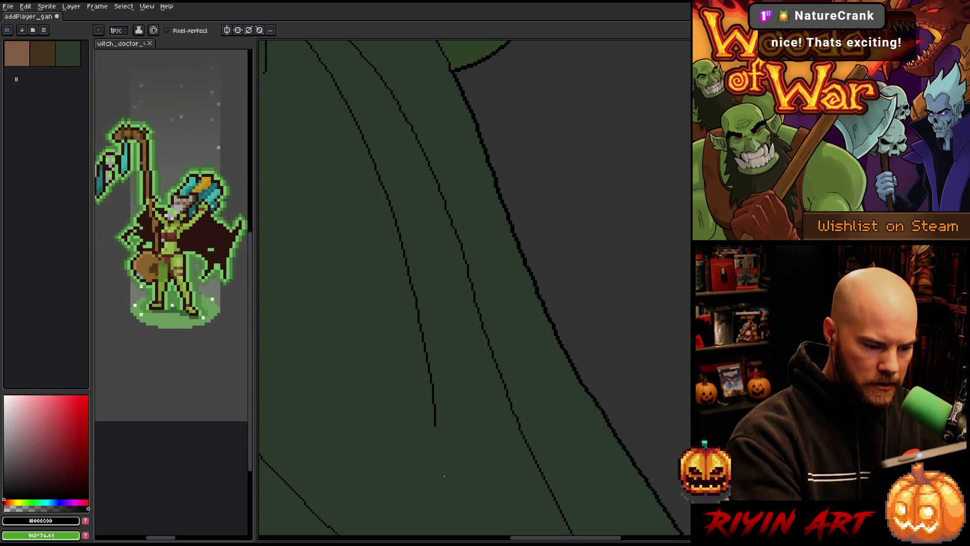
{"action": "scroll", "coordinate": [443, 487], "scroll_direction": "down", "scroll_amount": 5}
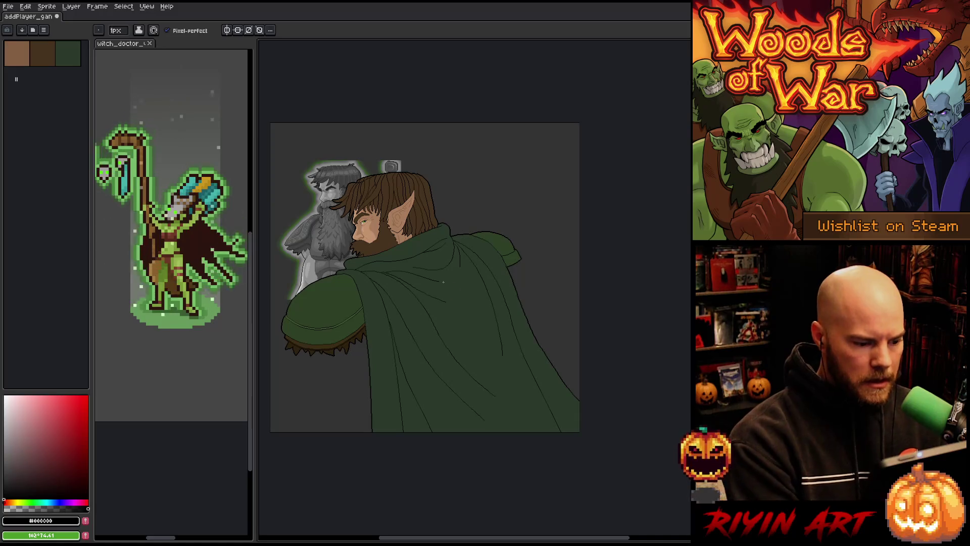
{"action": "scroll", "coordinate": [443, 281], "scroll_direction": "up", "scroll_amount": 3}
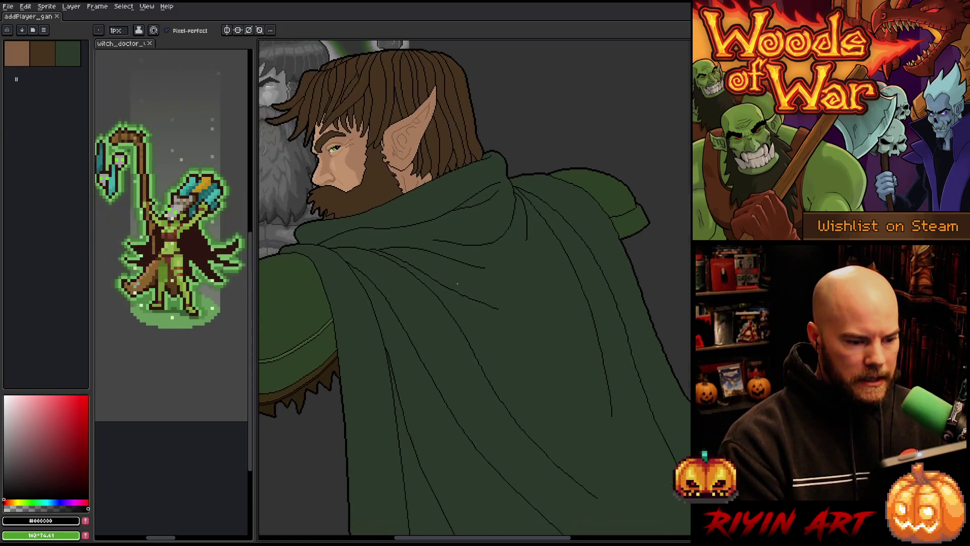
{"action": "scroll", "coordinate": [457, 284], "scroll_direction": "down", "scroll_amount": 1}
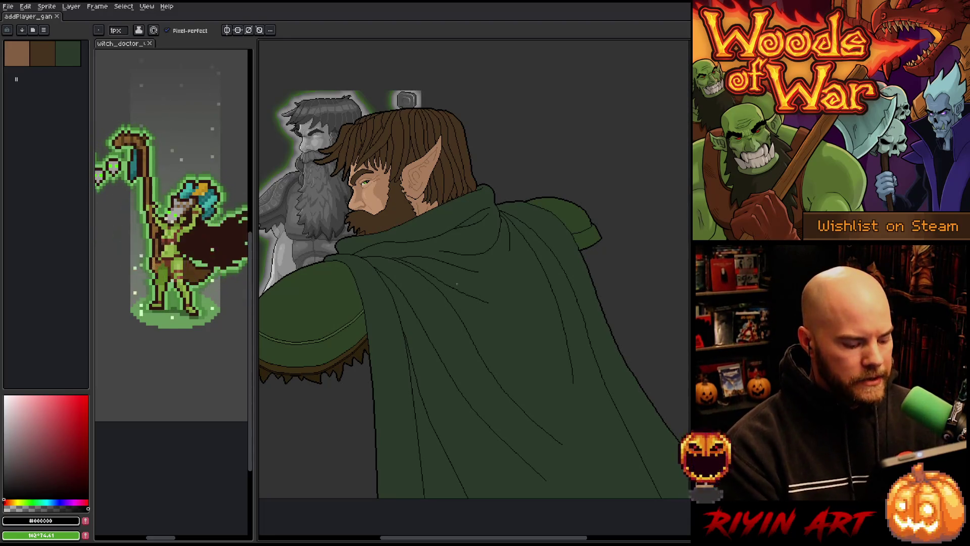
Step: Save the sprite with its updated fold lines and switch to the Hand tool
{"action": "key", "text": "v"}
{"action": "right_click", "coordinate": [462, 290]}
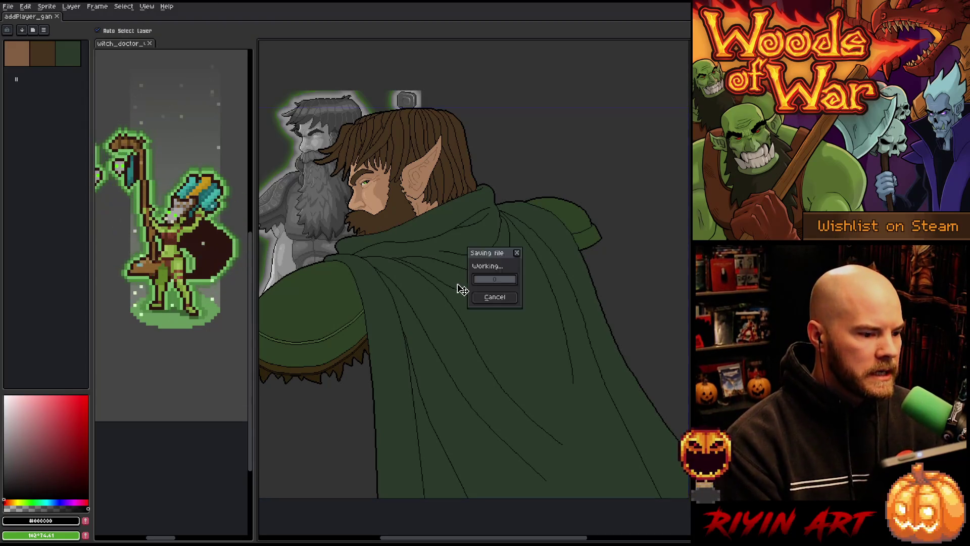
{"action": "key", "text": "Escape"}
{"action": "key", "text": "b"}
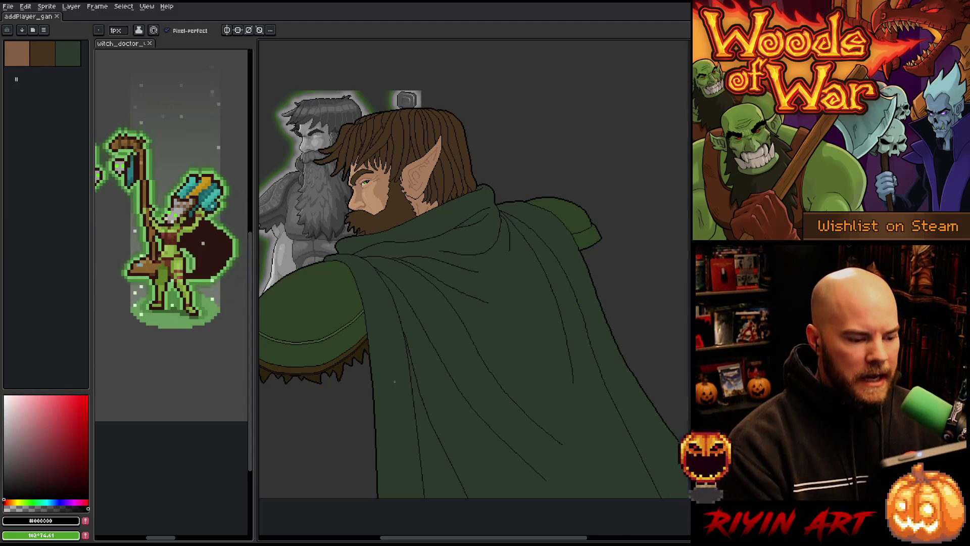
{"action": "scroll", "coordinate": [394, 382], "scroll_direction": "down", "scroll_amount": 2}
{"action": "key", "text": "h"}
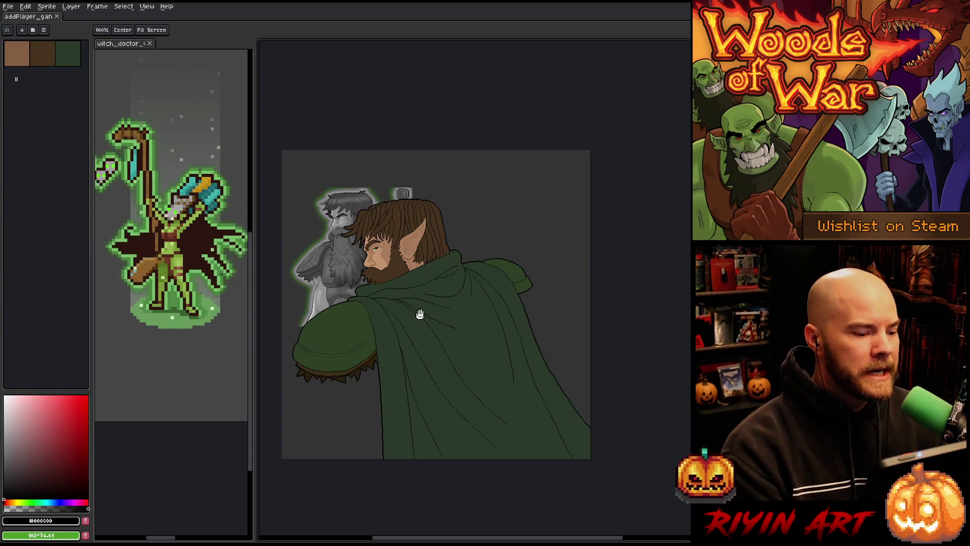
{"action": "scroll", "coordinate": [395, 293], "scroll_direction": "up", "scroll_amount": 1}
{"action": "scroll", "coordinate": [382, 278], "scroll_direction": "down", "scroll_amount": 1}
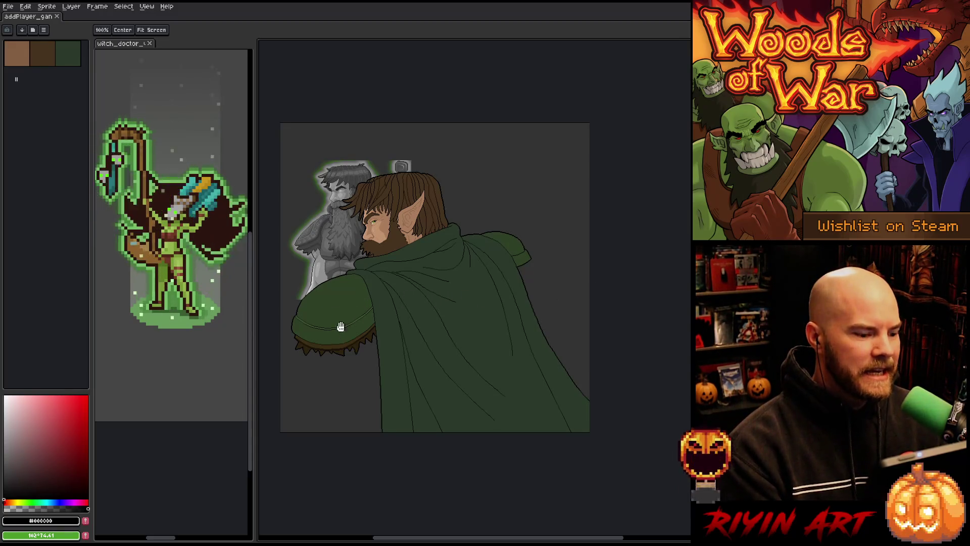
{"action": "scroll", "coordinate": [432, 342], "scroll_direction": "up", "scroll_amount": 1}
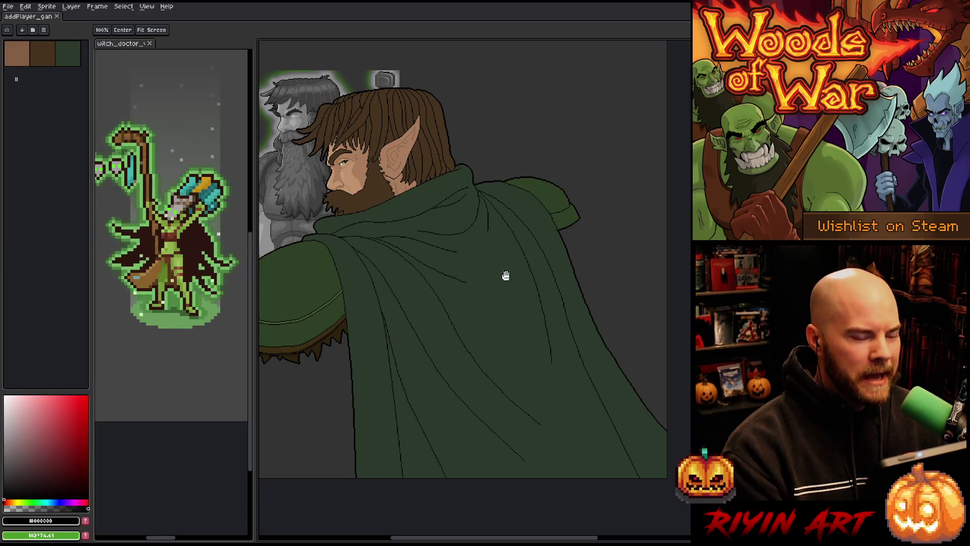
{"action": "scroll", "coordinate": [462, 270], "scroll_direction": "down", "scroll_amount": 1}
{"action": "scroll", "coordinate": [444, 255], "scroll_direction": "up", "scroll_amount": 1}
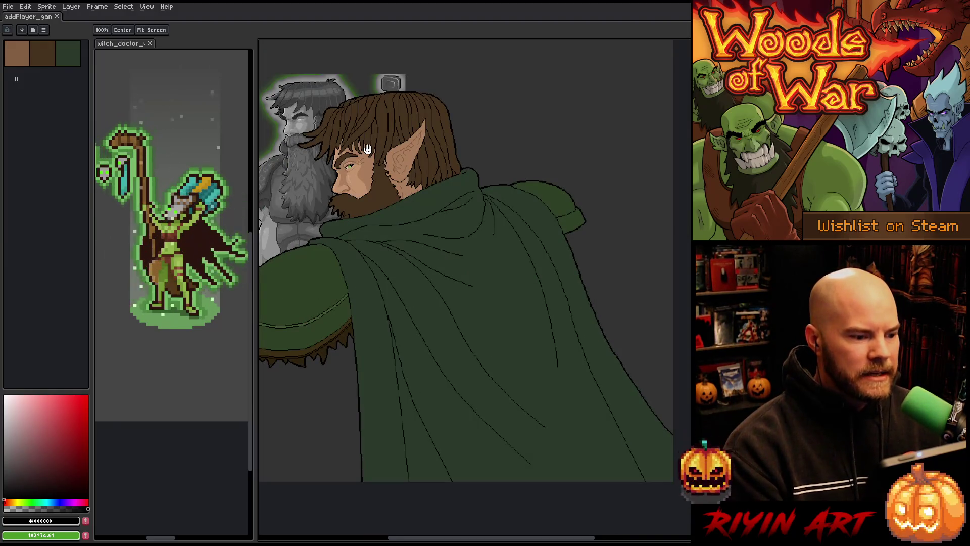
{"action": "scroll", "coordinate": [343, 147], "scroll_direction": "up", "scroll_amount": 3}
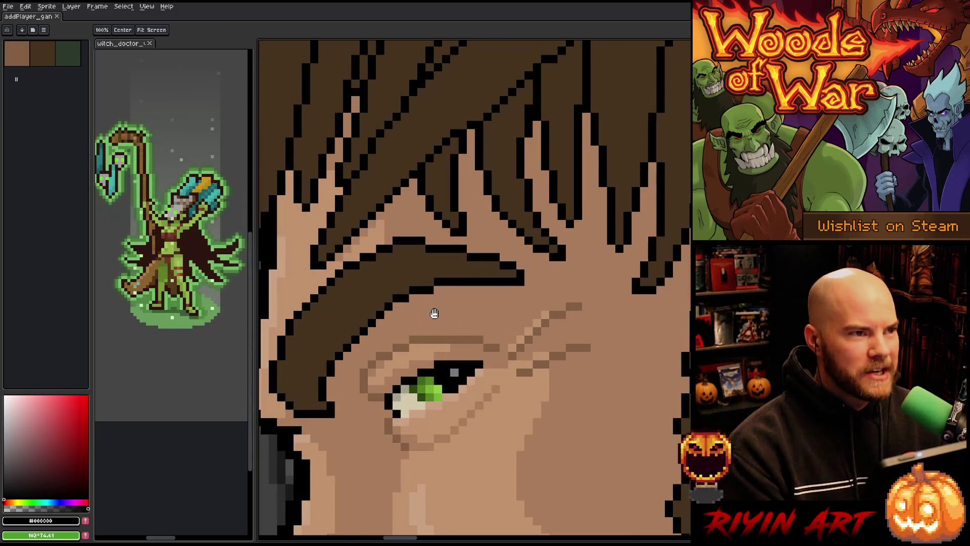
{"action": "scroll", "coordinate": [450, 369], "scroll_direction": "up", "scroll_amount": 2}
{"action": "scroll", "coordinate": [454, 252], "scroll_direction": "down", "scroll_amount": 3}
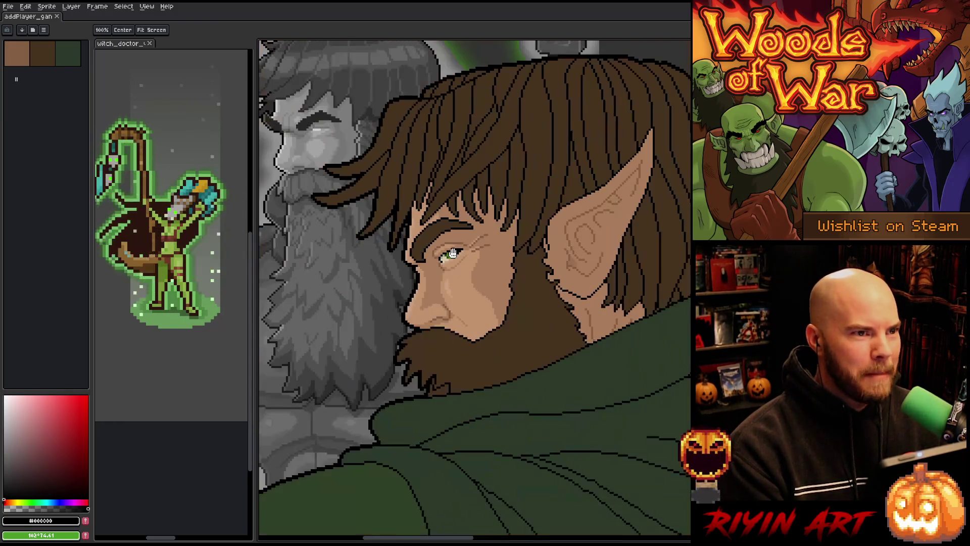
{"action": "scroll", "coordinate": [465, 267], "scroll_direction": "up", "scroll_amount": 2}
{"action": "scroll", "coordinate": [465, 267], "scroll_direction": "up", "scroll_amount": 2}
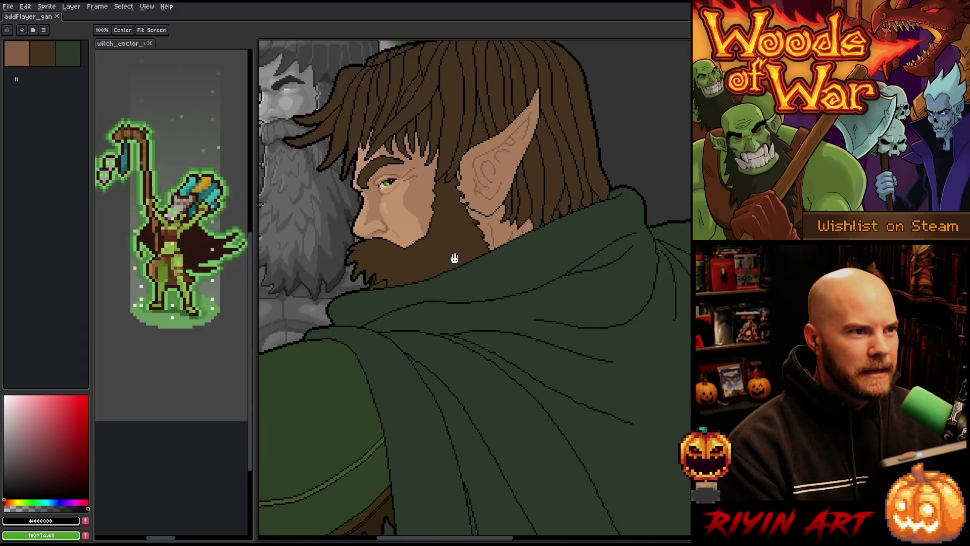
{"action": "scroll", "coordinate": [505, 263], "scroll_direction": "down", "scroll_amount": 1}
{"action": "scroll", "coordinate": [540, 260], "scroll_direction": "down", "scroll_amount": 1}
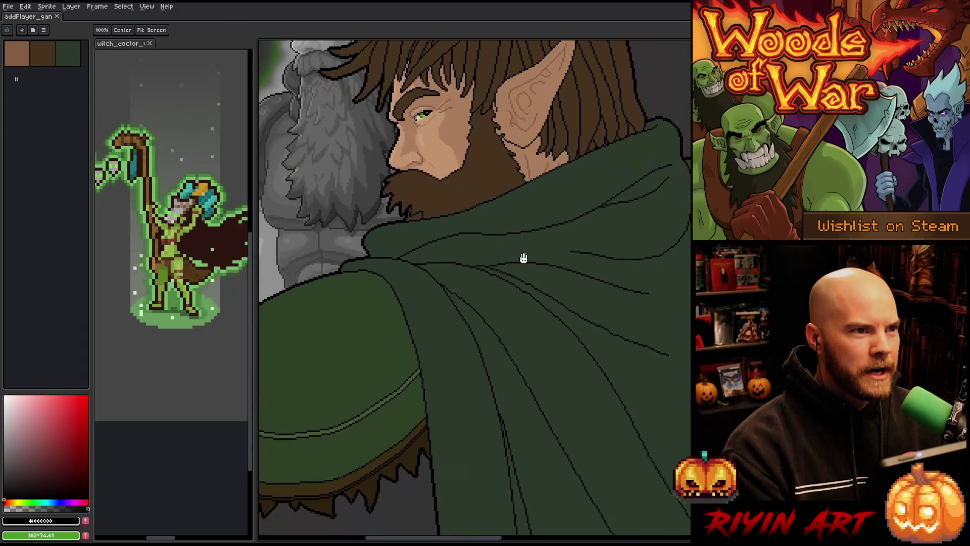
{"action": "scroll", "coordinate": [457, 278], "scroll_direction": "down", "scroll_amount": 1}
{"action": "scroll", "coordinate": [379, 266], "scroll_direction": "up", "scroll_amount": 1}
{"action": "scroll", "coordinate": [436, 293], "scroll_direction": "down", "scroll_amount": 1}
{"action": "scroll", "coordinate": [425, 259], "scroll_direction": "down", "scroll_amount": 1}
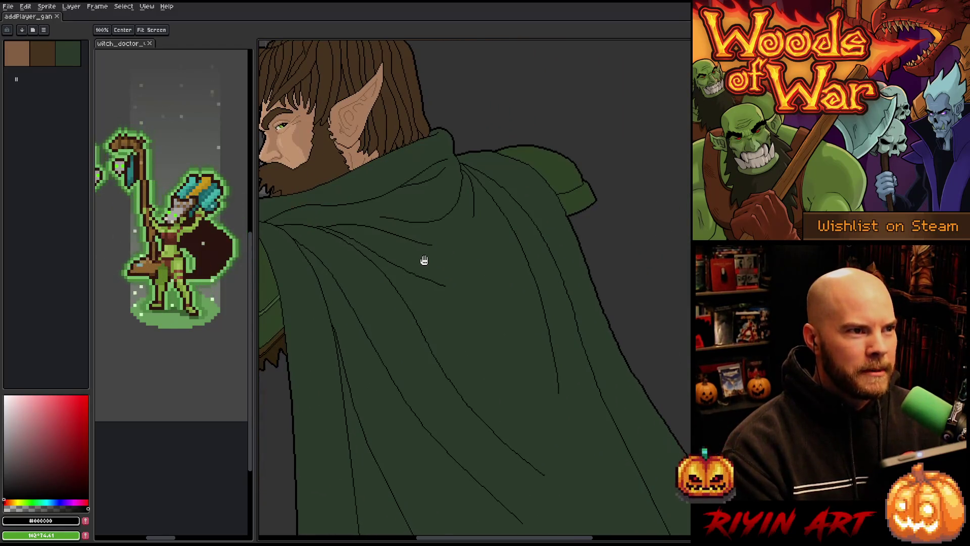
{"action": "scroll", "coordinate": [546, 309], "scroll_direction": "up", "scroll_amount": 1}
{"action": "scroll", "coordinate": [456, 350], "scroll_direction": "down", "scroll_amount": 1}
{"action": "scroll", "coordinate": [456, 350], "scroll_direction": "down", "scroll_amount": 1}
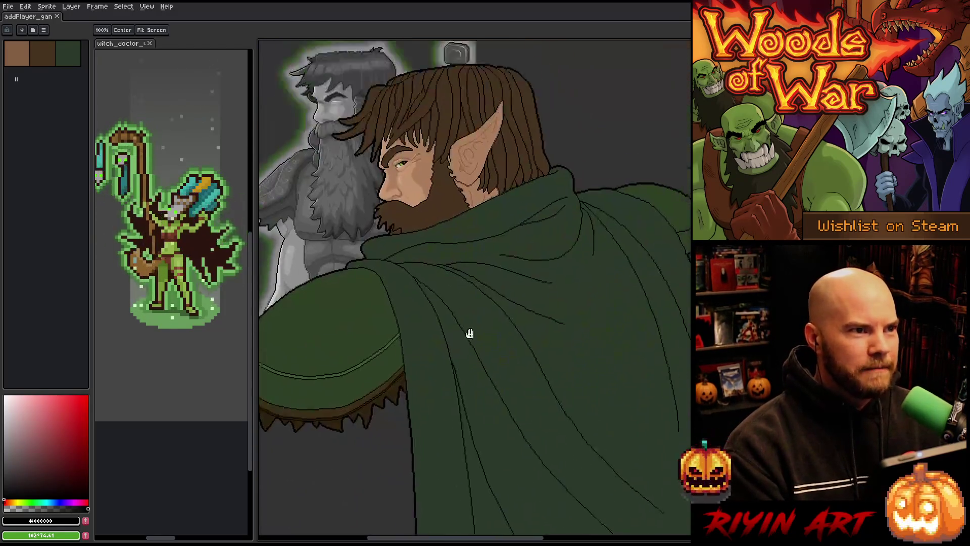
{"action": "scroll", "coordinate": [483, 223], "scroll_direction": "up", "scroll_amount": 1}
{"action": "scroll", "coordinate": [480, 332], "scroll_direction": "down", "scroll_amount": 1}
{"action": "scroll", "coordinate": [501, 343], "scroll_direction": "down", "scroll_amount": 2}
{"action": "scroll", "coordinate": [501, 344], "scroll_direction": "up", "scroll_amount": 2}
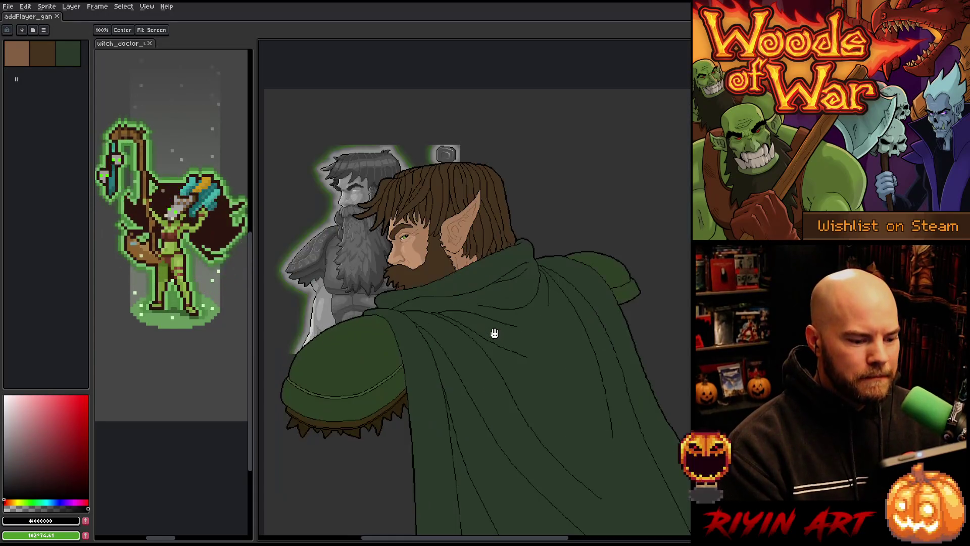
{"action": "scroll", "coordinate": [494, 332], "scroll_direction": "down", "scroll_amount": 1}
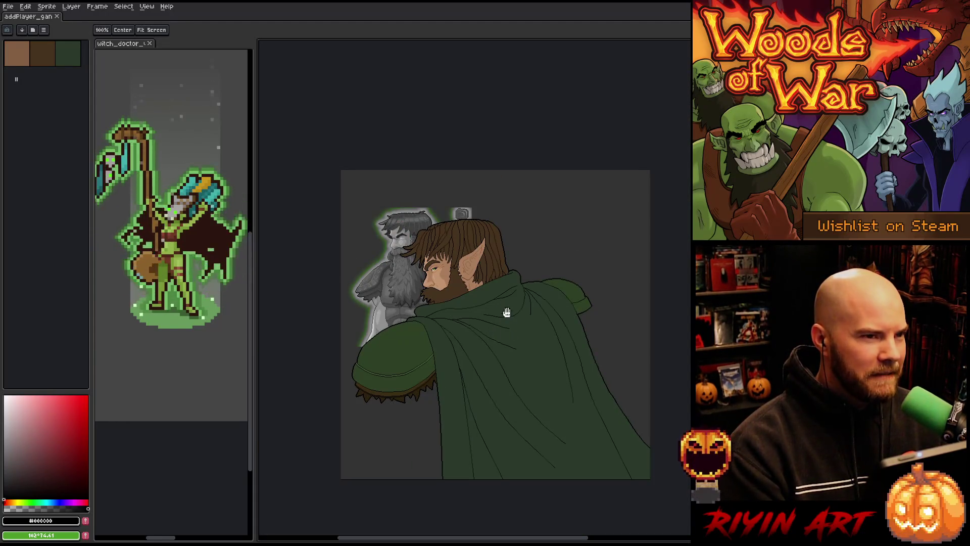
{"action": "mouse_move", "coordinate": [505, 310]}
{"action": "left_mouse_down"}
{"action": "mouse_move", "coordinate": [466, 310]}
{"action": "mouse_move", "coordinate": [468, 327]}
{"action": "mouse_move", "coordinate": [494, 313]}
{"action": "left_mouse_up"}
{"action": "scroll", "coordinate": [473, 331], "scroll_direction": "up", "scroll_amount": 1}
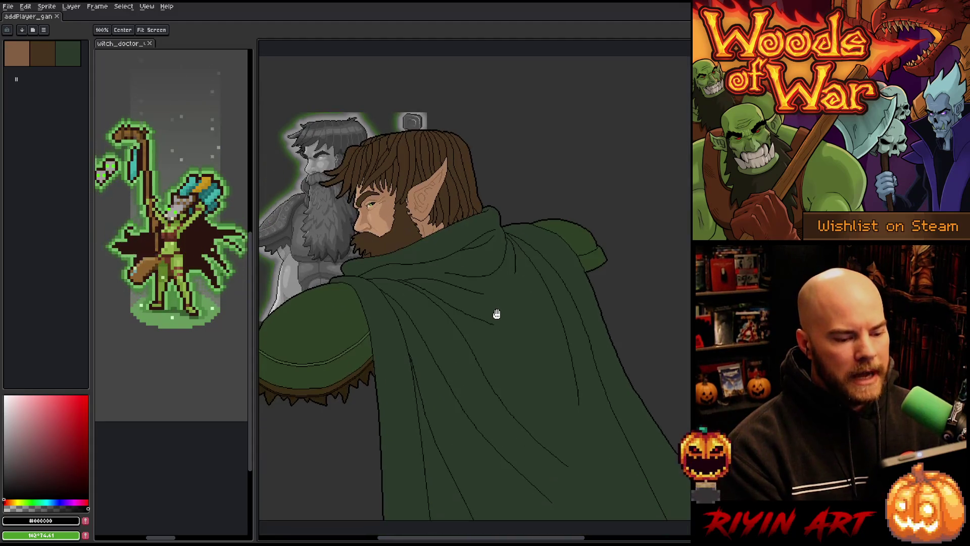
Step: Touch up the cloak shoulder's outline, then sample the cloak's dark green as drawing colour
{"action": "key", "text": "b"}
{"action": "scroll", "coordinate": [499, 317], "scroll_direction": "up", "scroll_amount": 3}
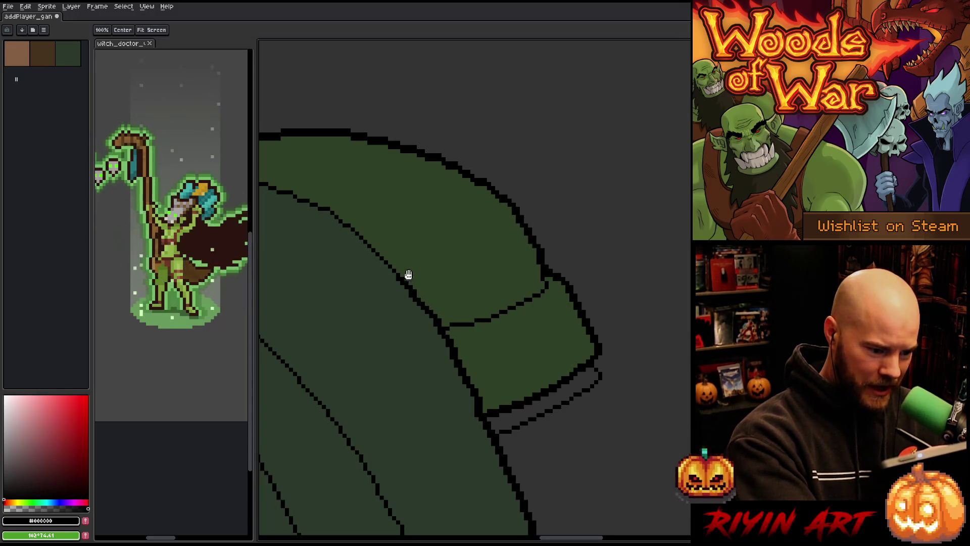
{"action": "left_click_drag", "start_coordinate": [405, 276], "coordinate": [444, 320]}
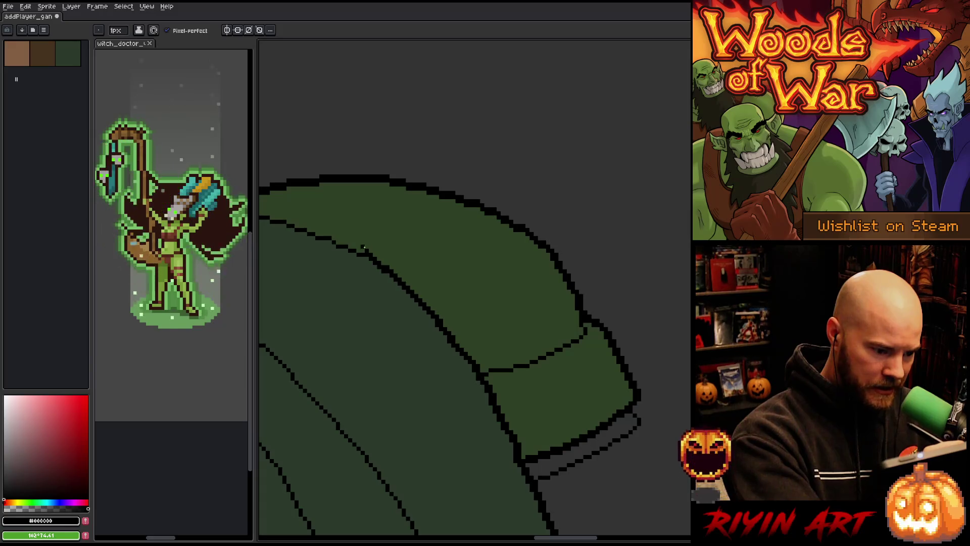
{"action": "key", "text": "space"}
{"action": "key", "text": "b"}
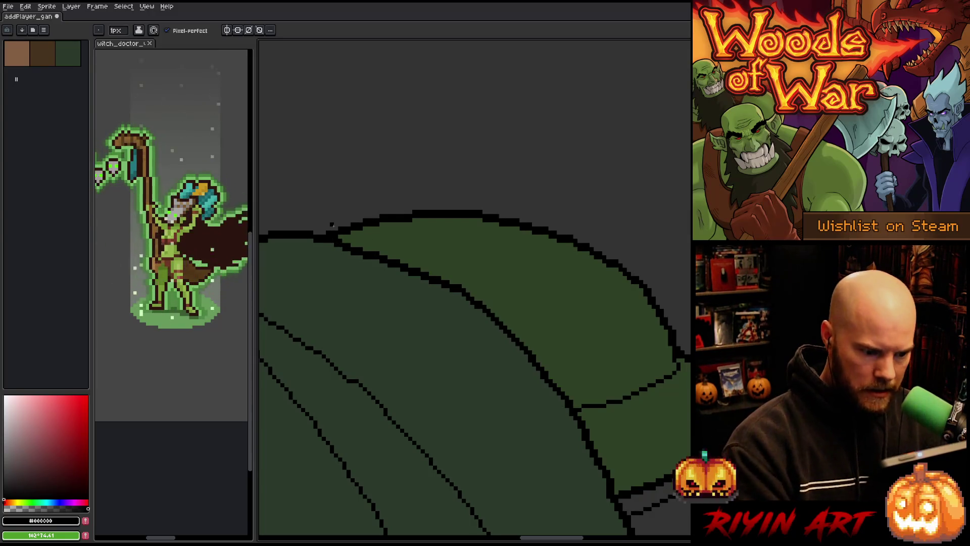
{"action": "key", "text": "Right"}
{"action": "scroll", "coordinate": [337, 235], "scroll_direction": "up", "scroll_amount": 3}
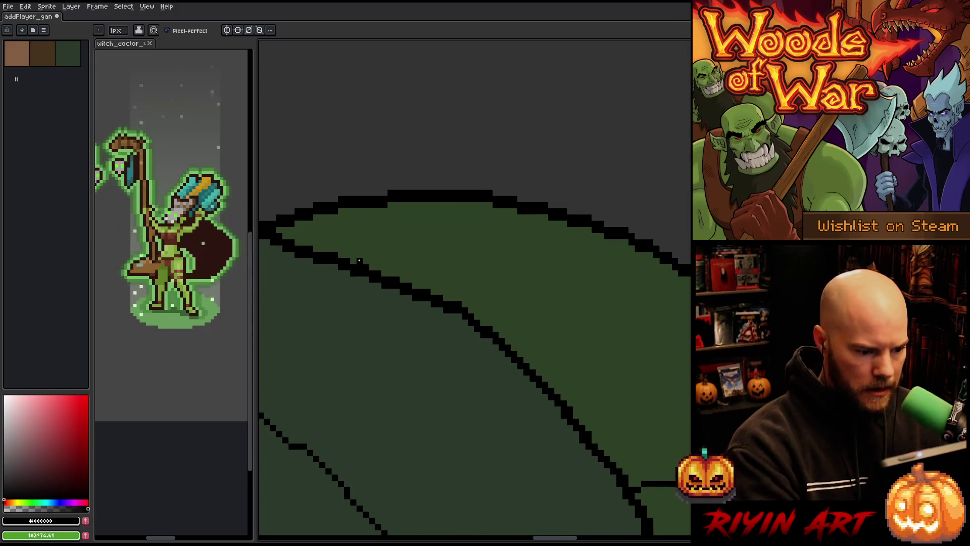
{"action": "key", "text": "alt"}
{"action": "left_click", "coordinate": [464, 289], "text": "alt"}
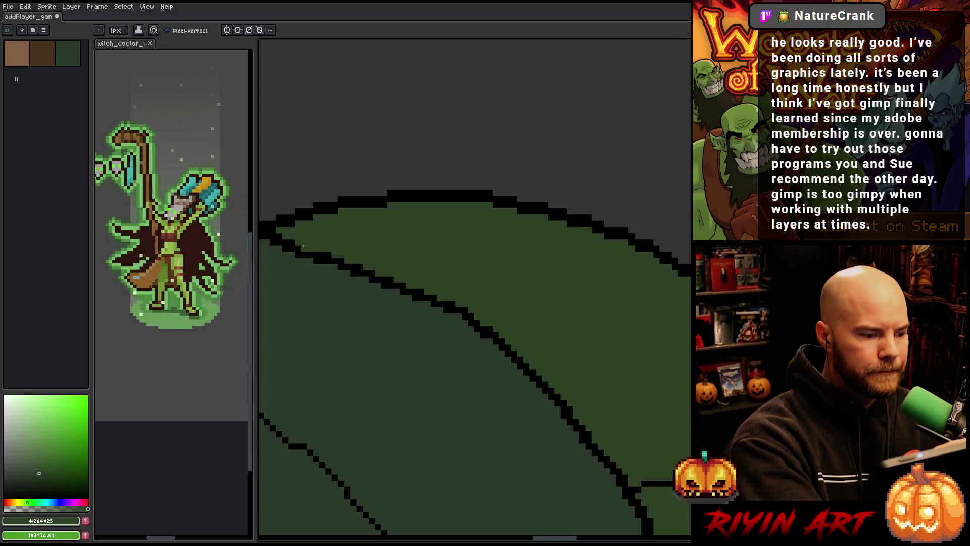
{"action": "scroll", "coordinate": [437, 246], "scroll_direction": "down", "scroll_amount": 3}
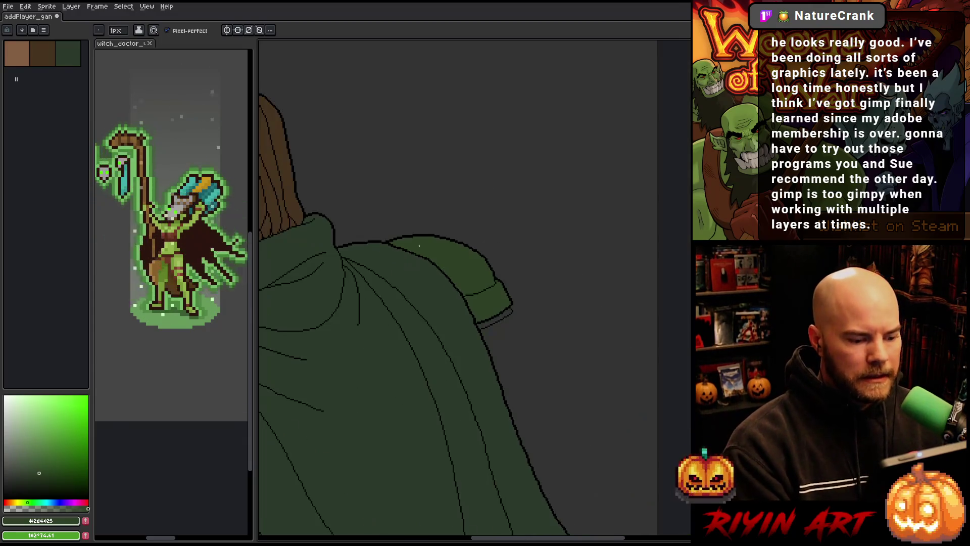
{"action": "mouse_move", "coordinate": [485, 242]}
{"action": "left_mouse_down"}
{"action": "mouse_move", "coordinate": [470, 227]}
{"action": "mouse_move", "coordinate": [442, 239]}
{"action": "left_mouse_up"}
{"action": "scroll", "coordinate": [442, 237], "scroll_direction": "down", "scroll_amount": 2}
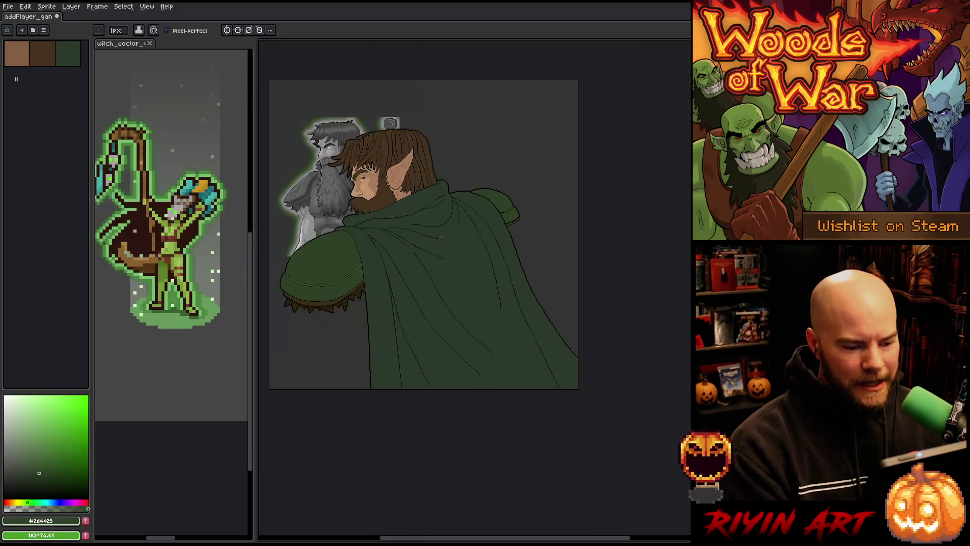
{"action": "left_click_drag", "start_coordinate": [412, 310], "coordinate": [424, 320]}
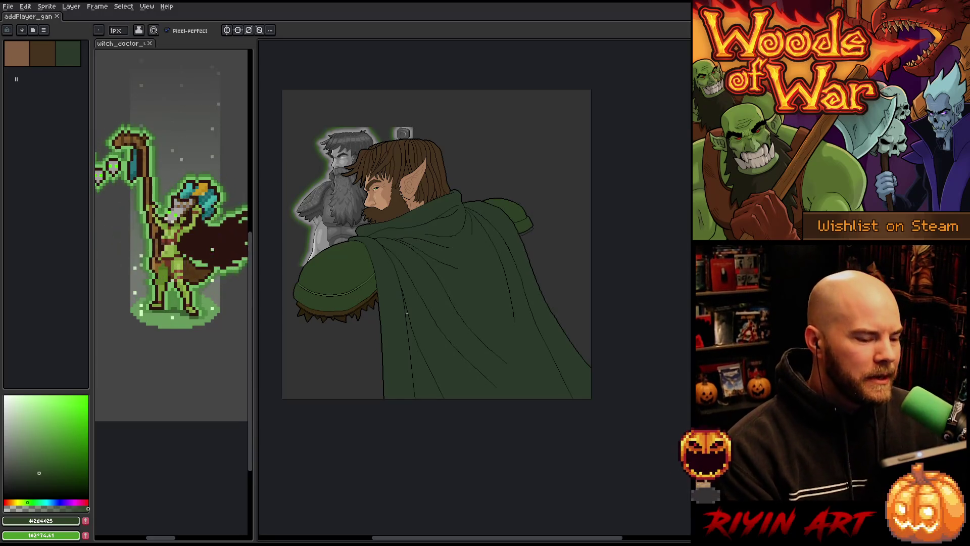
{"action": "scroll", "coordinate": [421, 302], "scroll_direction": "up", "scroll_amount": 2}
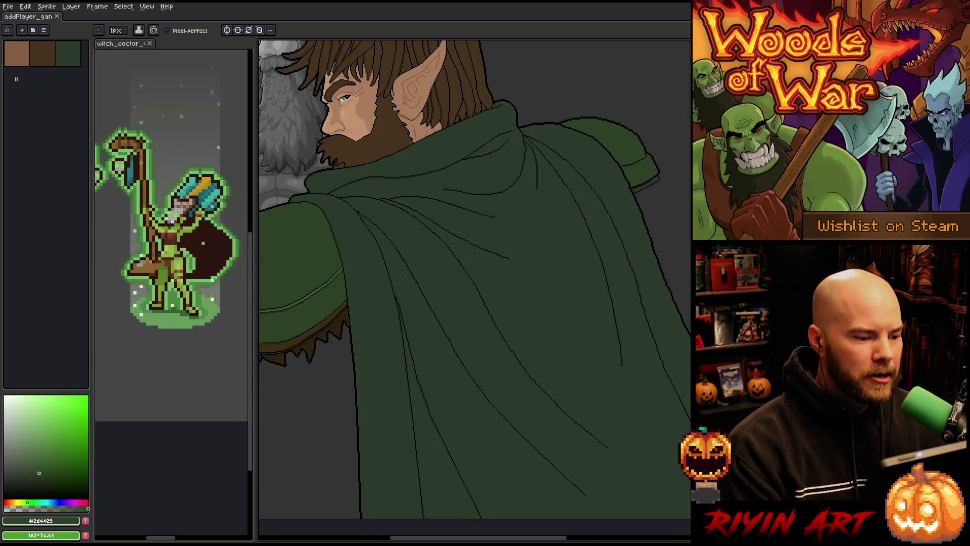
{"action": "scroll", "coordinate": [405, 276], "scroll_direction": "down", "scroll_amount": 1}
{"action": "mouse_move", "coordinate": [404, 275]}
{"action": "left_mouse_down"}
{"action": "mouse_move", "coordinate": [427, 331]}
{"action": "mouse_move", "coordinate": [415, 337]}
{"action": "left_mouse_up"}
{"action": "key", "text": "b"}
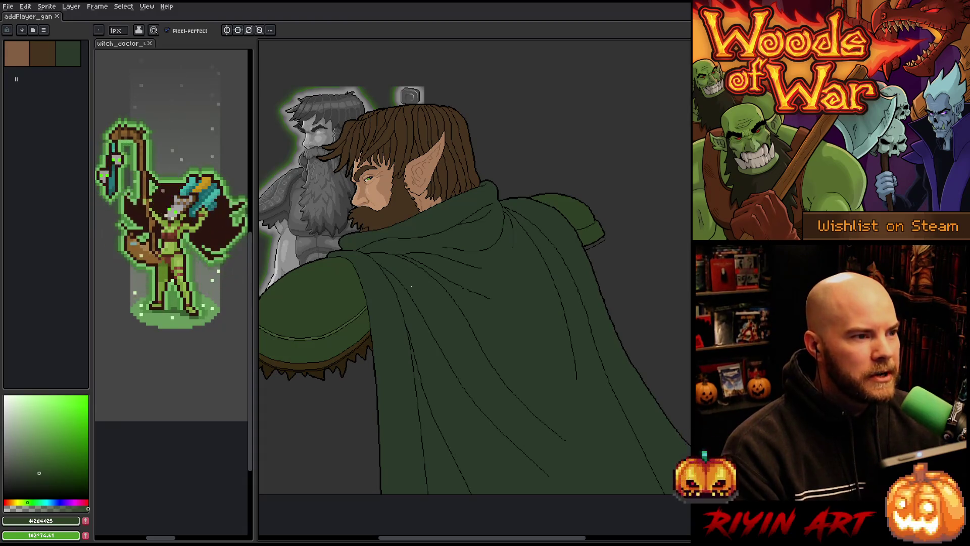
{"action": "scroll", "coordinate": [412, 286], "scroll_direction": "down", "scroll_amount": 2}
{"action": "scroll", "coordinate": [413, 286], "scroll_direction": "up", "scroll_amount": 3}
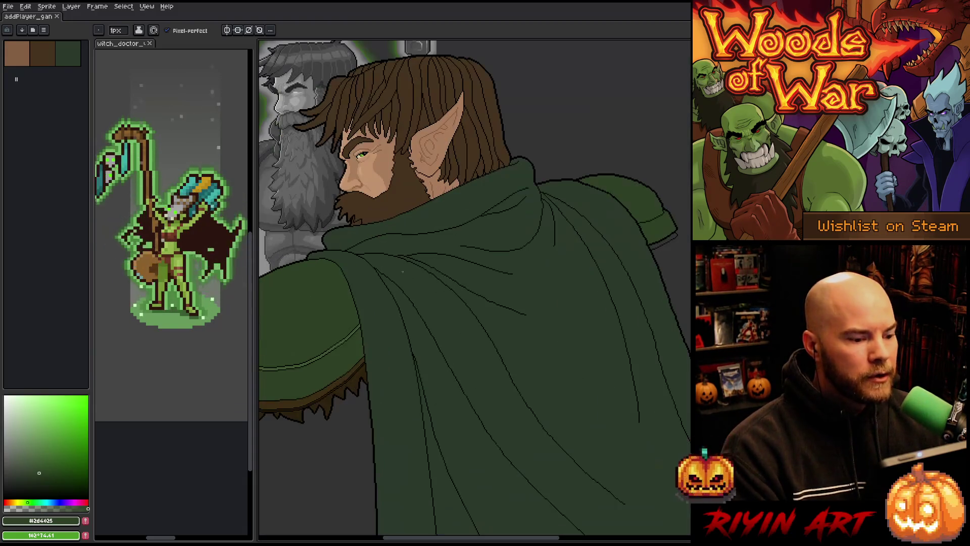
{"action": "scroll", "coordinate": [474, 256], "scroll_direction": "down", "scroll_amount": 3}
{"action": "scroll", "coordinate": [474, 257], "scroll_direction": "up", "scroll_amount": 3}
{"action": "scroll", "coordinate": [473, 257], "scroll_direction": "down", "scroll_amount": 2}
{"action": "scroll", "coordinate": [457, 321], "scroll_direction": "up", "scroll_amount": 4}
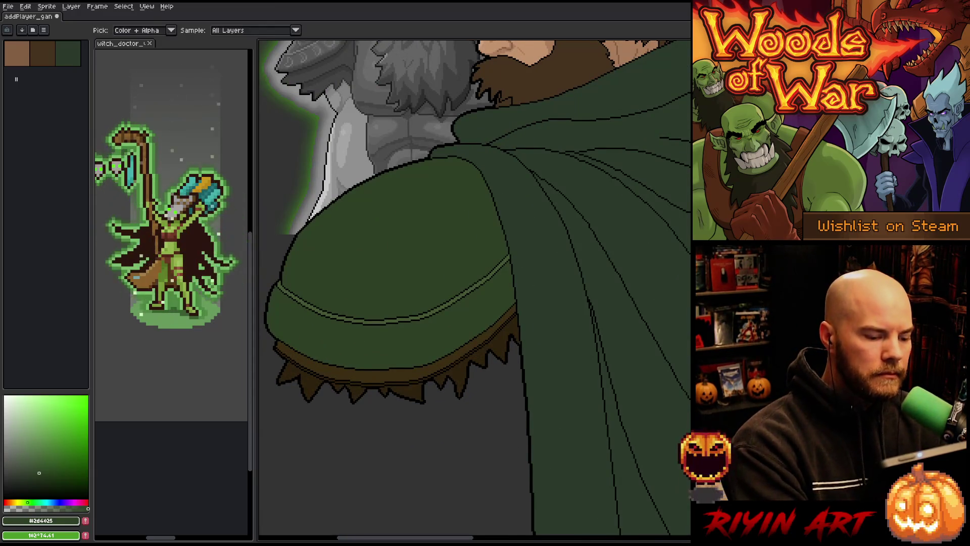
{"action": "mouse_move", "coordinate": [404, 372]}
{"action": "left_mouse_down"}
{"action": "mouse_move", "coordinate": [465, 384]}
{"action": "mouse_move", "coordinate": [468, 400]}
{"action": "mouse_move", "coordinate": [268, 486]}
{"action": "left_mouse_up"}
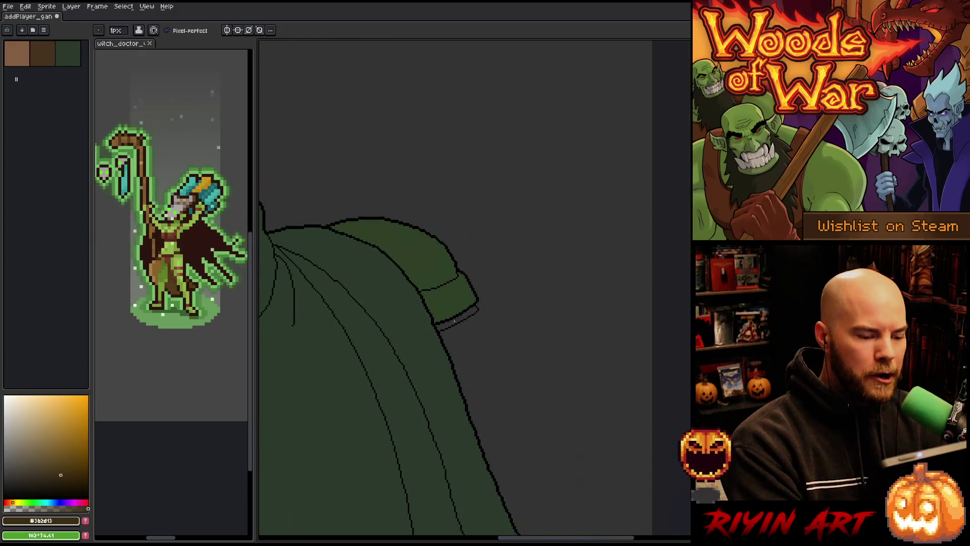
Step: Sample black from the cloak outline, undoing an accidental bucket fill beside the cuff
{"action": "scroll", "coordinate": [456, 317], "scroll_direction": "up", "scroll_amount": 2}
{"action": "key", "text": "g"}
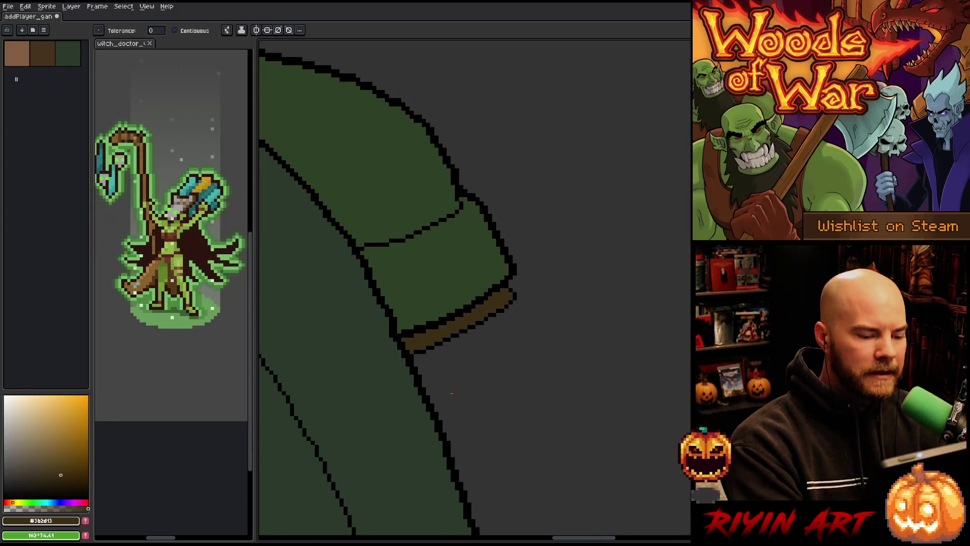
{"action": "scroll", "coordinate": [445, 412], "scroll_direction": "down", "scroll_amount": 3}
{"action": "scroll", "coordinate": [285, 457], "scroll_direction": "up", "scroll_amount": 4}
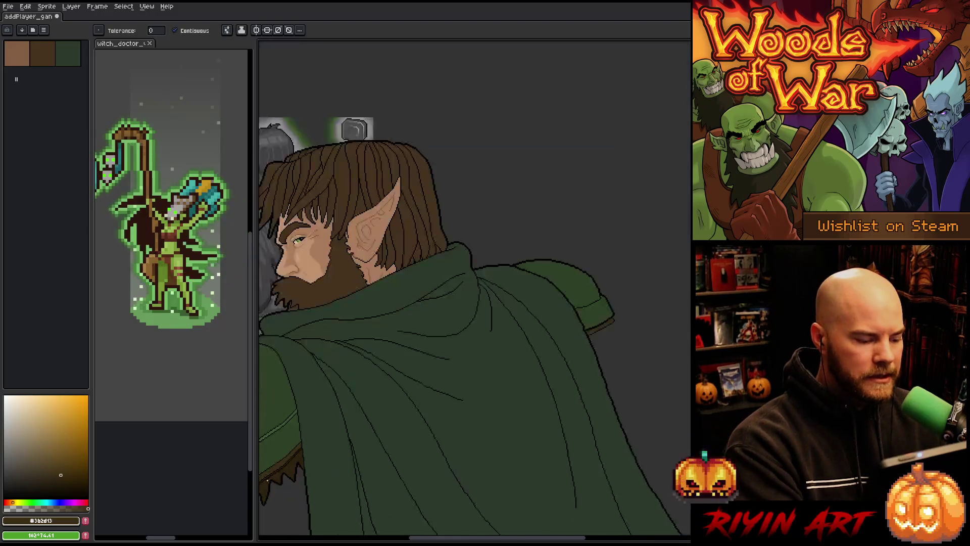
{"action": "left_click", "coordinate": [283, 455], "text": "alt"}
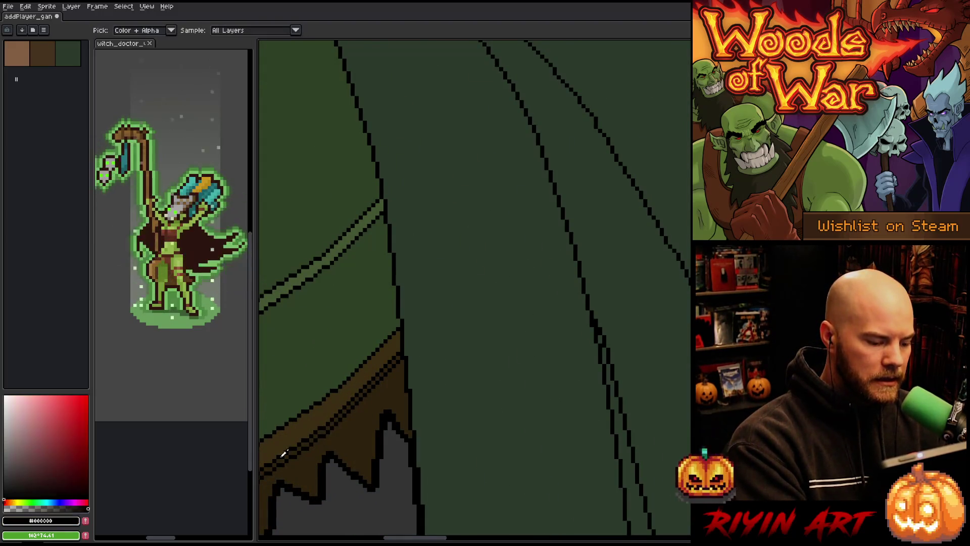
{"action": "scroll", "coordinate": [537, 362], "scroll_direction": "down", "scroll_amount": 3}
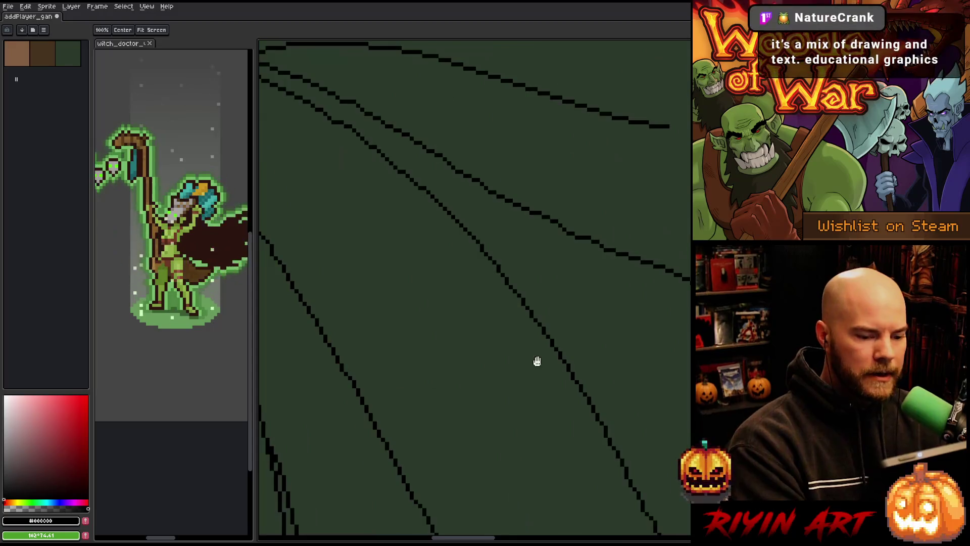
{"action": "scroll", "coordinate": [528, 388], "scroll_direction": "up", "scroll_amount": 3}
{"action": "scroll", "coordinate": [565, 348], "scroll_direction": "down", "scroll_amount": 3}
{"action": "scroll", "coordinate": [470, 336], "scroll_direction": "up", "scroll_amount": 3}
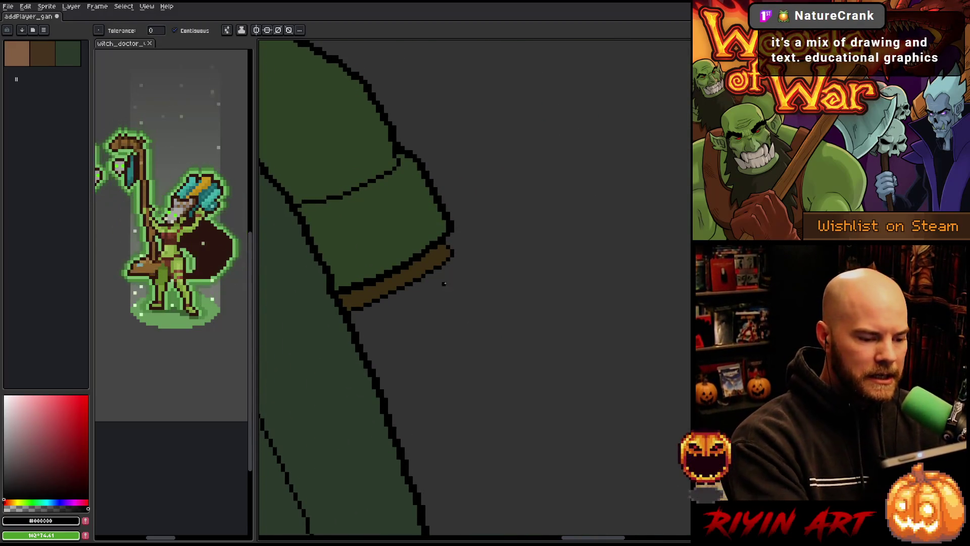
{"action": "scroll", "coordinate": [394, 333], "scroll_direction": "down", "scroll_amount": 5}
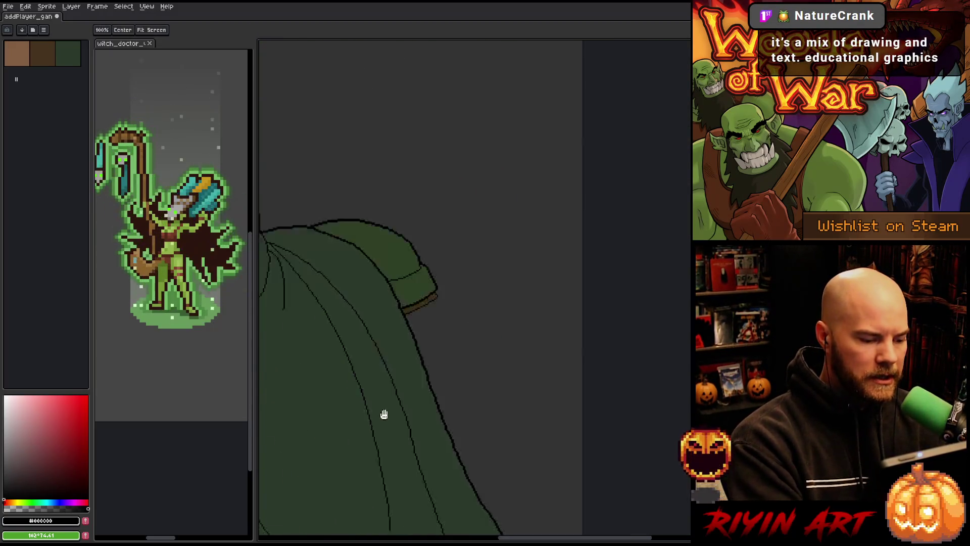
{"action": "key", "text": "alt"}
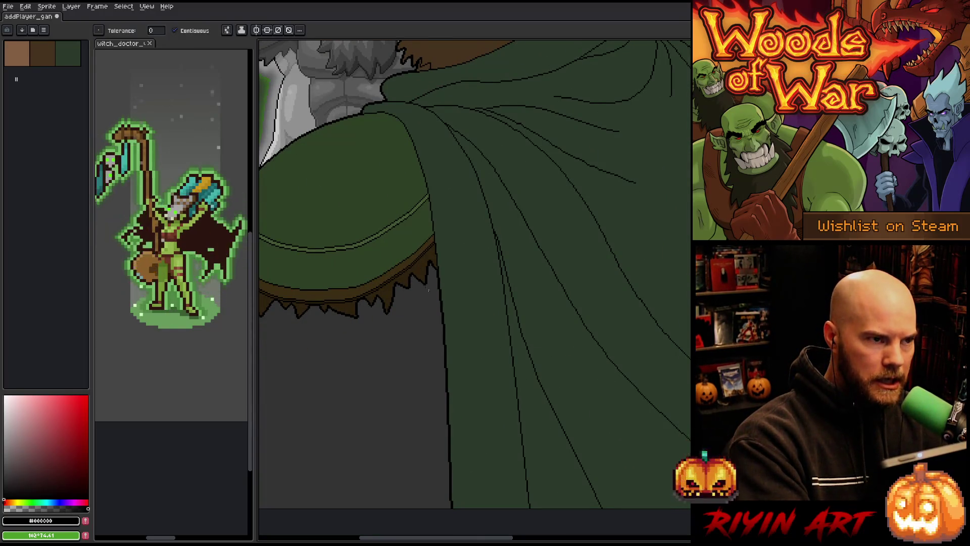
{"action": "scroll", "coordinate": [480, 342], "scroll_direction": "down", "scroll_amount": 4}
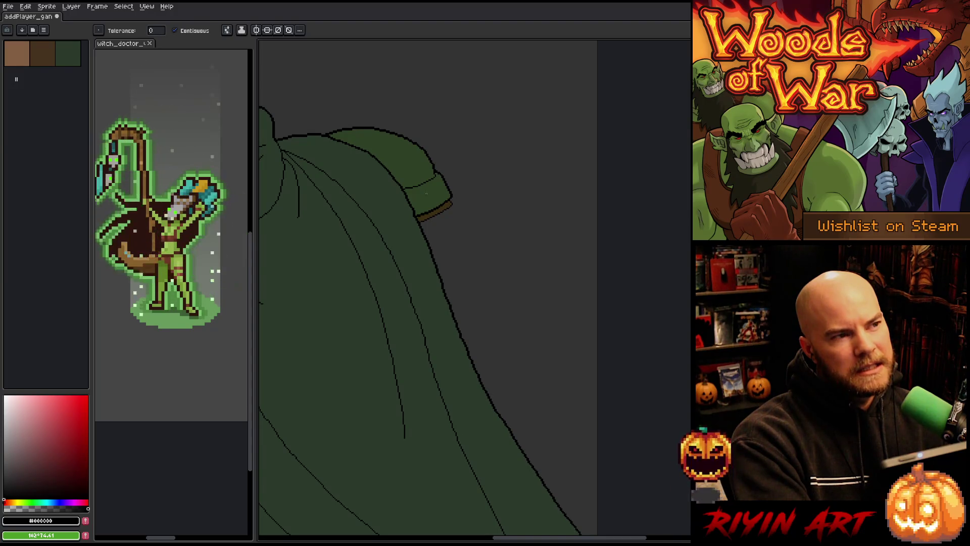
{"action": "scroll", "coordinate": [426, 194], "scroll_direction": "up", "scroll_amount": 3}
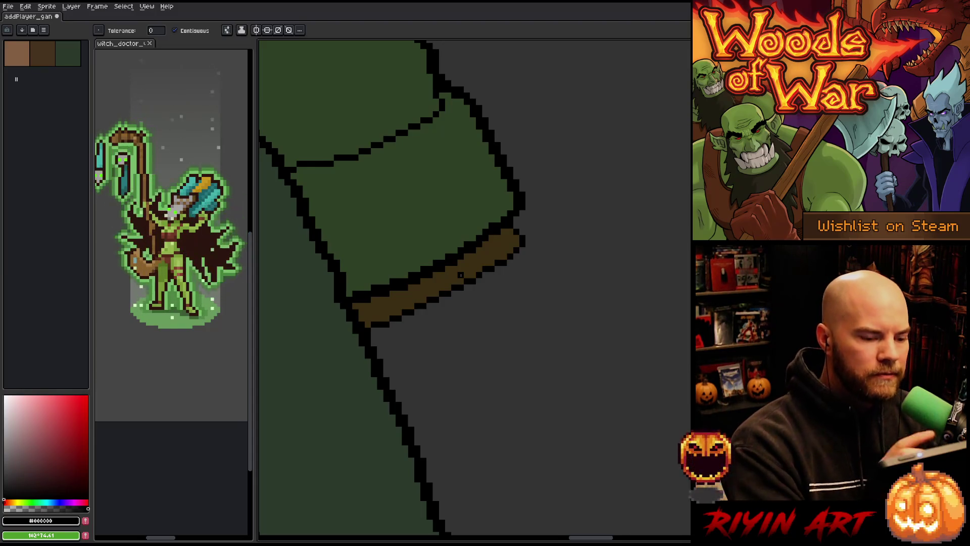
{"action": "left_click", "coordinate": [376, 329]}
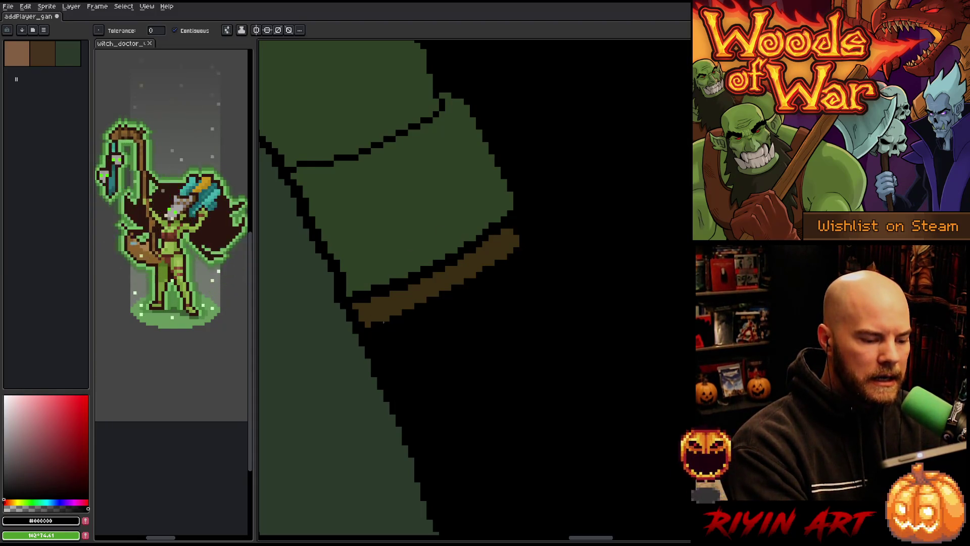
{"action": "key", "text": "ctrl+z"}
{"action": "key", "text": "b"}
Step: Draw black outline pixels along the lower edge of the brown cuff trim
{"action": "left_click_drag", "start_coordinate": [377, 331], "coordinate": [396, 324]}
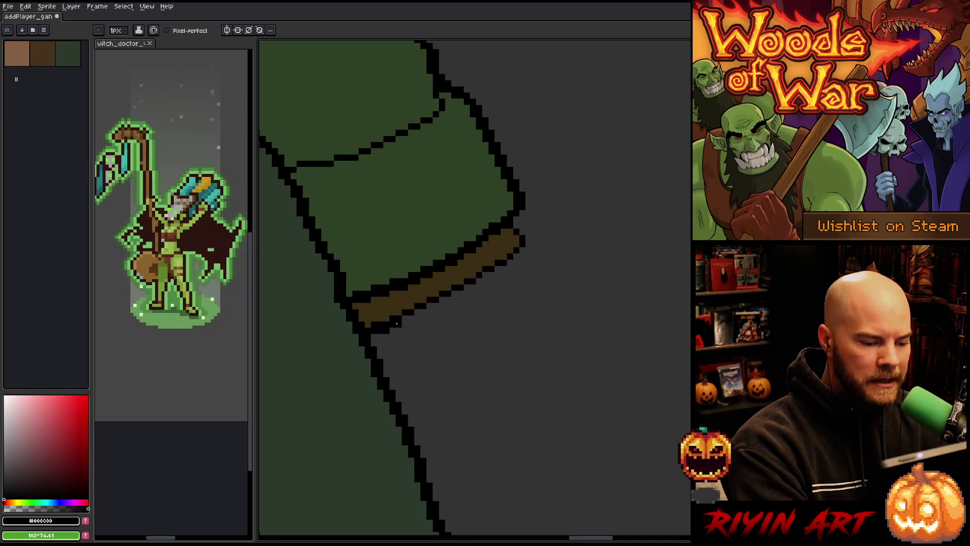
{"action": "left_click", "coordinate": [436, 306]}
{"action": "left_click", "coordinate": [445, 301]}
{"action": "left_click", "coordinate": [449, 298], "text": "shift"}
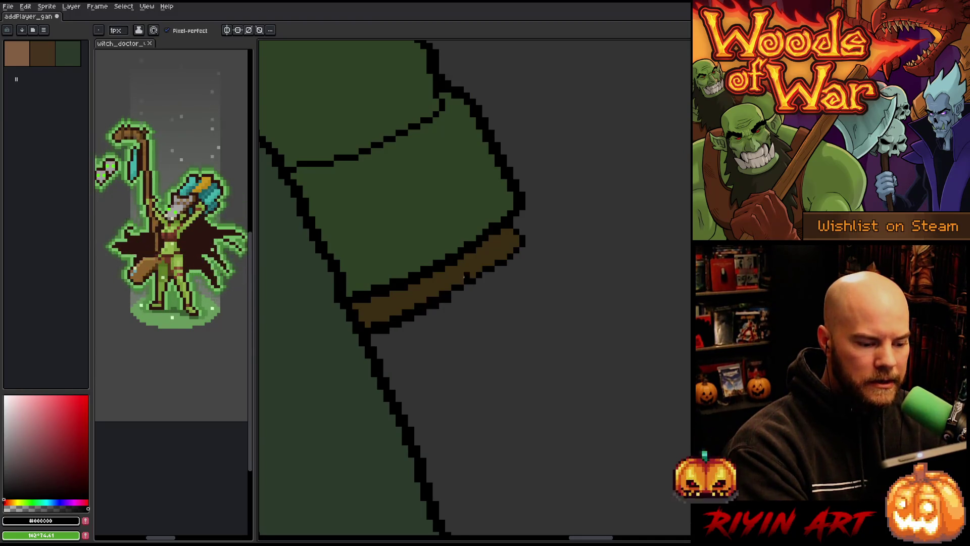
{"action": "left_click", "coordinate": [457, 293]}
{"action": "left_click", "coordinate": [459, 293]}
{"action": "left_click", "coordinate": [466, 288]}
{"action": "left_click", "coordinate": [471, 287]}
{"action": "left_click", "coordinate": [479, 281]}
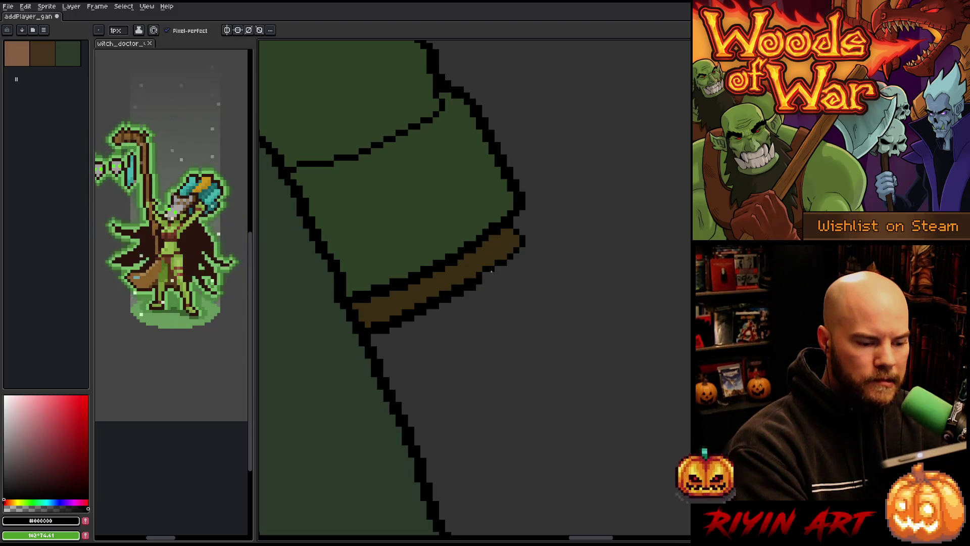
{"action": "left_click", "coordinate": [487, 274]}
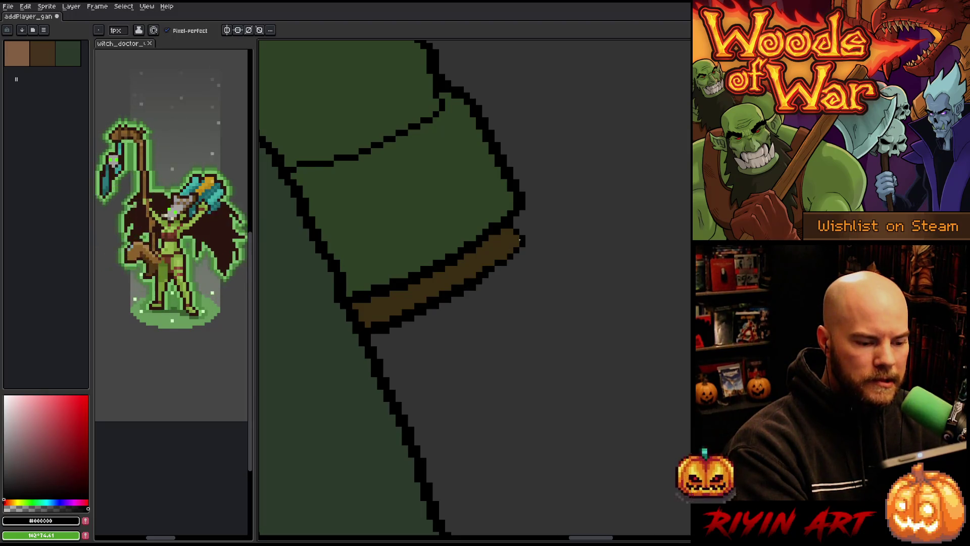
Step: Outline the lower-right end of the brown trim with black pixels
{"action": "left_click", "coordinate": [510, 263]}
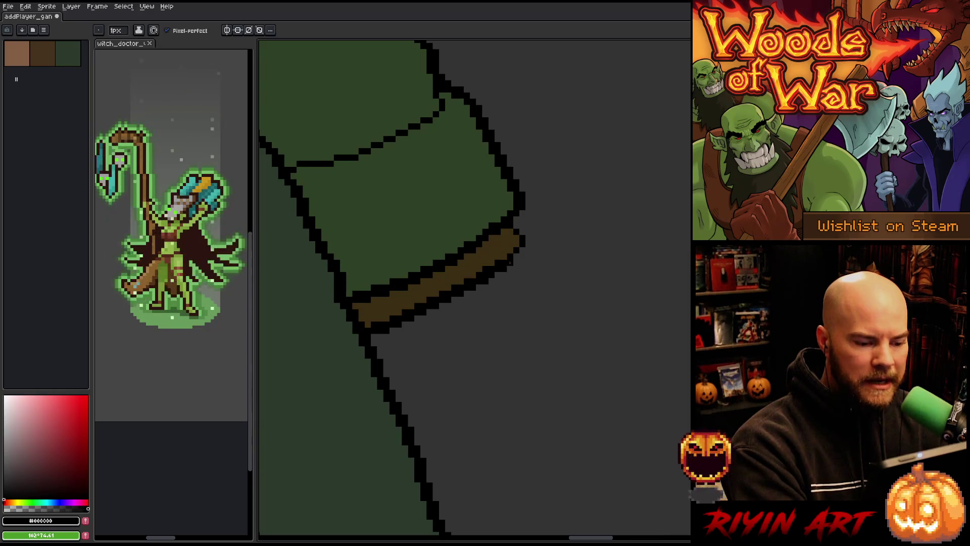
{"action": "left_click", "coordinate": [516, 256]}
{"action": "left_click", "coordinate": [522, 251]}
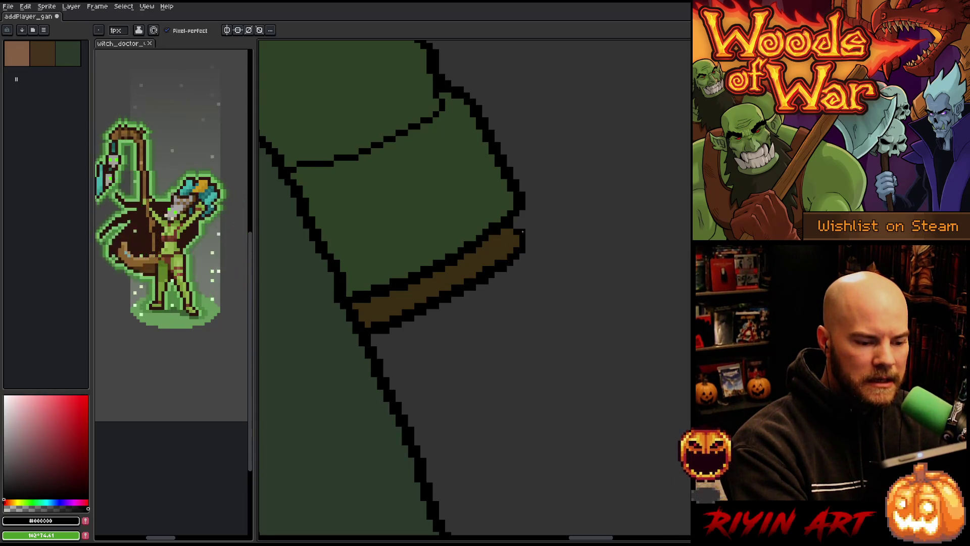
{"action": "scroll", "coordinate": [536, 247], "scroll_direction": "down", "scroll_amount": 2}
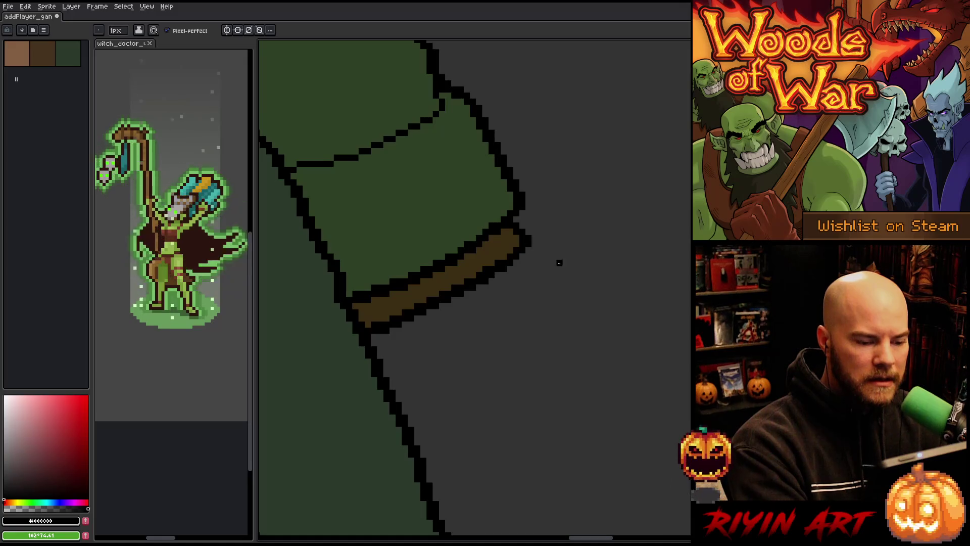
{"action": "scroll", "coordinate": [540, 319], "scroll_direction": "down", "scroll_amount": 3}
Step: Sketch short fringe strokes hanging below the brown cloak cuff
{"action": "left_click_drag", "start_coordinate": [488, 348], "coordinate": [636, 277]}
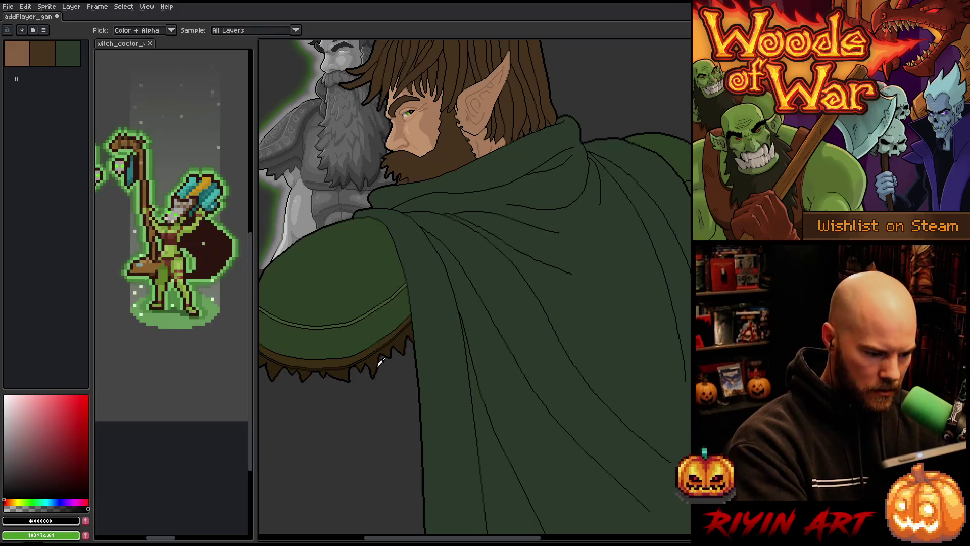
{"action": "key", "text": "space"}
{"action": "scroll", "coordinate": [520, 382], "scroll_direction": "up", "scroll_amount": 4}
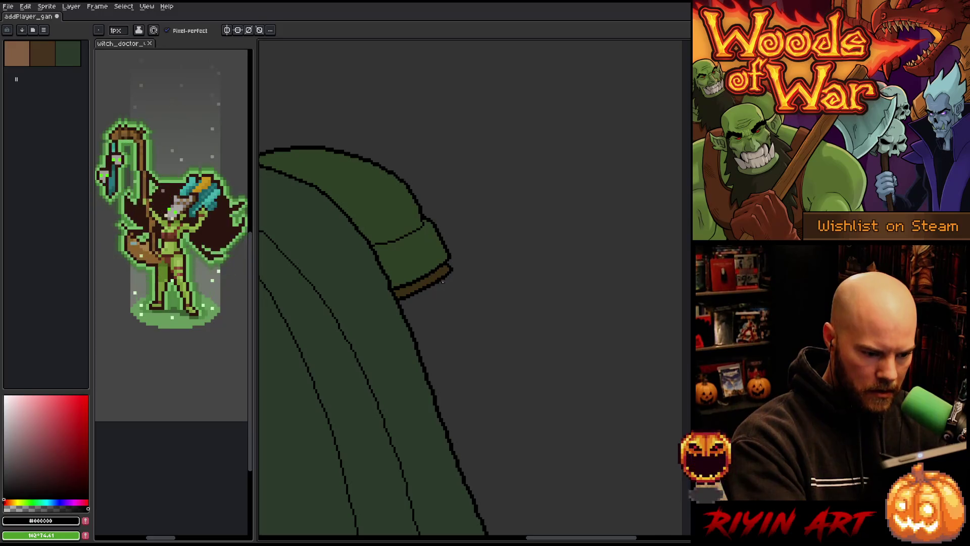
{"action": "mouse_move", "coordinate": [452, 282]}
{"action": "left_mouse_down"}
{"action": "mouse_move", "coordinate": [438, 292]}
{"action": "mouse_move", "coordinate": [453, 300]}
{"action": "mouse_move", "coordinate": [430, 302]}
{"action": "mouse_move", "coordinate": [426, 316]}
{"action": "left_mouse_up"}
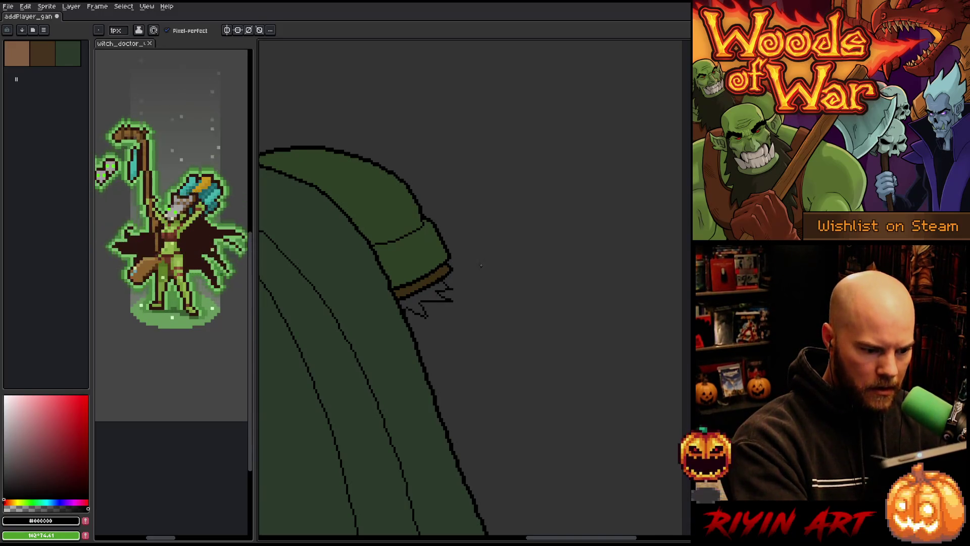
{"action": "scroll", "coordinate": [452, 340], "scroll_direction": "down", "scroll_amount": 5}
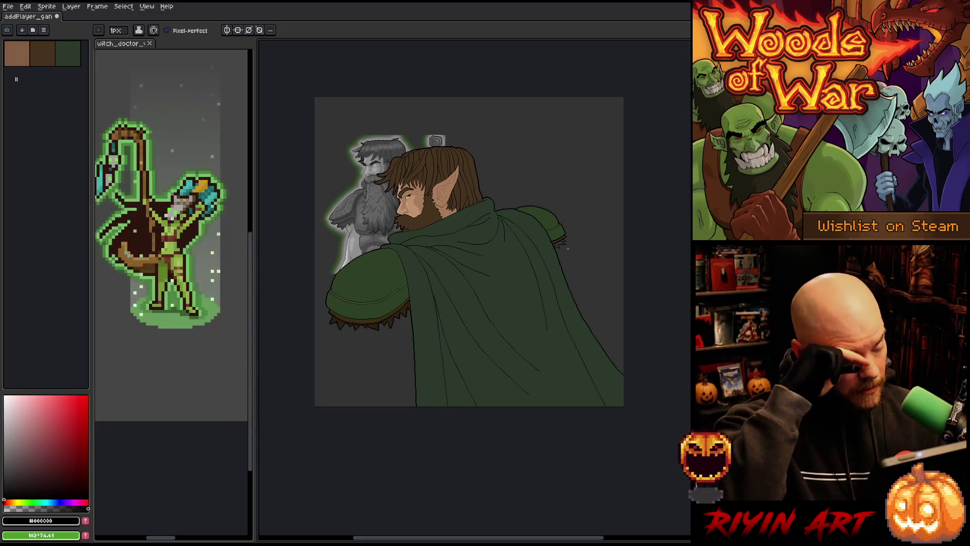
{"action": "scroll", "coordinate": [566, 249], "scroll_direction": "up", "scroll_amount": 6}
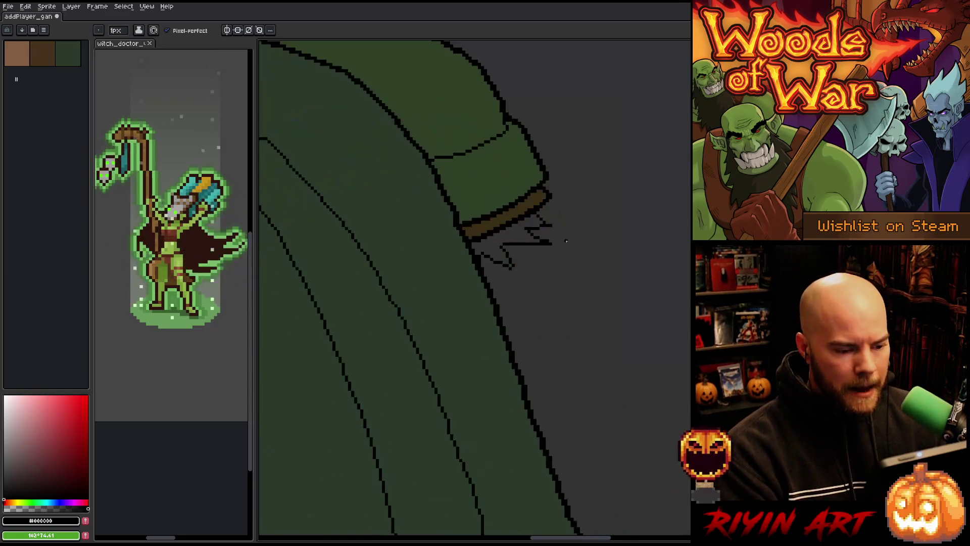
Step: Trim the fringe line tips, adding a black pixel and erasing a stray one
{"action": "left_click_drag", "start_coordinate": [551, 238], "coordinate": [567, 245]}
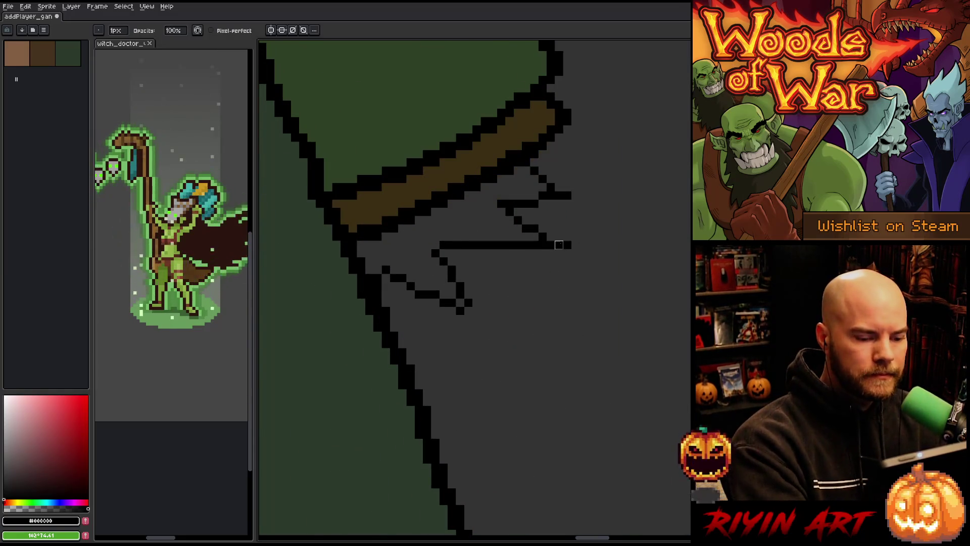
{"action": "left_click", "coordinate": [567, 195]}
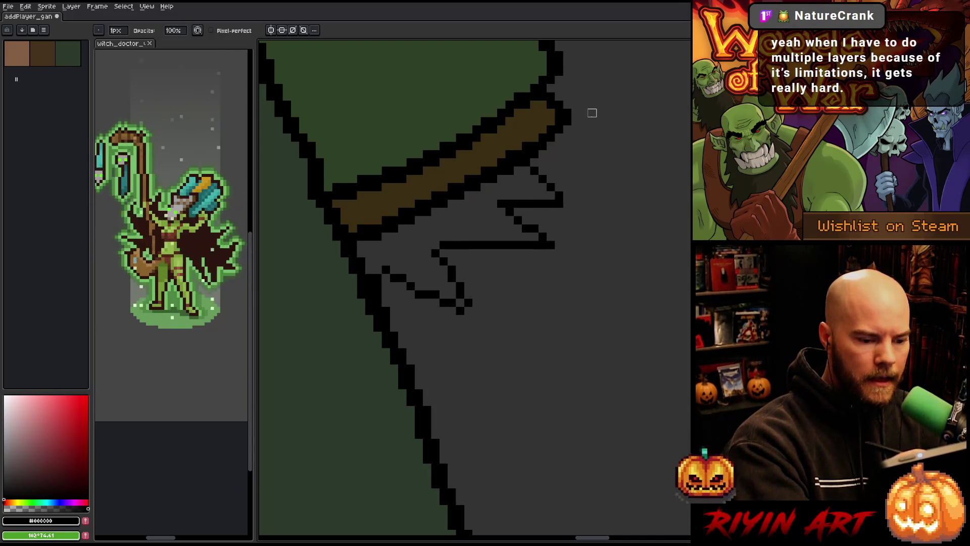
{"action": "key", "text": "b"}
{"action": "left_click", "coordinate": [467, 309]}
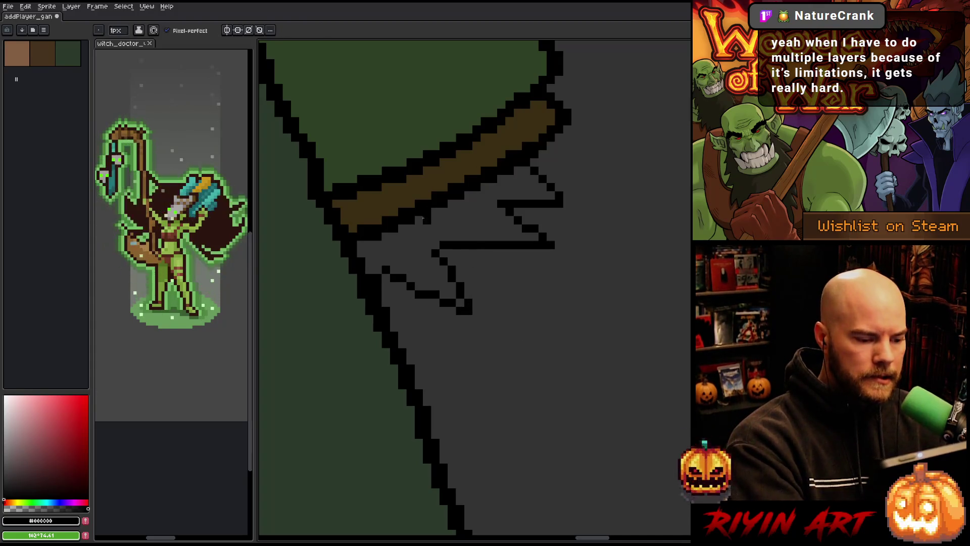
{"action": "key", "text": "e"}
{"action": "left_click", "coordinate": [386, 269]}
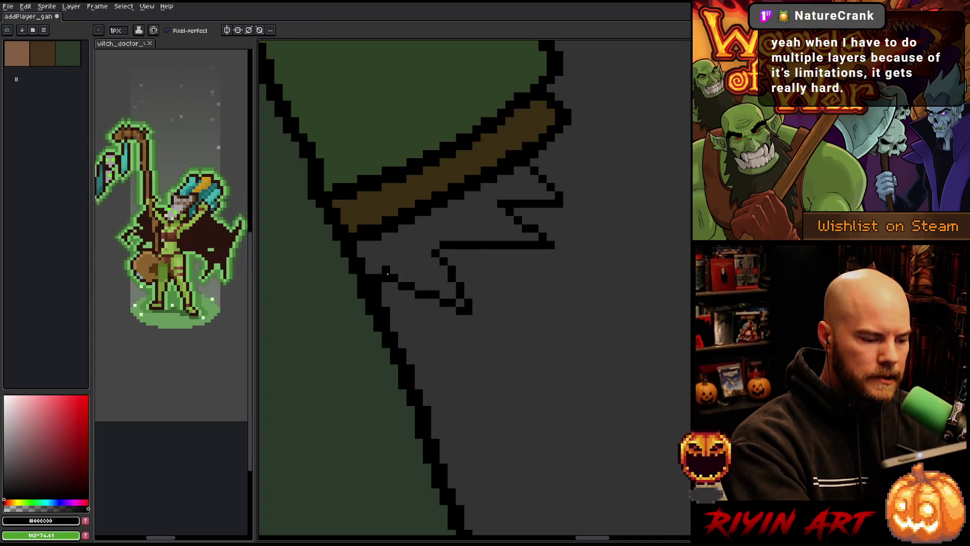
{"action": "left_click_drag", "start_coordinate": [529, 382], "coordinate": [519, 427]}
{"action": "key", "text": "b"}
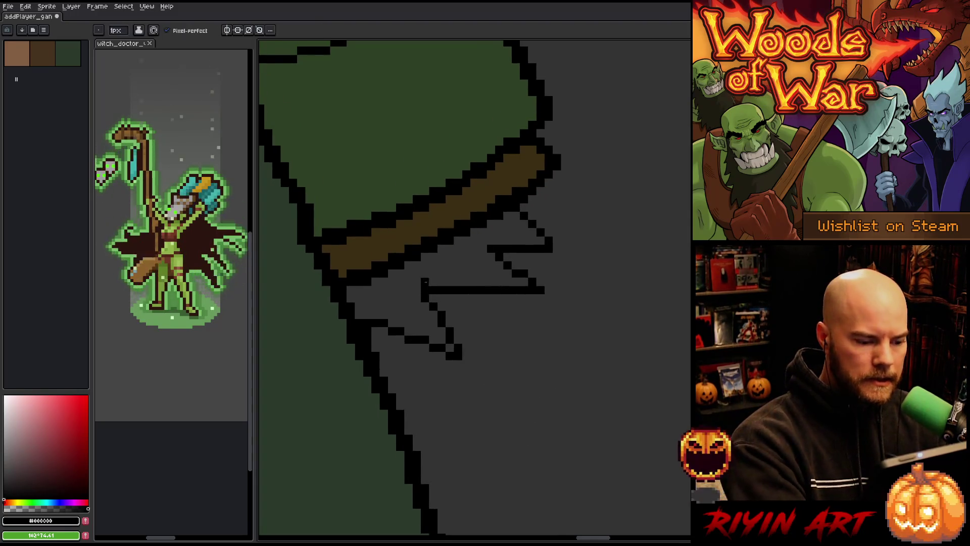
Step: Lasso the fringe area below the cuff and sample the cuff trim's dark brown
{"action": "key", "text": "m"}
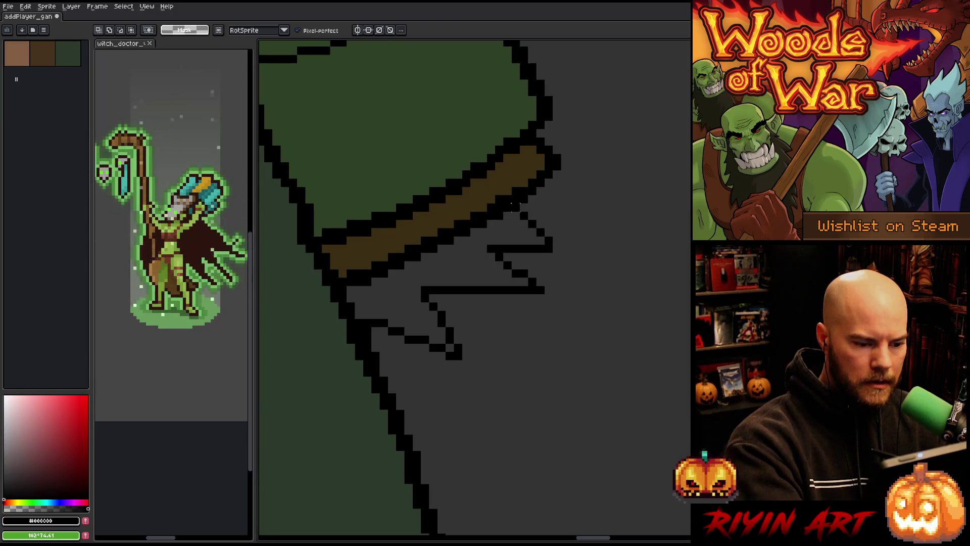
{"action": "mouse_move", "coordinate": [515, 206]}
{"action": "left_mouse_down"}
{"action": "mouse_move", "coordinate": [536, 218]}
{"action": "mouse_move", "coordinate": [471, 388]}
{"action": "mouse_move", "coordinate": [372, 339]}
{"action": "mouse_move", "coordinate": [364, 321]}
{"action": "left_mouse_up"}
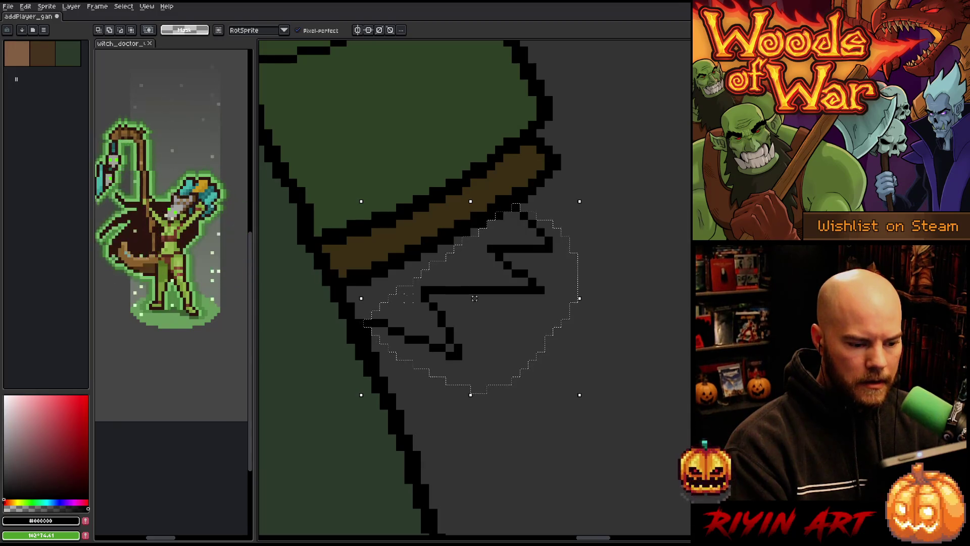
{"action": "key", "text": "z"}
{"action": "scroll", "coordinate": [411, 301], "scroll_direction": "down", "scroll_amount": 5}
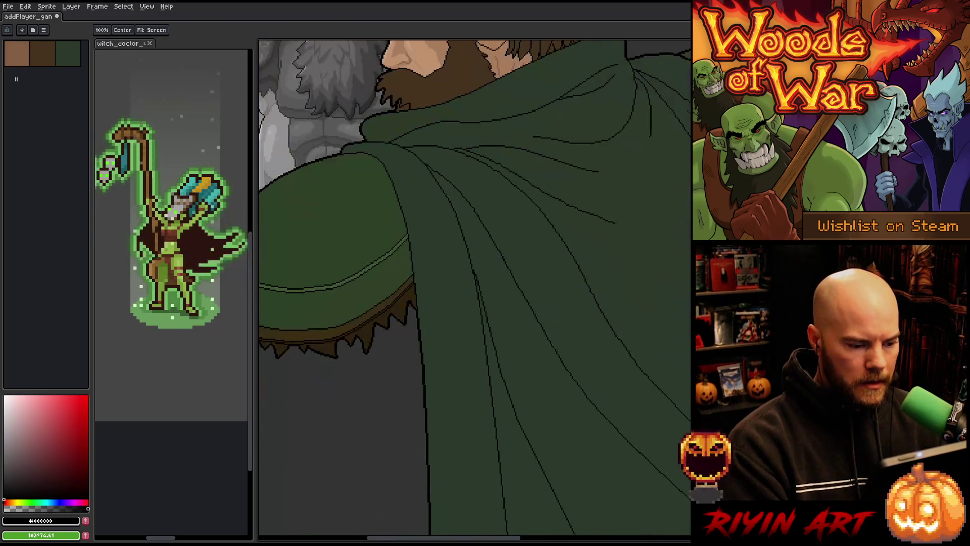
{"action": "key", "text": "b"}
{"action": "scroll", "coordinate": [481, 267], "scroll_direction": "up", "scroll_amount": 5}
{"action": "left_click", "coordinate": [481, 267], "text": "alt"}
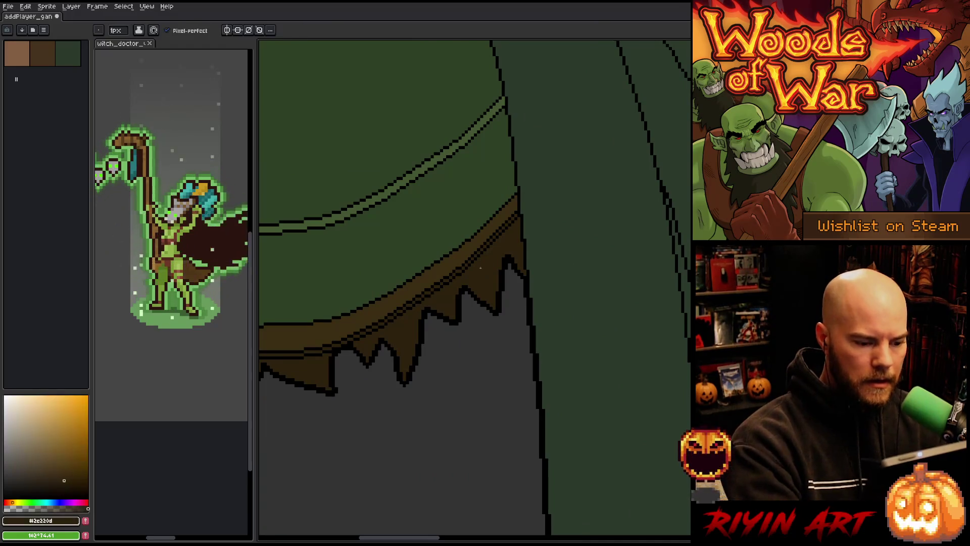
{"action": "scroll", "coordinate": [481, 268], "scroll_direction": "down", "scroll_amount": 4}
{"action": "scroll", "coordinate": [574, 314], "scroll_direction": "up", "scroll_amount": 4}
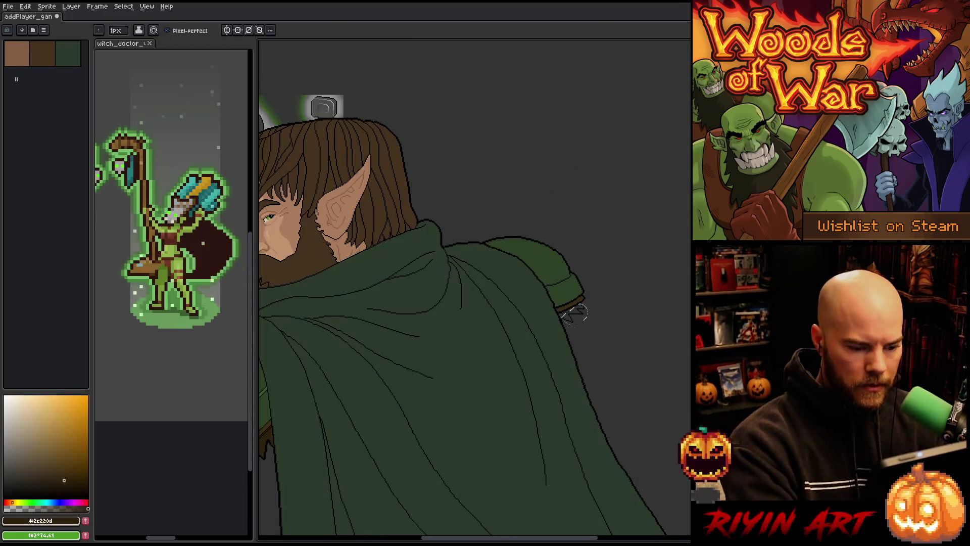
Step: Sample black from the cloak outline as the fringe border colour
{"action": "key", "text": "g"}
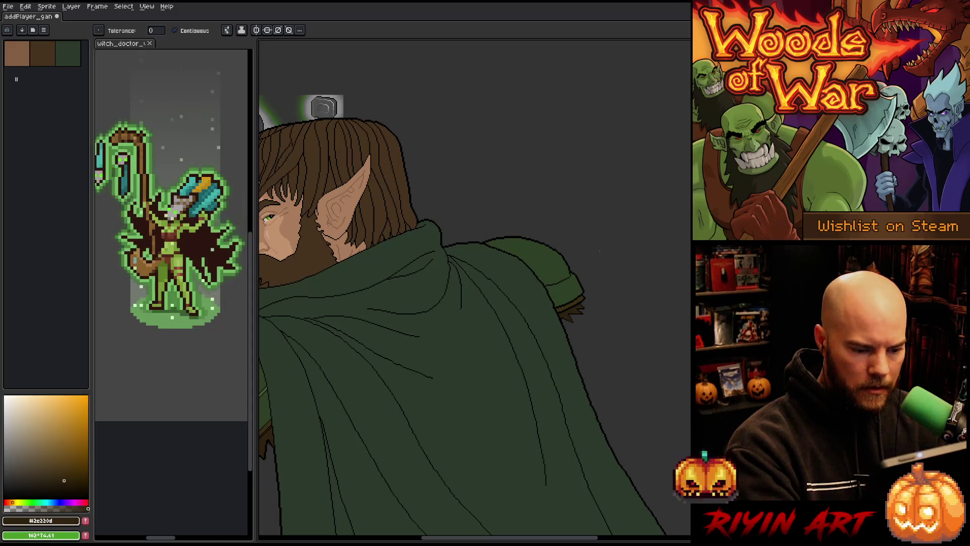
{"action": "key", "text": "m"}
{"action": "scroll", "coordinate": [575, 320], "scroll_direction": "up", "scroll_amount": 3}
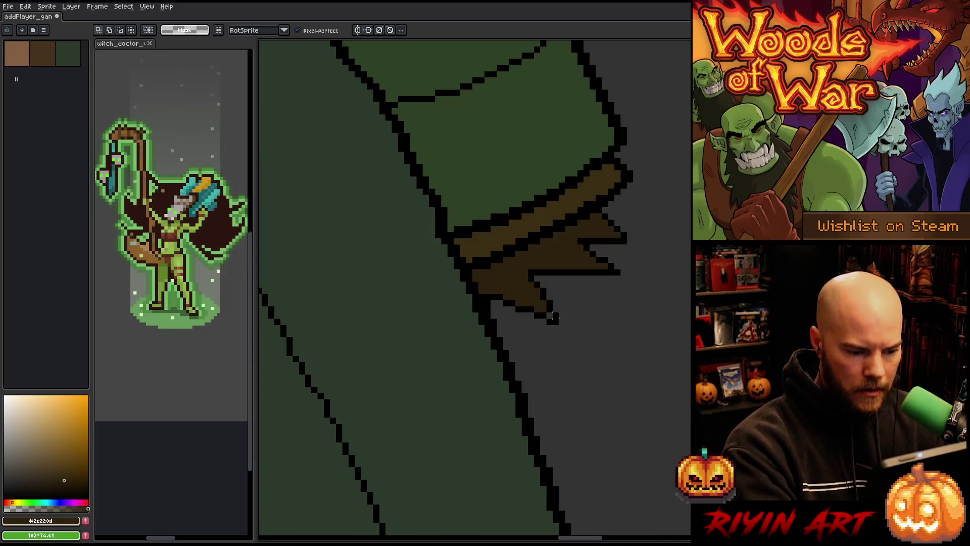
{"action": "key", "text": "b"}
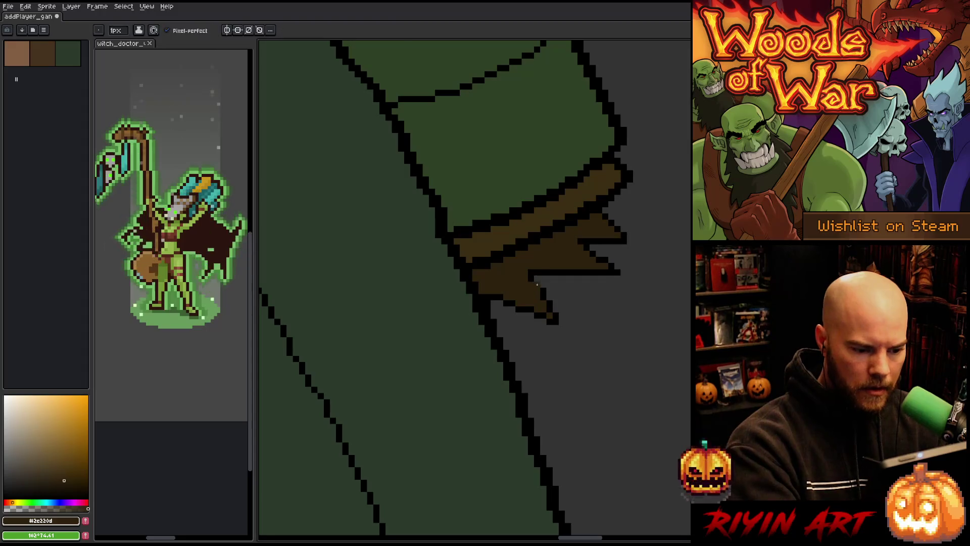
{"action": "left_click", "coordinate": [595, 258], "text": "alt"}
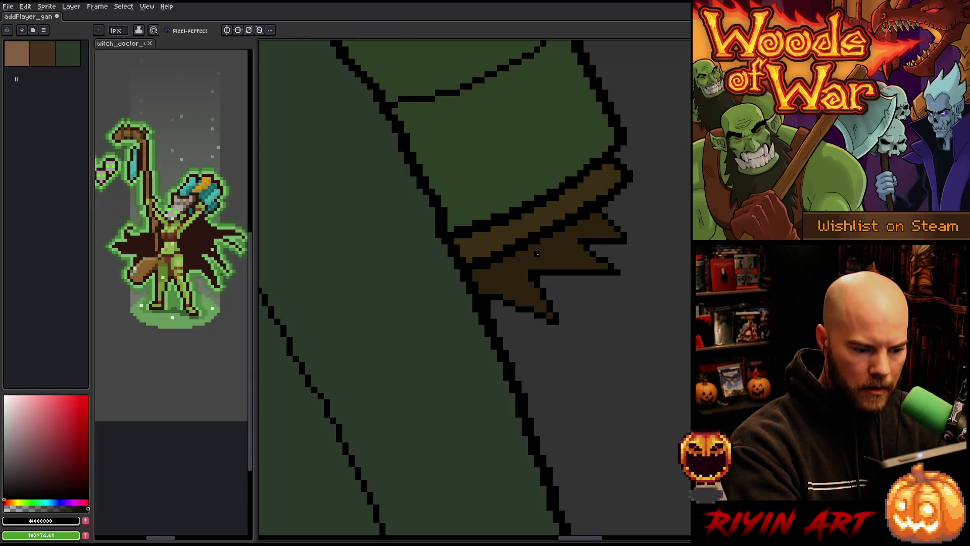
{"action": "key", "text": "m"}
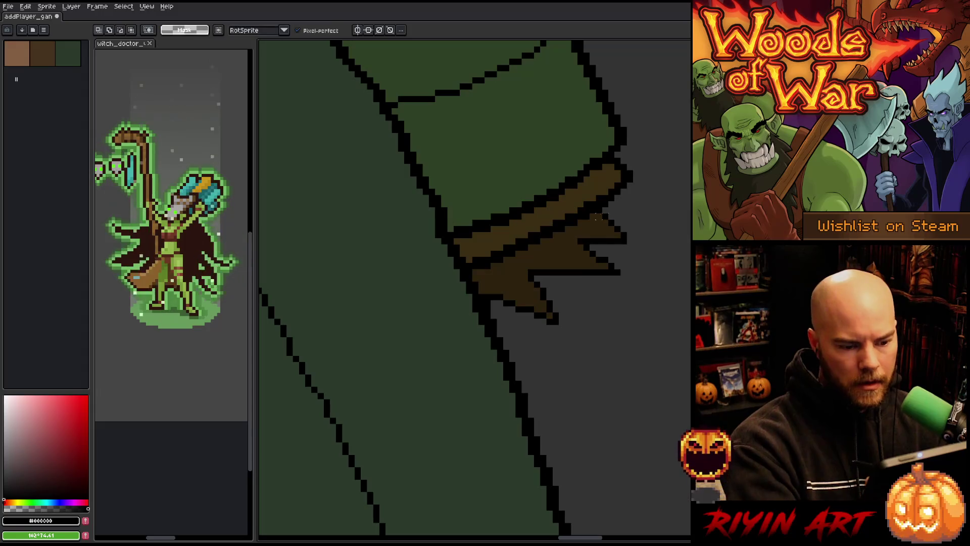
{"action": "key", "text": "b"}
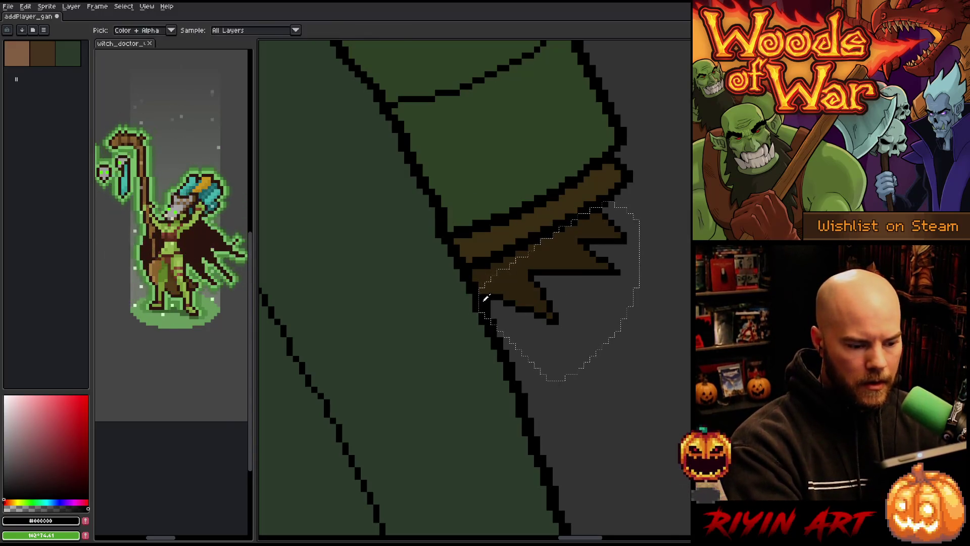
Step: Apply the Outline effect with the circular matrix, tracing black around the fringe tips
{"action": "key", "text": "shift+o"}
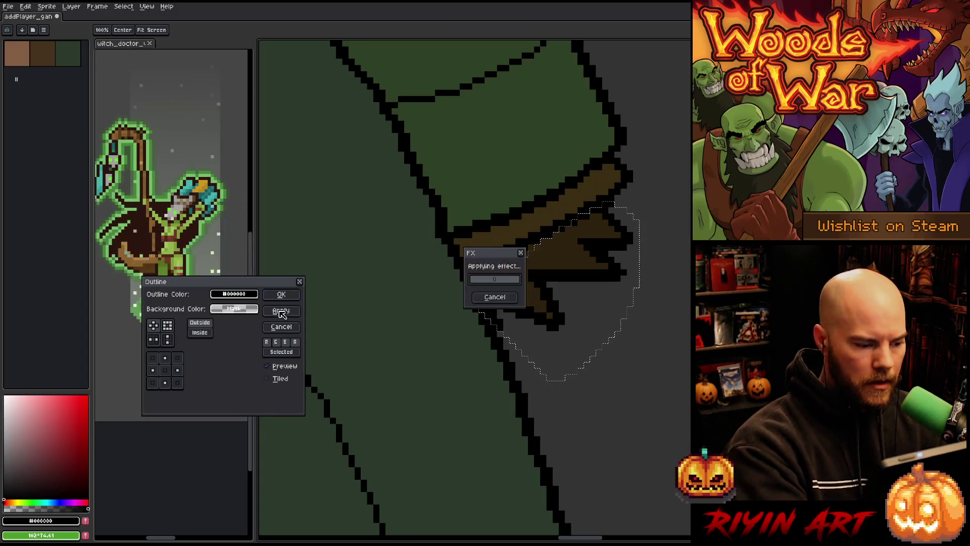
{"action": "left_click", "coordinate": [282, 327]}
{"action": "key", "text": "b"}
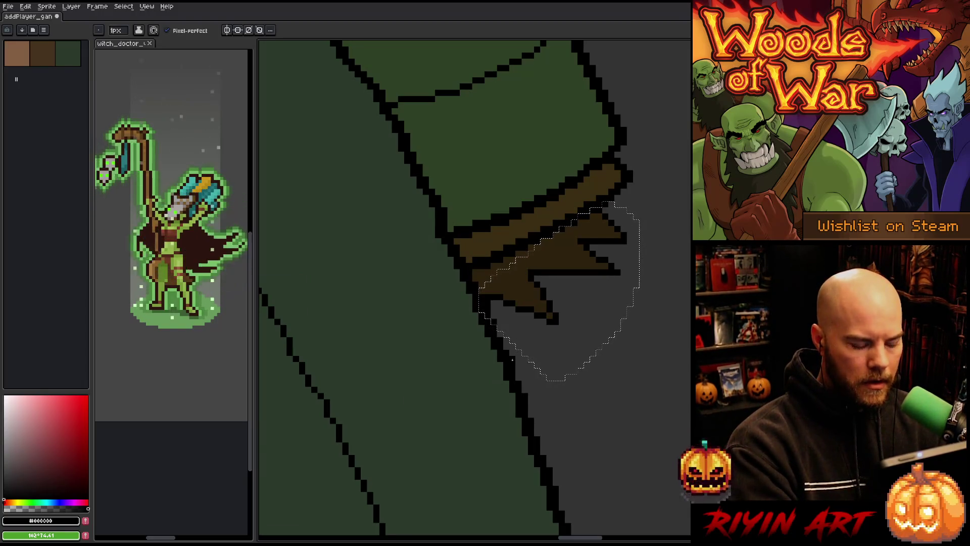
{"action": "key", "text": "q"}
{"action": "key", "text": "b"}
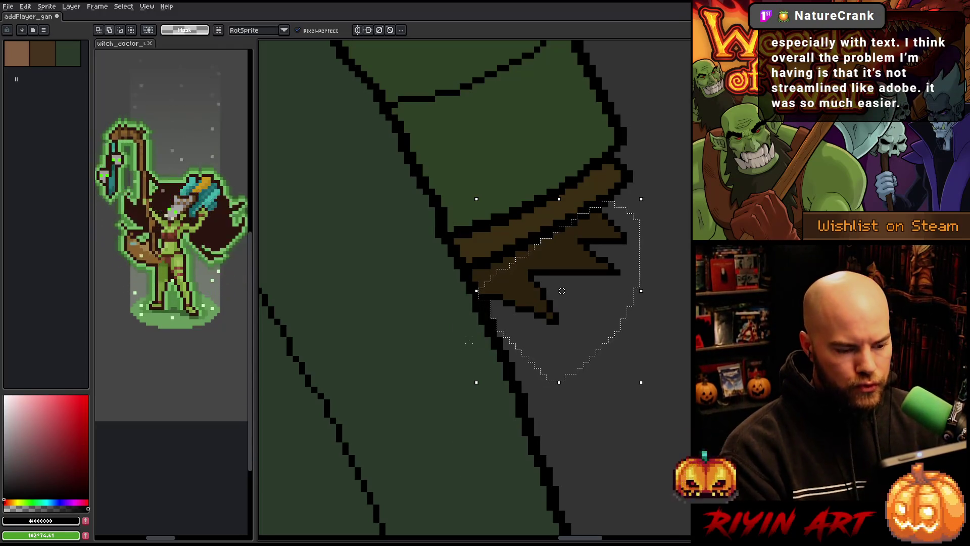
{"action": "key", "text": "shift+o"}
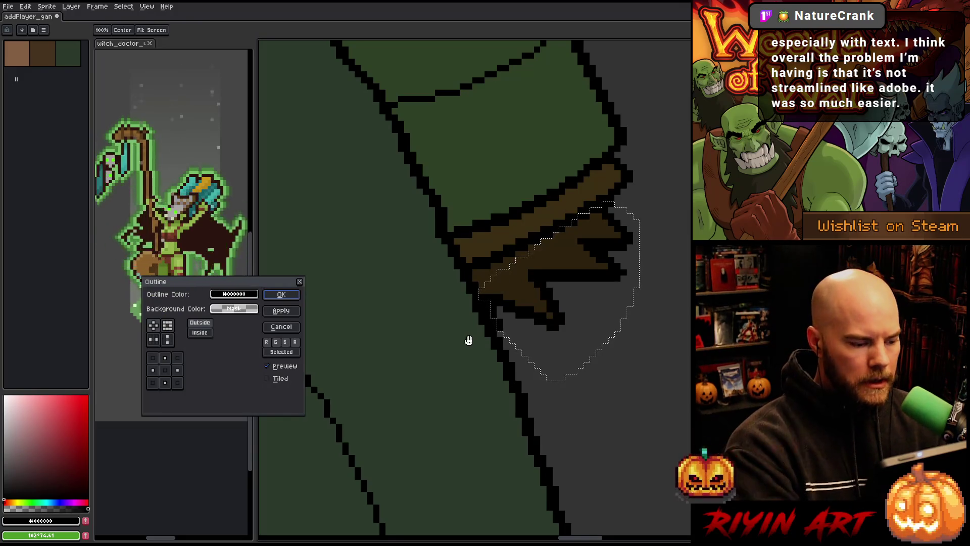
{"action": "key", "text": "Return"}
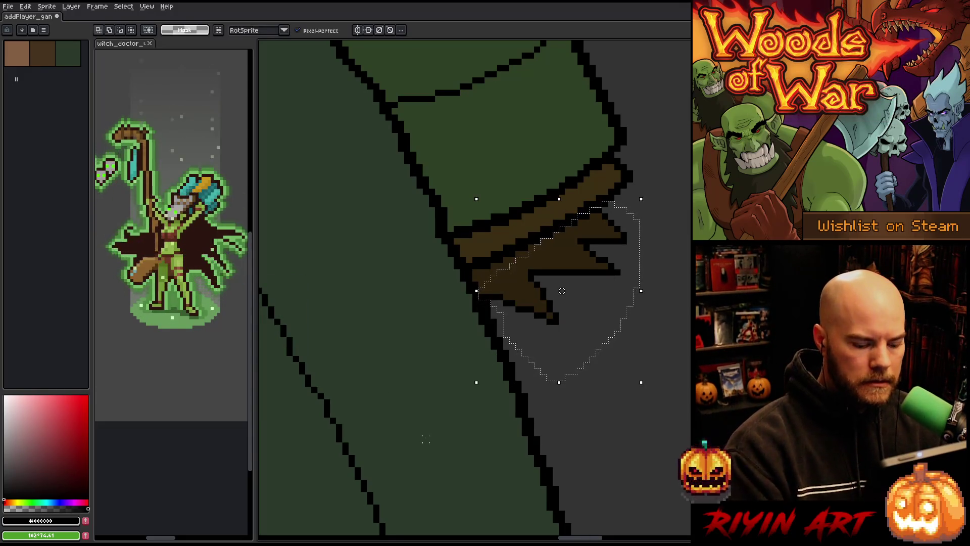
{"action": "key", "text": "shift+o"}
{"action": "key", "text": "Escape"}
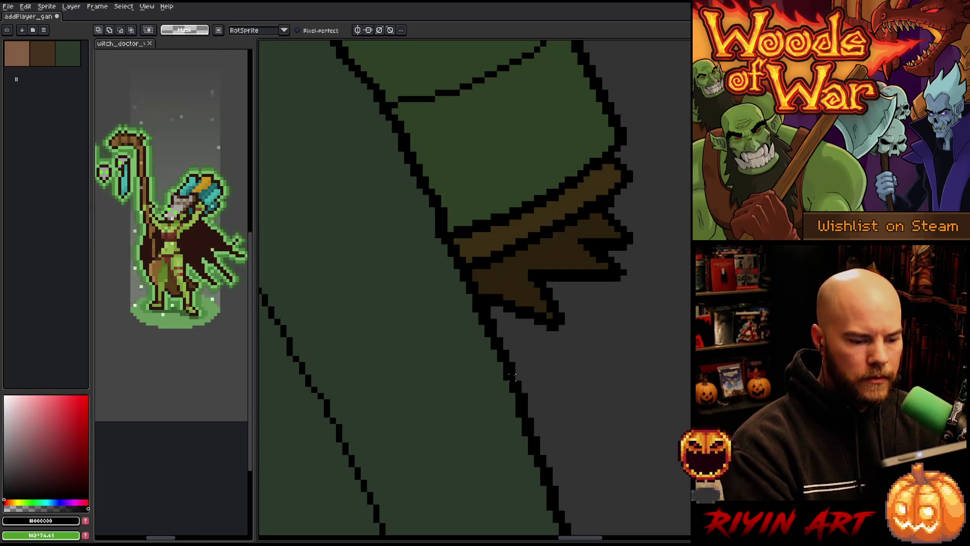
{"action": "key", "text": "shift+o"}
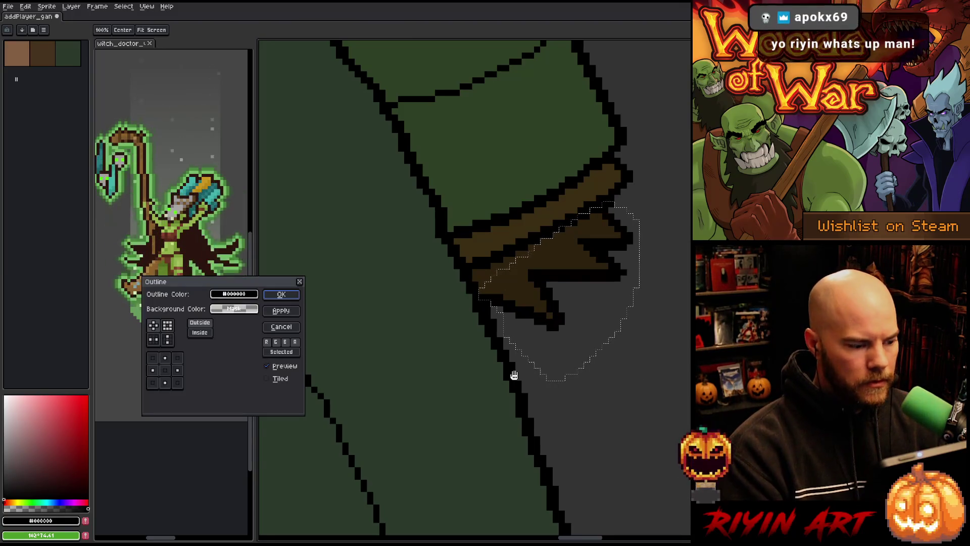
{"action": "left_click", "coordinate": [153, 325]}
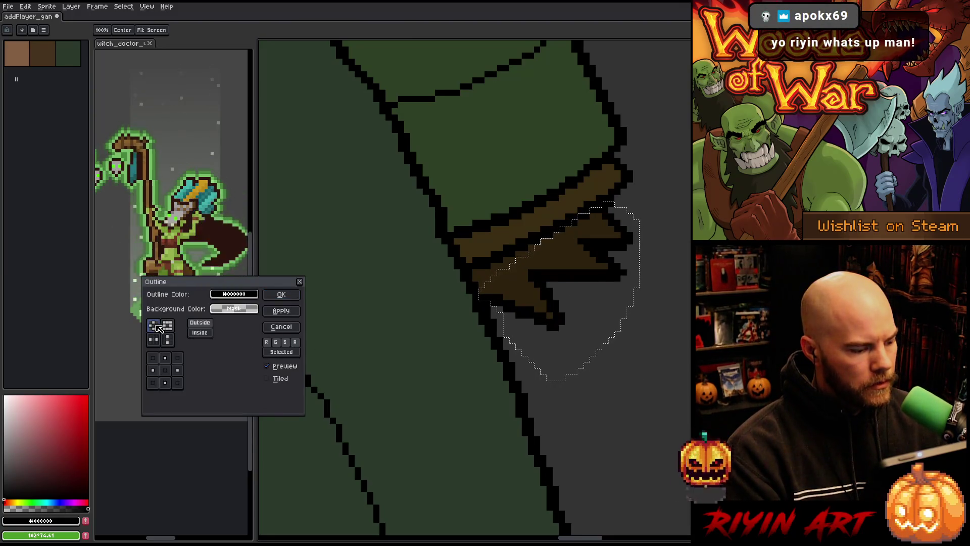
{"action": "left_click", "coordinate": [281, 295]}
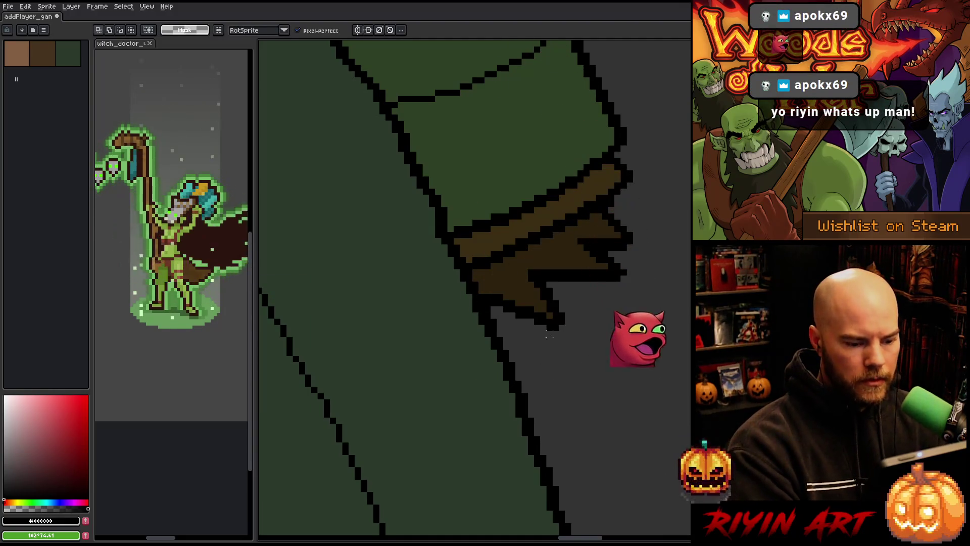
Step: Clear the fringe selection and reframe the view on the elf's head and cloak
{"action": "key", "text": "ctrl+d"}
{"action": "key", "text": "b"}
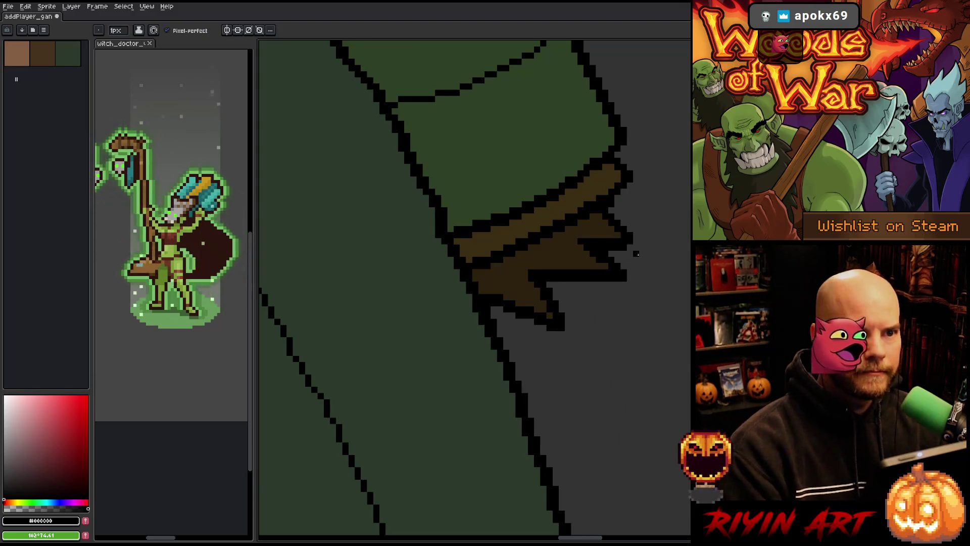
{"action": "scroll", "coordinate": [636, 254], "scroll_direction": "down", "scroll_amount": 5}
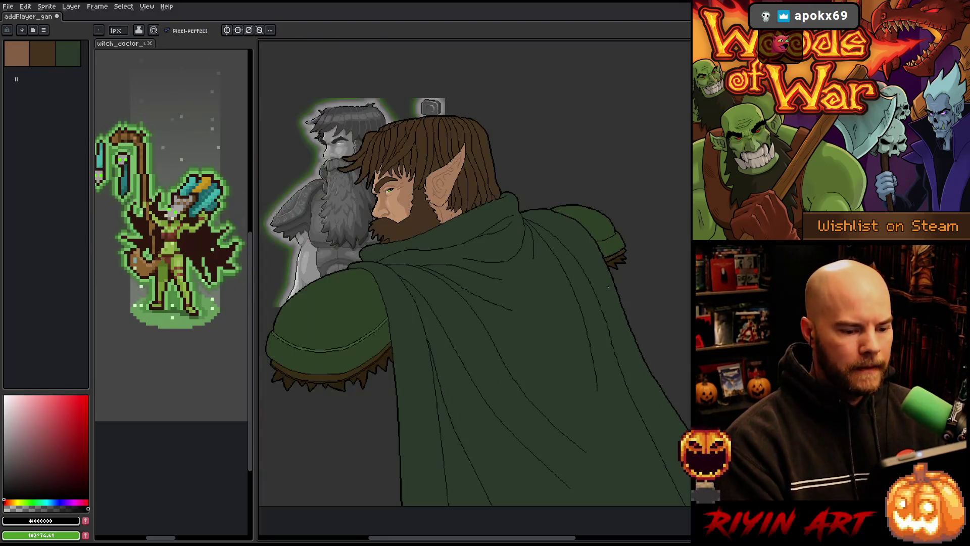
{"action": "key", "text": "space"}
{"action": "left_click_drag", "start_coordinate": [437, 338], "coordinate": [466, 298]}
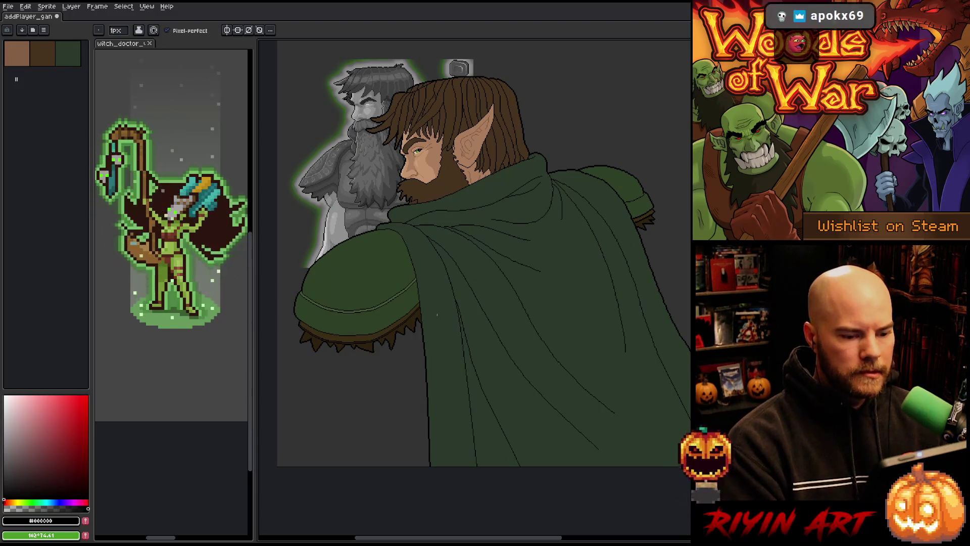
{"action": "scroll", "coordinate": [425, 279], "scroll_direction": "up", "scroll_amount": 2}
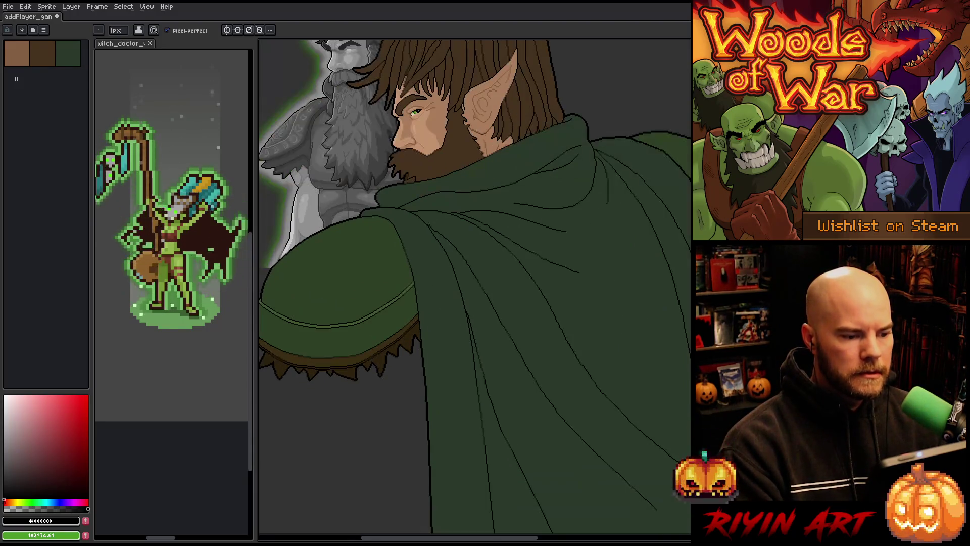
{"action": "left_click_drag", "start_coordinate": [433, 200], "coordinate": [433, 251]}
Step: Hide the Ref layer's statue so only the elf illustration shows
{"action": "key", "text": "Tab"}
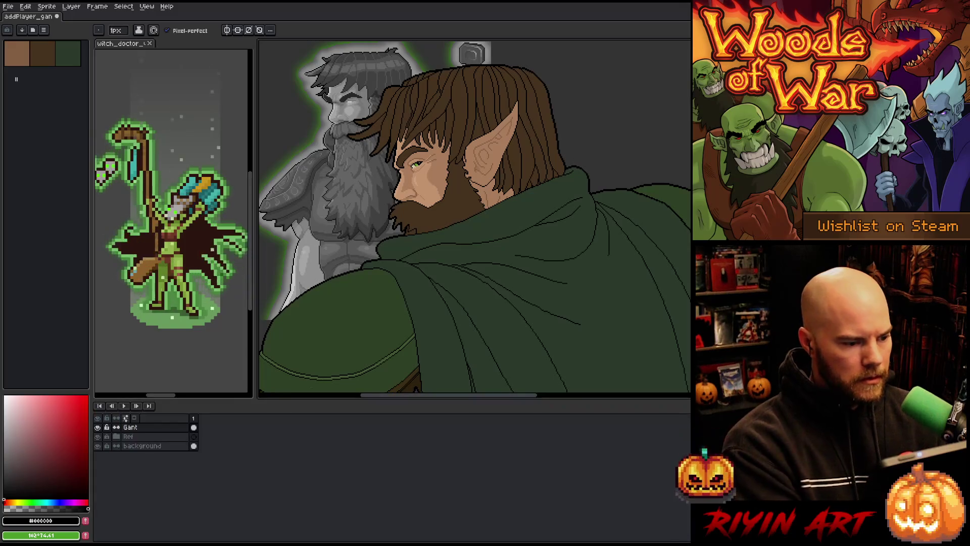
{"action": "left_click", "coordinate": [97, 436]}
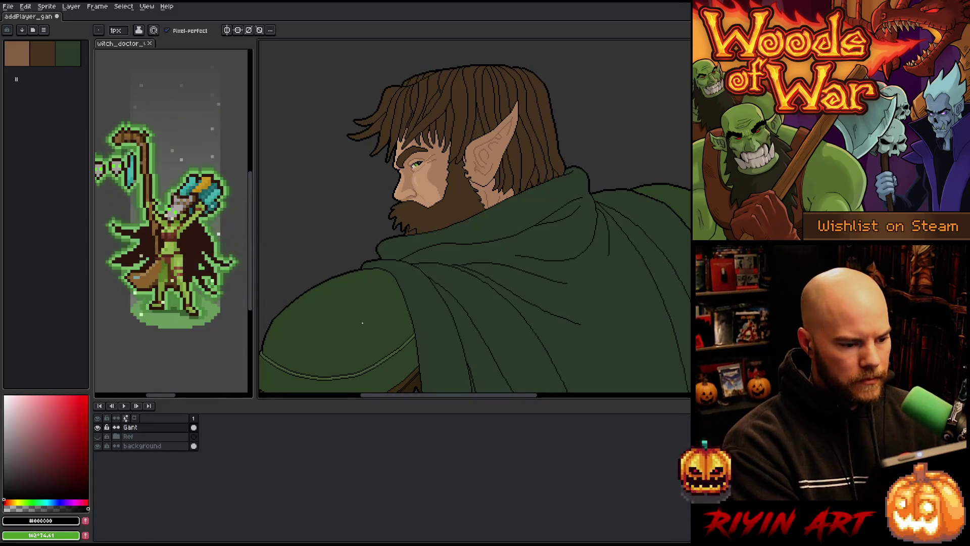
{"action": "key", "text": "Tab"}
{"action": "scroll", "coordinate": [362, 322], "scroll_direction": "down", "scroll_amount": 3}
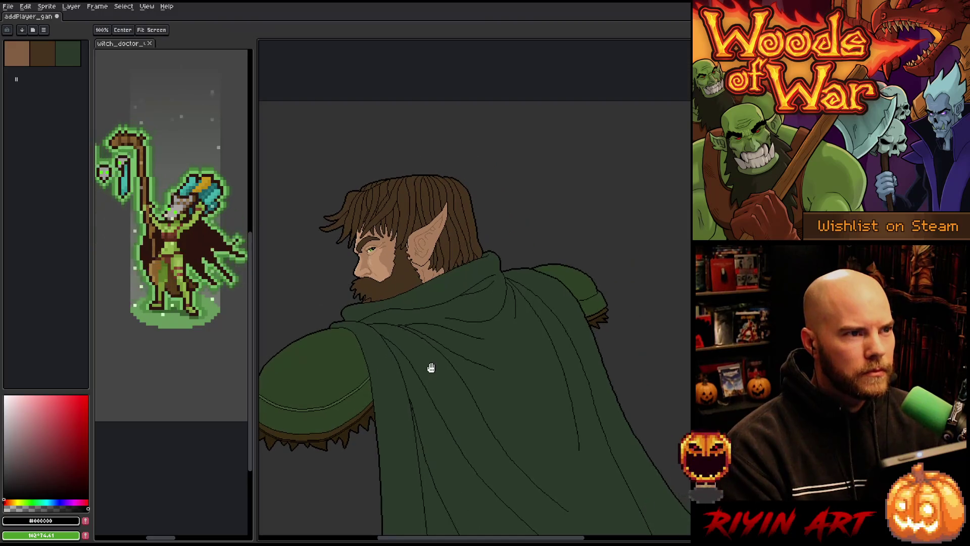
{"action": "left_click_drag", "start_coordinate": [431, 369], "coordinate": [483, 335]}
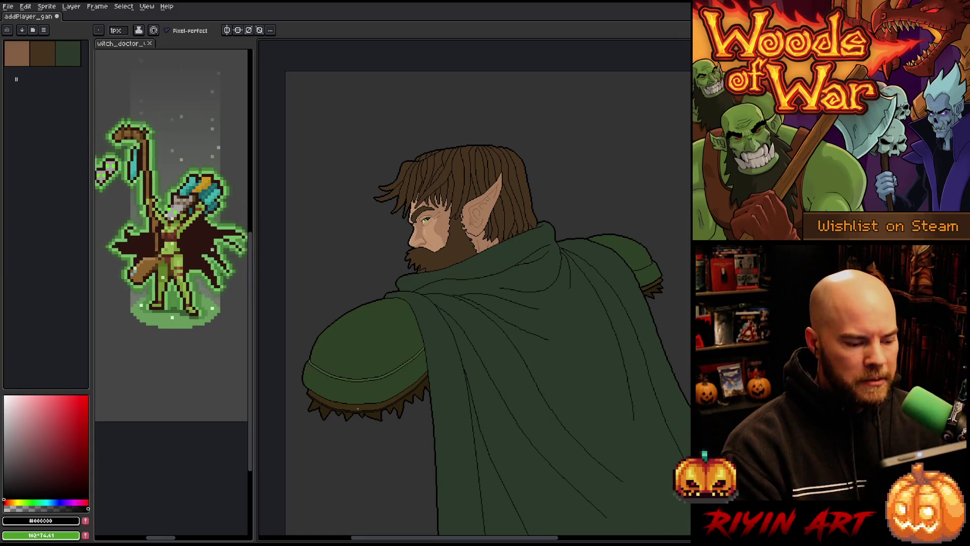
{"action": "scroll", "coordinate": [380, 404], "scroll_direction": "up", "scroll_amount": 3}
{"action": "scroll", "coordinate": [380, 404], "scroll_direction": "down", "scroll_amount": 3}
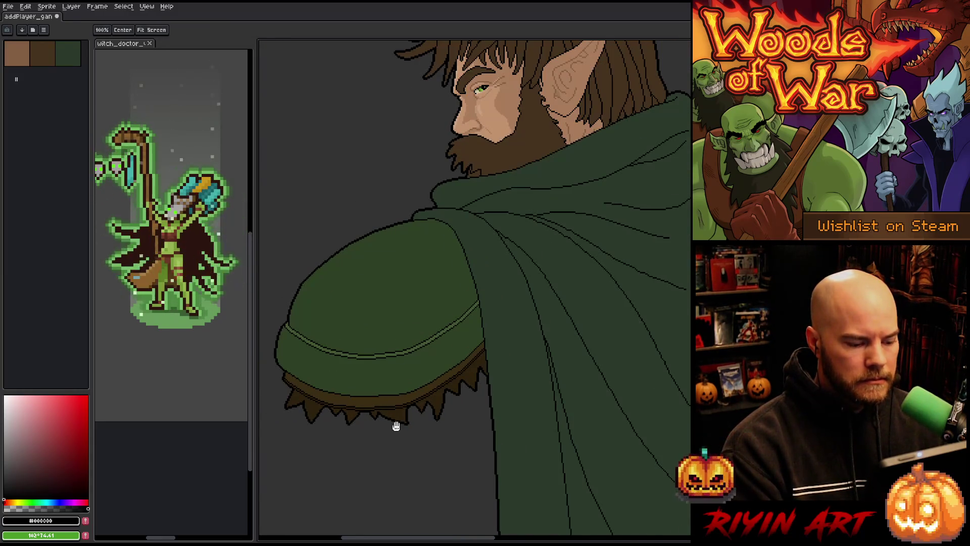
{"action": "scroll", "coordinate": [419, 417], "scroll_direction": "down", "scroll_amount": 4}
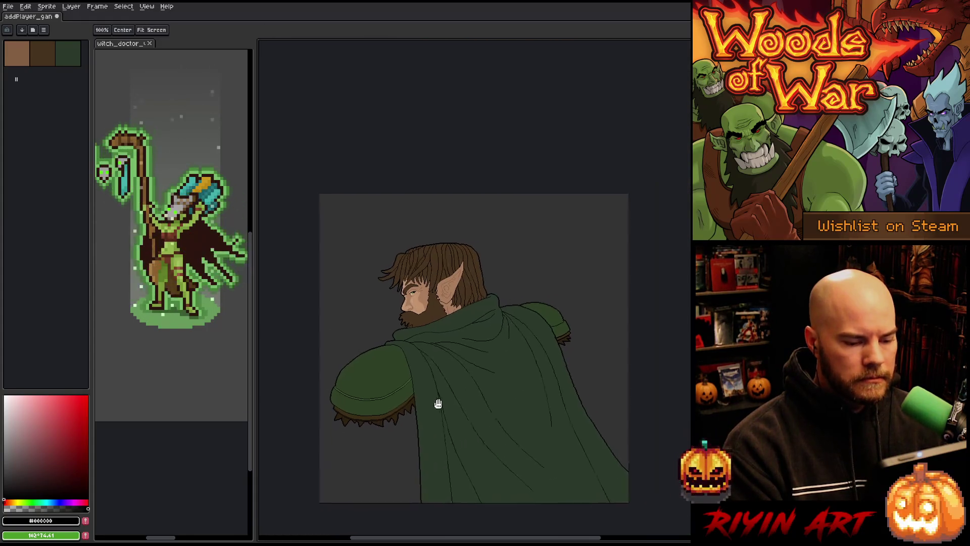
{"action": "scroll", "coordinate": [422, 362], "scroll_direction": "up", "scroll_amount": 3}
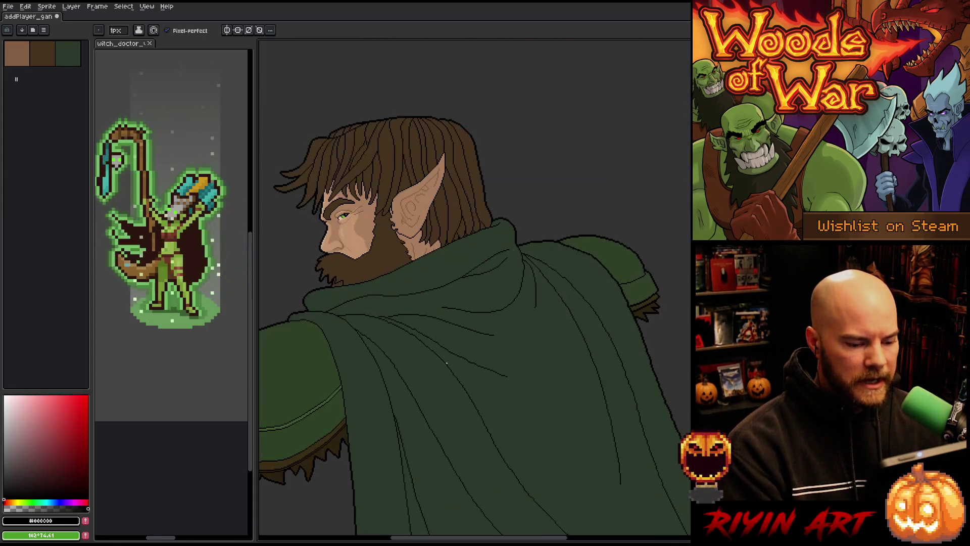
{"action": "scroll", "coordinate": [436, 361], "scroll_direction": "down", "scroll_amount": 1}
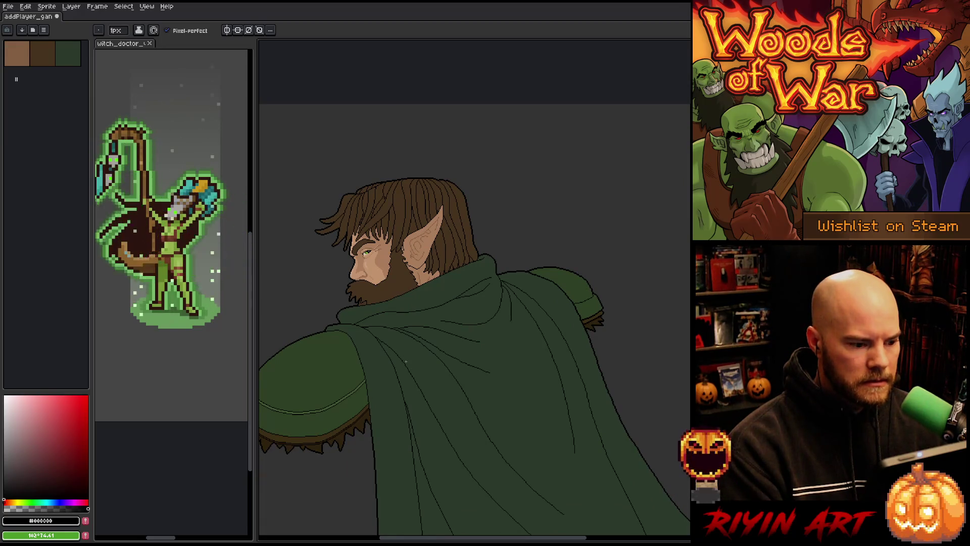
{"action": "scroll", "coordinate": [406, 361], "scroll_direction": "down", "scroll_amount": 2}
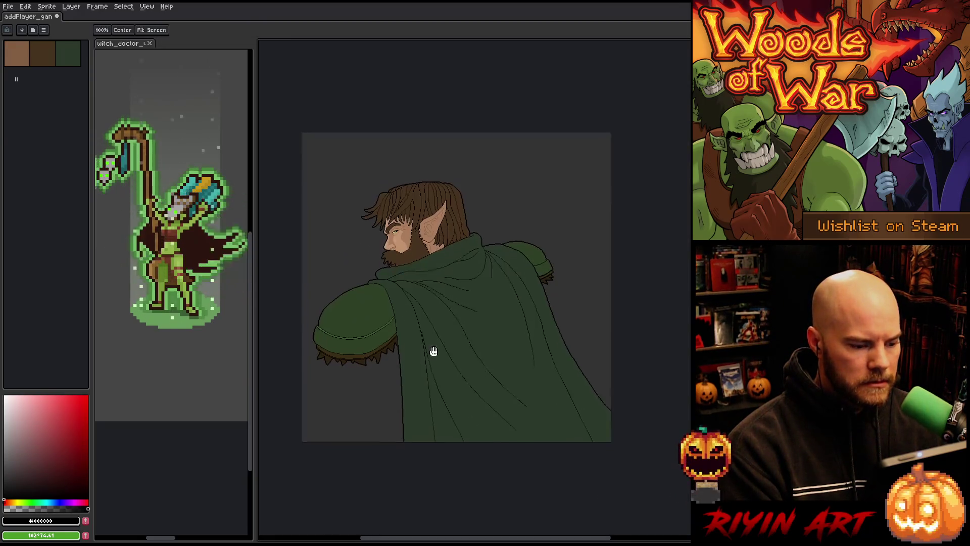
{"action": "scroll", "coordinate": [433, 348], "scroll_direction": "up", "scroll_amount": 3}
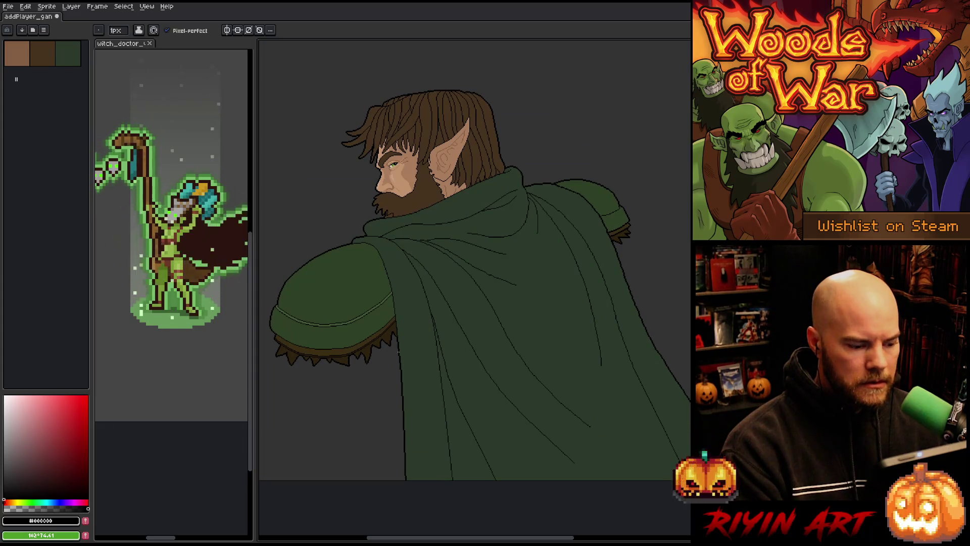
{"action": "scroll", "coordinate": [443, 428], "scroll_direction": "up", "scroll_amount": 5}
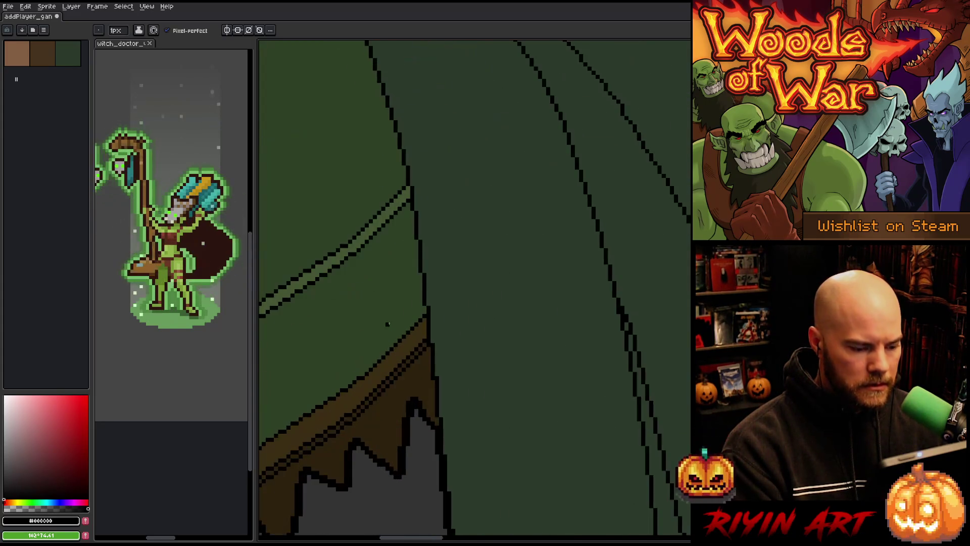
Step: Extend the black edge line up the cloak
{"action": "key", "text": "alt"}
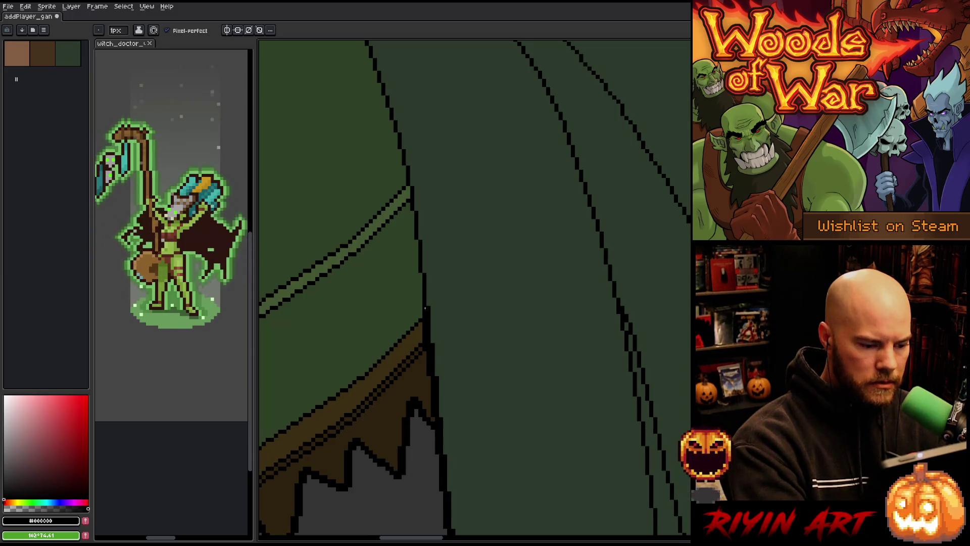
{"action": "left_click_drag", "start_coordinate": [425, 308], "coordinate": [417, 244]}
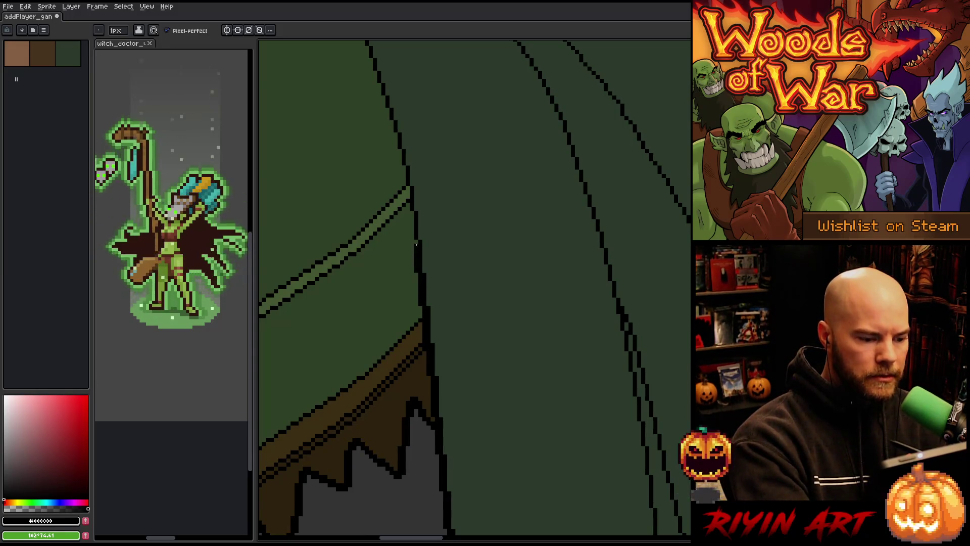
{"action": "scroll", "coordinate": [416, 246], "scroll_direction": "up", "scroll_amount": 5}
{"action": "mouse_move", "coordinate": [428, 363]}
{"action": "left_mouse_down"}
{"action": "mouse_move", "coordinate": [409, 259]}
{"action": "mouse_move", "coordinate": [434, 348]}
{"action": "mouse_move", "coordinate": [426, 299]}
{"action": "mouse_move", "coordinate": [401, 225]}
{"action": "mouse_move", "coordinate": [394, 231]}
{"action": "mouse_move", "coordinate": [377, 192]}
{"action": "mouse_move", "coordinate": [532, 267]}
{"action": "left_mouse_up"}
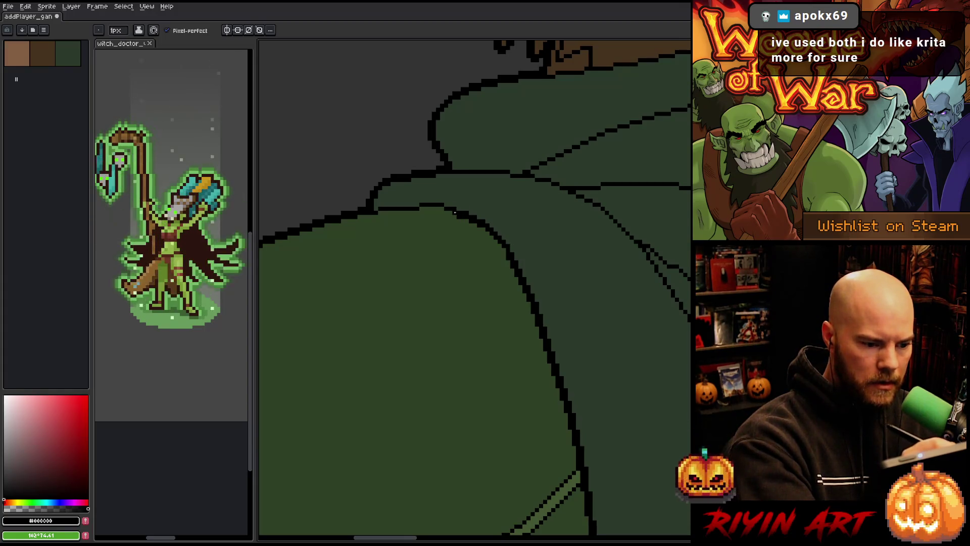
Step: Redraw the shoulder fold line in black, painting excess outline back to green
{"action": "left_click_drag", "start_coordinate": [441, 208], "coordinate": [419, 207]}
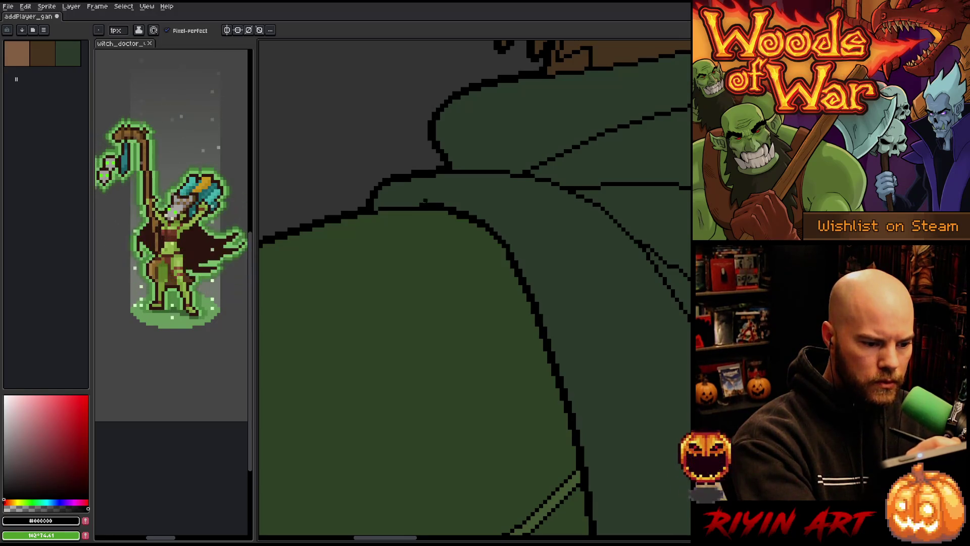
{"action": "mouse_move", "coordinate": [421, 205]}
{"action": "left_mouse_down"}
{"action": "mouse_move", "coordinate": [392, 205]}
{"action": "mouse_move", "coordinate": [404, 207]}
{"action": "left_mouse_up"}
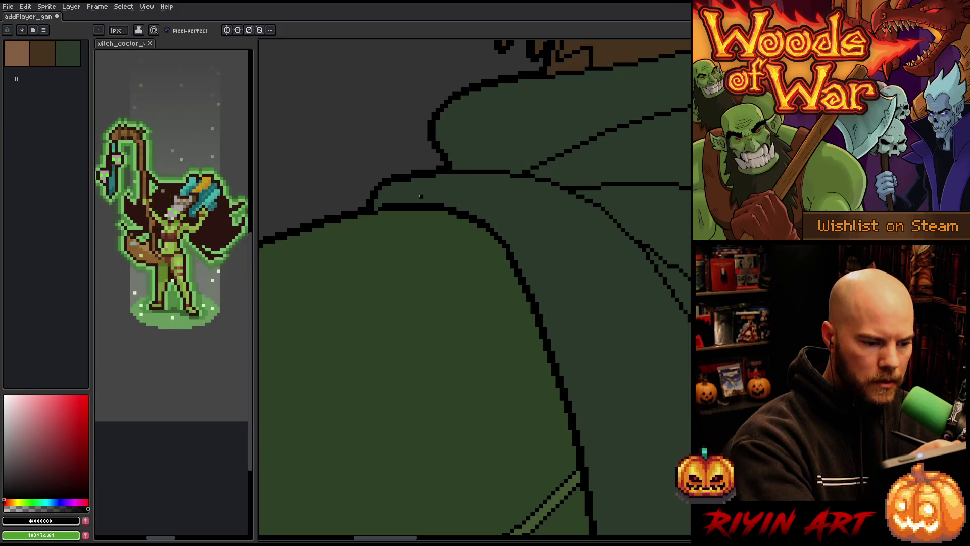
{"action": "left_click", "coordinate": [422, 214], "text": "alt"}
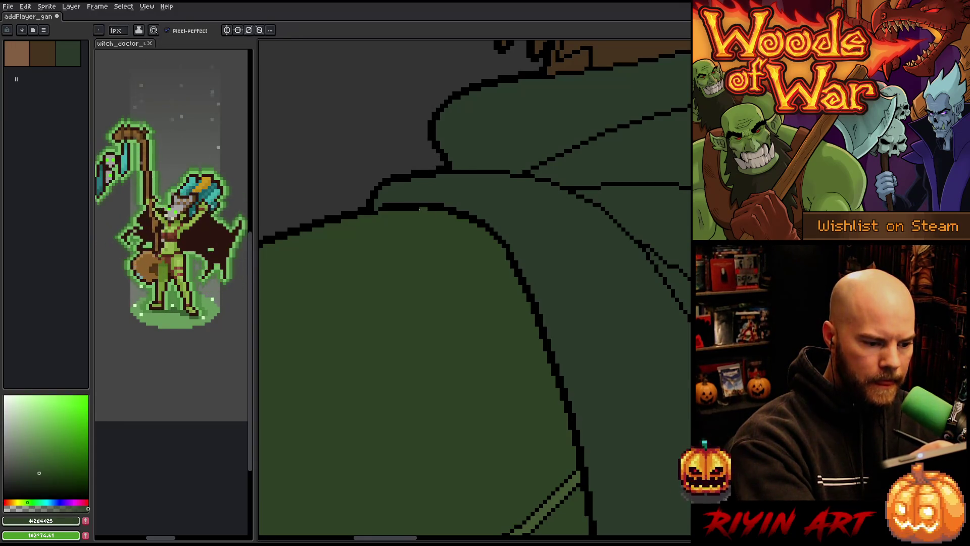
{"action": "left_click_drag", "start_coordinate": [420, 208], "coordinate": [391, 200]}
{"action": "left_click", "coordinate": [426, 204], "text": "alt"}
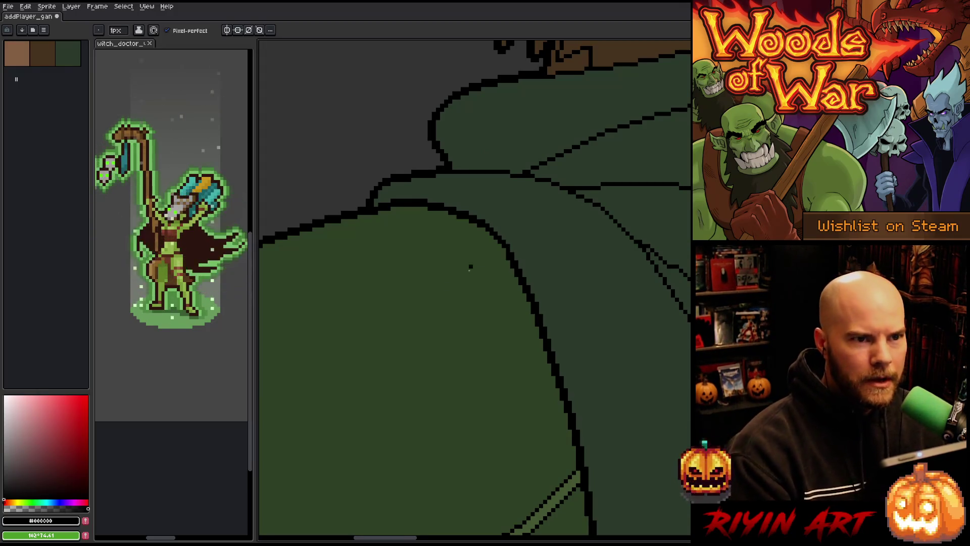
Step: Check the whole elf figure and save the portrait file with Ctrl+S
{"action": "scroll", "coordinate": [371, 263], "scroll_direction": "down", "scroll_amount": 5}
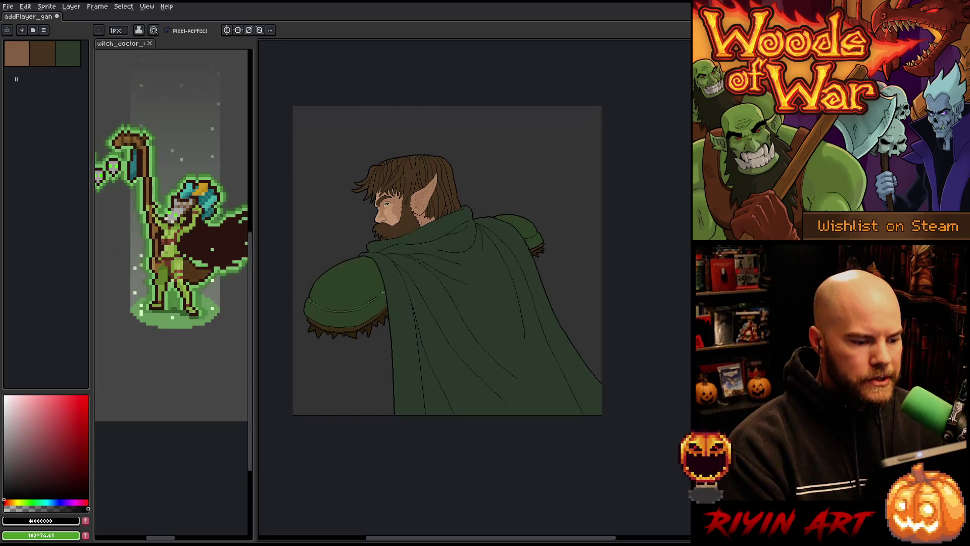
{"action": "scroll", "coordinate": [383, 292], "scroll_direction": "up", "scroll_amount": 2}
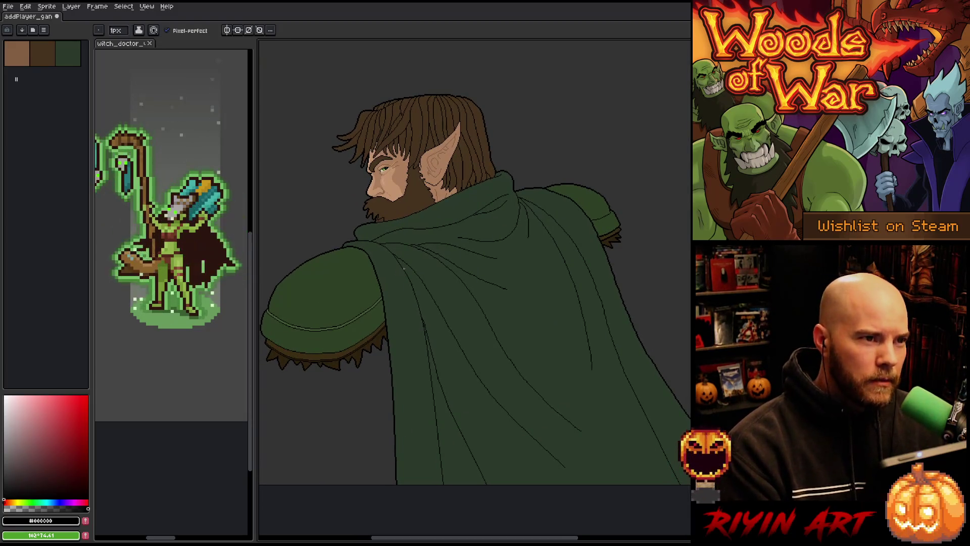
{"action": "key", "text": "ctrl+s"}
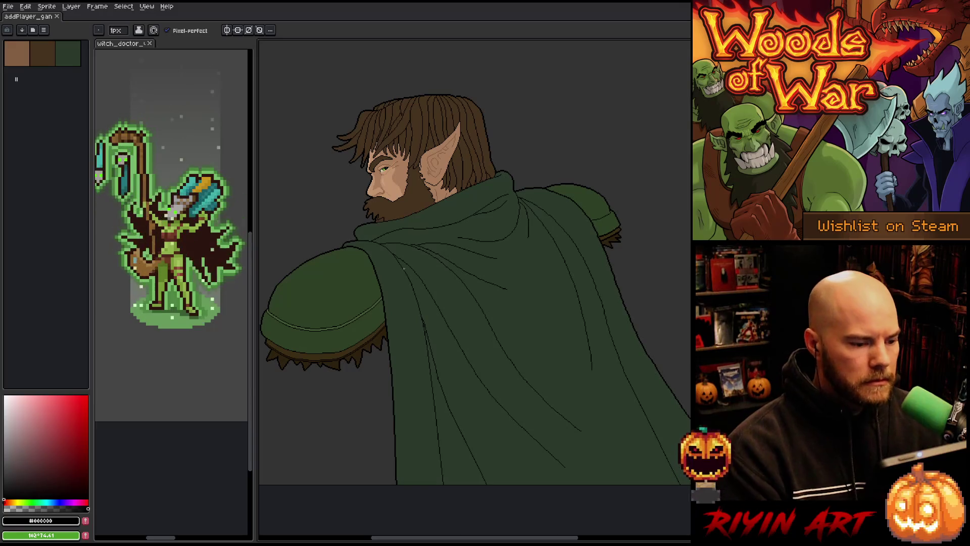
{"action": "scroll", "coordinate": [420, 266], "scroll_direction": "down", "scroll_amount": 2}
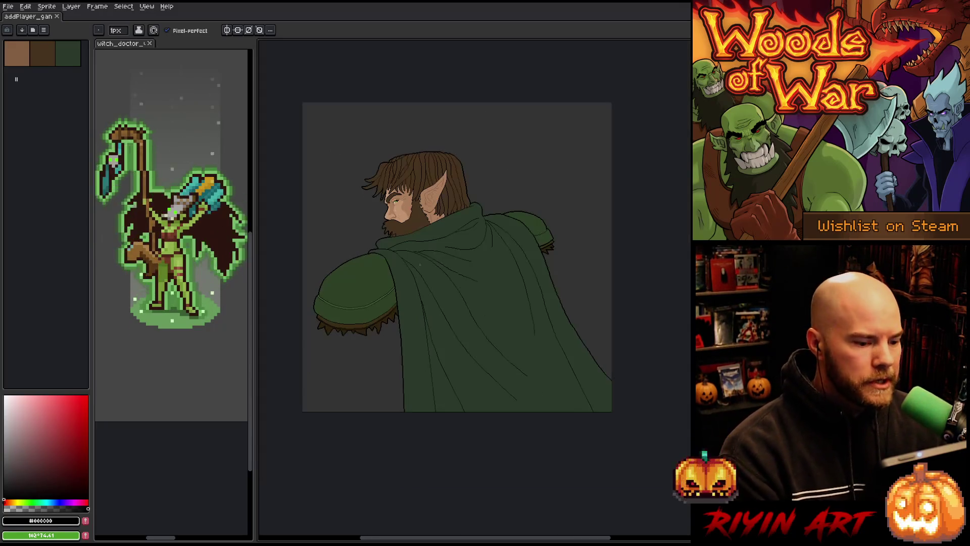
{"action": "scroll", "coordinate": [423, 256], "scroll_direction": "up", "scroll_amount": 2}
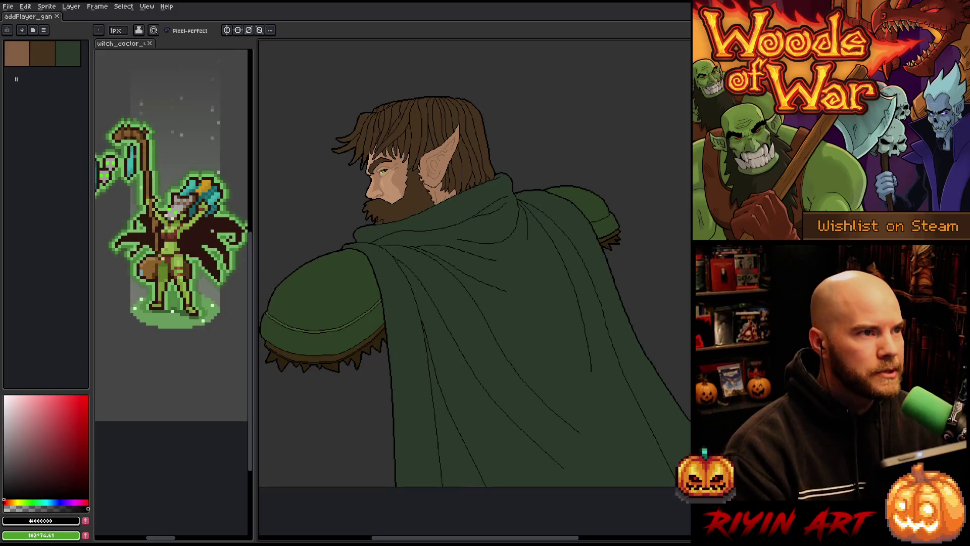
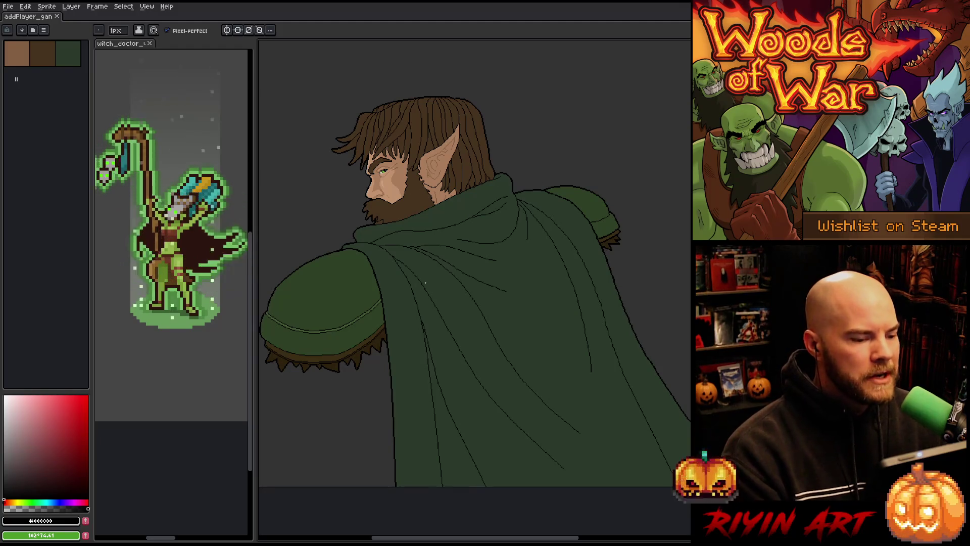
Step: Zoom in and out to inspect the elf illustration
{"action": "scroll", "coordinate": [426, 283], "scroll_direction": "down", "scroll_amount": 3}
{"action": "scroll", "coordinate": [403, 263], "scroll_direction": "up", "scroll_amount": 3}
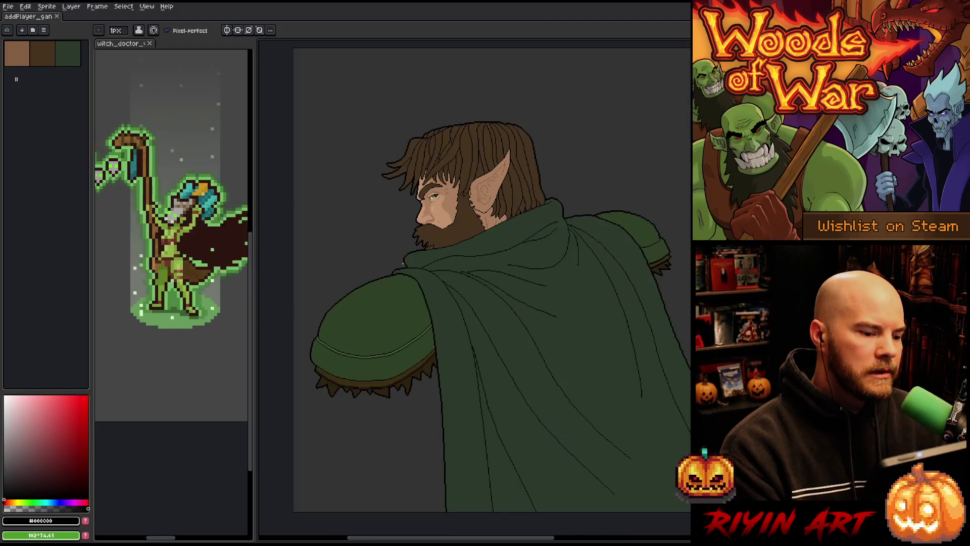
{"action": "scroll", "coordinate": [518, 264], "scroll_direction": "down", "scroll_amount": 2}
{"action": "scroll", "coordinate": [519, 264], "scroll_direction": "up", "scroll_amount": 3}
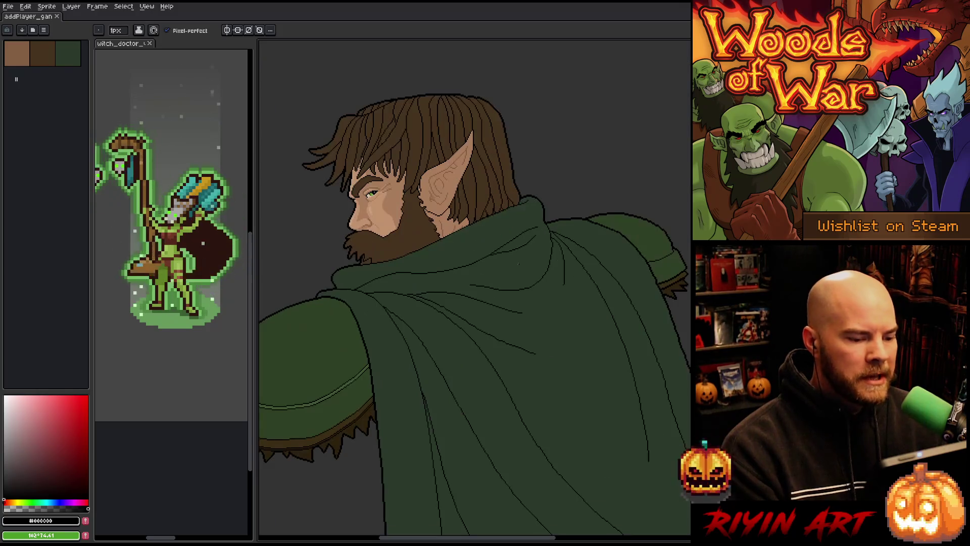
{"action": "scroll", "coordinate": [484, 260], "scroll_direction": "down", "scroll_amount": 1}
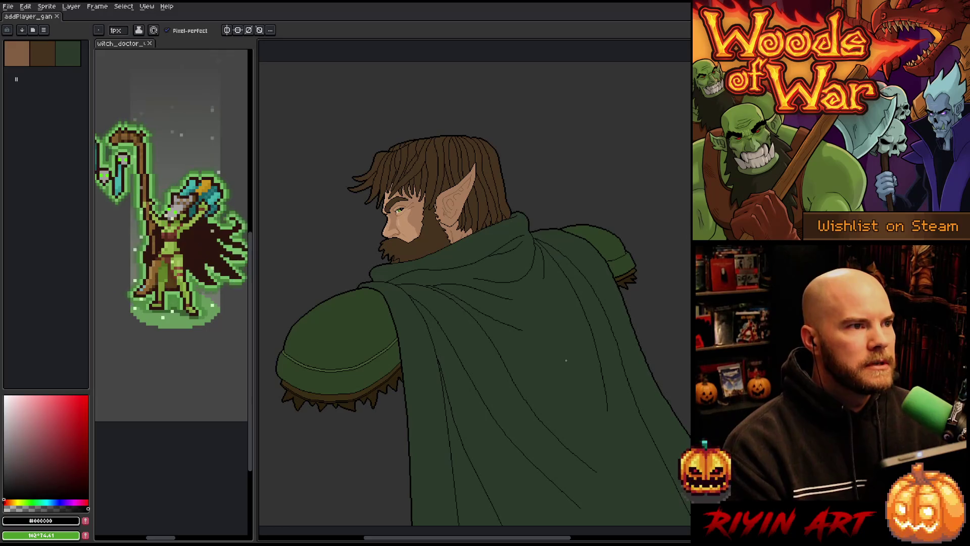
{"action": "scroll", "coordinate": [567, 360], "scroll_direction": "down", "scroll_amount": 2}
{"action": "scroll", "coordinate": [556, 344], "scroll_direction": "up", "scroll_amount": 3}
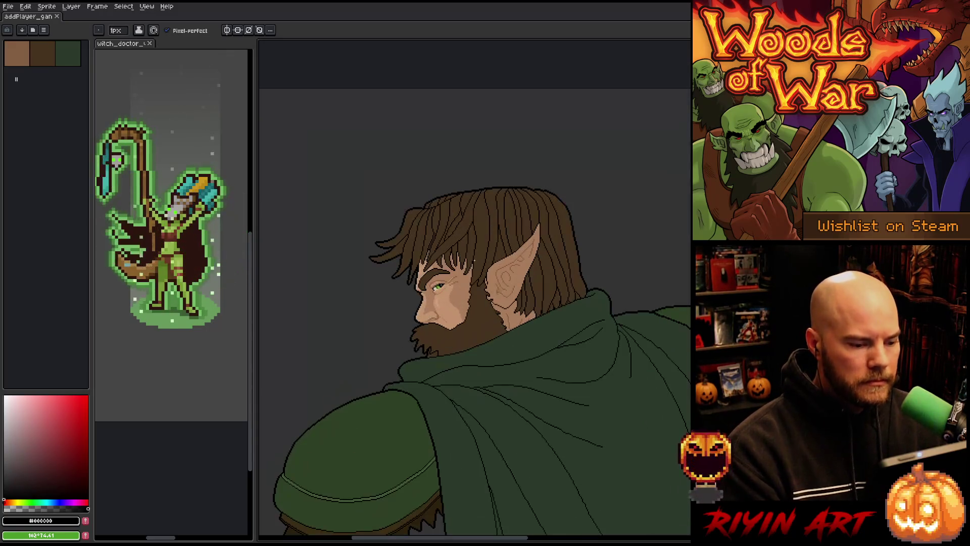
{"action": "scroll", "coordinate": [530, 302], "scroll_direction": "down", "scroll_amount": 2}
{"action": "scroll", "coordinate": [530, 303], "scroll_direction": "up", "scroll_amount": 3}
{"action": "scroll", "coordinate": [490, 358], "scroll_direction": "down", "scroll_amount": 1}
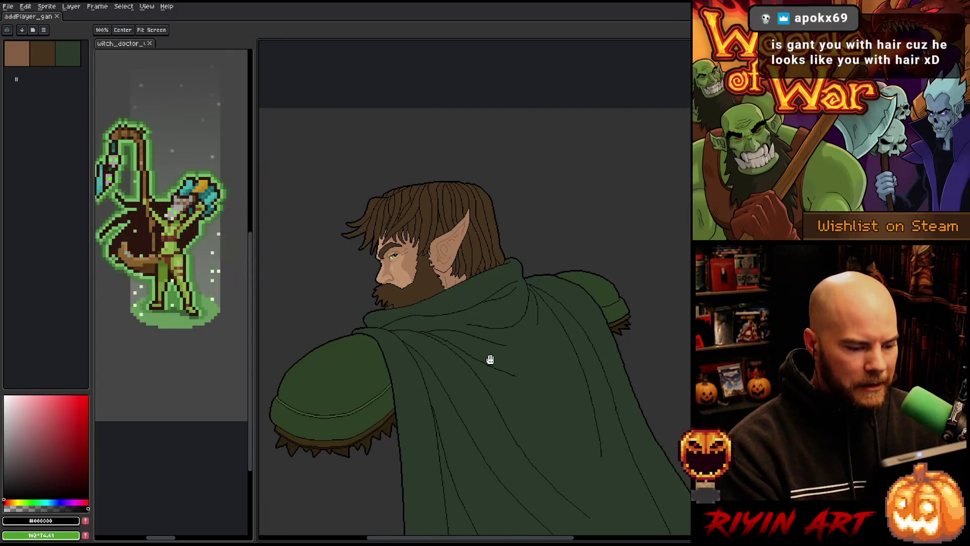
{"action": "scroll", "coordinate": [465, 305], "scroll_direction": "up", "scroll_amount": 1}
{"action": "key", "text": "b"}
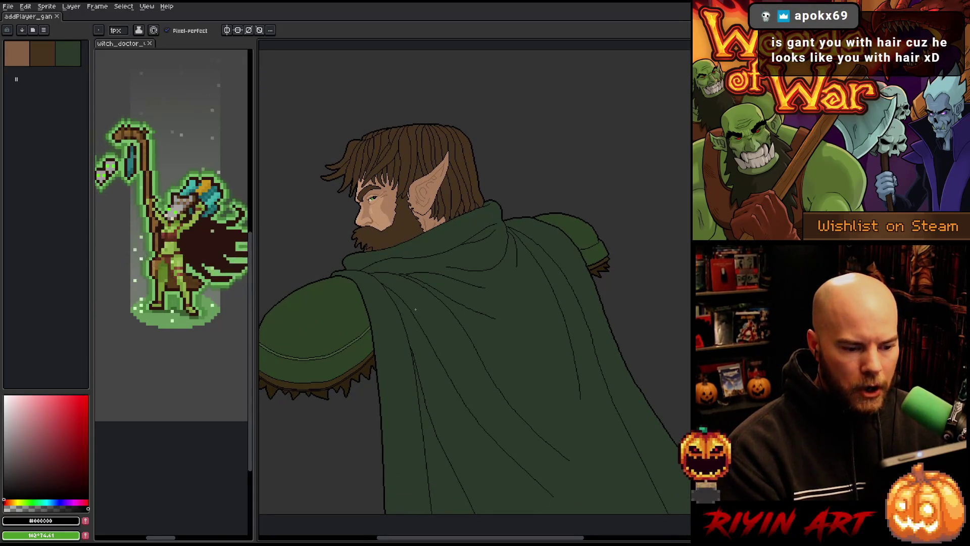
{"action": "scroll", "coordinate": [416, 309], "scroll_direction": "down", "scroll_amount": 1}
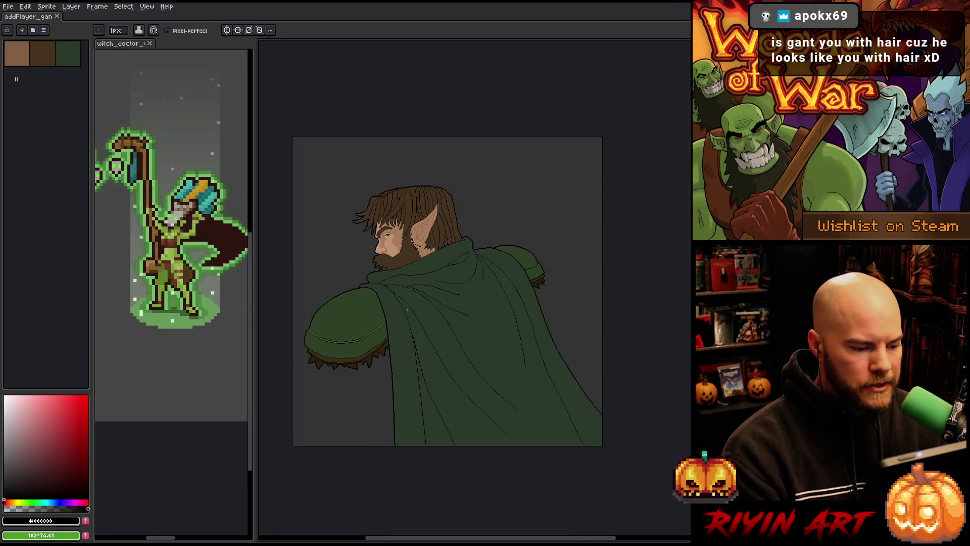
{"action": "scroll", "coordinate": [419, 328], "scroll_direction": "up", "scroll_amount": 1}
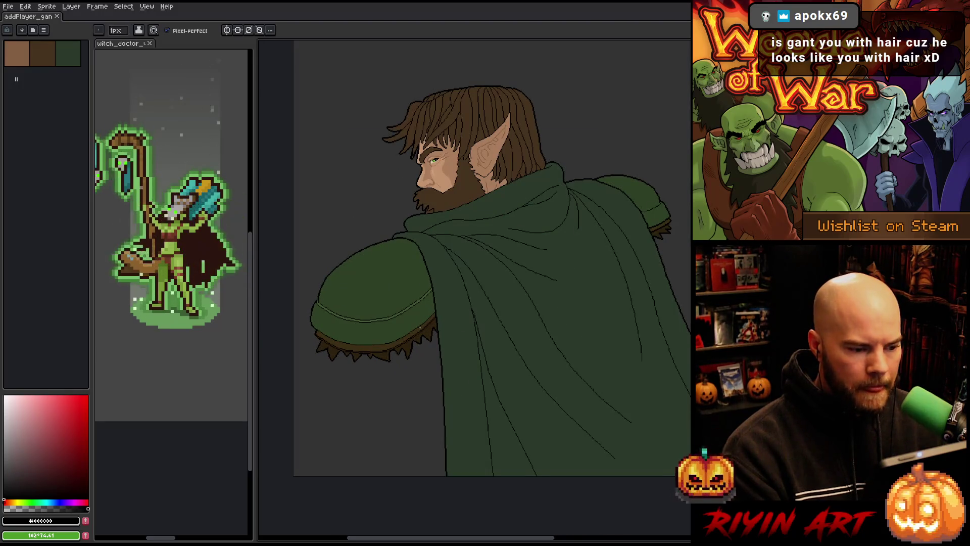
{"action": "scroll", "coordinate": [415, 314], "scroll_direction": "up", "scroll_amount": 1}
{"action": "scroll", "coordinate": [405, 283], "scroll_direction": "down", "scroll_amount": 1}
Step: Center the view on the elf's face and sample its skin tone with the Eyedropper
{"action": "key", "text": "h"}
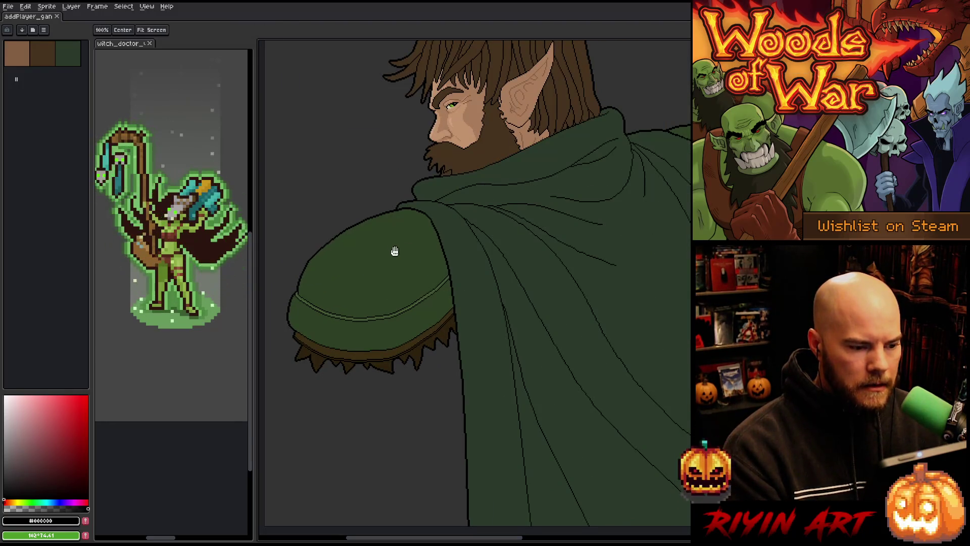
{"action": "left_click_drag", "start_coordinate": [395, 251], "coordinate": [425, 303]}
{"action": "scroll", "coordinate": [455, 273], "scroll_direction": "up", "scroll_amount": 1}
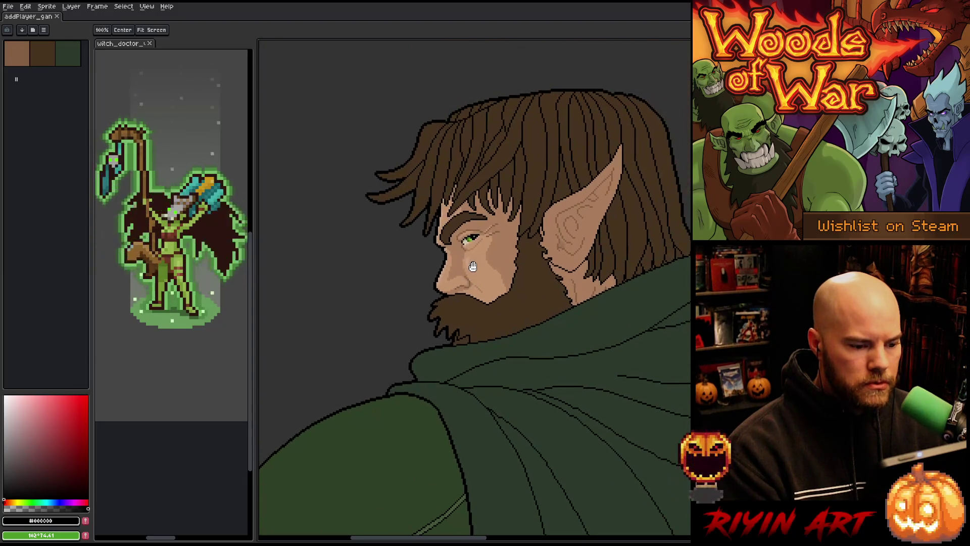
{"action": "scroll", "coordinate": [473, 266], "scroll_direction": "up", "scroll_amount": 1}
{"action": "key", "text": "i"}
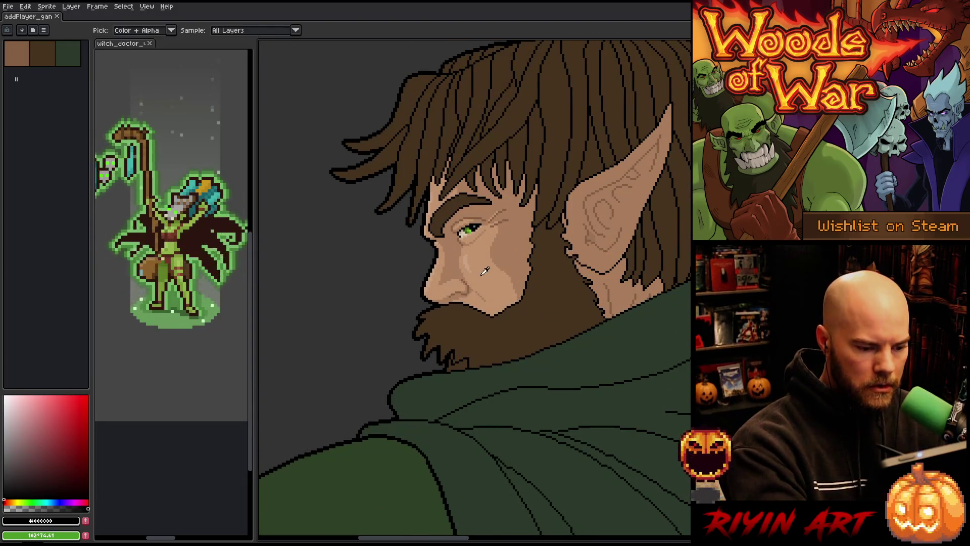
{"action": "left_click", "coordinate": [482, 274]}
Step: Bring the cloak's fur hem into view and magic-wand the grey background below it
{"action": "key", "text": "h"}
{"action": "left_click_drag", "start_coordinate": [485, 271], "coordinate": [522, 123]}
{"action": "scroll", "coordinate": [590, 239], "scroll_direction": "down", "scroll_amount": 1}
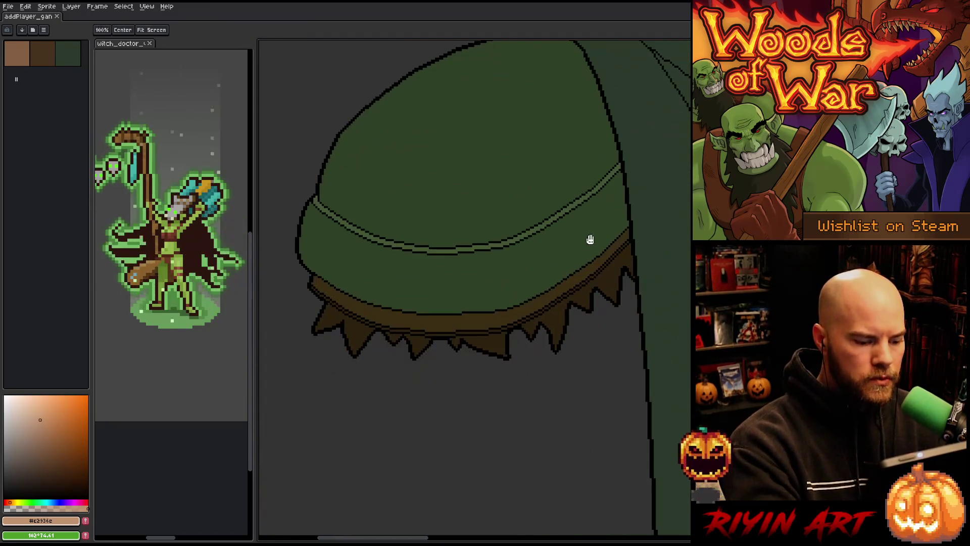
{"action": "key", "text": "w"}
{"action": "left_click", "coordinate": [495, 443]}
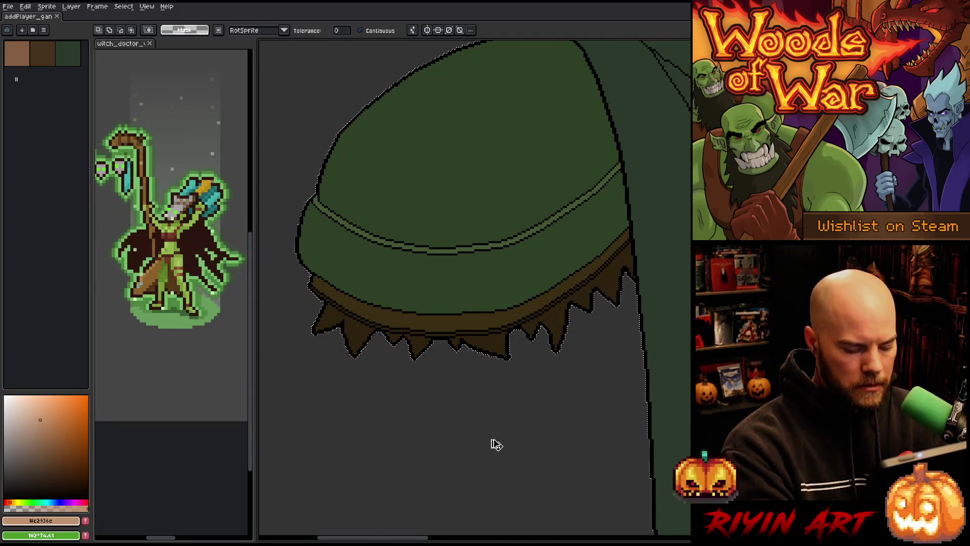
Step: Fit the whole drawing on screen and return to the Pencil
{"action": "key", "text": "ctrl+0"}
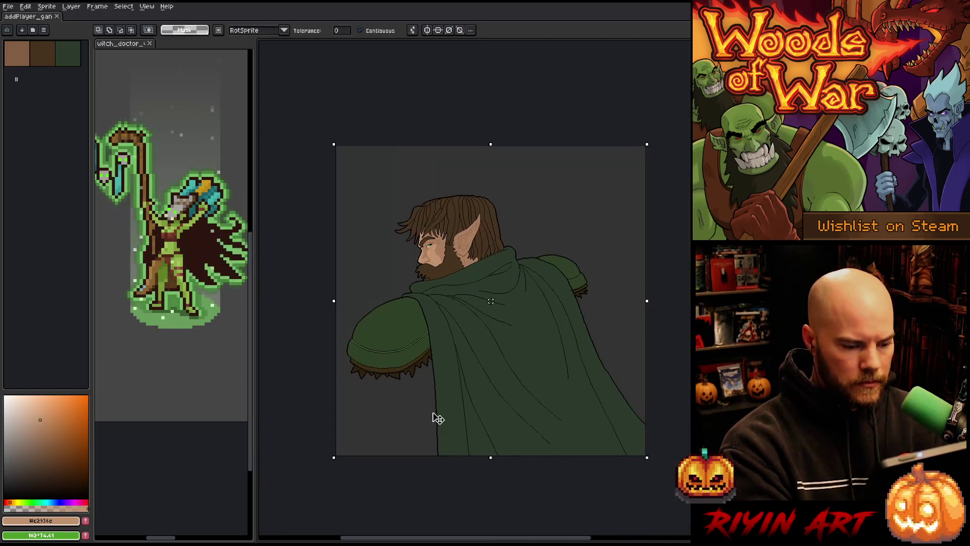
{"action": "scroll", "coordinate": [437, 418], "scroll_direction": "up", "scroll_amount": 2}
{"action": "key", "text": "b"}
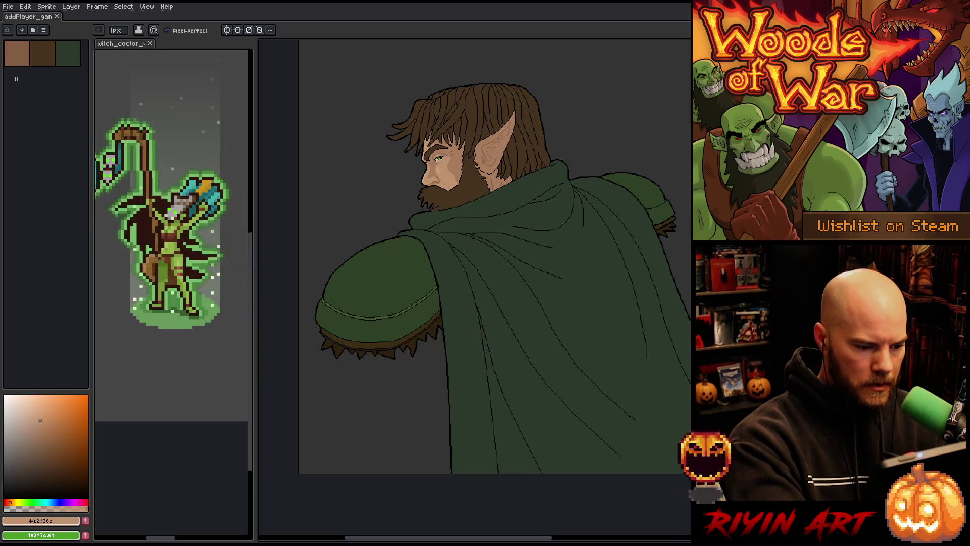
Step: Draw the arm's top curve under the sleeve, redoing it until it fits
{"action": "mouse_move", "coordinate": [334, 351]}
{"action": "left_mouse_down"}
{"action": "mouse_move", "coordinate": [361, 377]}
{"action": "mouse_move", "coordinate": [439, 328]}
{"action": "left_mouse_up"}
{"action": "key", "text": "ctrl+z"}
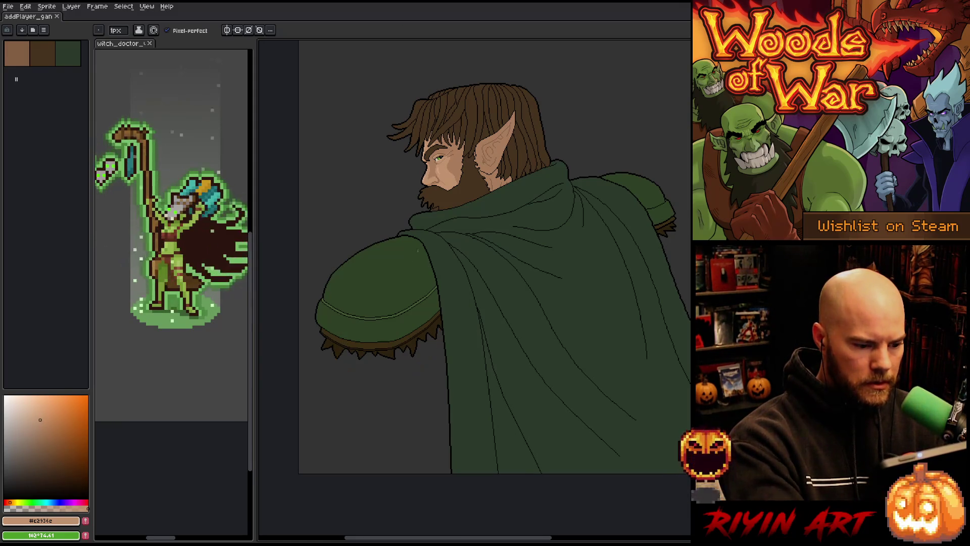
{"action": "mouse_move", "coordinate": [342, 355]}
{"action": "left_mouse_down"}
{"action": "mouse_move", "coordinate": [377, 382]}
{"action": "mouse_move", "coordinate": [443, 343]}
{"action": "left_mouse_up"}
{"action": "key", "text": "ctrl+z"}
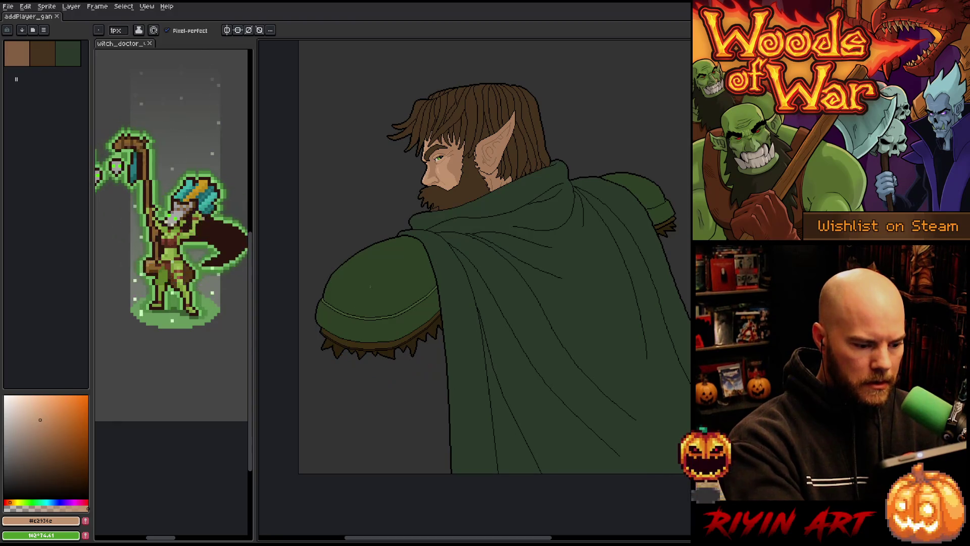
{"action": "mouse_move", "coordinate": [336, 359]}
{"action": "left_mouse_down"}
{"action": "mouse_move", "coordinate": [390, 365]}
{"action": "mouse_move", "coordinate": [432, 337]}
{"action": "left_mouse_up"}
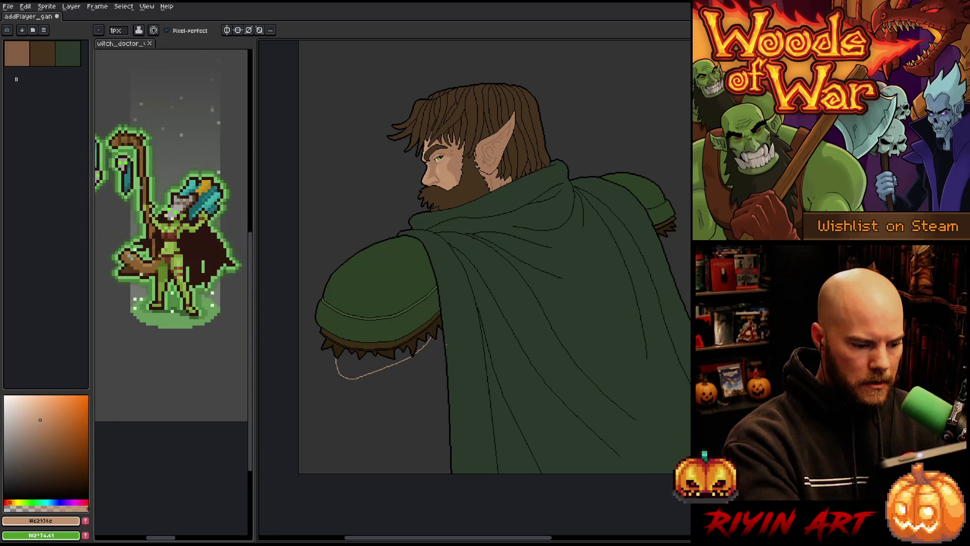
Step: Sketch the arm's left edge and try an elbow crease, undoing the rejected strokes
{"action": "mouse_move", "coordinate": [447, 389]}
{"action": "left_mouse_down"}
{"action": "mouse_move", "coordinate": [437, 420]}
{"action": "mouse_move", "coordinate": [384, 416]}
{"action": "mouse_move", "coordinate": [379, 356]}
{"action": "mouse_move", "coordinate": [335, 441]}
{"action": "left_mouse_up"}
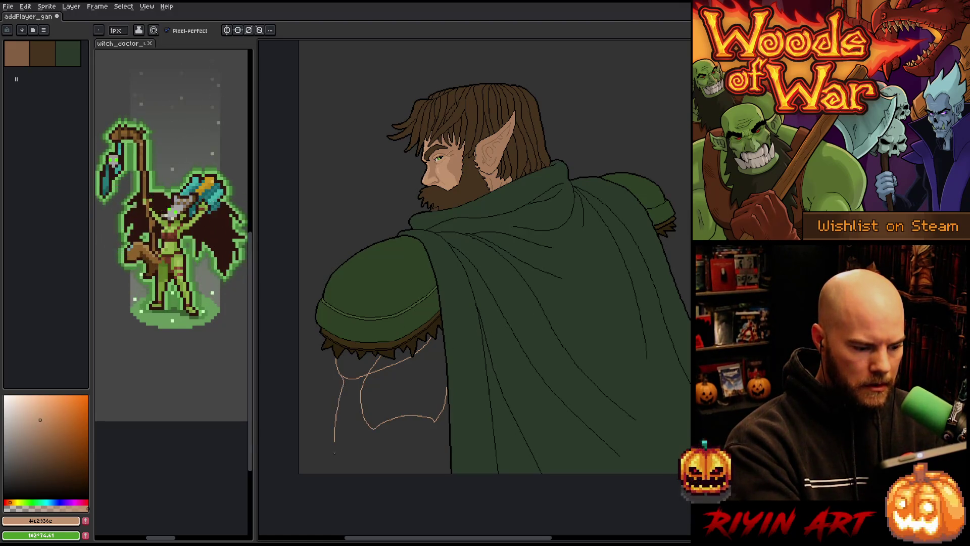
{"action": "key", "text": "ctrl+z"}
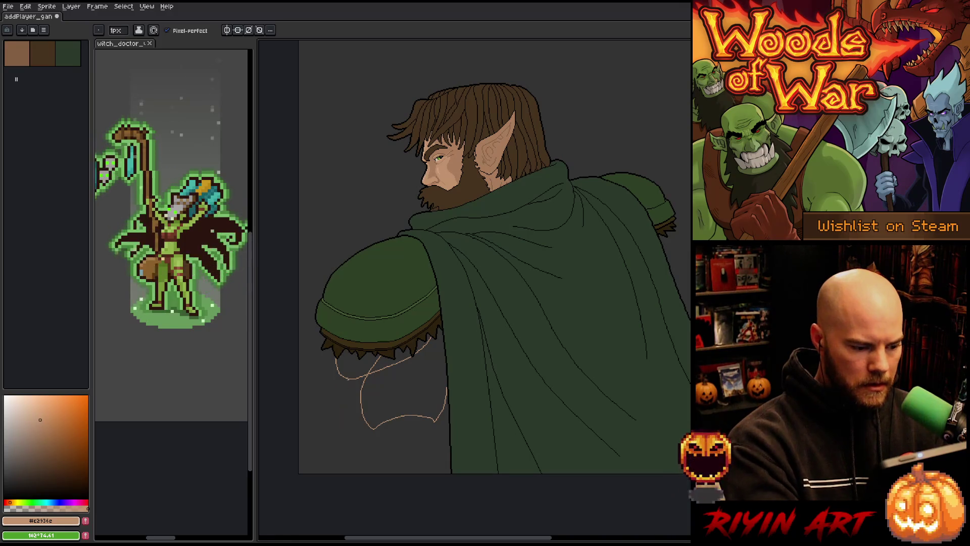
{"action": "left_click_drag", "start_coordinate": [346, 378], "coordinate": [335, 458]}
{"action": "key", "text": "ctrl+z"}
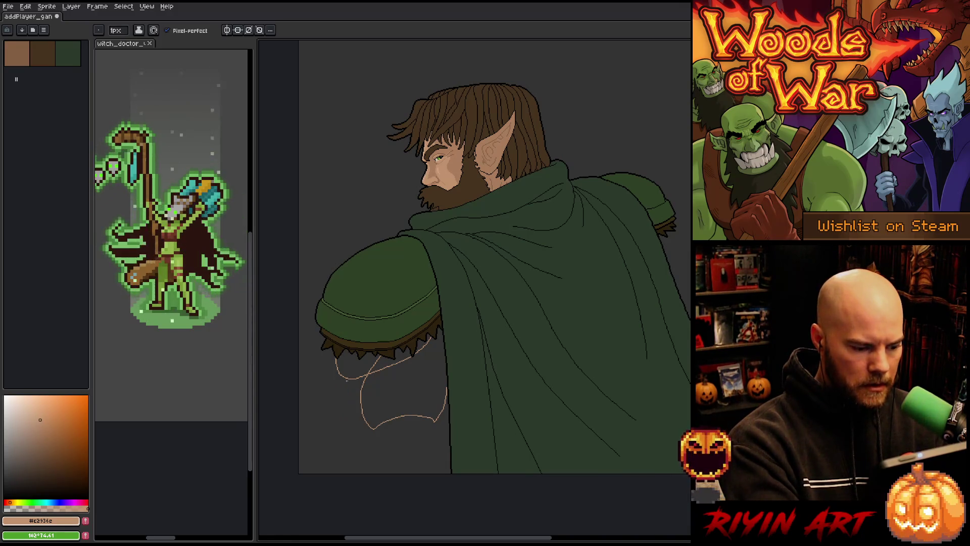
{"action": "left_click_drag", "start_coordinate": [347, 378], "coordinate": [347, 466]}
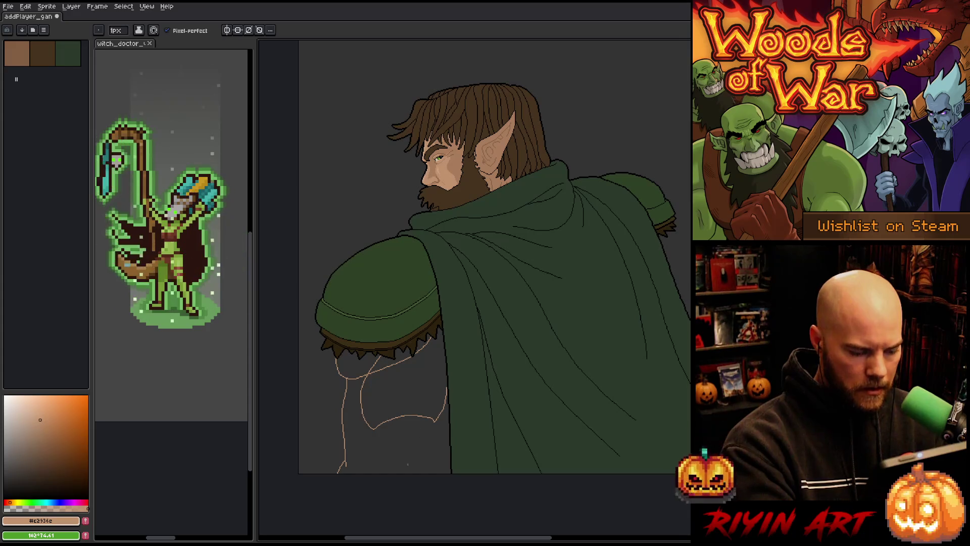
{"action": "left_click_drag", "start_coordinate": [420, 415], "coordinate": [371, 430]}
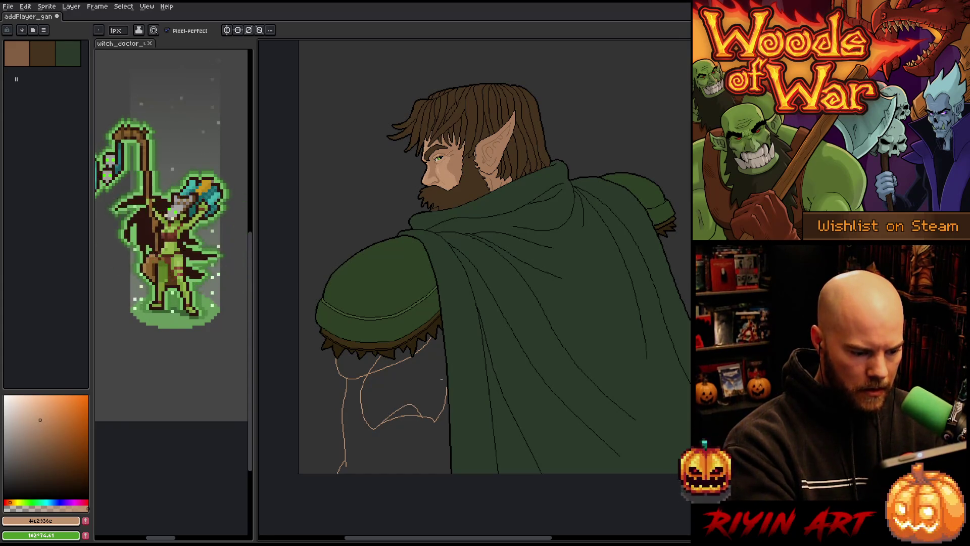
{"action": "key", "text": "ctrl+z"}
{"action": "left_click_drag", "start_coordinate": [418, 403], "coordinate": [390, 417]}
{"action": "key", "text": "ctrl+z"}
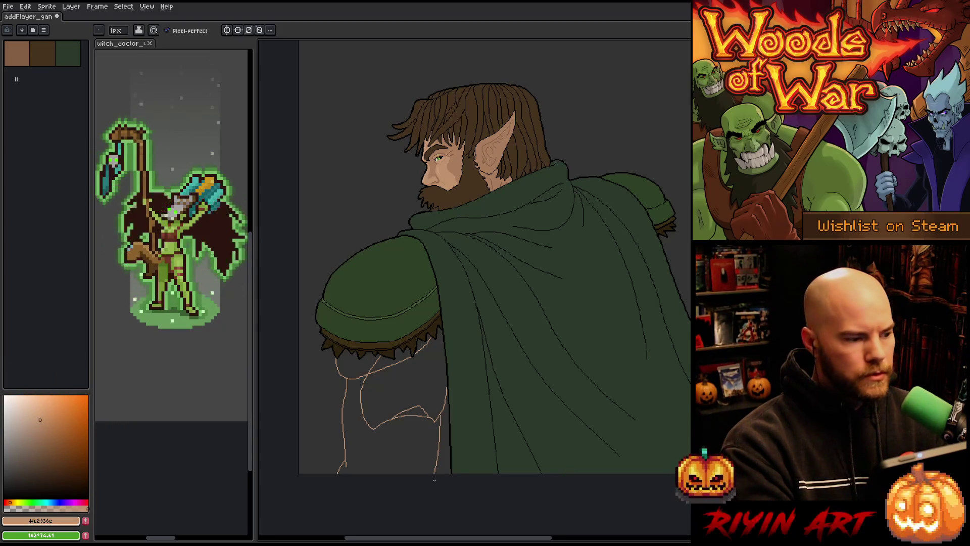
Step: Erase stray sketch lines under the fur edge with a 6px Eraser
{"action": "key", "text": "b"}
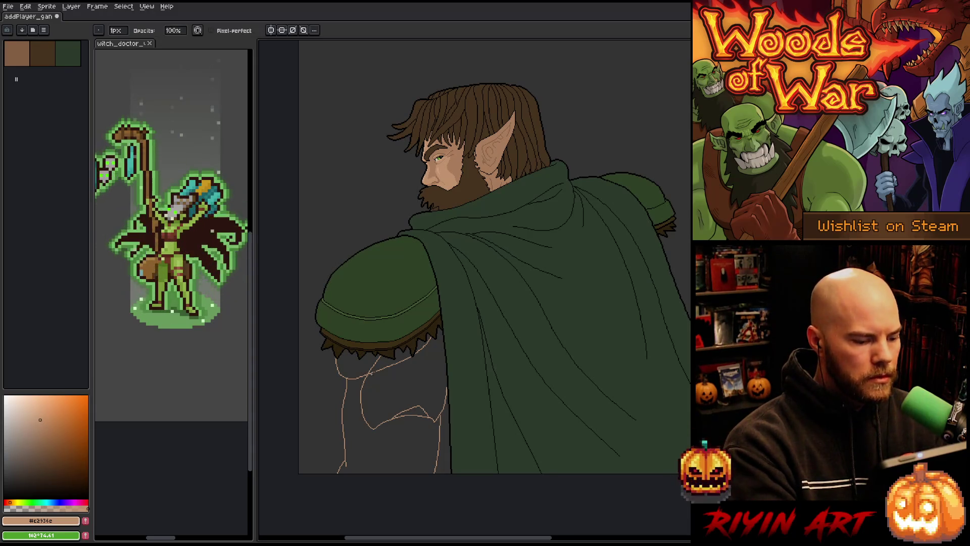
{"action": "key", "text": "plus"}
{"action": "key", "text": "plus"}
{"action": "key", "text": "plus"}
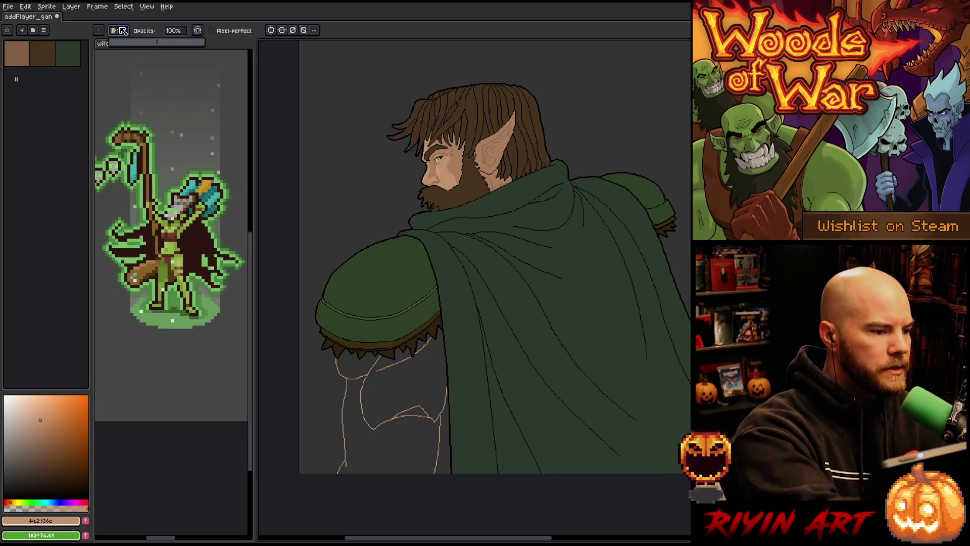
{"action": "mouse_move", "coordinate": [381, 371]}
{"action": "left_mouse_down"}
{"action": "mouse_move", "coordinate": [405, 359]}
{"action": "mouse_move", "coordinate": [396, 367]}
{"action": "left_mouse_up"}
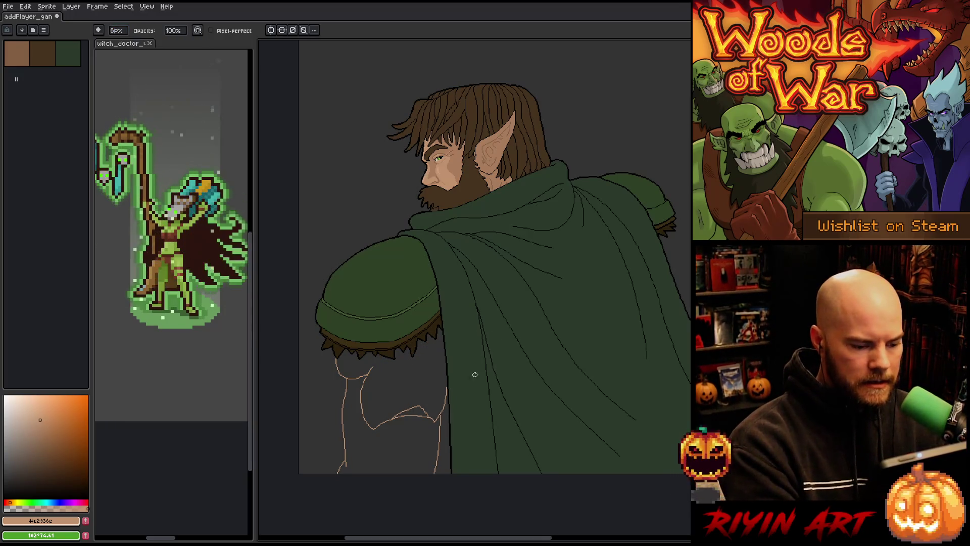
{"action": "key", "text": "space"}
{"action": "left_click_drag", "start_coordinate": [472, 420], "coordinate": [422, 446]}
{"action": "left_click_drag", "start_coordinate": [484, 399], "coordinate": [532, 384]}
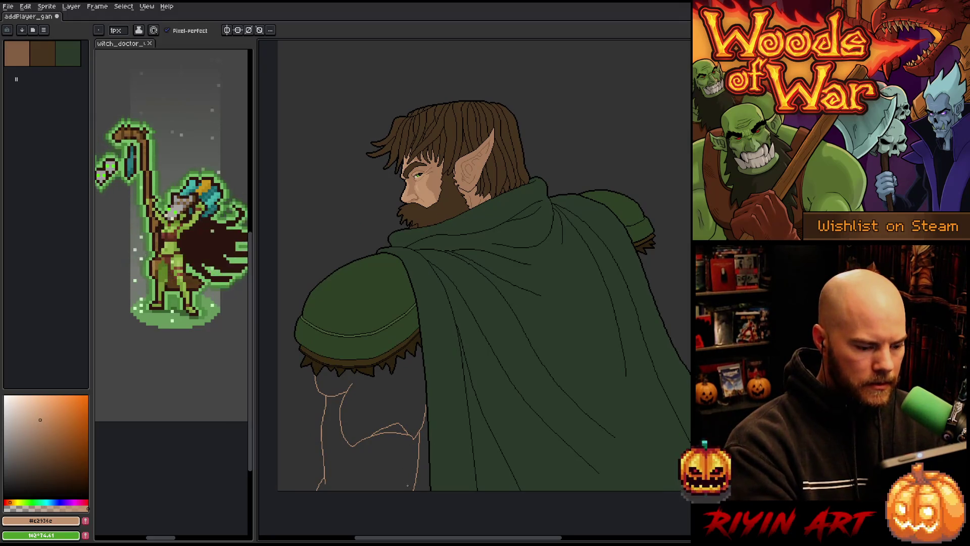
Step: Try Paint Bucket fills on the arm outline, then undo both fills
{"action": "key", "text": "g"}
{"action": "left_click", "coordinate": [346, 392]}
{"action": "left_click", "coordinate": [389, 429]}
{"action": "key", "text": "ctrl+z"}
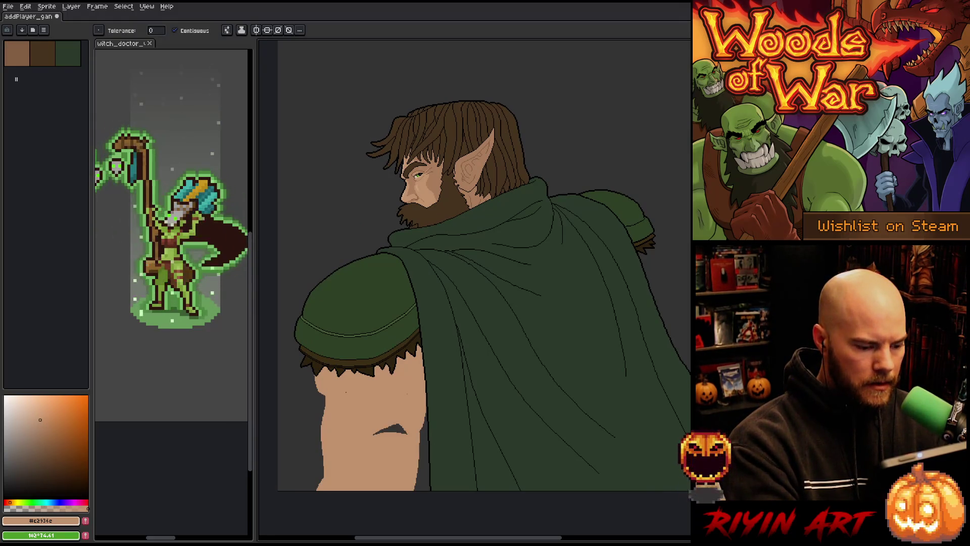
{"action": "key", "text": "ctrl+z"}
Step: Pick the darker skin tone #a97d5c and switch to the 1px Pencil
{"action": "key", "text": "b"}
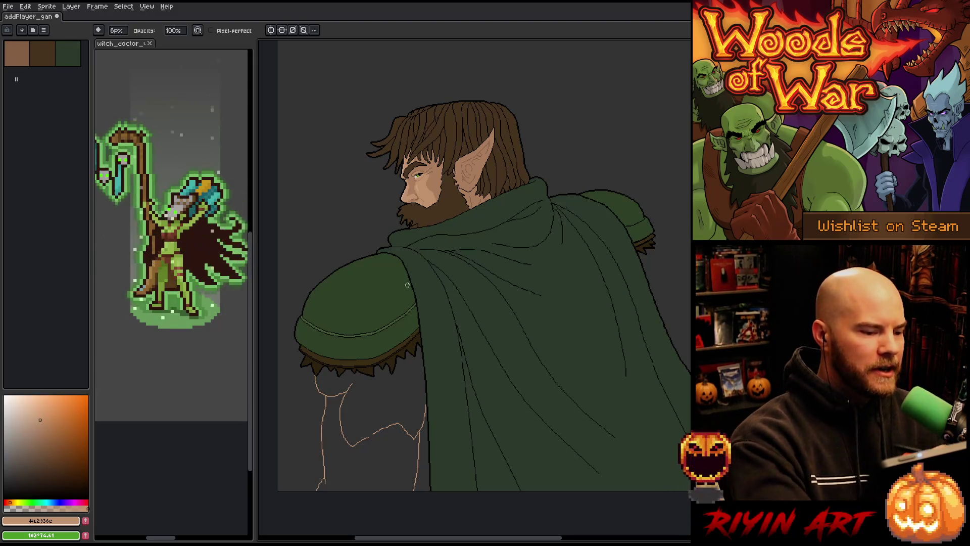
{"action": "left_click", "coordinate": [429, 174], "text": "alt"}
{"action": "key", "text": "b"}
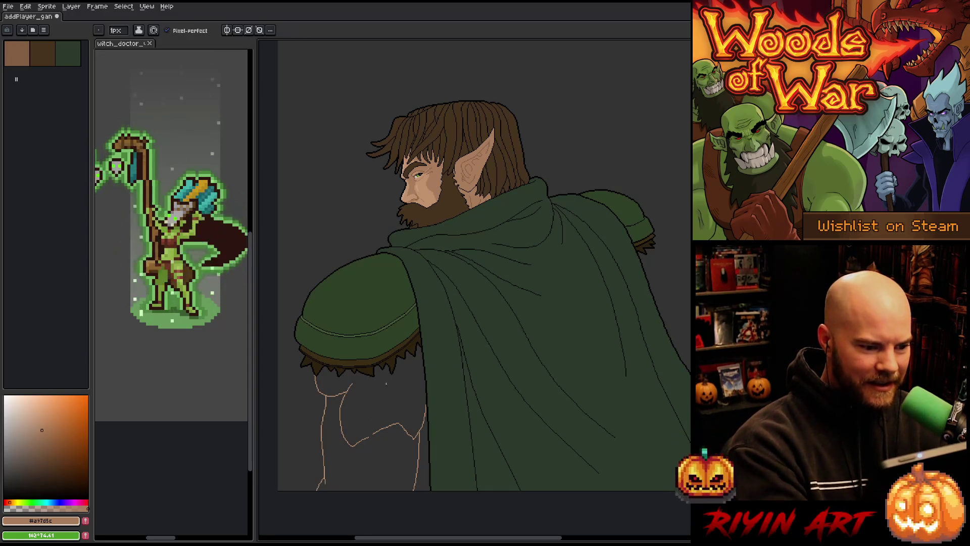
Step: Redraw the tan crease stroke under the cloak sleeve, undoing attempts until it sits right
{"action": "scroll", "coordinate": [467, 332], "scroll_direction": "up", "scroll_amount": 2}
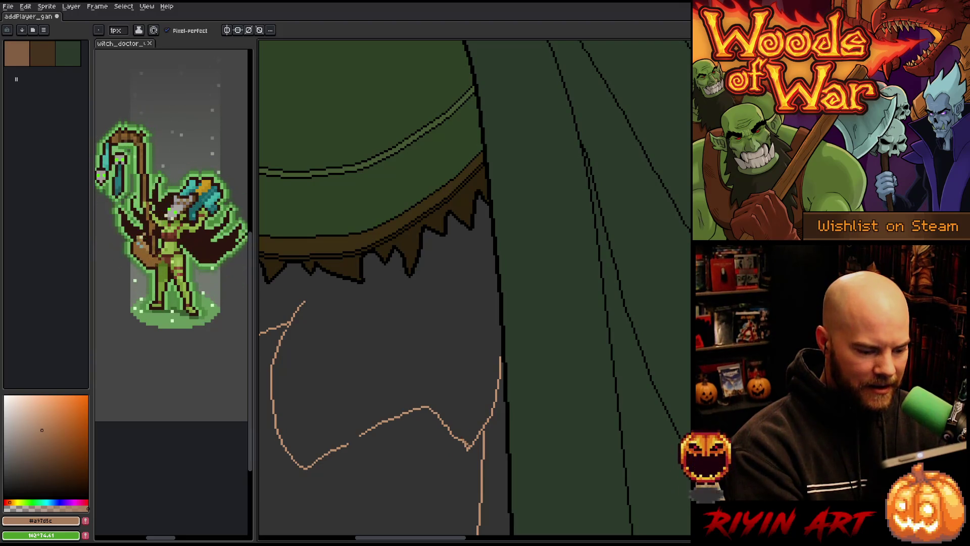
{"action": "mouse_move", "coordinate": [463, 440]}
{"action": "left_mouse_down"}
{"action": "mouse_move", "coordinate": [434, 411]}
{"action": "mouse_move", "coordinate": [367, 427]}
{"action": "mouse_move", "coordinate": [305, 466]}
{"action": "left_mouse_up"}
{"action": "scroll", "coordinate": [412, 374], "scroll_direction": "down", "scroll_amount": 2}
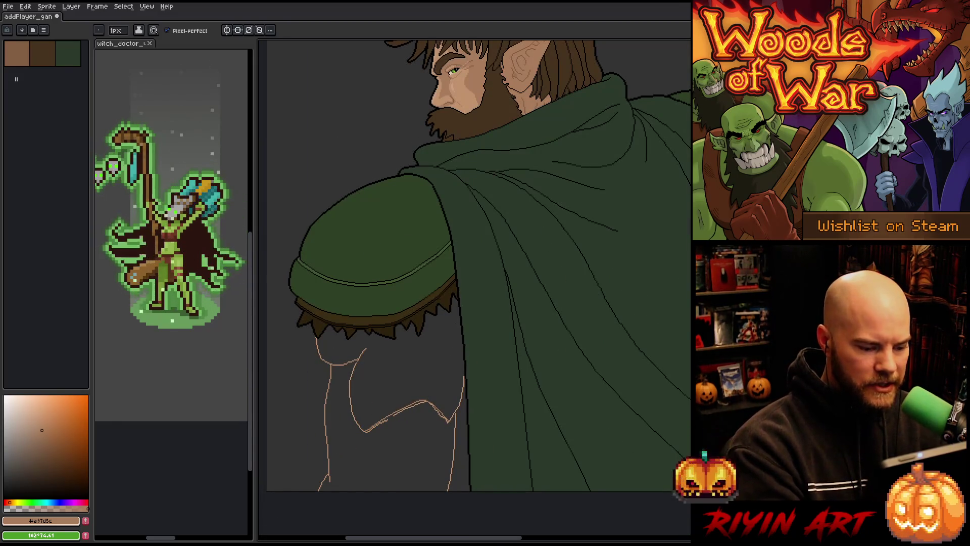
{"action": "left_click_drag", "start_coordinate": [364, 426], "coordinate": [438, 394]}
{"action": "key", "text": "ctrl+z"}
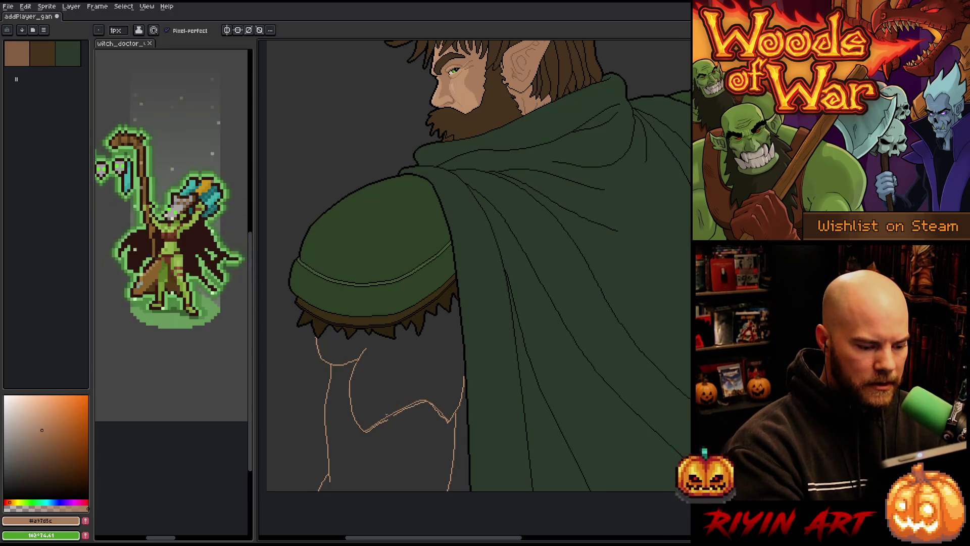
{"action": "left_click_drag", "start_coordinate": [362, 427], "coordinate": [426, 392]}
{"action": "key", "text": "ctrl+z"}
{"action": "mouse_move", "coordinate": [362, 430]}
{"action": "left_mouse_down"}
{"action": "mouse_move", "coordinate": [428, 392]}
{"action": "mouse_move", "coordinate": [364, 430]}
{"action": "left_mouse_up"}
{"action": "key", "text": "ctrl+z"}
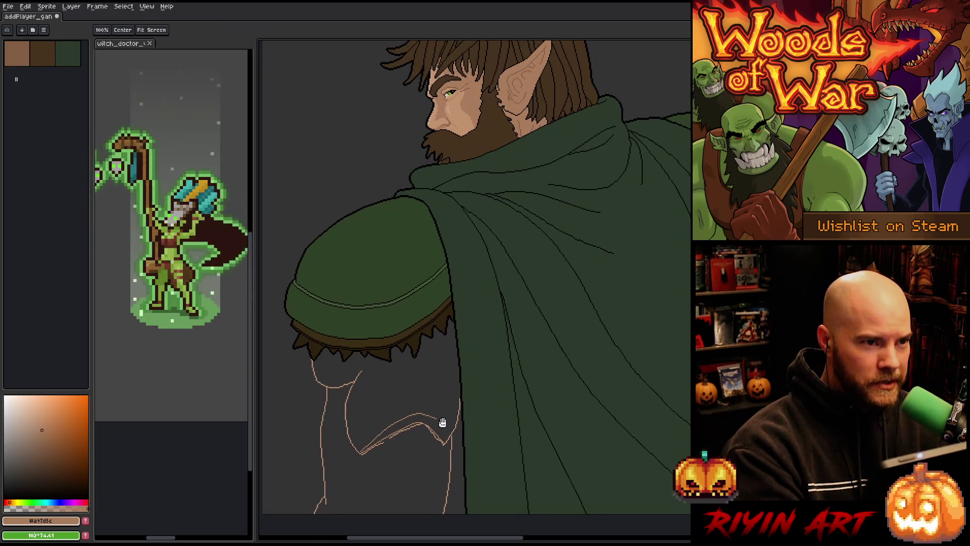
{"action": "left_click_drag", "start_coordinate": [443, 388], "coordinate": [438, 411]}
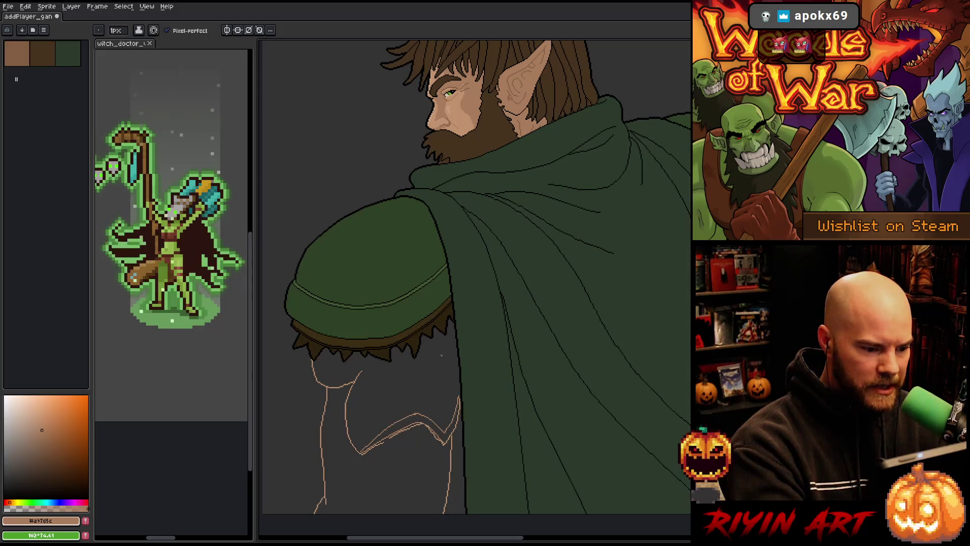
{"action": "mouse_move", "coordinate": [437, 351]}
{"action": "left_mouse_down"}
{"action": "mouse_move", "coordinate": [458, 364]}
{"action": "mouse_move", "coordinate": [393, 348]}
{"action": "mouse_move", "coordinate": [364, 370]}
{"action": "left_mouse_up"}
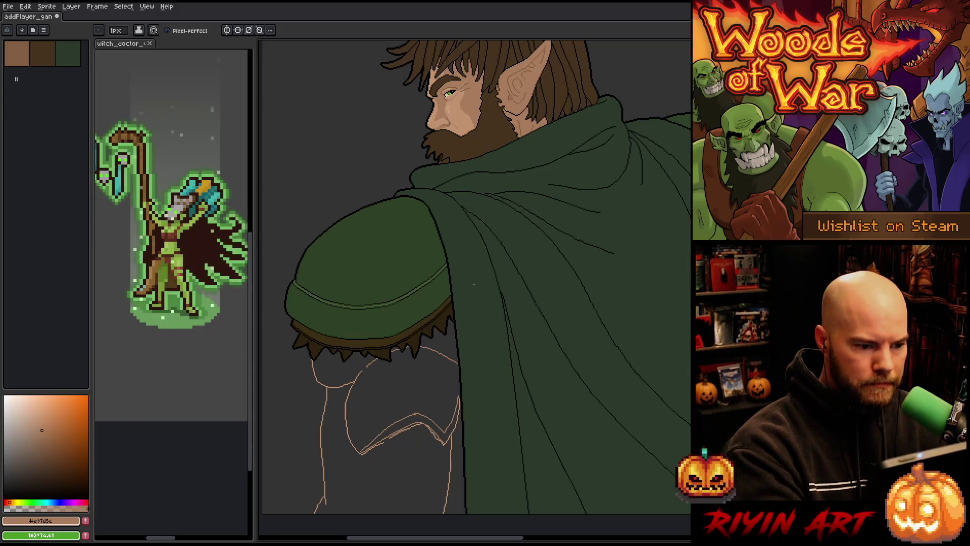
Step: Fill the V-shaped crease wedge and close the arm outline along the cloak edge
{"action": "key", "text": "g"}
{"action": "left_click", "coordinate": [441, 420]}
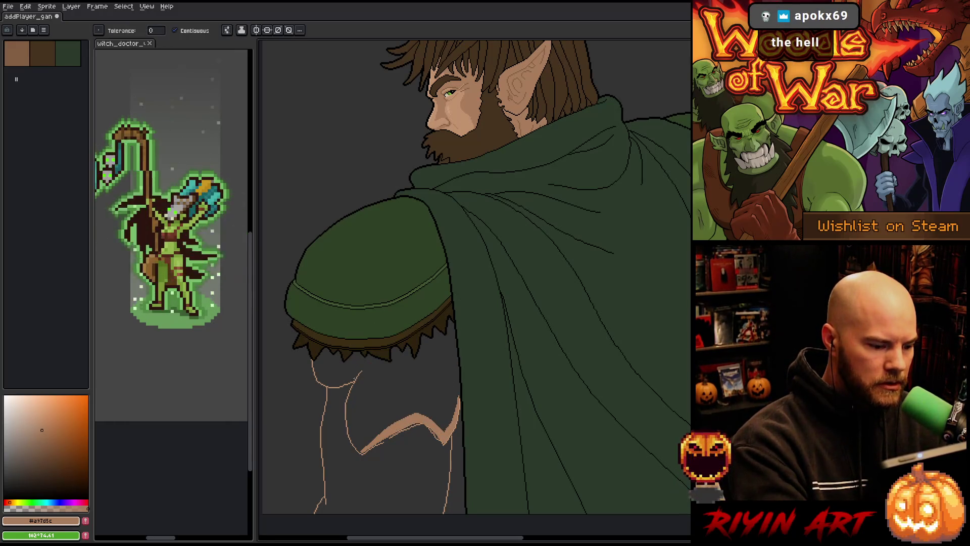
{"action": "key", "text": "b"}
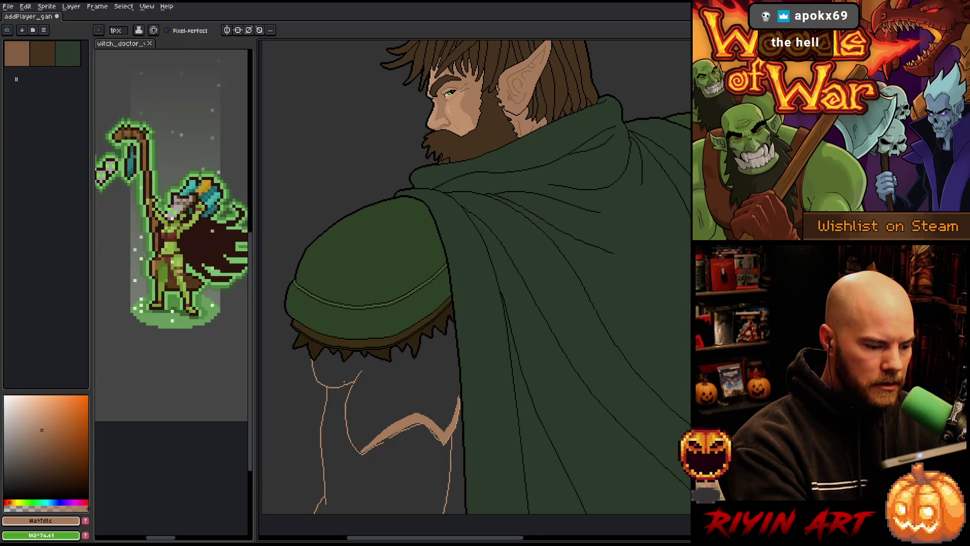
{"action": "left_click_drag", "start_coordinate": [349, 379], "coordinate": [370, 353]}
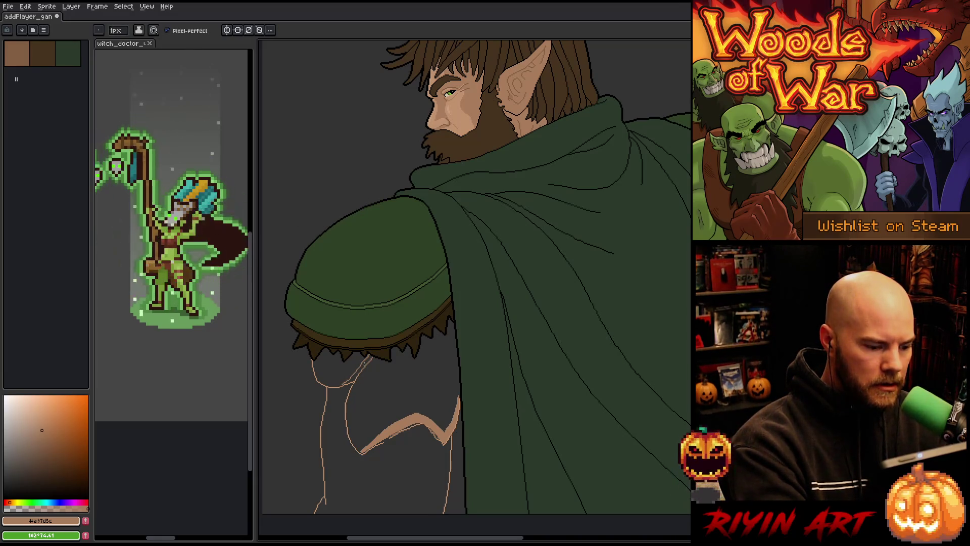
{"action": "key", "text": "g"}
{"action": "key", "text": "b"}
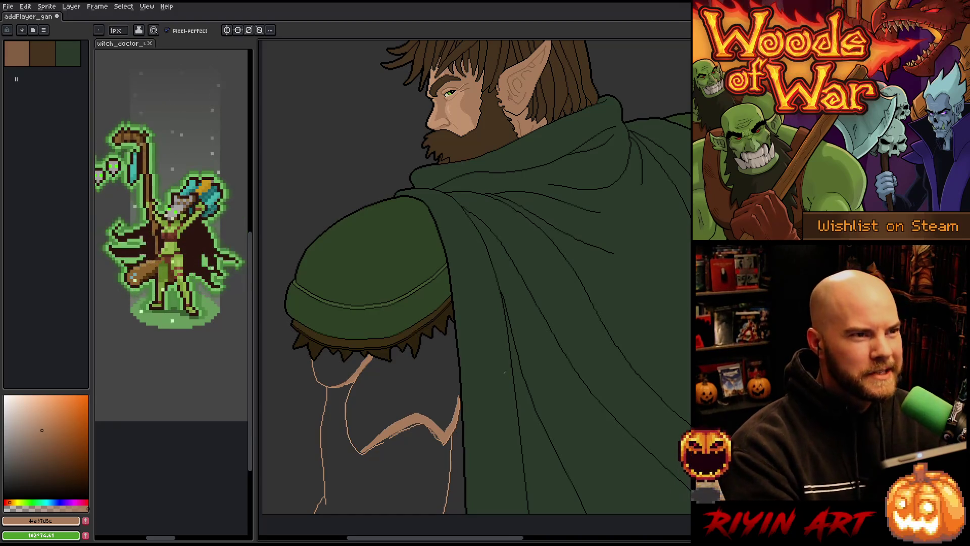
{"action": "left_click_drag", "start_coordinate": [434, 332], "coordinate": [460, 392]}
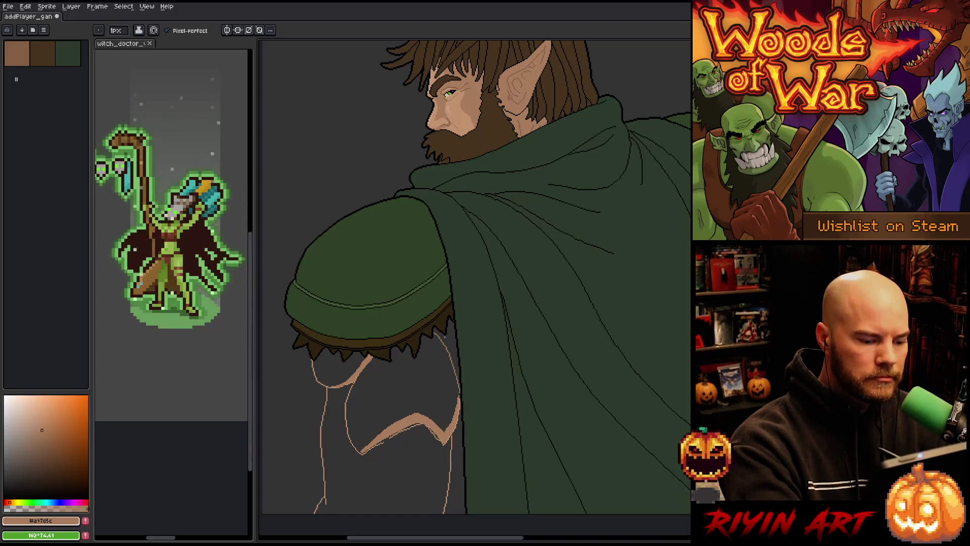
{"action": "key", "text": "g"}
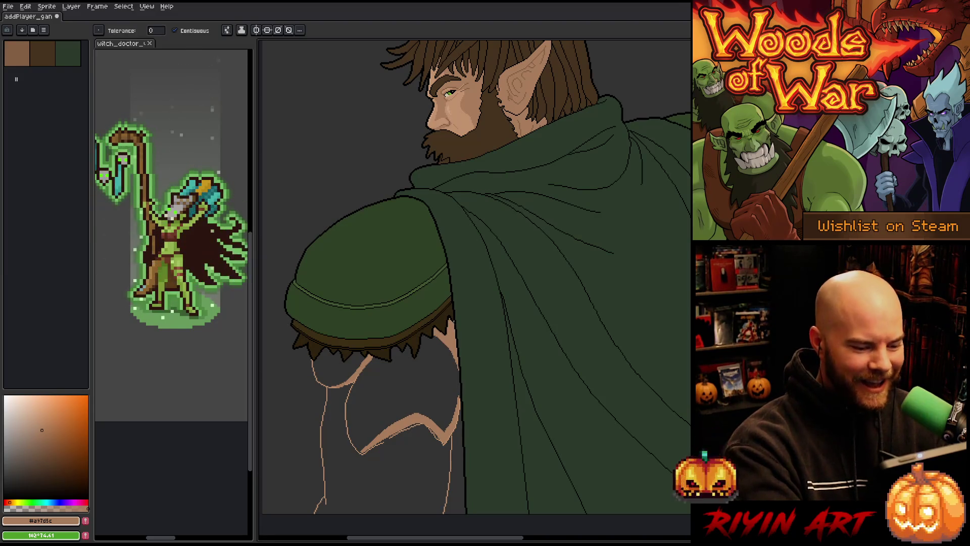
{"action": "key", "text": "b"}
Step: Bucket-fill the arm and the grey gap under the cloak edge with tan skin
{"action": "key", "text": "g"}
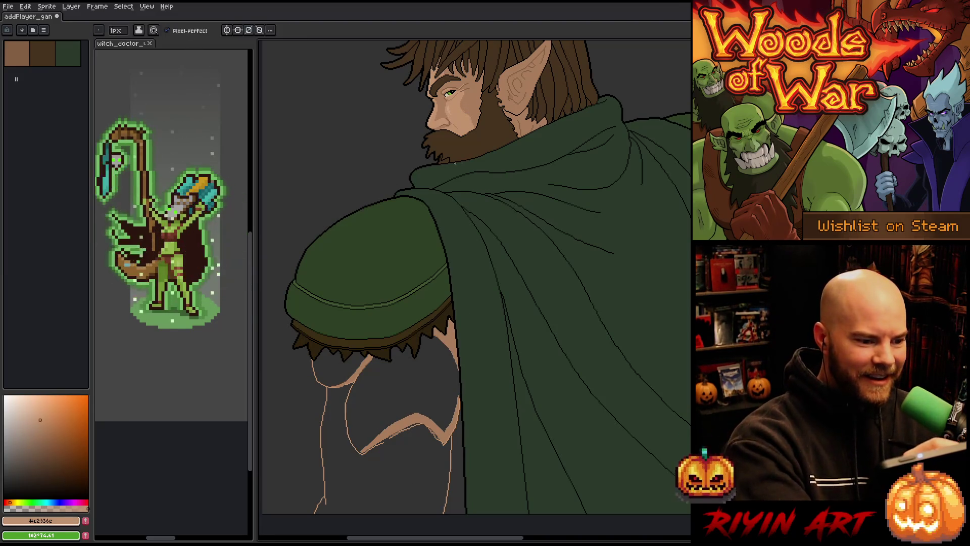
{"action": "left_click", "coordinate": [396, 416]}
{"action": "left_click", "coordinate": [337, 369]}
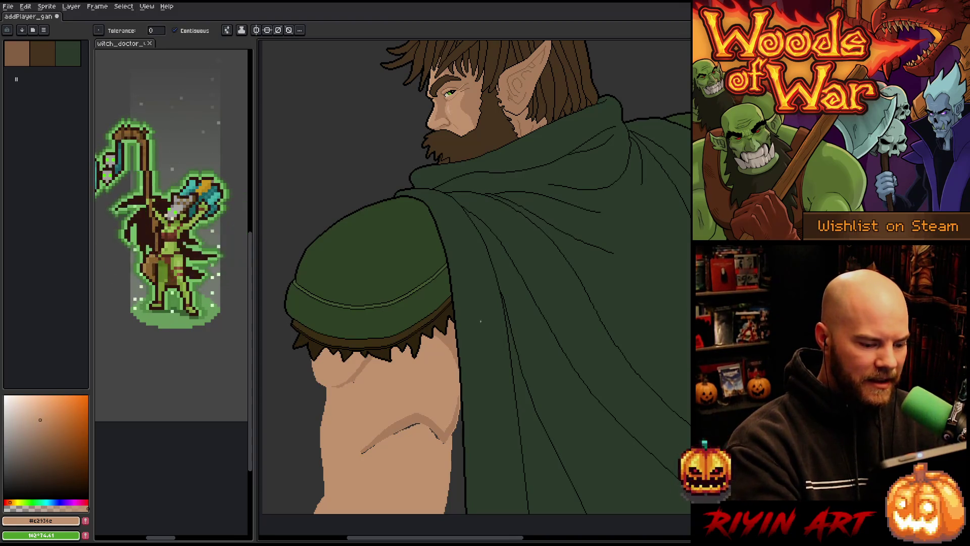
{"action": "key", "text": "b"}
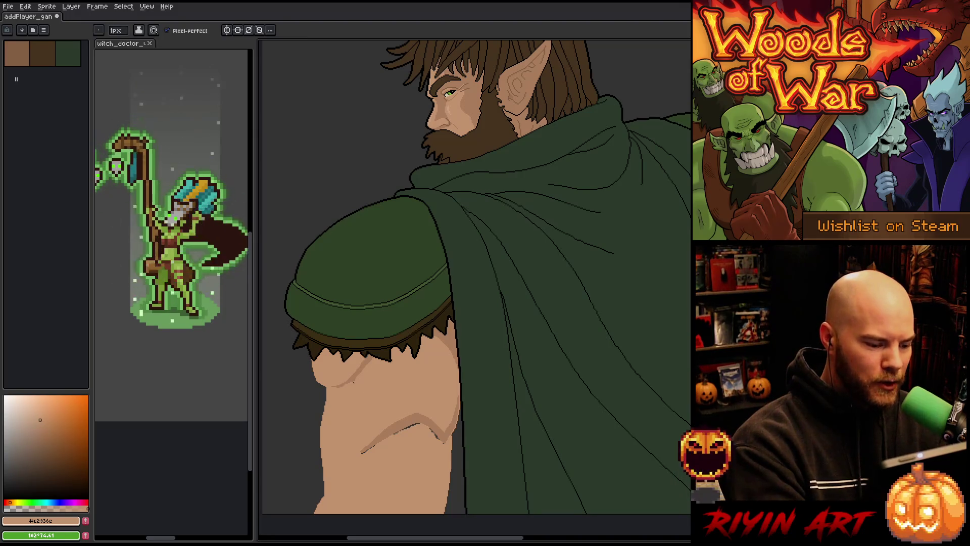
{"action": "key", "text": "e"}
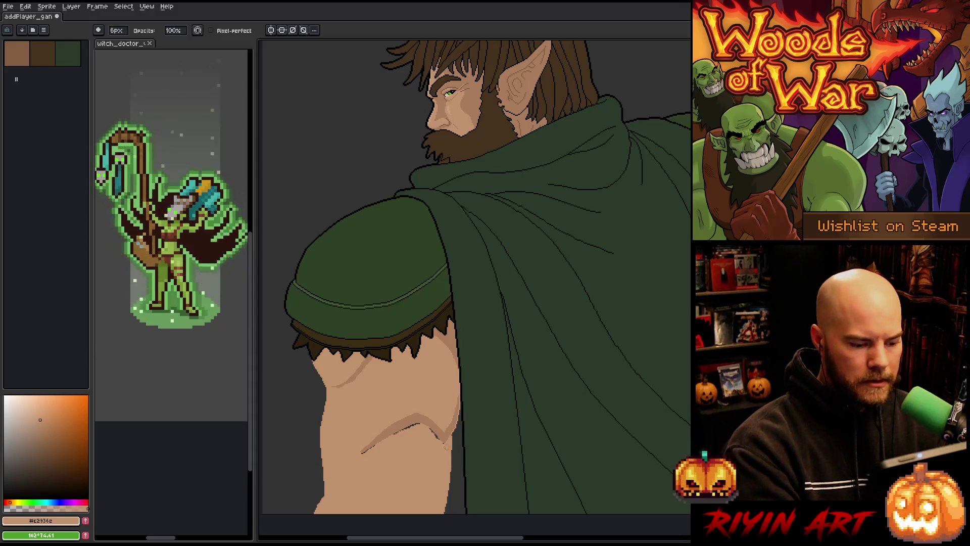
Step: Zoom in on the arm crease and paint over its stray dark pixels with skin colour
{"action": "key", "text": "g"}
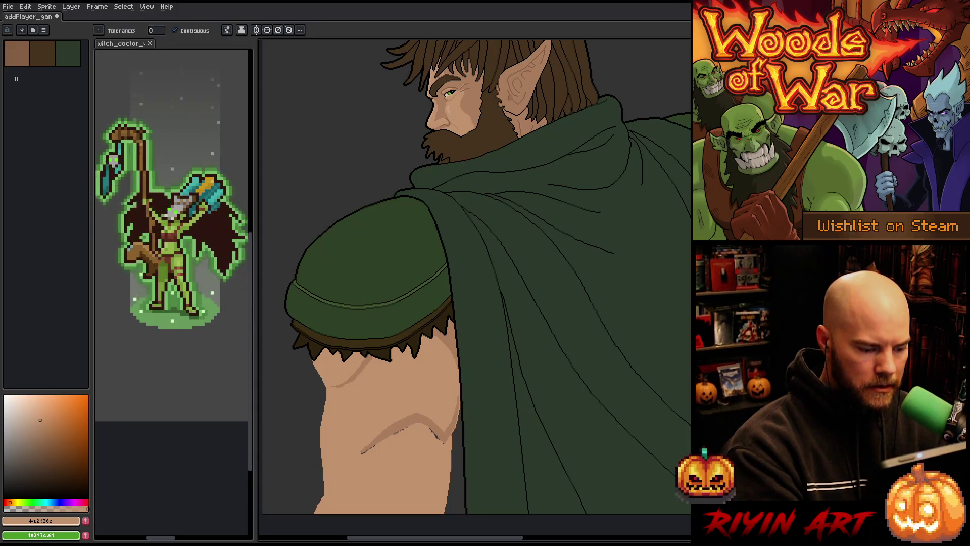
{"action": "key", "text": "b"}
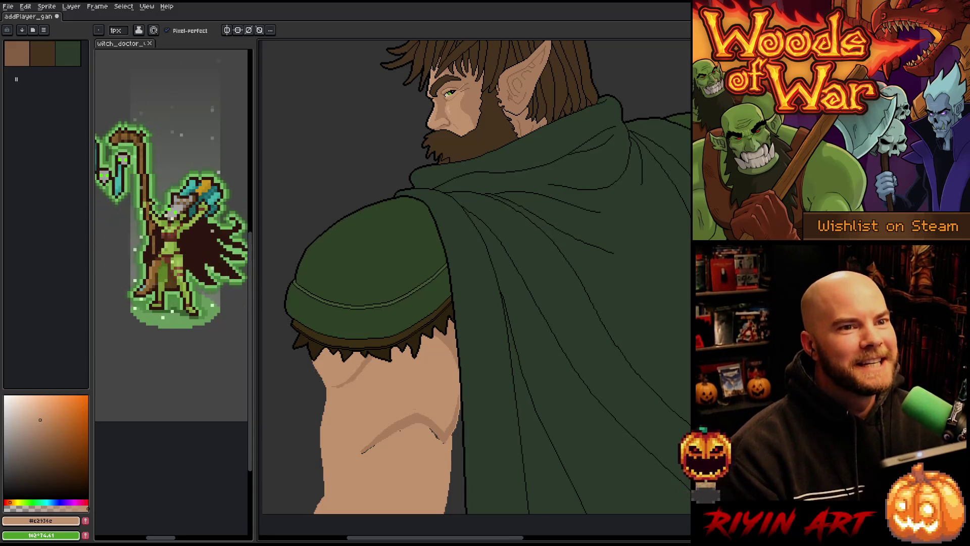
{"action": "scroll", "coordinate": [404, 429], "scroll_direction": "up", "scroll_amount": 4}
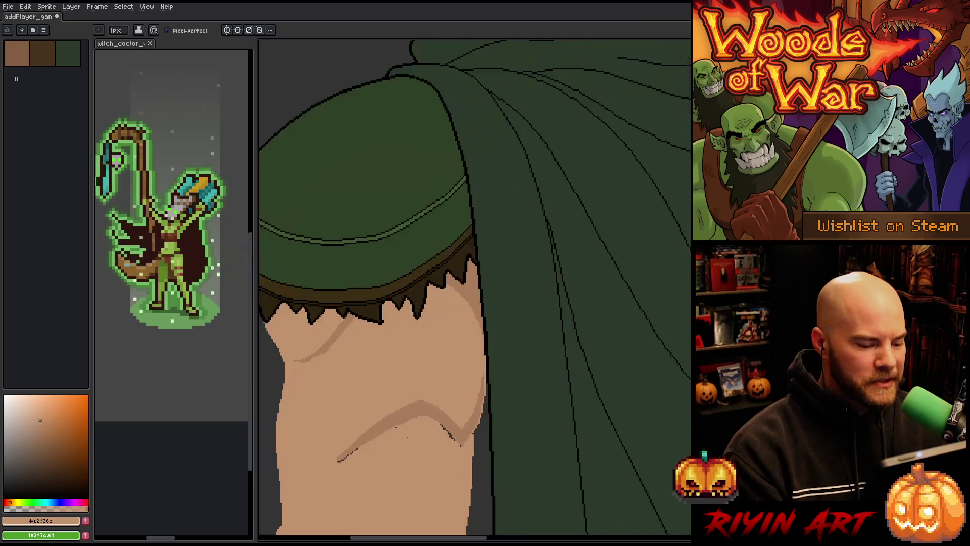
{"action": "scroll", "coordinate": [424, 348], "scroll_direction": "down", "scroll_amount": 2}
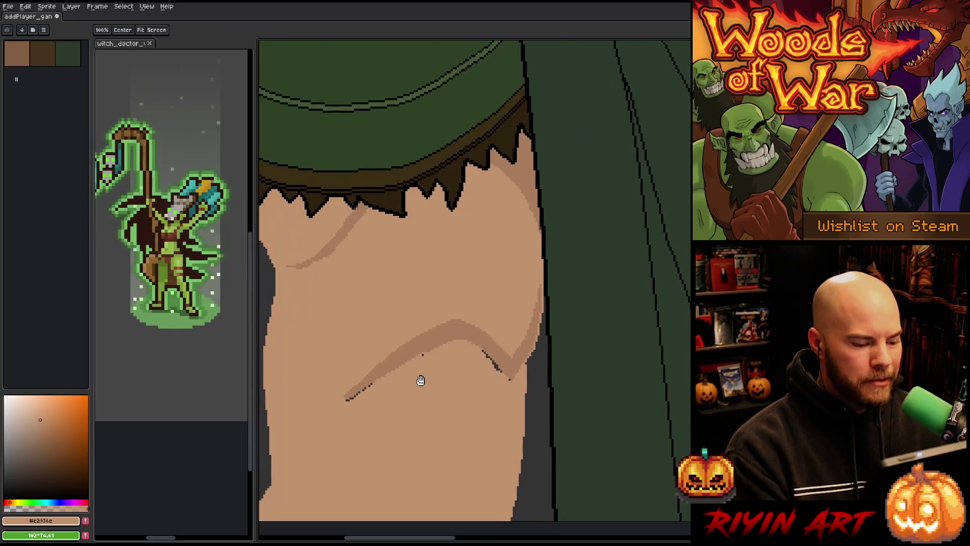
{"action": "scroll", "coordinate": [424, 348], "scroll_direction": "up", "scroll_amount": 2}
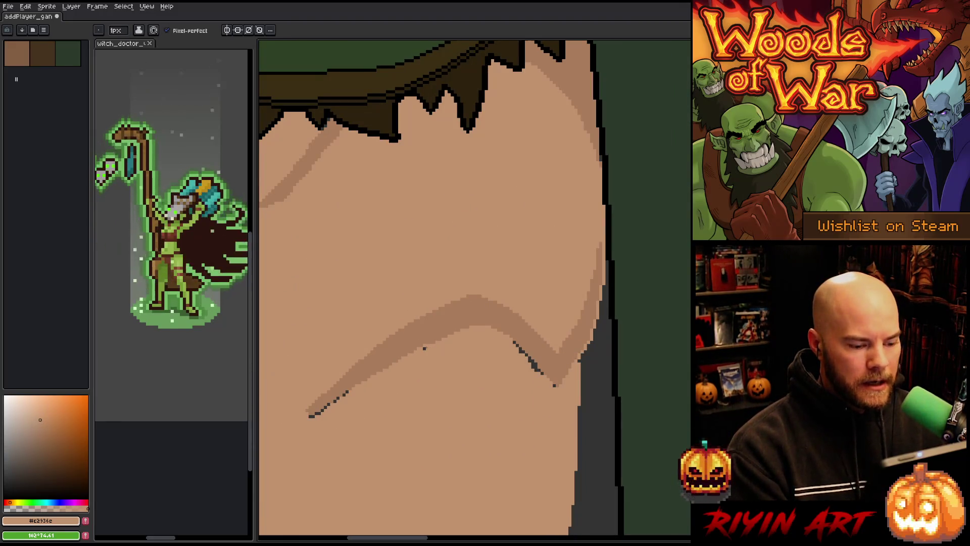
{"action": "scroll", "coordinate": [425, 349], "scroll_direction": "down", "scroll_amount": 2}
{"action": "scroll", "coordinate": [389, 343], "scroll_direction": "up", "scroll_amount": 2}
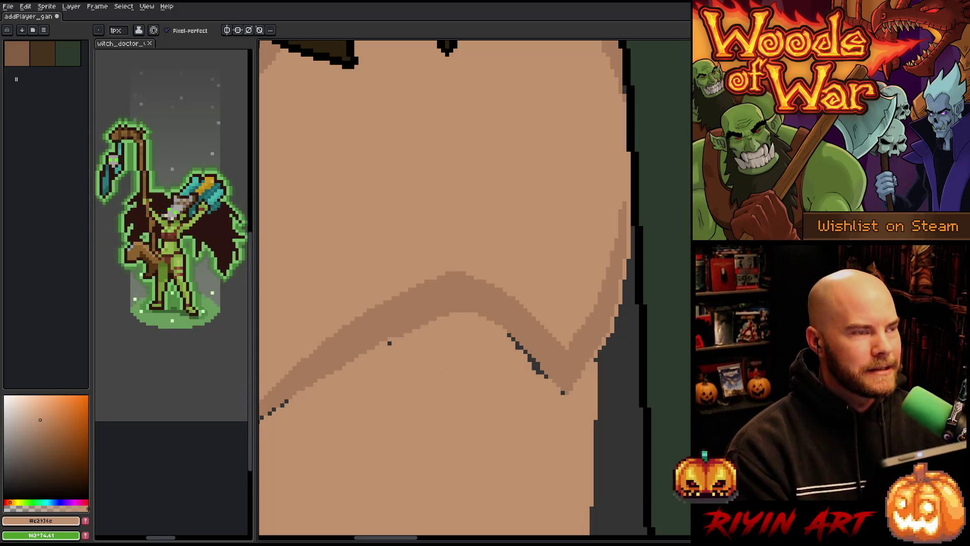
{"action": "scroll", "coordinate": [461, 449], "scroll_direction": "down", "scroll_amount": 1}
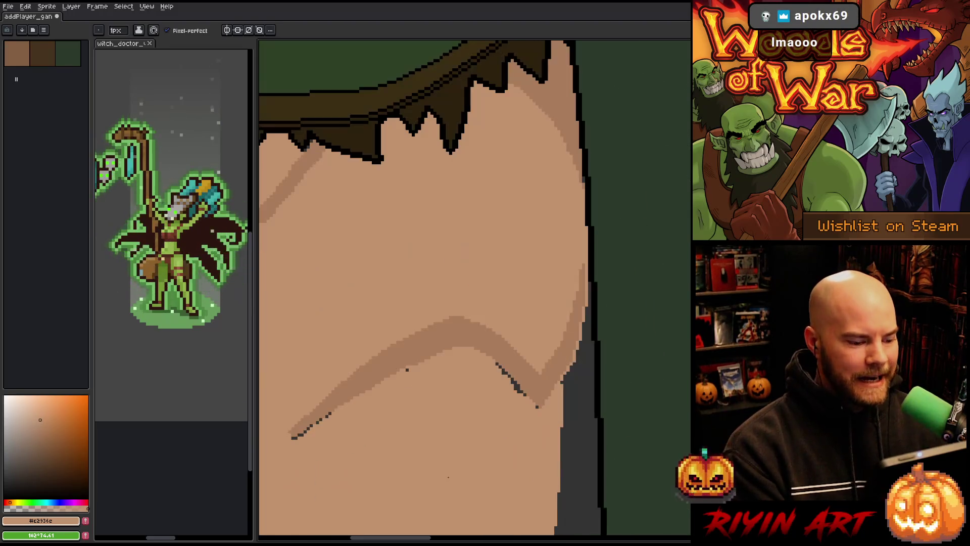
{"action": "left_click_drag", "start_coordinate": [438, 448], "coordinate": [478, 406]}
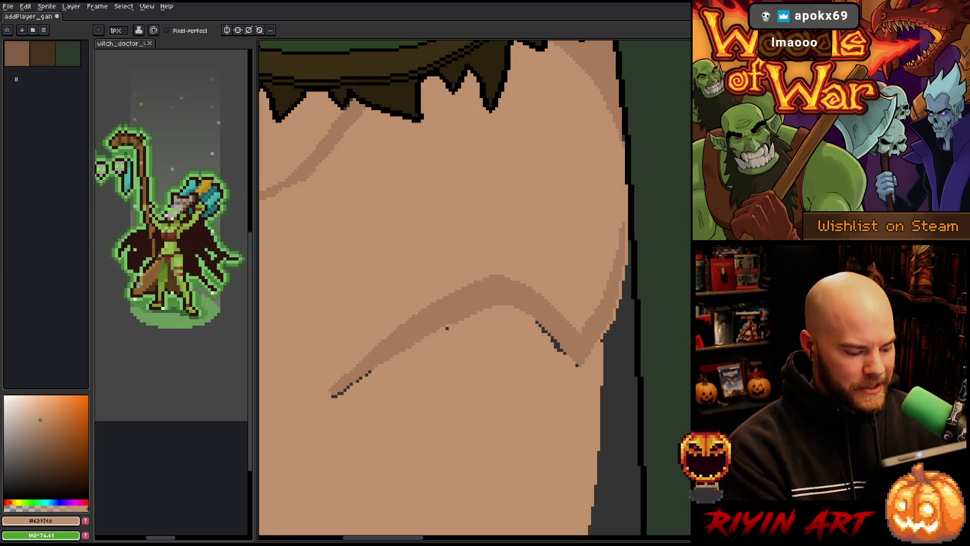
{"action": "key", "text": "g"}
{"action": "left_click", "coordinate": [556, 345]}
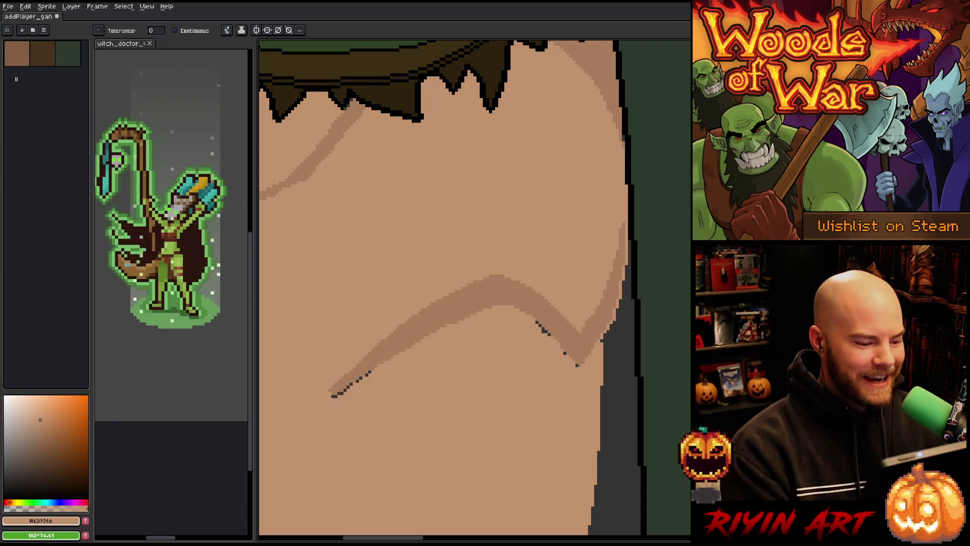
{"action": "key", "text": "b"}
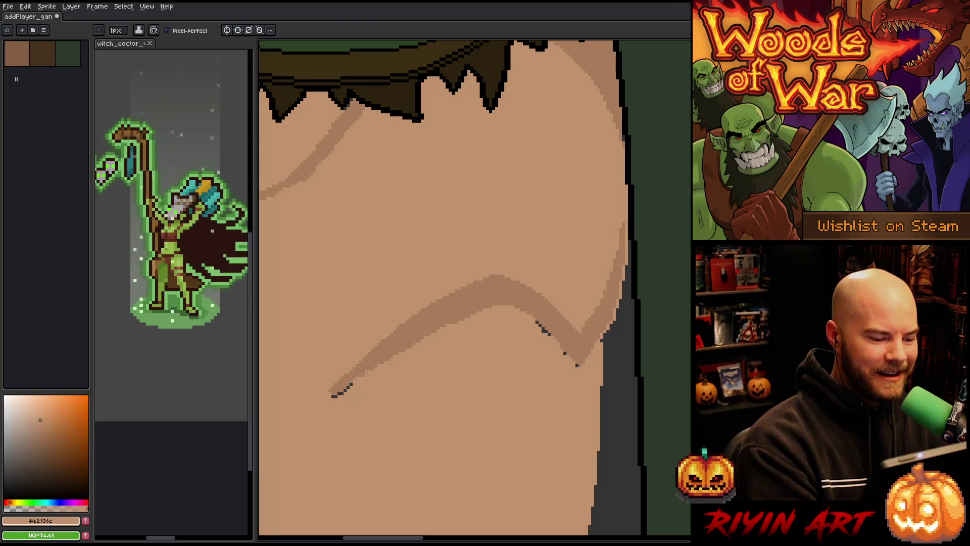
{"action": "left_click_drag", "start_coordinate": [350, 385], "coordinate": [340, 394]}
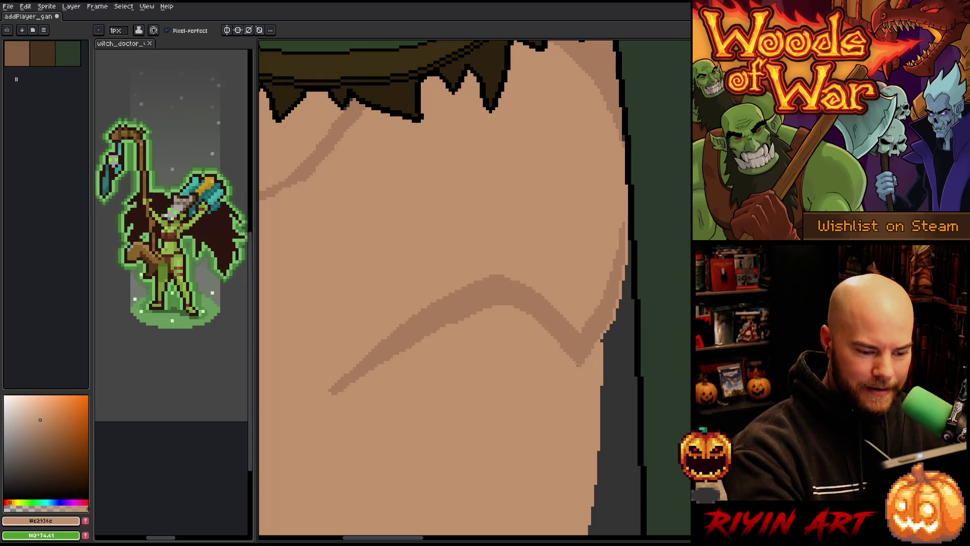
Step: Set the drawing colour to the darker skin shade #a97d5c from the palette
{"action": "scroll", "coordinate": [498, 415], "scroll_direction": "right", "scroll_amount": 3}
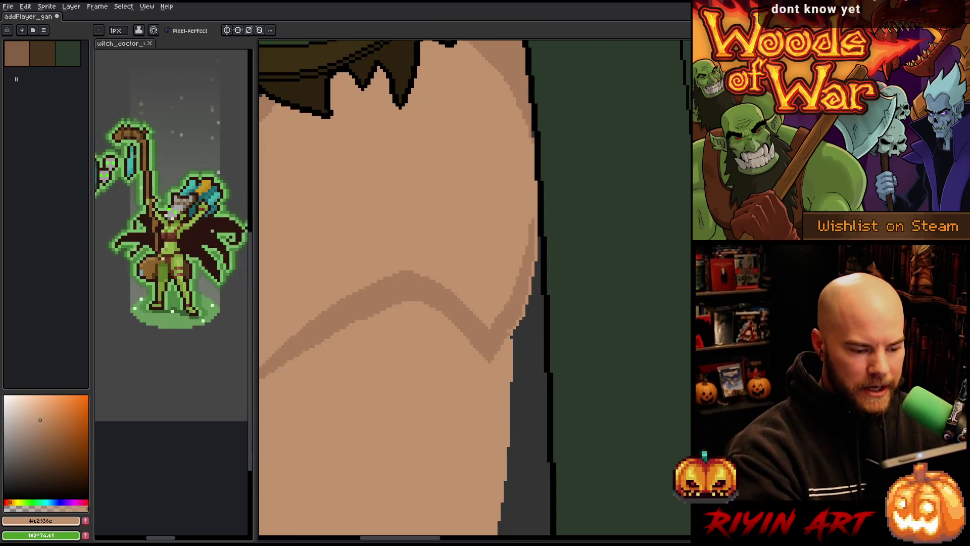
{"action": "left_click", "coordinate": [511, 335], "text": "alt"}
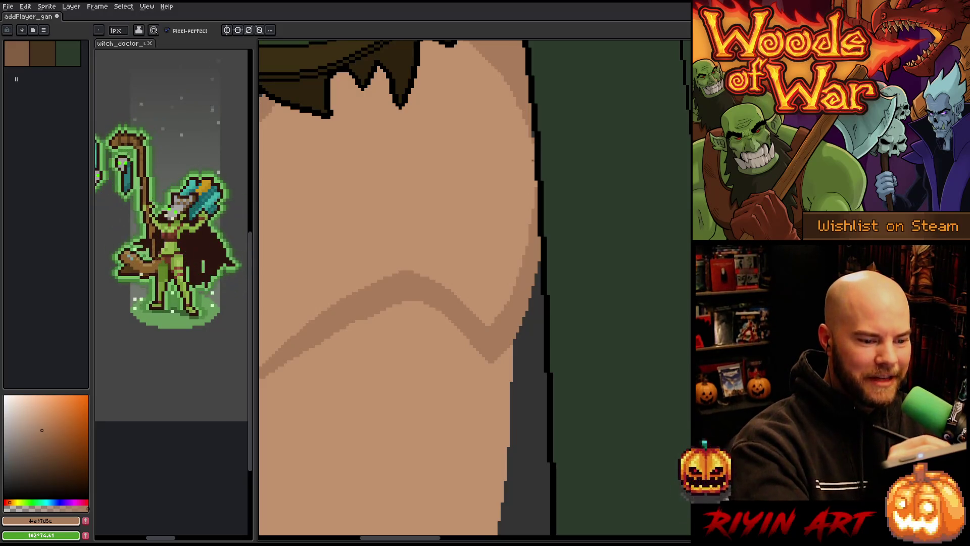
{"action": "left_click", "coordinate": [534, 127], "text": "alt"}
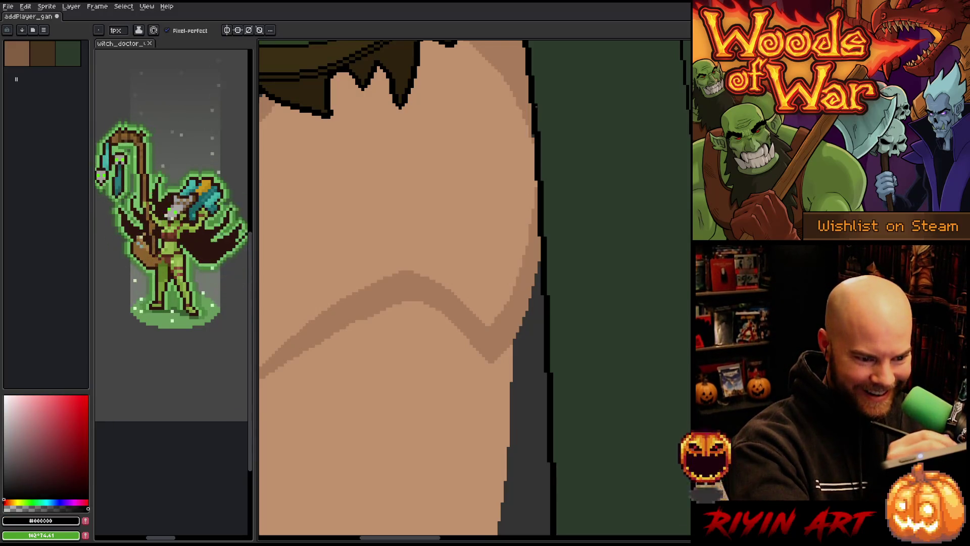
{"action": "left_click", "coordinate": [529, 121], "text": "alt"}
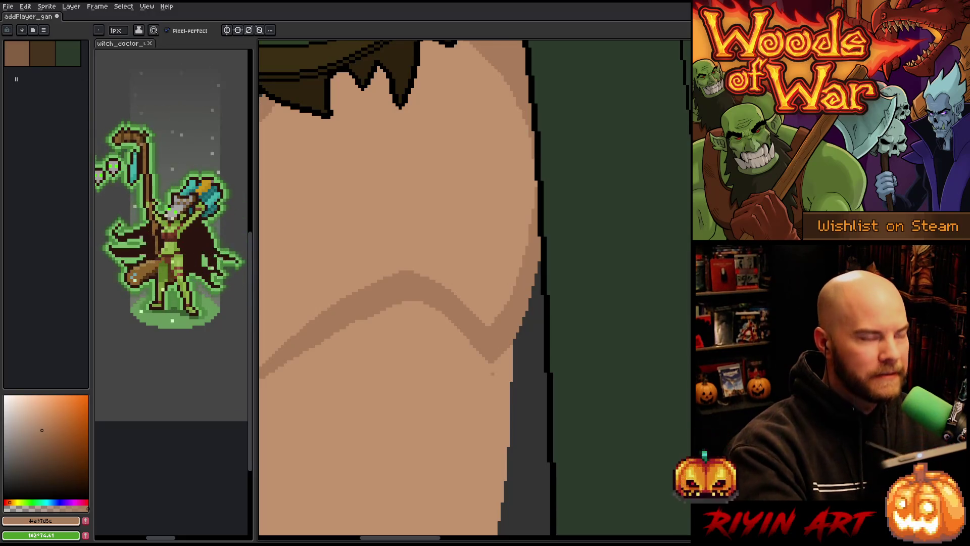
Step: Pan to the arm, magic-wand its skin area, then clear the selection
{"action": "scroll", "coordinate": [483, 405], "scroll_direction": "down", "scroll_amount": 5}
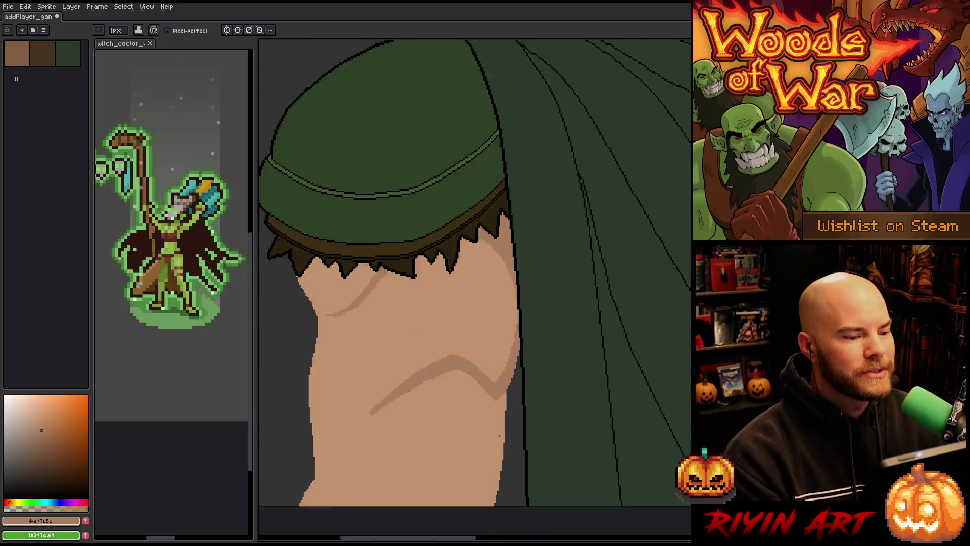
{"action": "key", "text": "space"}
{"action": "left_click_drag", "start_coordinate": [440, 324], "coordinate": [453, 305]}
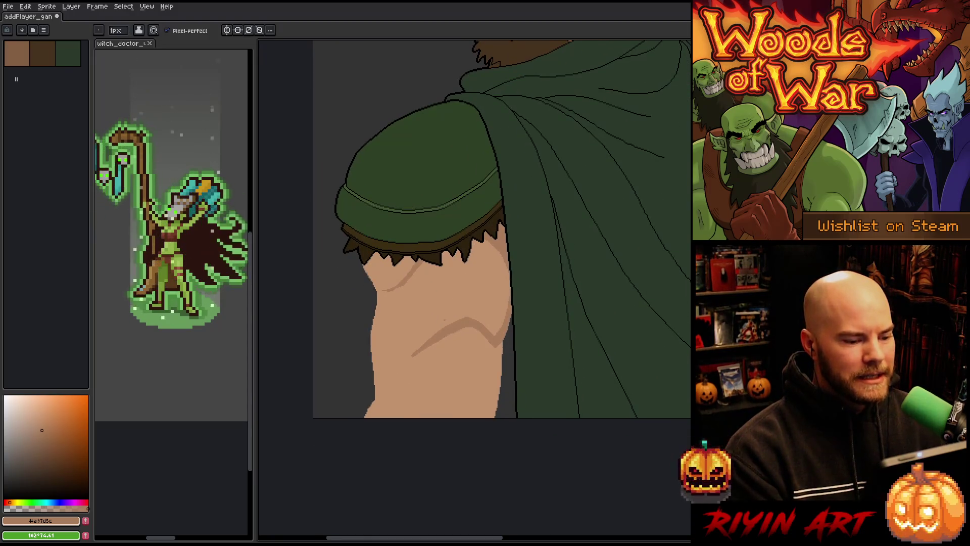
{"action": "key", "text": "w"}
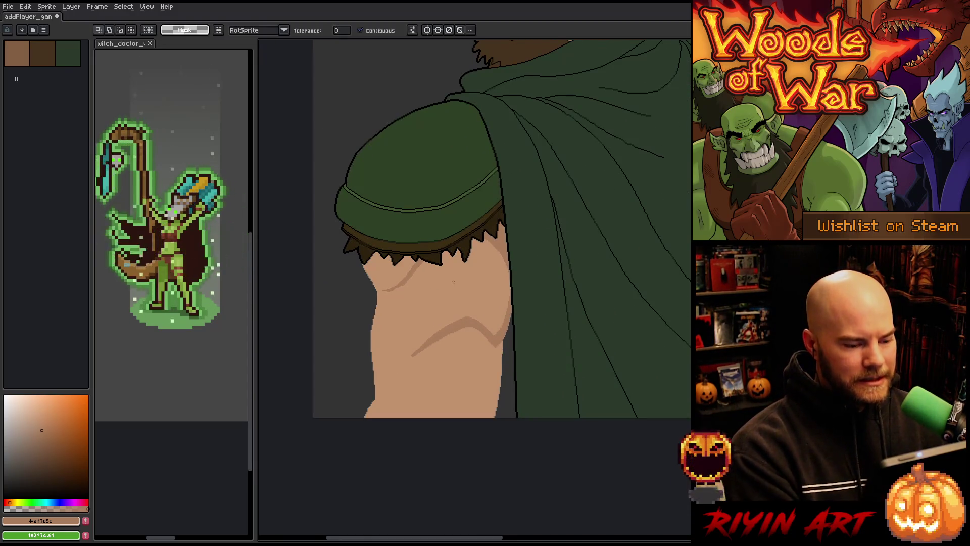
{"action": "left_click", "coordinate": [425, 303]}
{"action": "scroll", "coordinate": [459, 289], "scroll_direction": "up", "scroll_amount": 2}
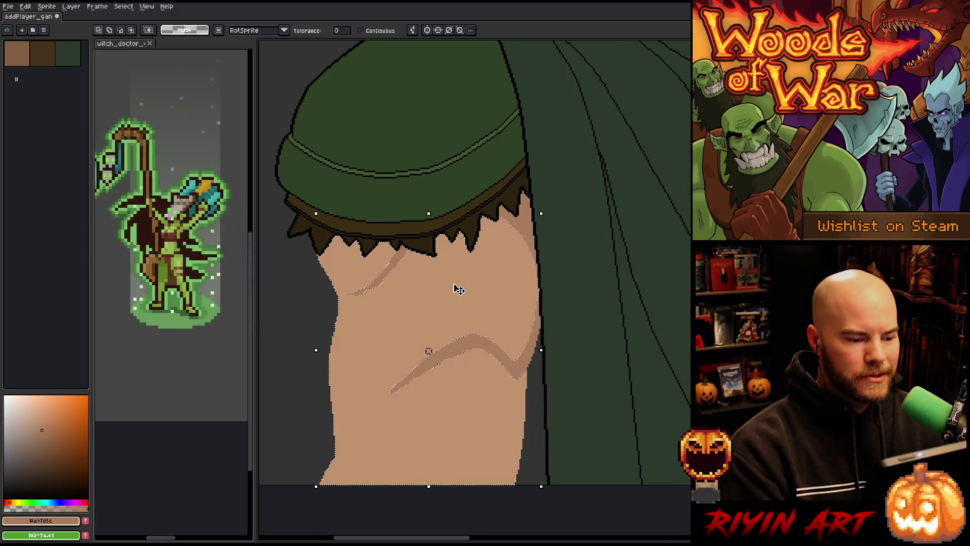
{"action": "key", "text": "b"}
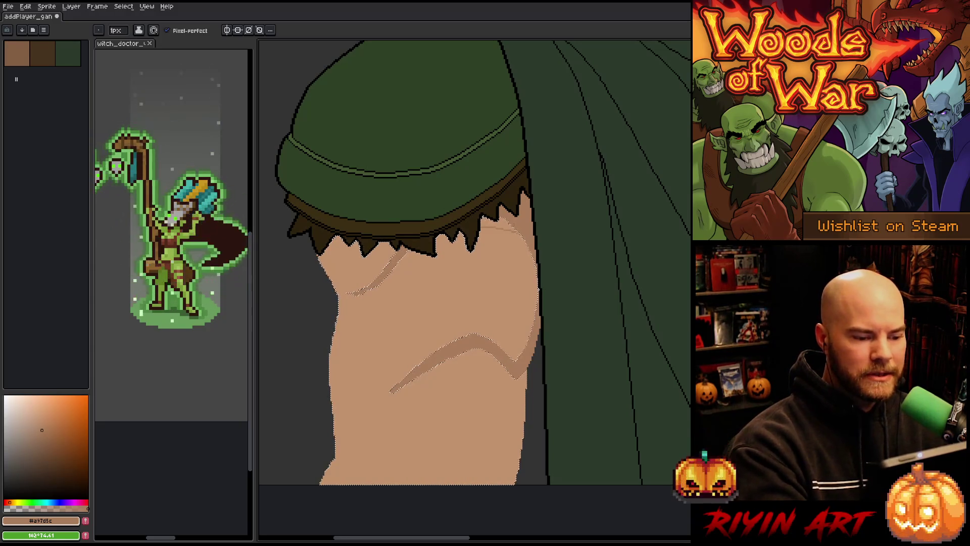
{"action": "key", "text": "w"}
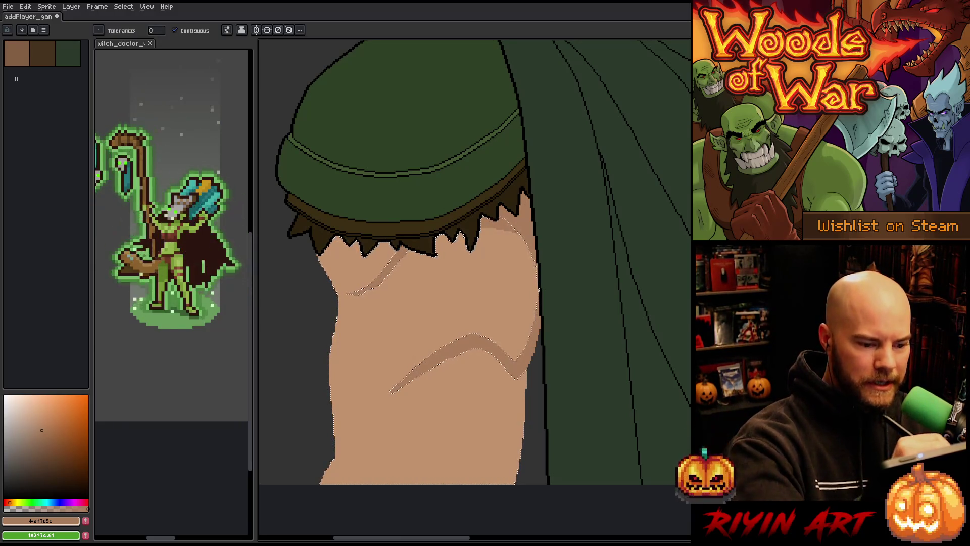
{"action": "key", "text": "b"}
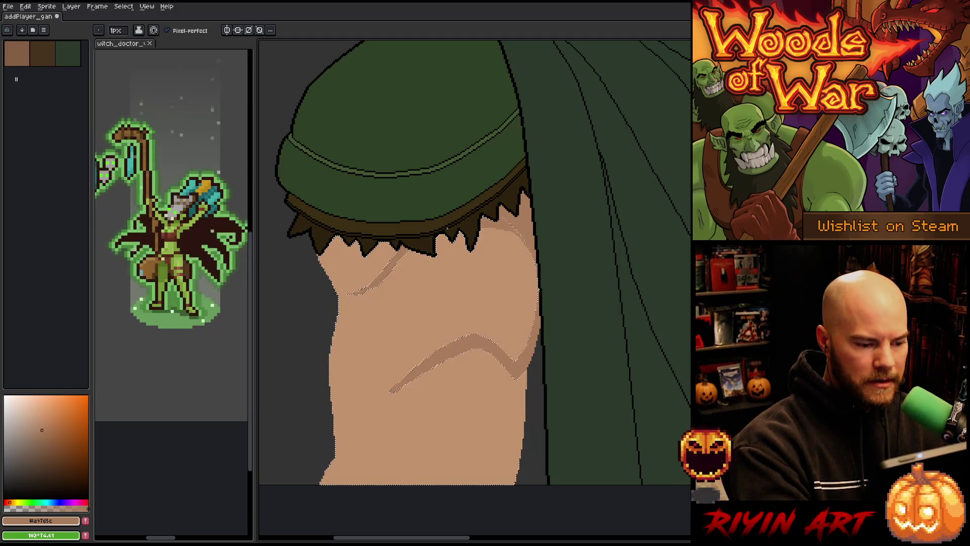
{"action": "right_click", "coordinate": [502, 260]}
{"action": "left_click", "coordinate": [498, 297]}
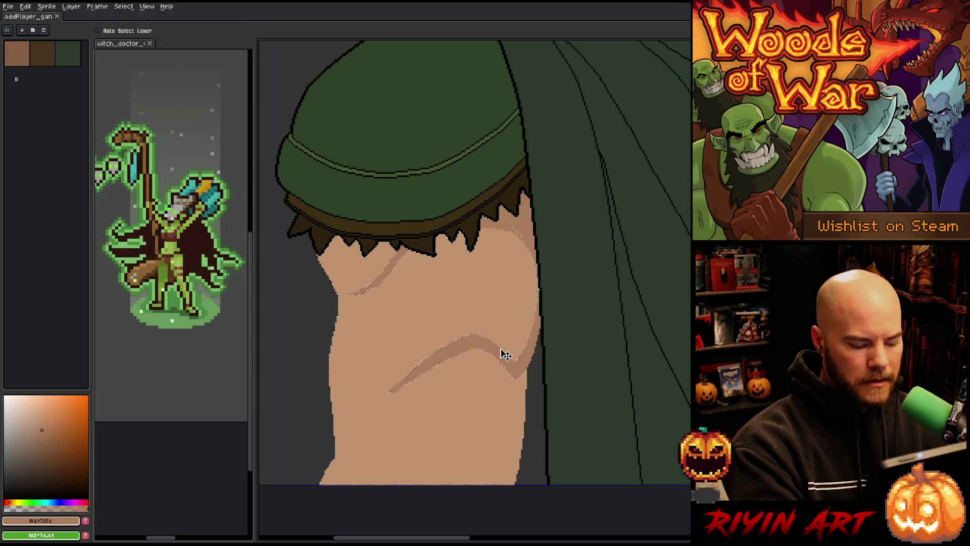
Step: Reframe the cloak and shoulder, magic-wand the arm skin again, and deselect
{"action": "scroll", "coordinate": [486, 364], "scroll_direction": "down", "scroll_amount": 5}
{"action": "scroll", "coordinate": [486, 357], "scroll_direction": "up", "scroll_amount": 3}
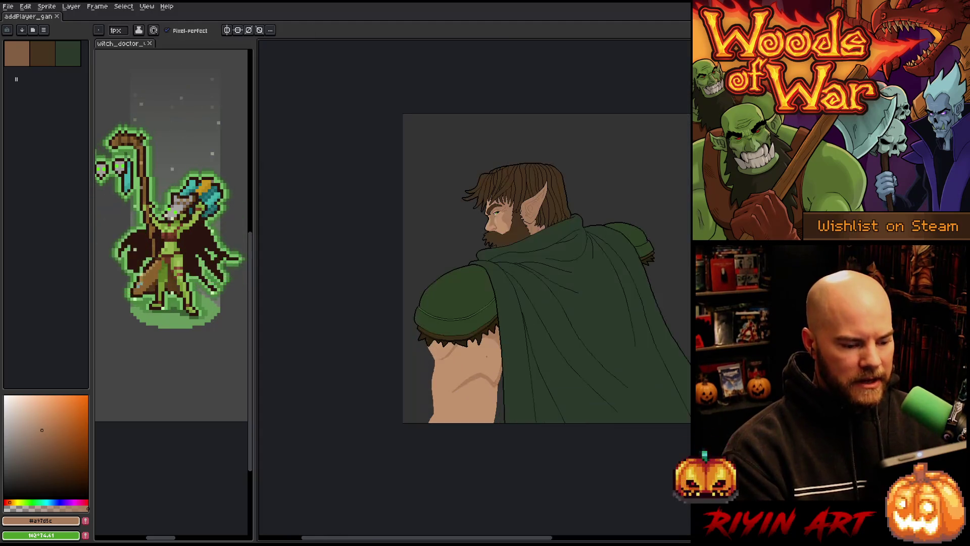
{"action": "mouse_move", "coordinate": [487, 357]}
{"action": "left_mouse_down"}
{"action": "mouse_move", "coordinate": [472, 340]}
{"action": "mouse_move", "coordinate": [405, 336]}
{"action": "left_mouse_up"}
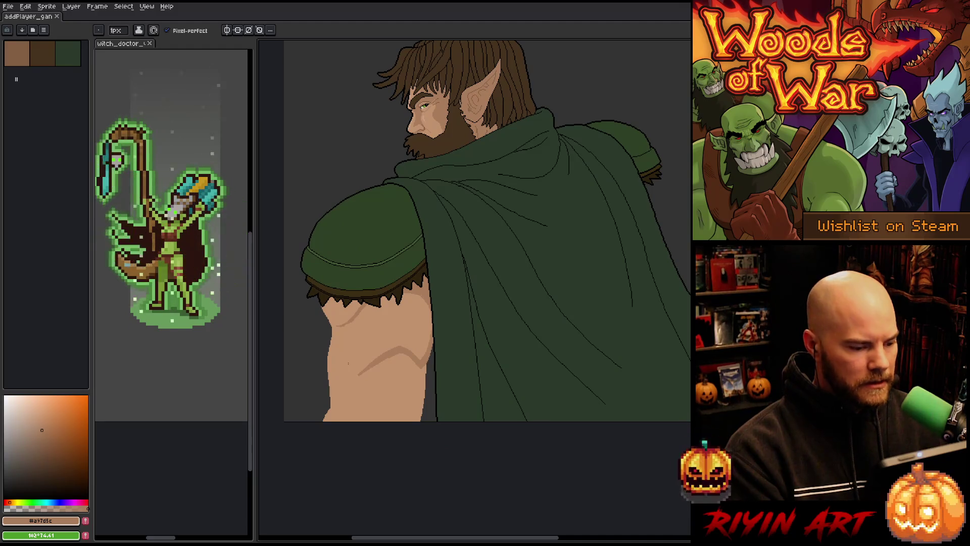
{"action": "scroll", "coordinate": [349, 362], "scroll_direction": "up", "scroll_amount": 2}
{"action": "key", "text": "w"}
{"action": "left_click", "coordinate": [472, 256]}
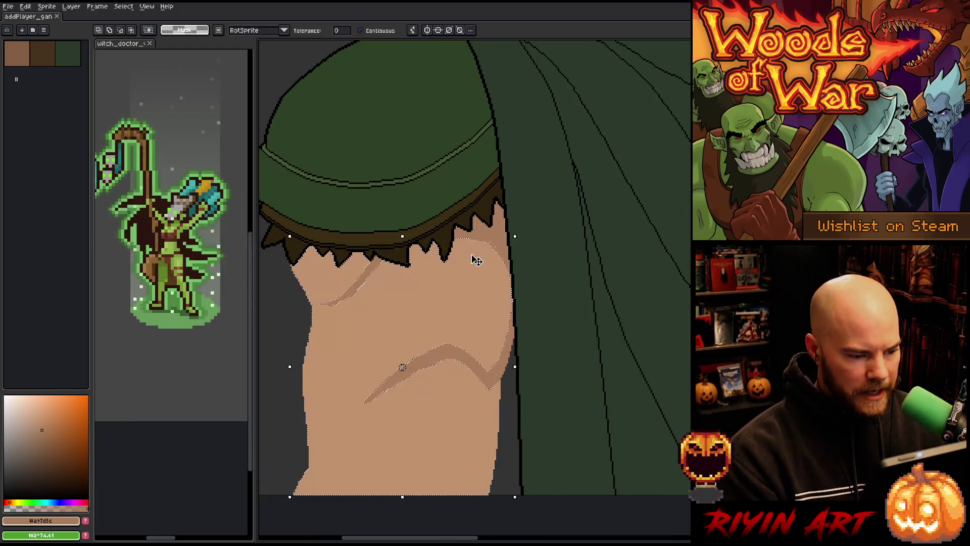
{"action": "scroll", "coordinate": [496, 241], "scroll_direction": "up", "scroll_amount": 2}
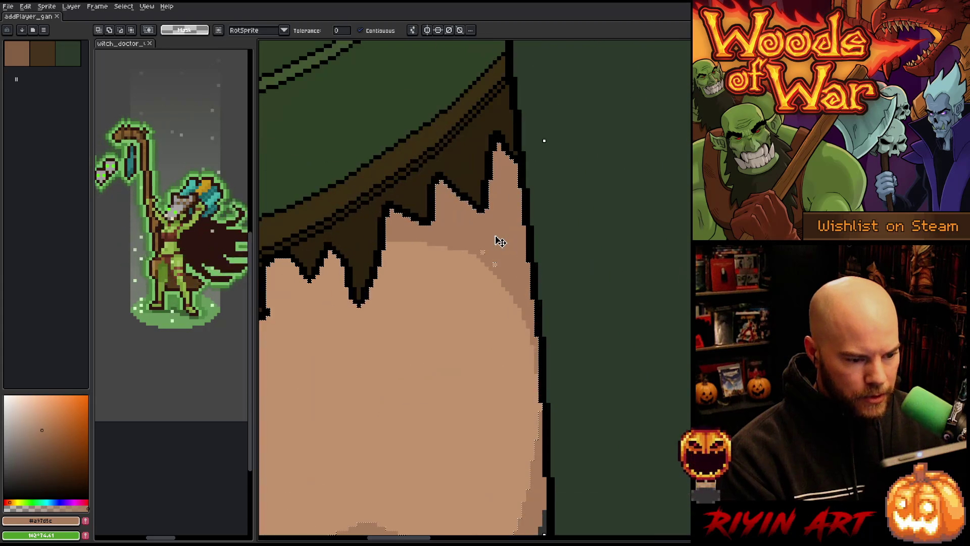
{"action": "key", "text": "ctrl+d"}
{"action": "key", "text": "b"}
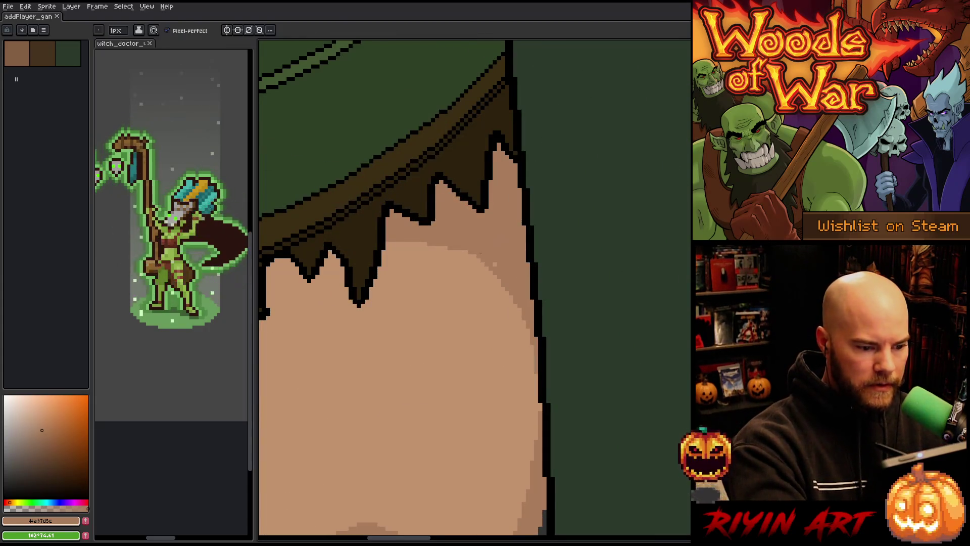
Step: Select the whole skin area and fill the crease line with the darker skin tone
{"action": "scroll", "coordinate": [495, 270], "scroll_direction": "down", "scroll_amount": 3}
{"action": "key", "text": "w"}
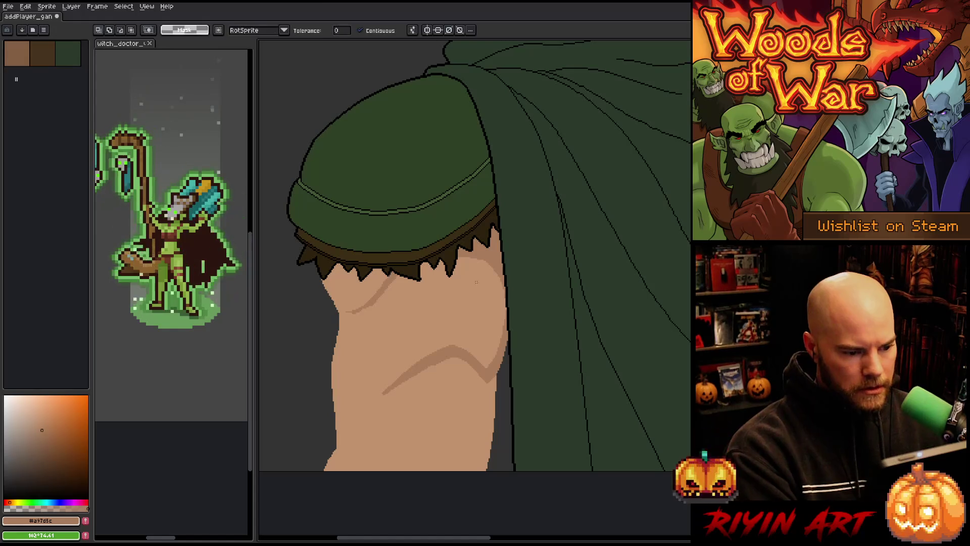
{"action": "left_click", "coordinate": [415, 349]}
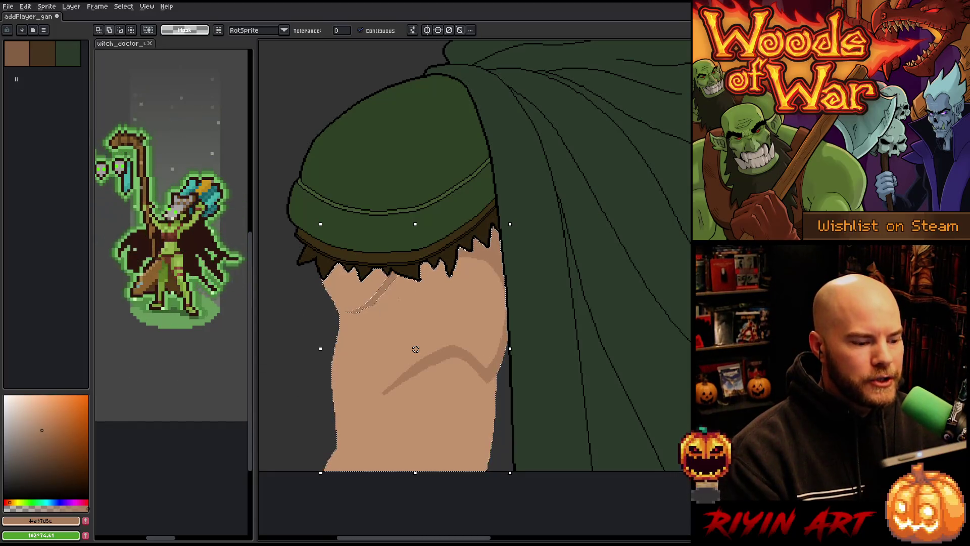
{"action": "scroll", "coordinate": [500, 293], "scroll_direction": "up", "scroll_amount": 5}
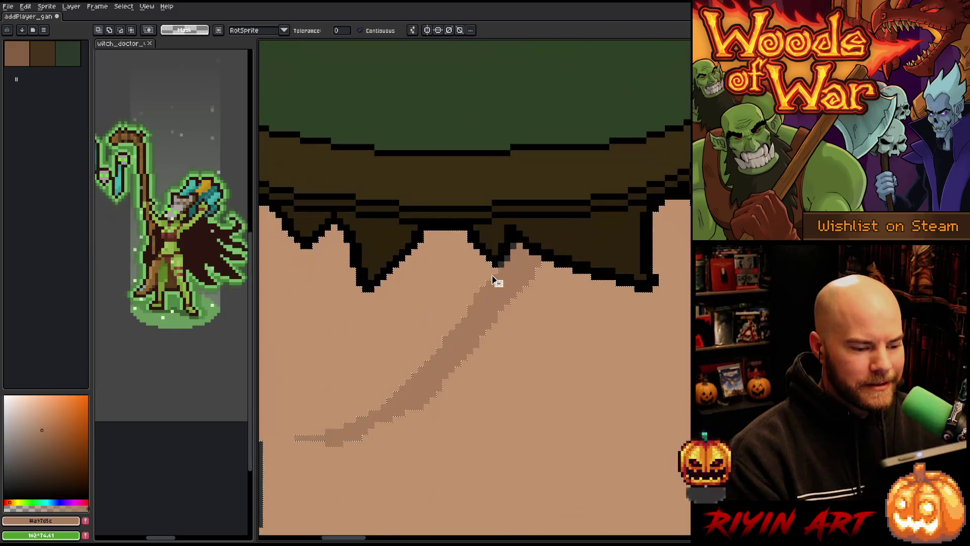
{"action": "left_click", "coordinate": [506, 255]}
{"action": "left_click", "coordinate": [504, 297]}
{"action": "key", "text": "b"}
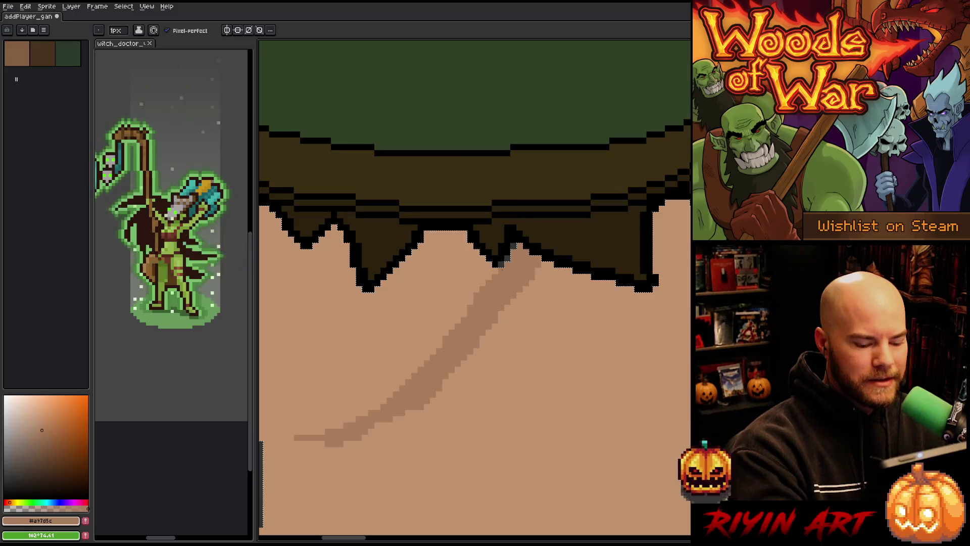
{"action": "key", "text": "m"}
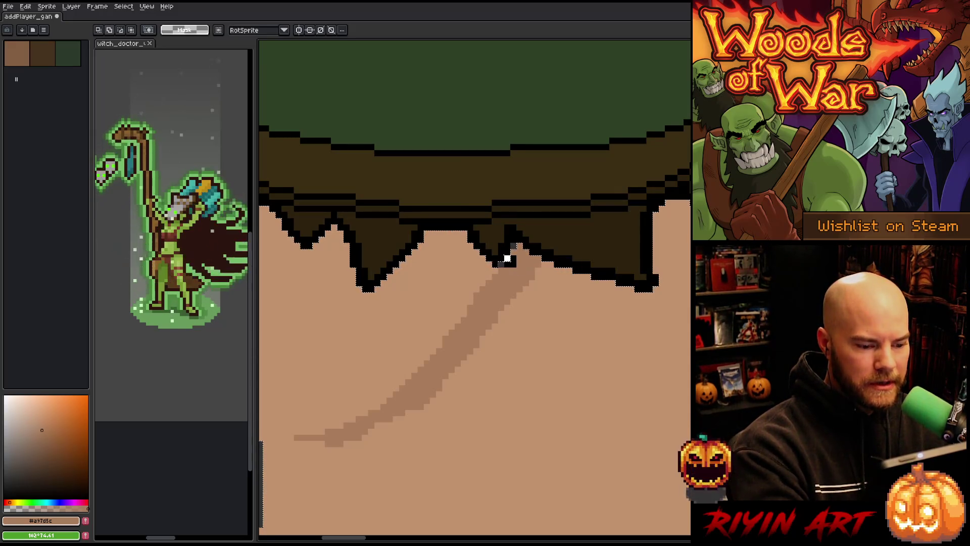
Step: Delete the selected skin fill of the arm below the fur-trimmed sleeve, leaving grey background
{"action": "key", "text": "b"}
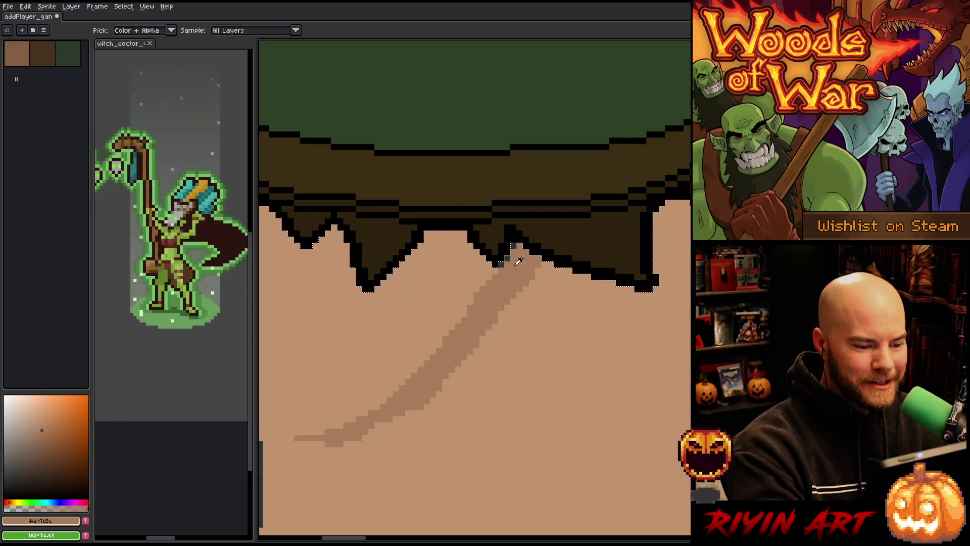
{"action": "scroll", "coordinate": [492, 290], "scroll_direction": "down", "scroll_amount": 4}
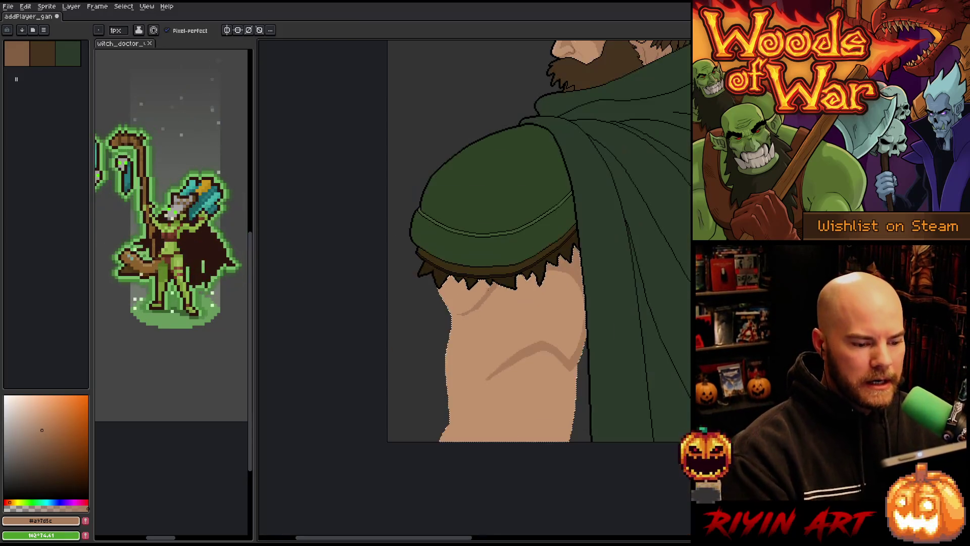
{"action": "scroll", "coordinate": [441, 220], "scroll_direction": "up", "scroll_amount": 2}
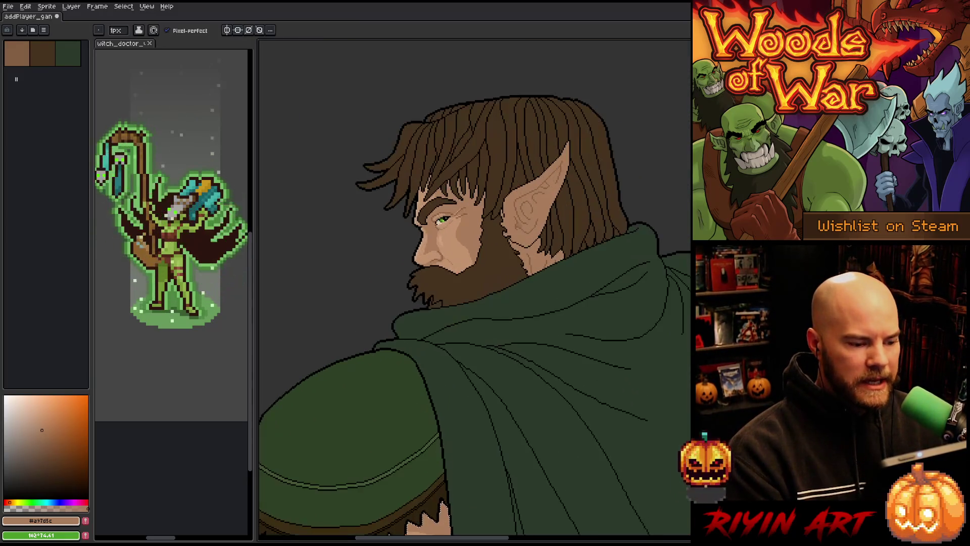
{"action": "scroll", "coordinate": [425, 218], "scroll_direction": "up", "scroll_amount": 2}
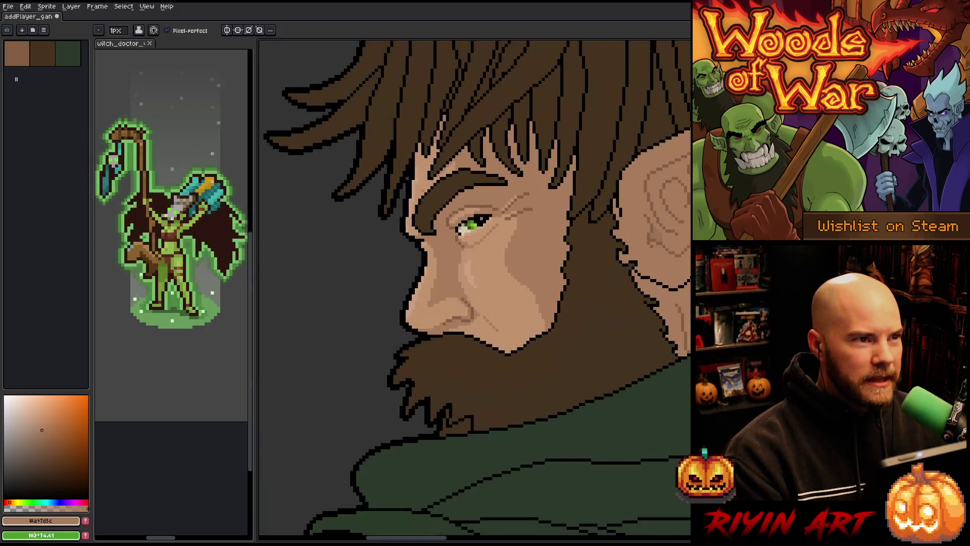
{"action": "key", "text": "space"}
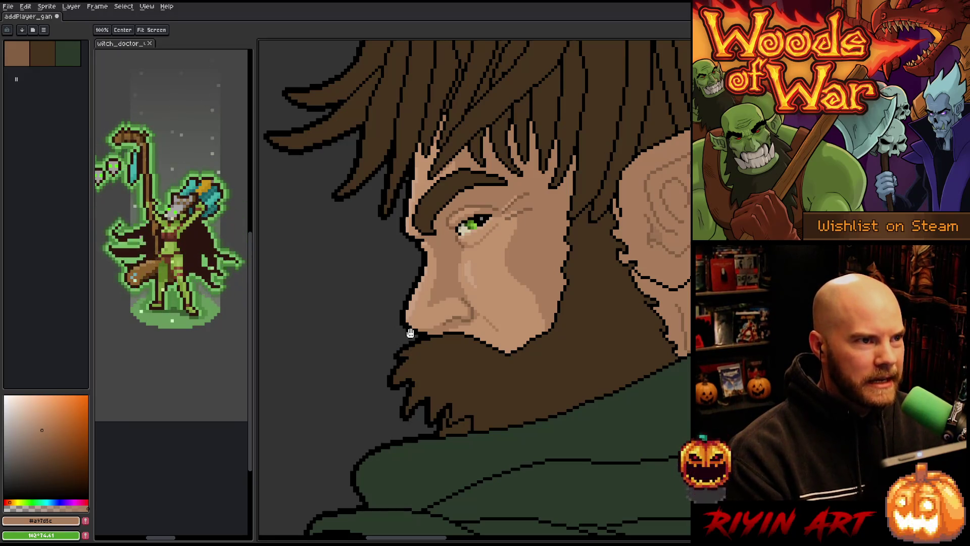
{"action": "scroll", "coordinate": [536, 289], "scroll_direction": "down", "scroll_amount": 1}
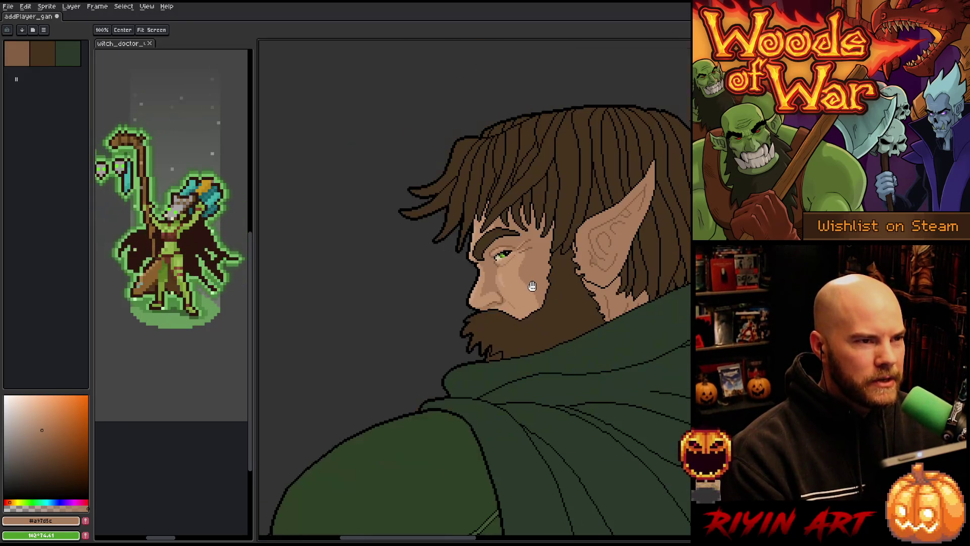
{"action": "scroll", "coordinate": [507, 315], "scroll_direction": "up", "scroll_amount": 2}
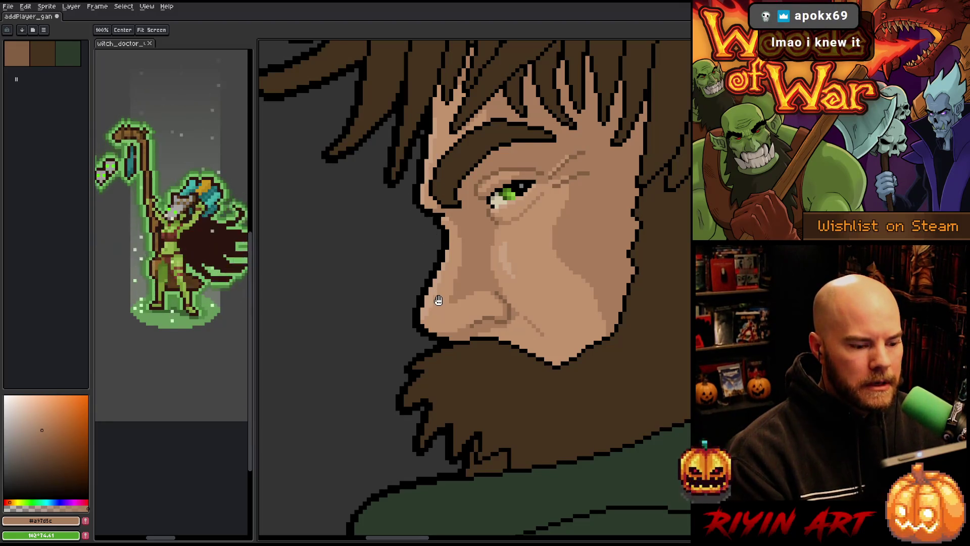
{"action": "scroll", "coordinate": [436, 283], "scroll_direction": "down", "scroll_amount": 2}
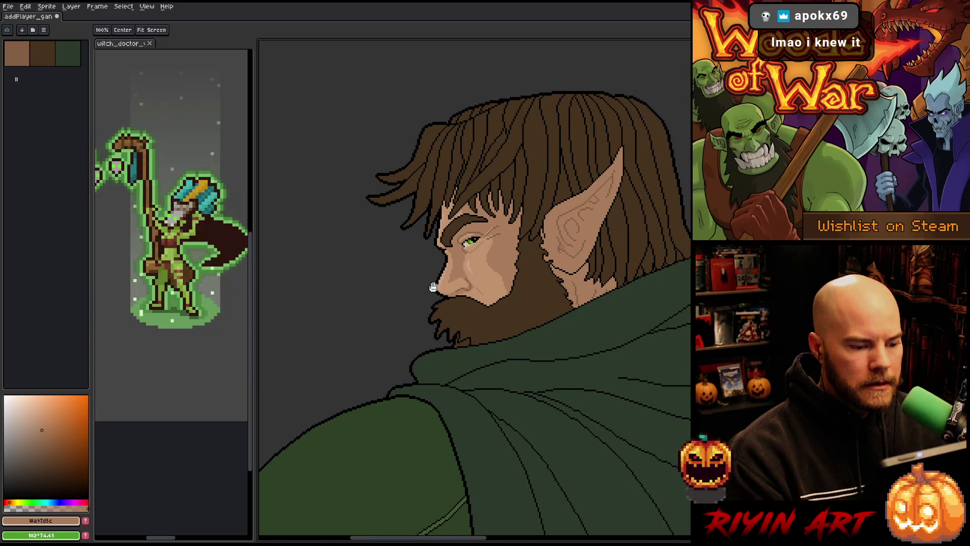
{"action": "scroll", "coordinate": [440, 293], "scroll_direction": "down", "scroll_amount": 1}
{"action": "scroll", "coordinate": [450, 301], "scroll_direction": "down", "scroll_amount": 1}
{"action": "scroll", "coordinate": [460, 306], "scroll_direction": "up", "scroll_amount": 1}
{"action": "scroll", "coordinate": [470, 312], "scroll_direction": "down", "scroll_amount": 1}
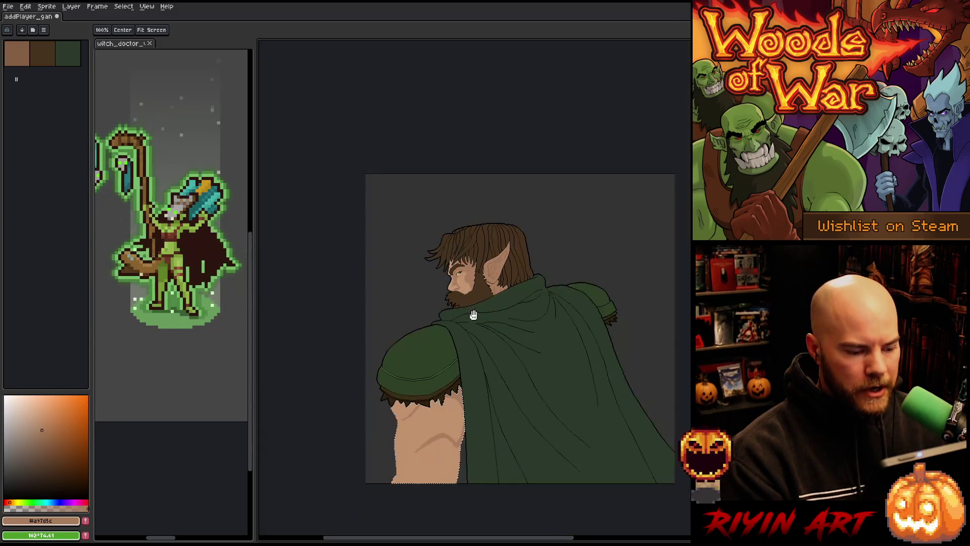
{"action": "scroll", "coordinate": [484, 371], "scroll_direction": "down", "scroll_amount": 1}
{"action": "scroll", "coordinate": [439, 338], "scroll_direction": "up", "scroll_amount": 2}
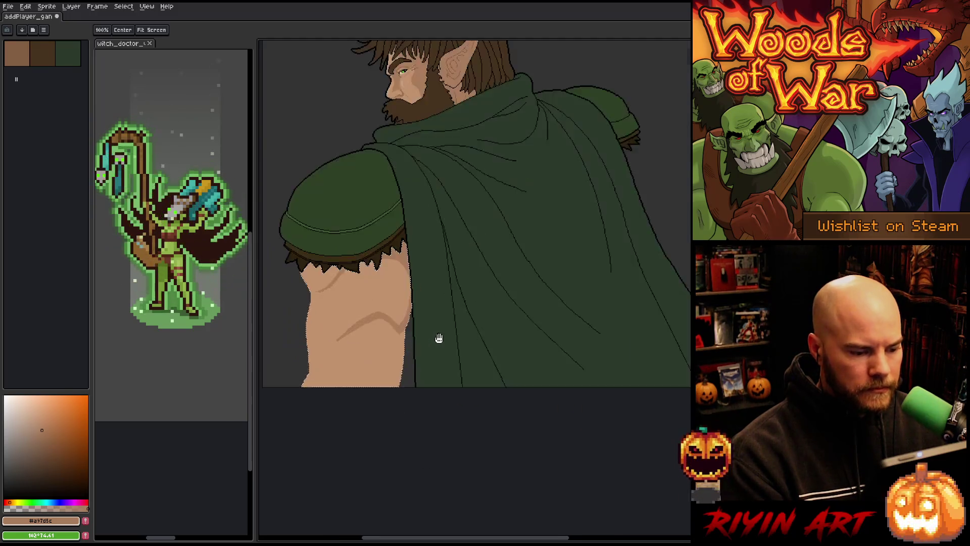
{"action": "scroll", "coordinate": [435, 334], "scroll_direction": "up", "scroll_amount": 1}
{"action": "scroll", "coordinate": [431, 331], "scroll_direction": "down", "scroll_amount": 1}
{"action": "key", "text": "Delete"}
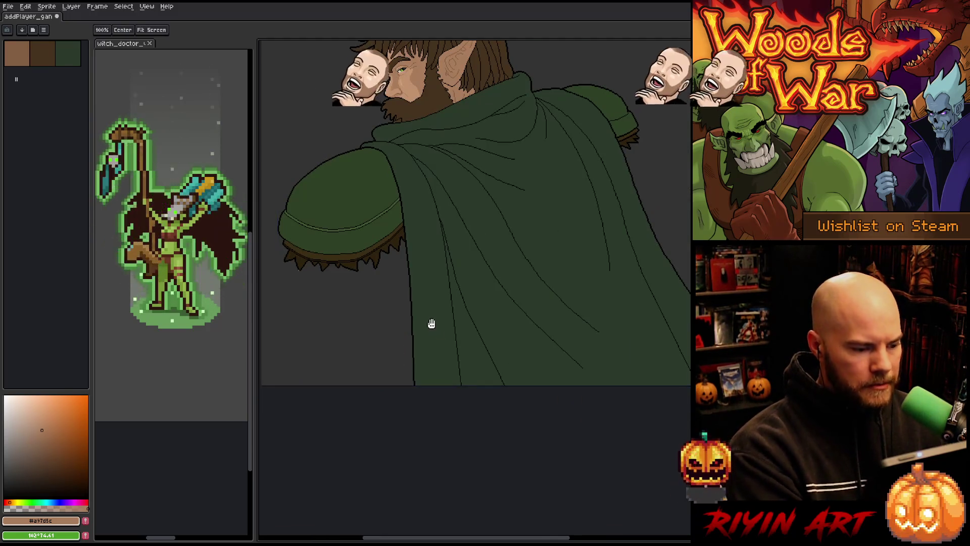
Step: Switch to the witch_doctor file to show its Attack Intro, Heal, Walk Intro and Cycle tags
{"action": "scroll", "coordinate": [298, 273], "scroll_direction": "up", "scroll_amount": 2}
{"action": "scroll", "coordinate": [303, 278], "scroll_direction": "up", "scroll_amount": 2}
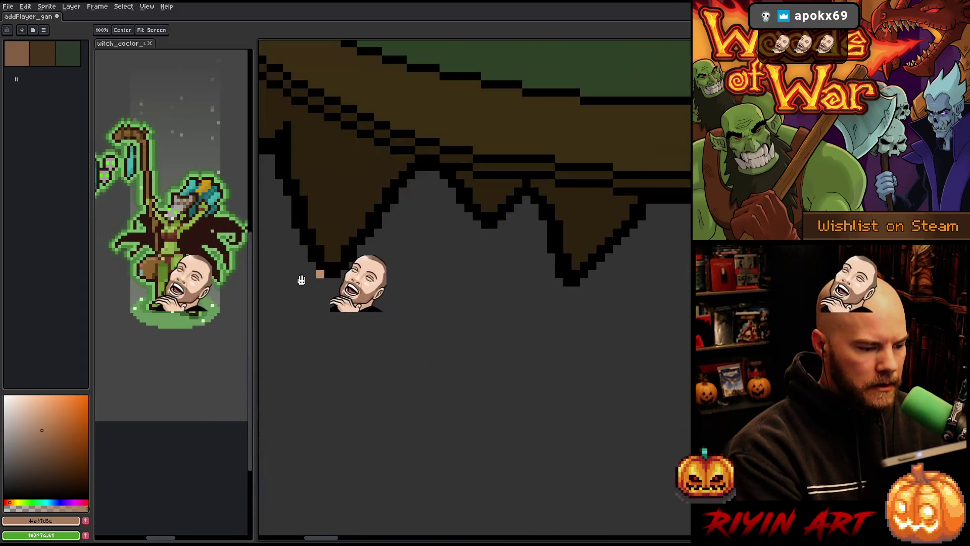
{"action": "key", "text": "b"}
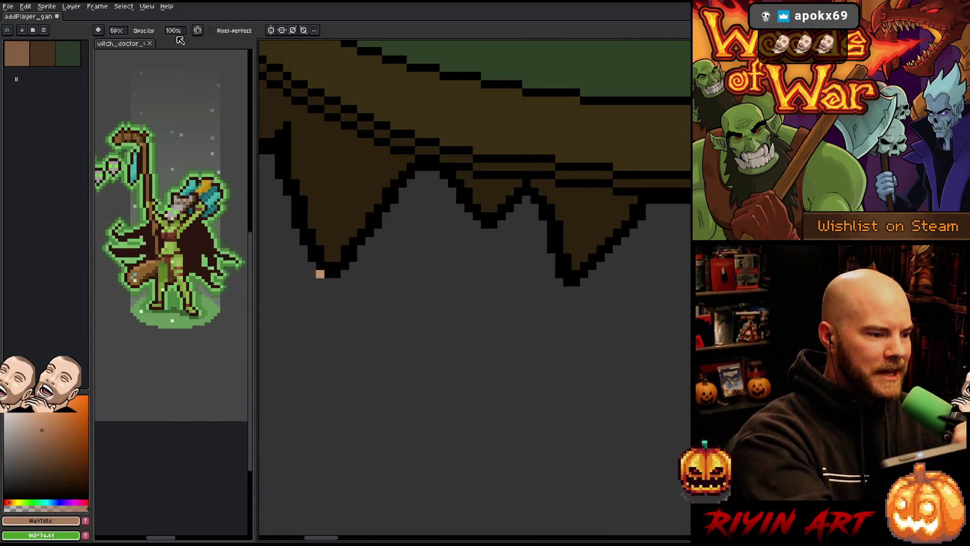
{"action": "scroll", "coordinate": [117, 31], "scroll_direction": "down", "scroll_amount": 5}
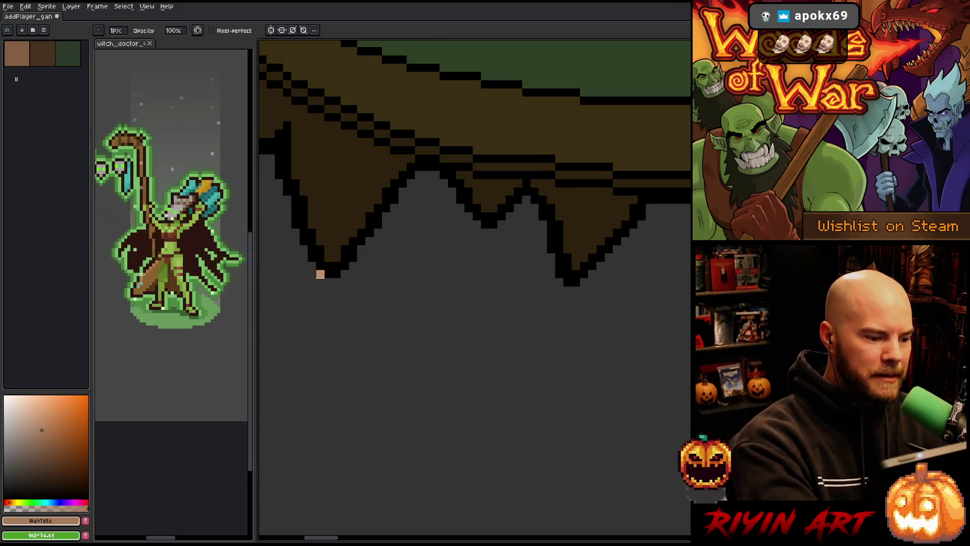
{"action": "scroll", "coordinate": [321, 396], "scroll_direction": "down", "scroll_amount": 4}
{"action": "key", "text": "h"}
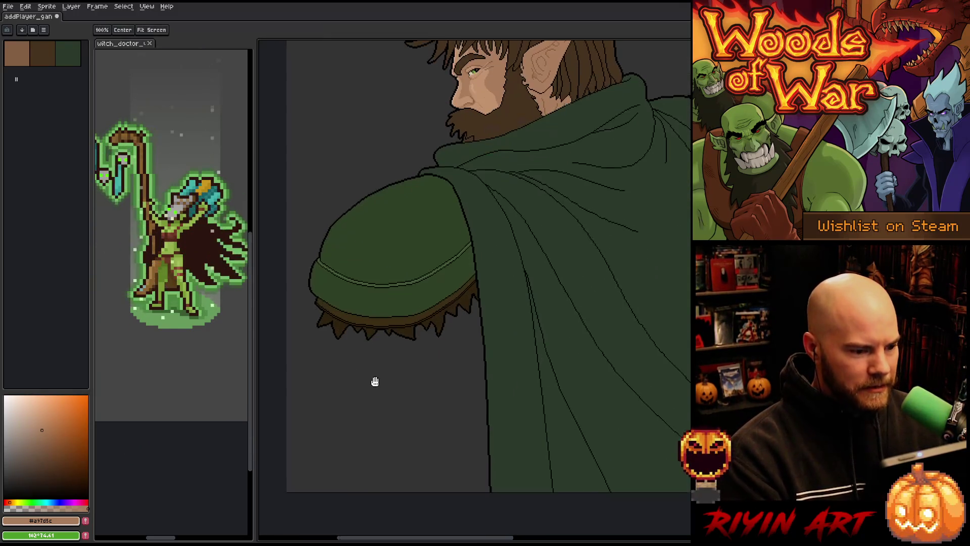
{"action": "left_click_drag", "start_coordinate": [375, 381], "coordinate": [371, 386]}
{"action": "key", "text": "b"}
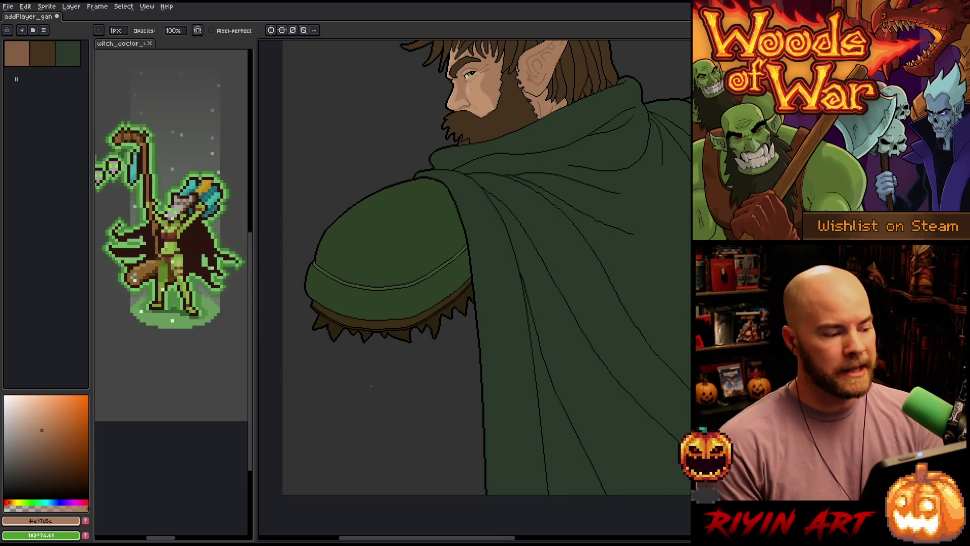
{"action": "left_click", "coordinate": [113, 46]}
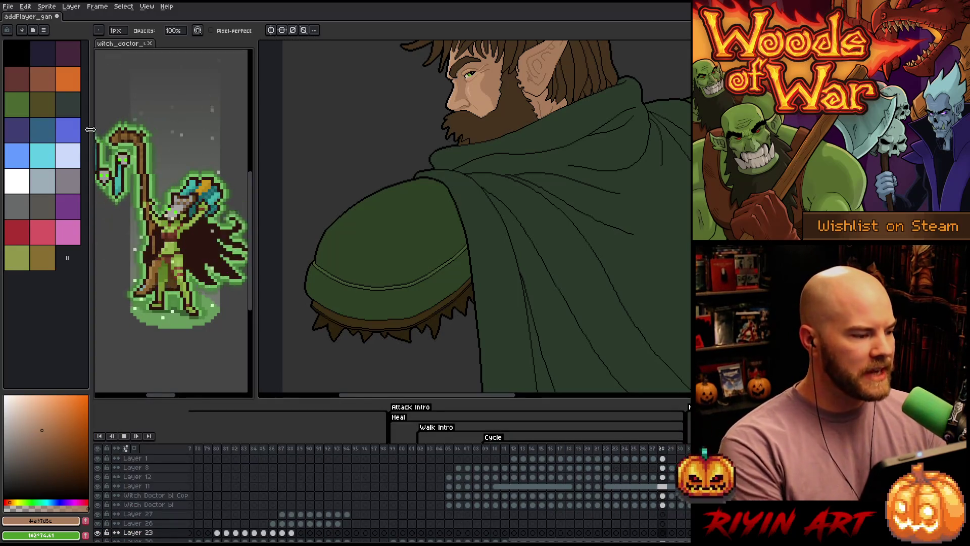
Step: Pick a colour from the witch doctor palette and resize the palette to show fewer swatches
{"action": "left_click", "coordinate": [53, 255]}
{"action": "left_click_drag", "start_coordinate": [67, 258], "coordinate": [18, 86]}
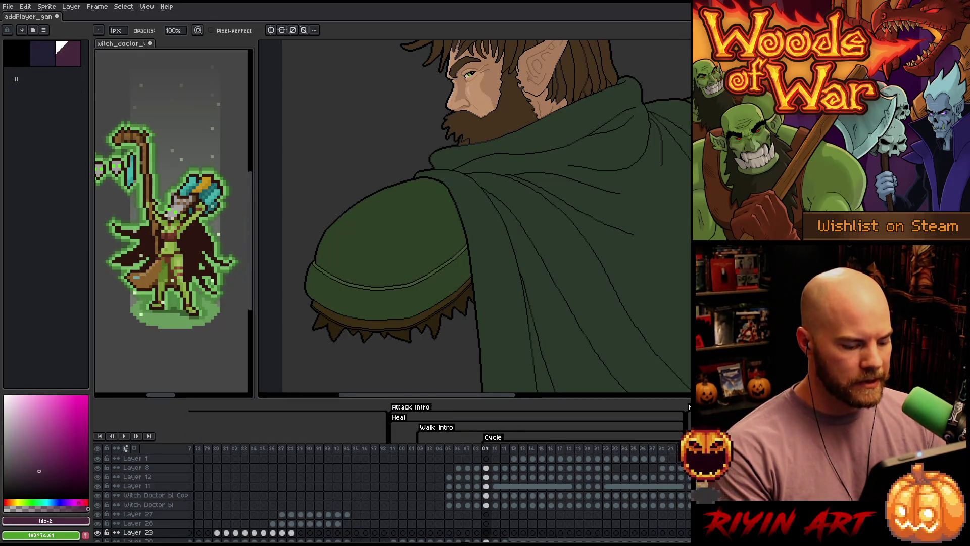
{"action": "mouse_move", "coordinate": [544, 540]}
{"action": "left_mouse_down"}
{"action": "mouse_move", "coordinate": [298, 540]}
{"action": "mouse_move", "coordinate": [308, 540]}
{"action": "left_mouse_up"}
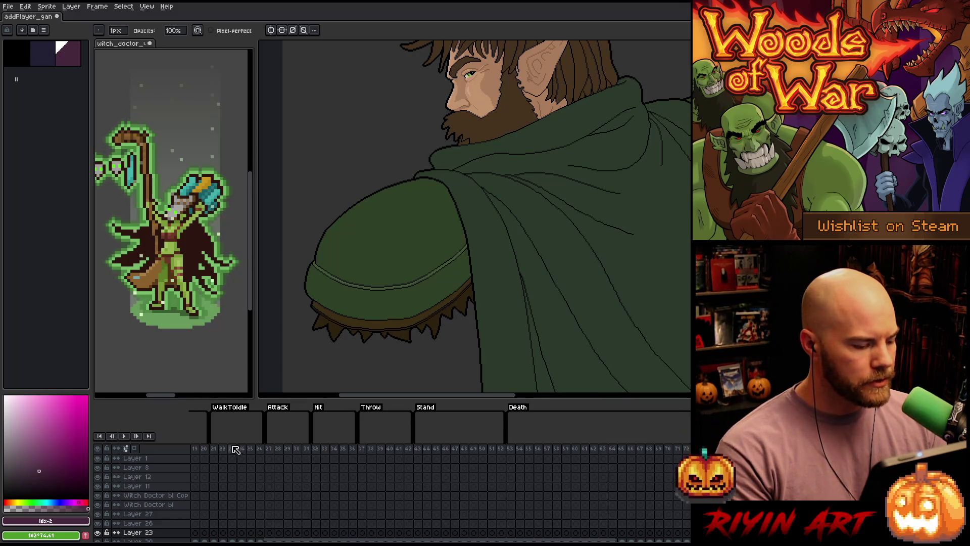
Step: Play the animation from the Walk frames, then jump to the Attack and Stand frames
{"action": "left_click", "coordinate": [213, 448]}
{"action": "key", "text": "Return"}
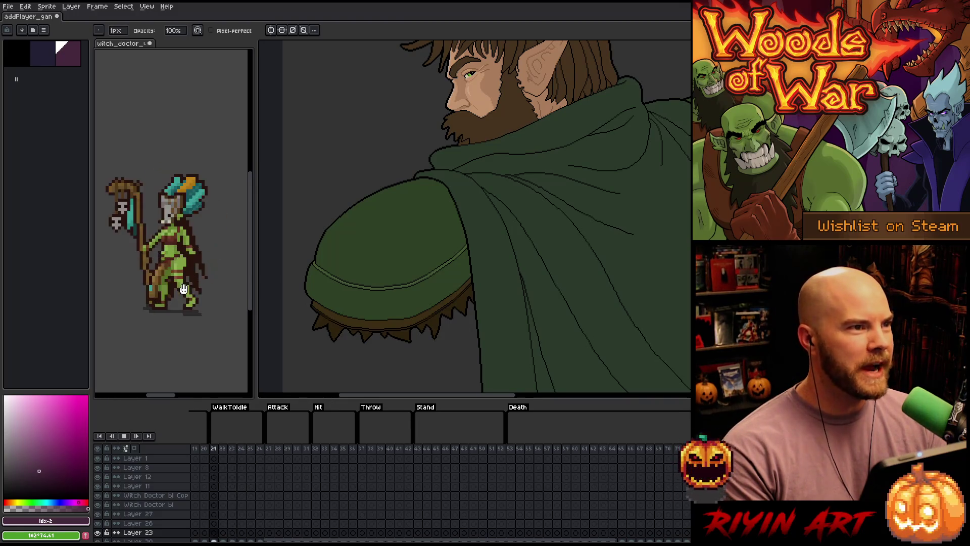
{"action": "left_click", "coordinate": [268, 449]}
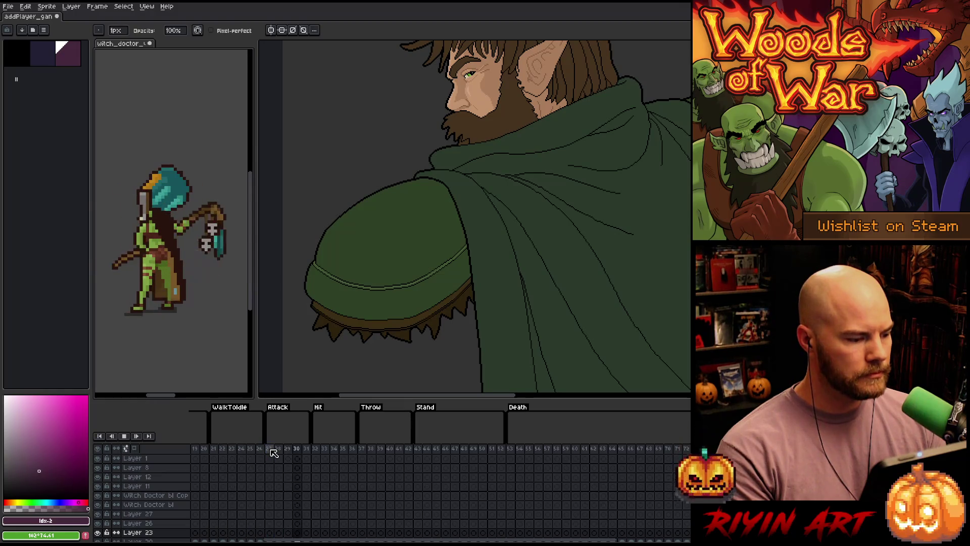
{"action": "left_click", "coordinate": [418, 450]}
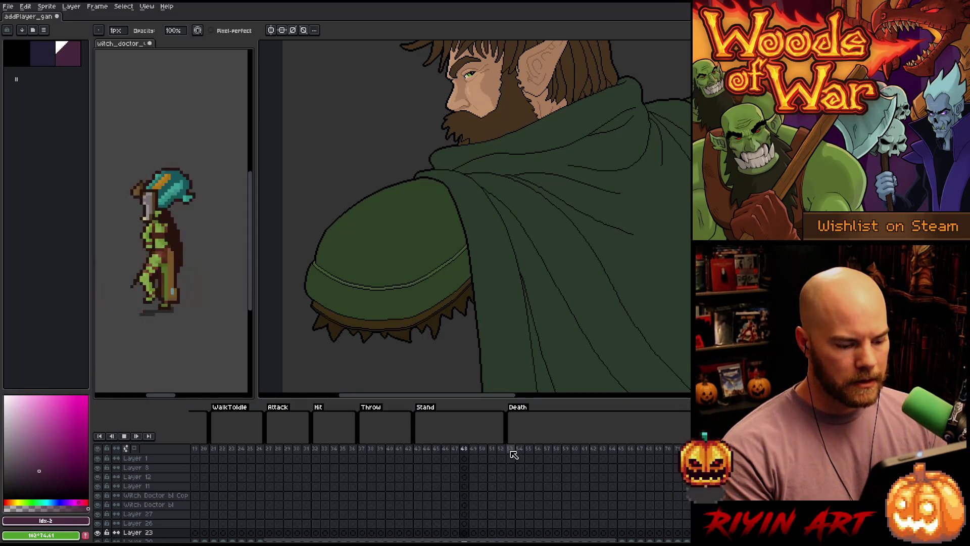
Step: Replay the Walk animation from frame 5, then return to the addPlayer_gan elf file
{"action": "left_click_drag", "start_coordinate": [394, 539], "coordinate": [298, 539]}
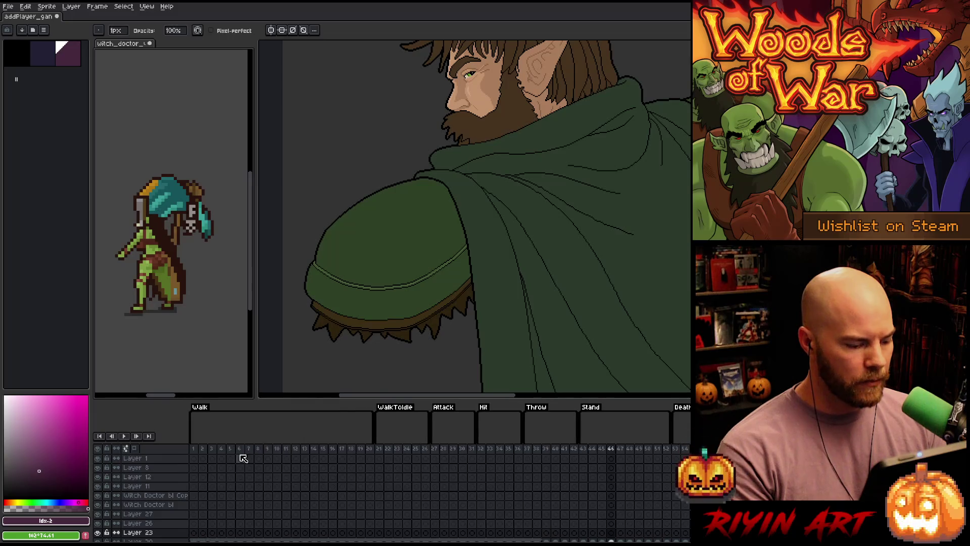
{"action": "left_click", "coordinate": [231, 448]}
{"action": "key", "text": "Return"}
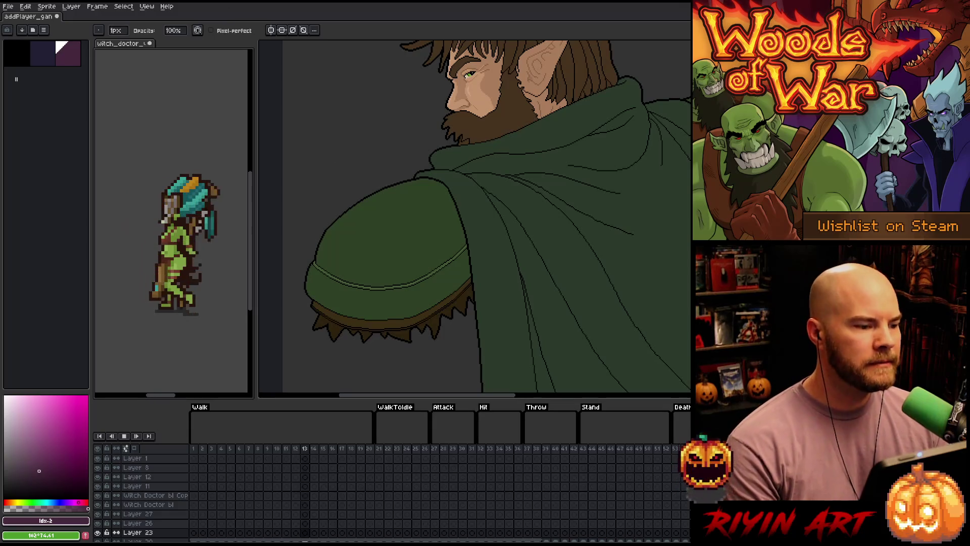
{"action": "left_click", "coordinate": [21, 17]}
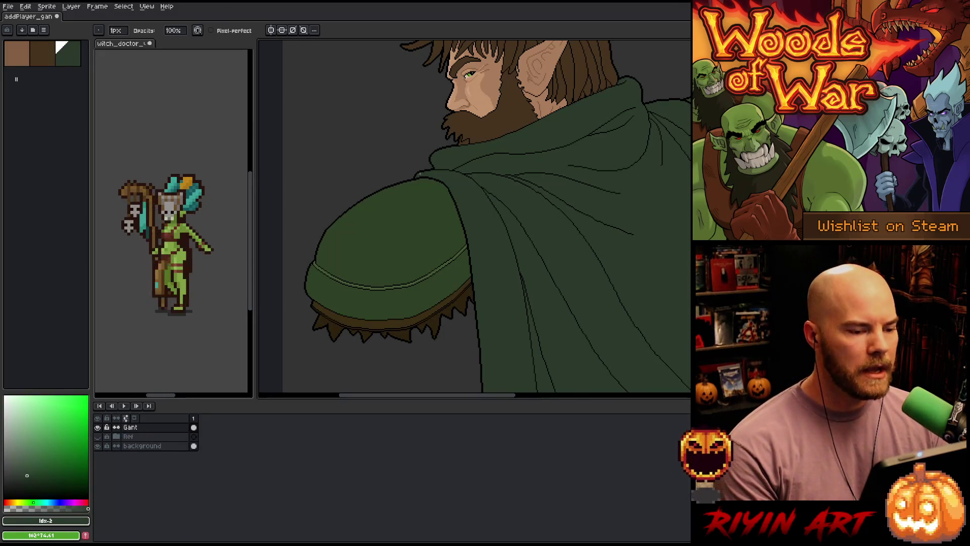
Step: Add a new layer, paste the skin-toned arm piece, and drop it beside the head
{"action": "key", "text": "Tab"}
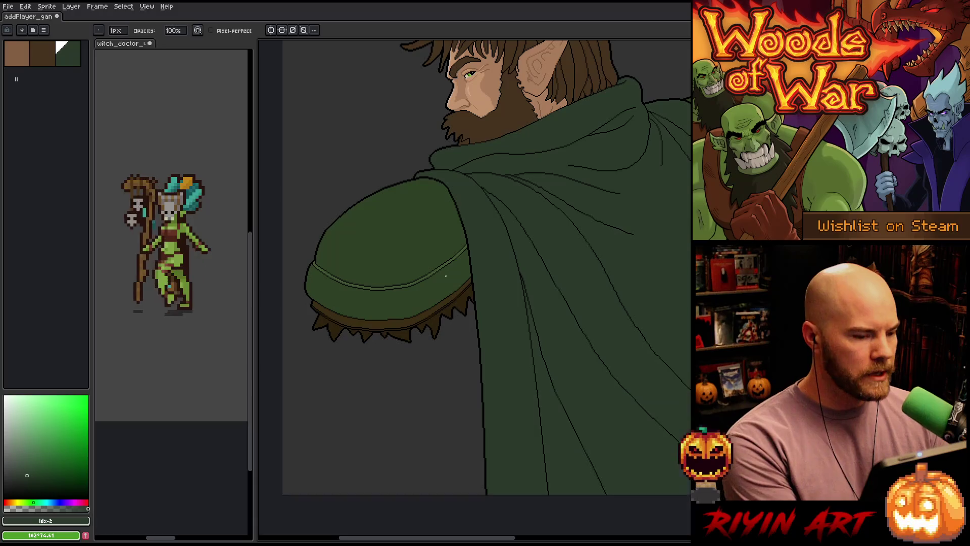
{"action": "key", "text": "Tab"}
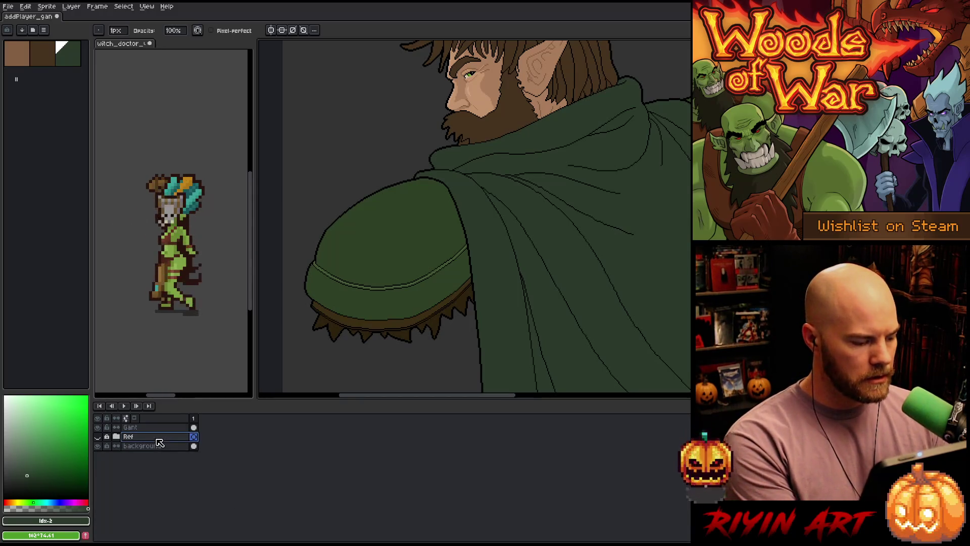
{"action": "key", "text": "shift+n"}
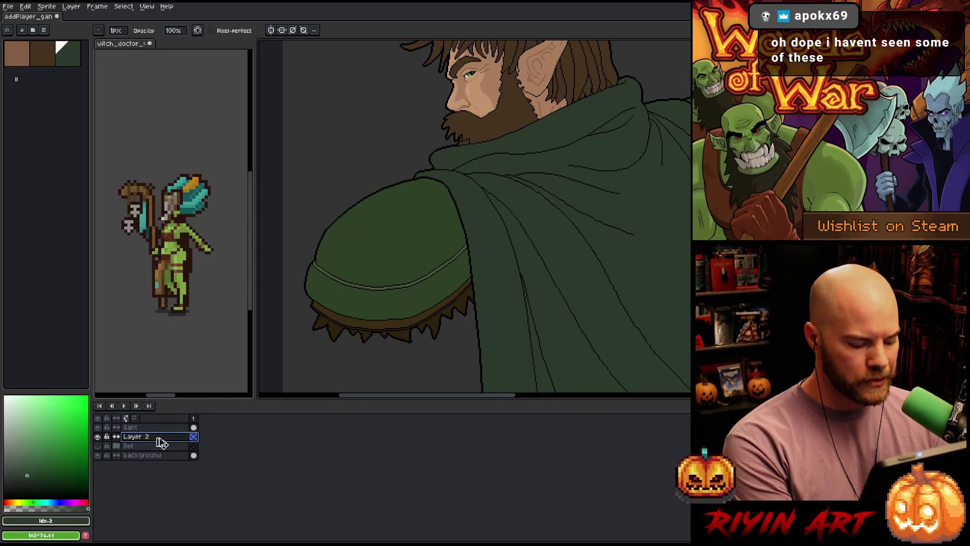
{"action": "key", "text": "ctrl+v"}
{"action": "mouse_move", "coordinate": [390, 179]}
{"action": "left_mouse_down"}
{"action": "mouse_move", "coordinate": [375, 319]}
{"action": "mouse_move", "coordinate": [381, 362]}
{"action": "mouse_move", "coordinate": [399, 357]}
{"action": "left_mouse_up"}
{"action": "scroll", "coordinate": [404, 217], "scroll_direction": "down", "scroll_amount": 1}
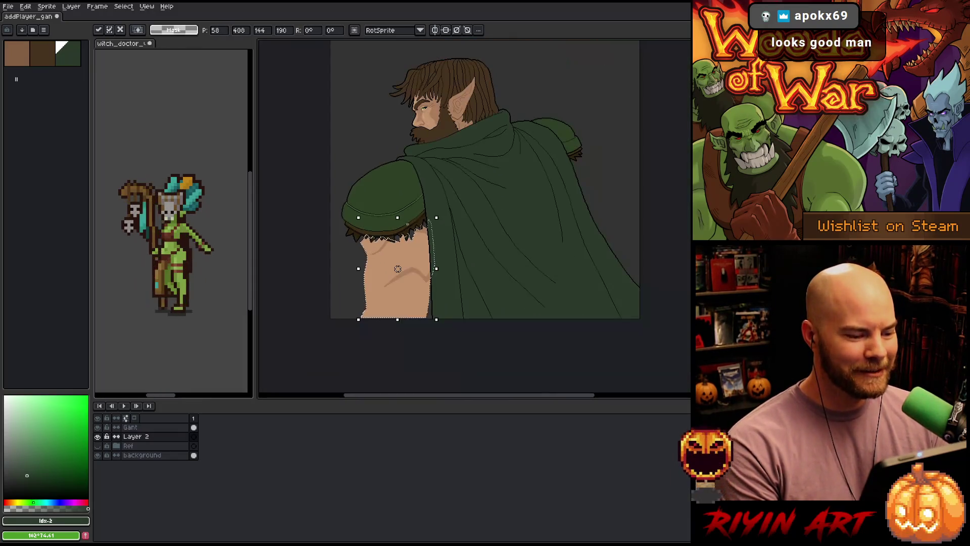
{"action": "left_click_drag", "start_coordinate": [461, 210], "coordinate": [459, 255]}
{"action": "mouse_move", "coordinate": [396, 297]}
{"action": "left_mouse_down"}
{"action": "mouse_move", "coordinate": [390, 318]}
{"action": "mouse_move", "coordinate": [564, 130]}
{"action": "mouse_move", "coordinate": [415, 204]}
{"action": "left_mouse_up"}
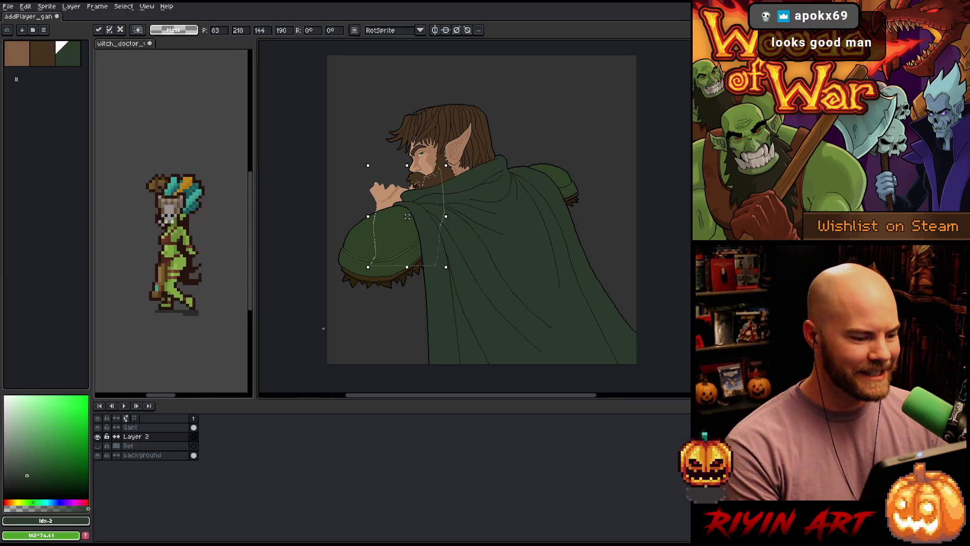
{"action": "left_click", "coordinate": [97, 436], "text": "alt"}
{"action": "scroll", "coordinate": [362, 220], "scroll_direction": "up", "scroll_amount": 1}
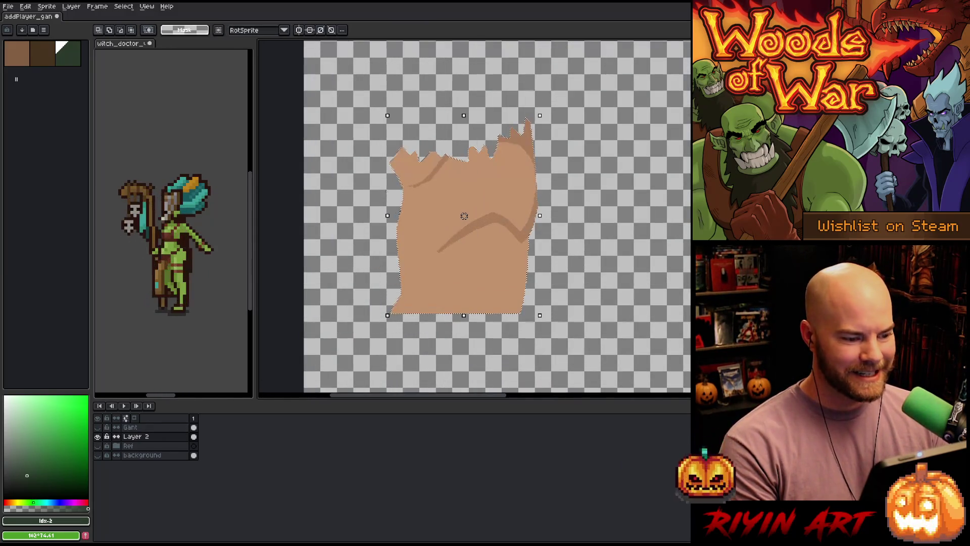
{"action": "key", "text": "ctrl+d"}
{"action": "left_click_drag", "start_coordinate": [548, 158], "coordinate": [527, 262]}
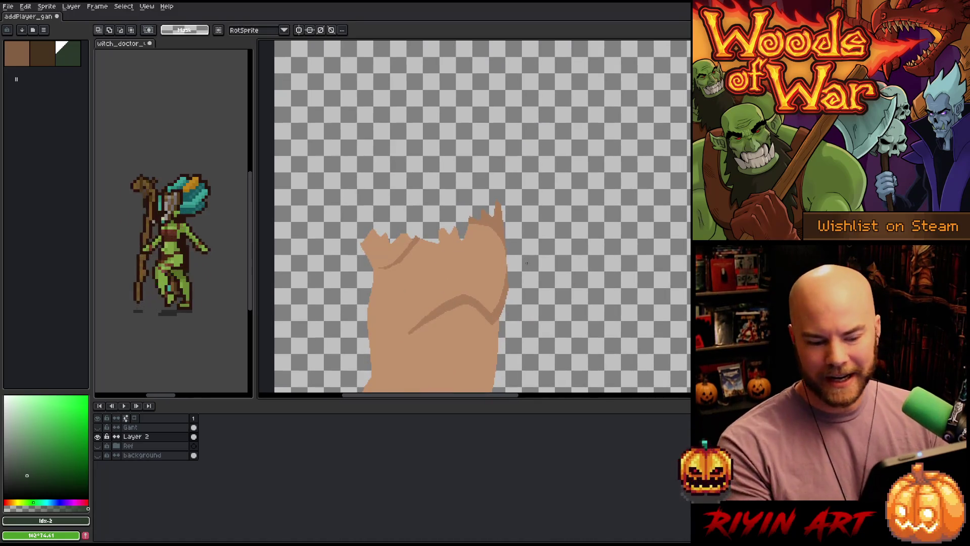
Step: Sketch a rounded outline over the arm's top and fill it with light skin tone
{"action": "key", "text": "b"}
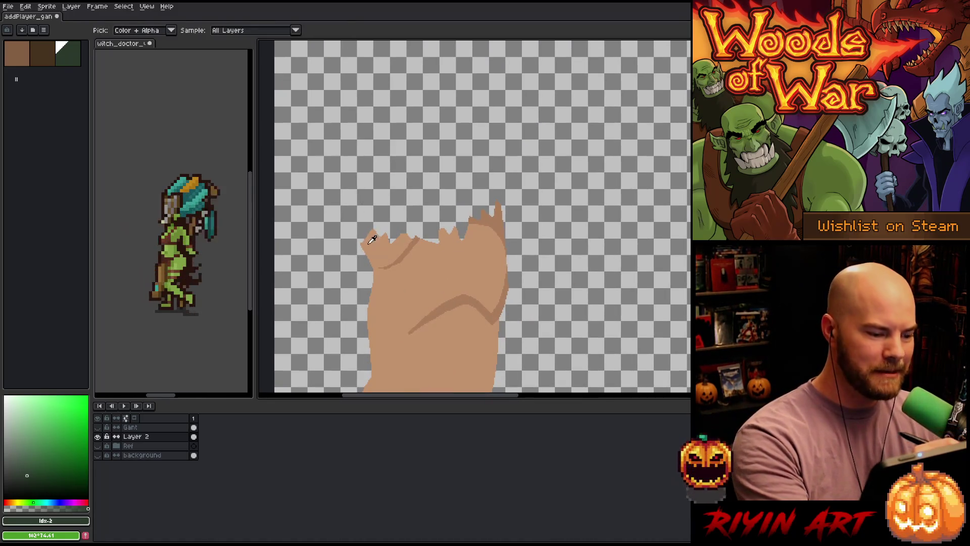
{"action": "left_click", "coordinate": [362, 244], "text": "alt"}
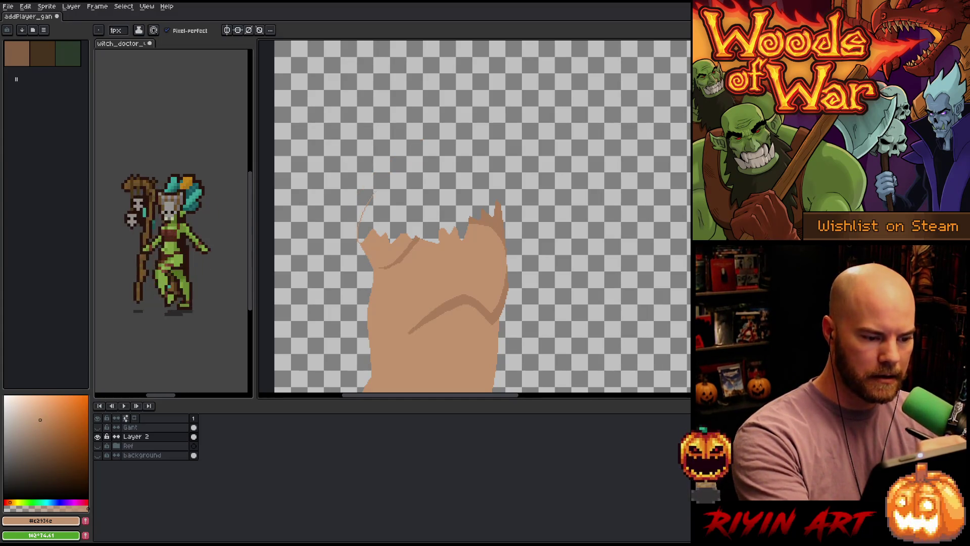
{"action": "left_click_drag", "start_coordinate": [374, 192], "coordinate": [490, 168]}
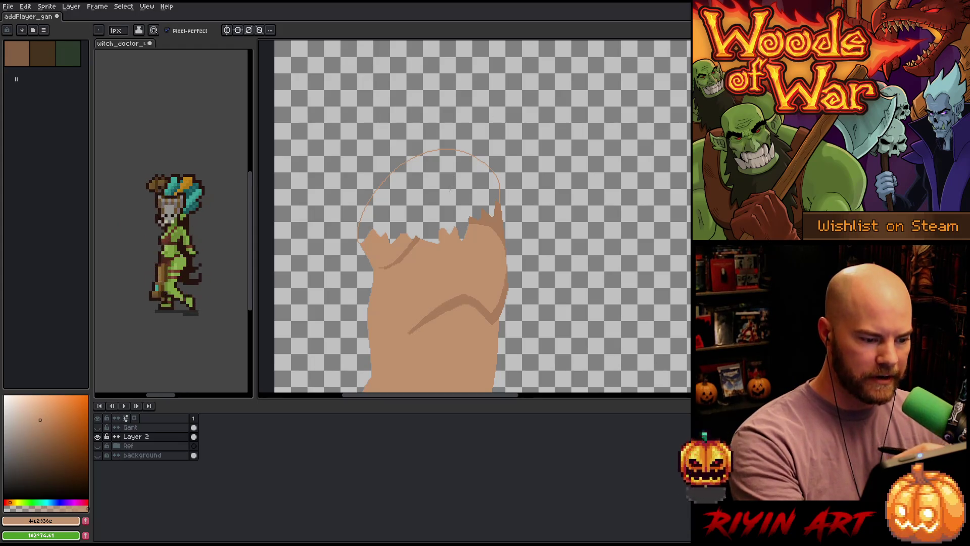
{"action": "left_click", "coordinate": [450, 190]}
Step: Shade the upper arm with darker skin #a97d5c, filling the upper right area
{"action": "left_click", "coordinate": [475, 213], "text": "alt"}
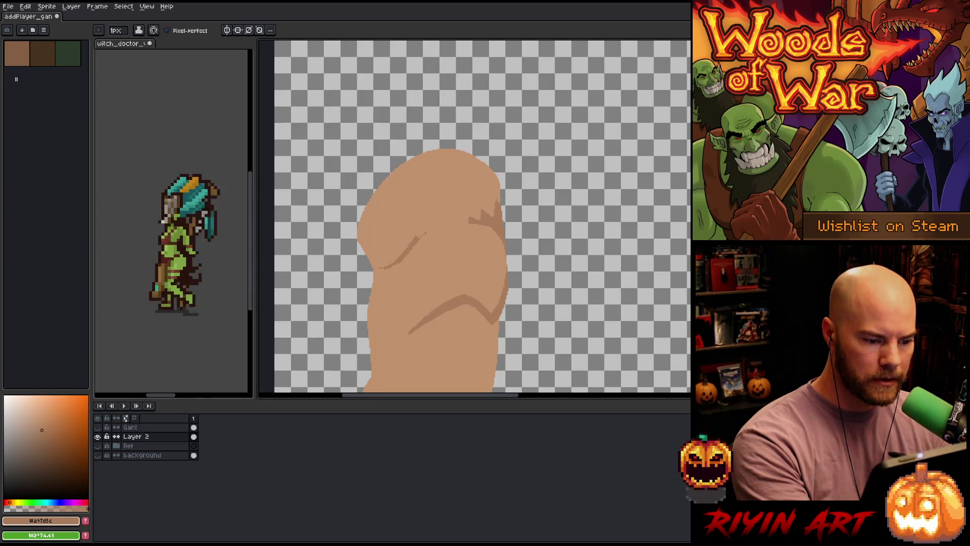
{"action": "left_click_drag", "start_coordinate": [425, 233], "coordinate": [465, 223]}
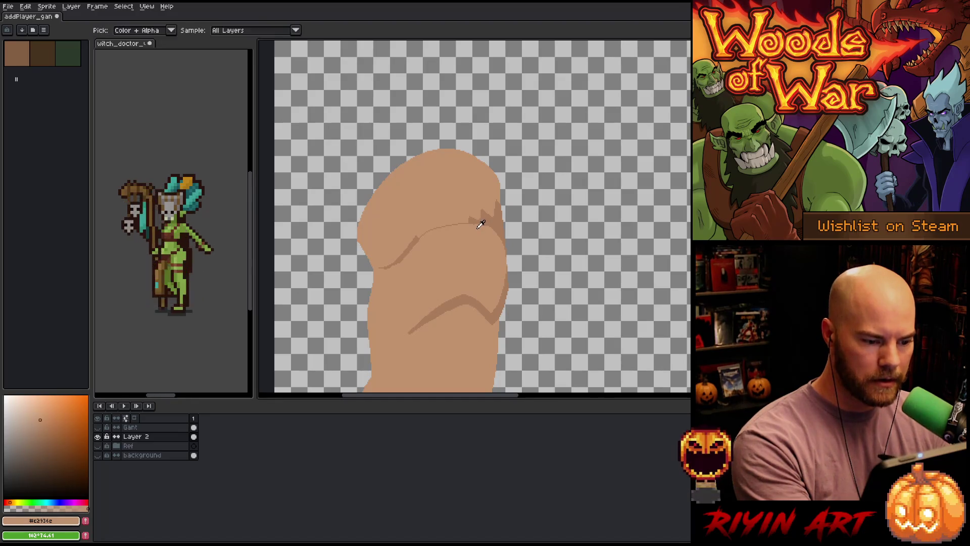
{"action": "left_click", "coordinate": [492, 214], "text": "alt"}
{"action": "left_click_drag", "start_coordinate": [492, 215], "coordinate": [497, 204]}
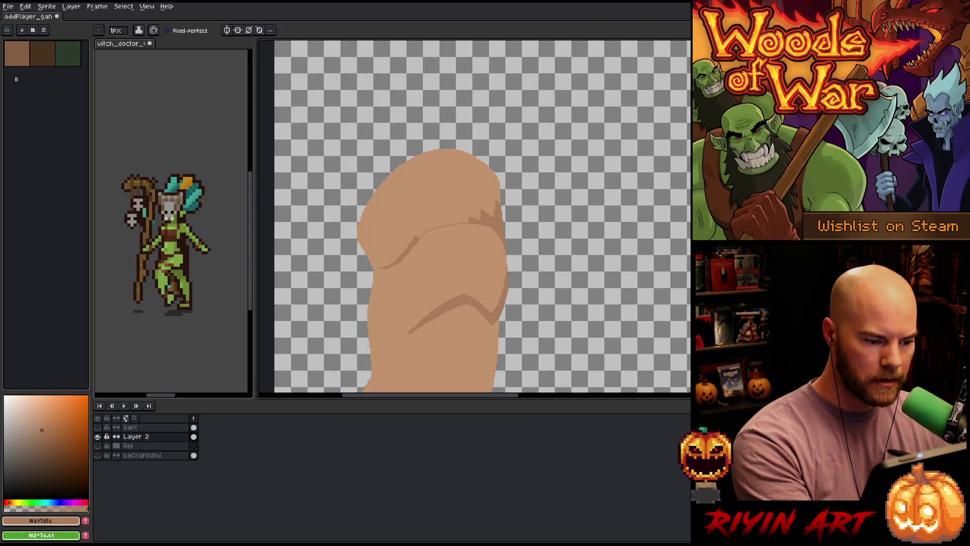
{"action": "key", "text": "g"}
{"action": "left_click", "coordinate": [465, 187]}
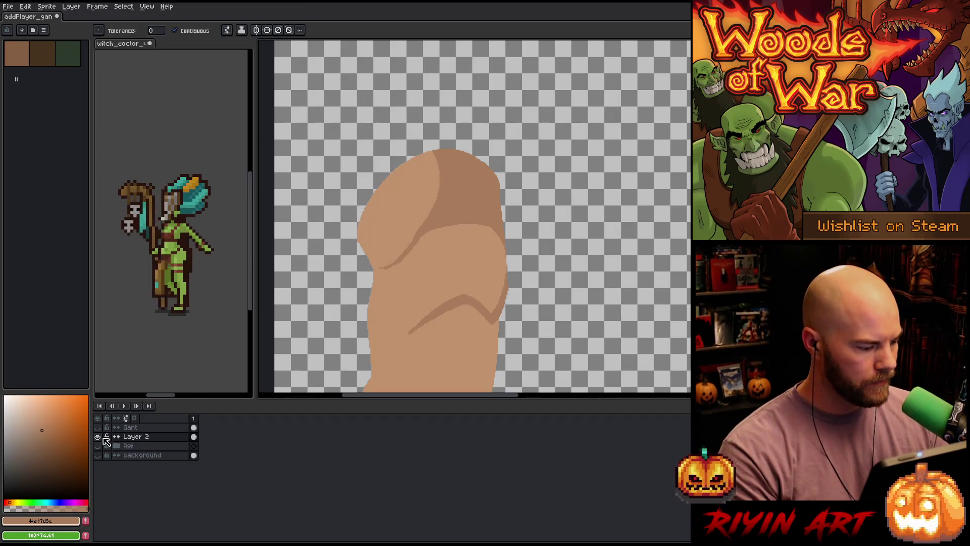
{"action": "key", "text": "minus"}
{"action": "key", "text": "minus"}
{"action": "key", "text": "minus"}
Step: Move the skin arm piece down so it sits under the green shoulder pad
{"action": "key", "text": "plus"}
{"action": "key", "text": "plus"}
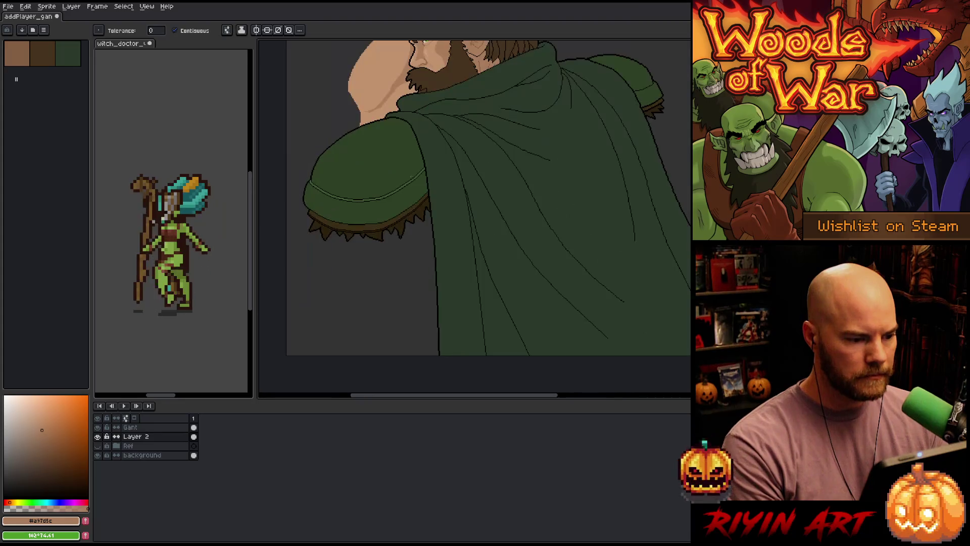
{"action": "key", "text": "minus"}
{"action": "key", "text": "v"}
{"action": "mouse_move", "coordinate": [392, 103]}
{"action": "left_mouse_down"}
{"action": "mouse_move", "coordinate": [395, 216]}
{"action": "mouse_move", "coordinate": [381, 204]}
{"action": "mouse_move", "coordinate": [387, 210]}
{"action": "left_mouse_up"}
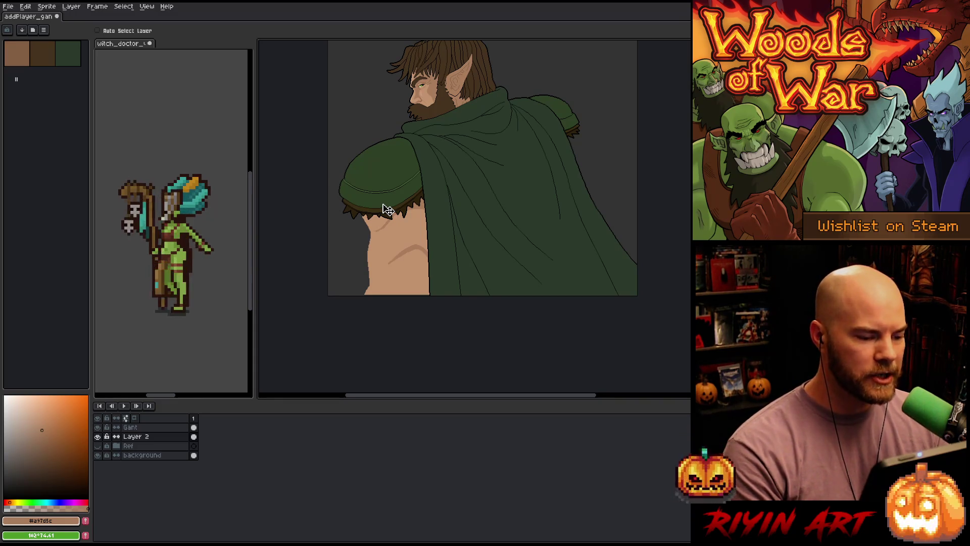
Step: Check the arm's placement with a transform box, then confirm and frame the shoulder and arm
{"action": "key", "text": "ctrl+a"}
{"action": "left_click", "coordinate": [387, 209]}
{"action": "scroll", "coordinate": [396, 229], "scroll_direction": "up", "scroll_amount": 3}
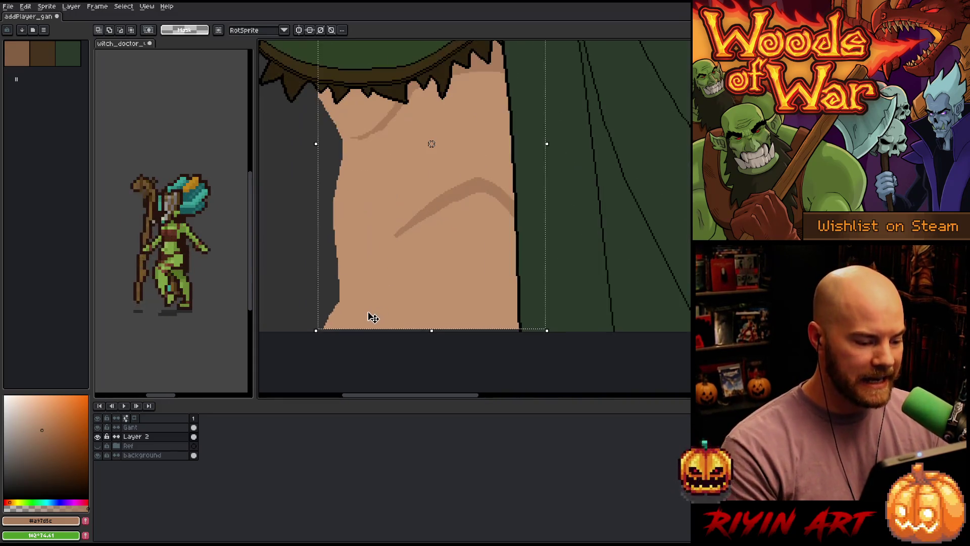
{"action": "scroll", "coordinate": [384, 283], "scroll_direction": "down", "scroll_amount": 3}
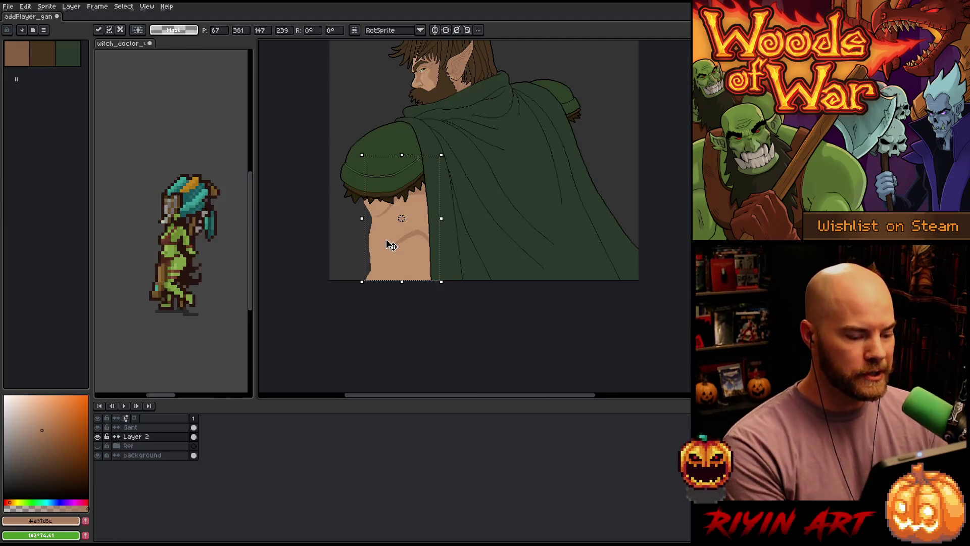
{"action": "key", "text": "Return"}
{"action": "scroll", "coordinate": [387, 233], "scroll_direction": "up", "scroll_amount": 2}
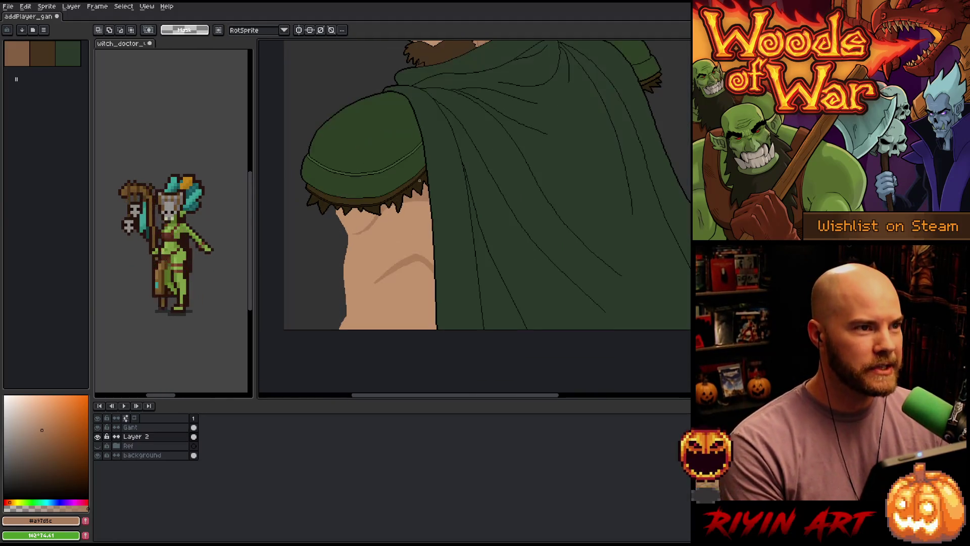
{"action": "mouse_move", "coordinate": [457, 141]}
{"action": "left_mouse_down"}
{"action": "mouse_move", "coordinate": [461, 225]}
{"action": "mouse_move", "coordinate": [446, 172]}
{"action": "left_mouse_up"}
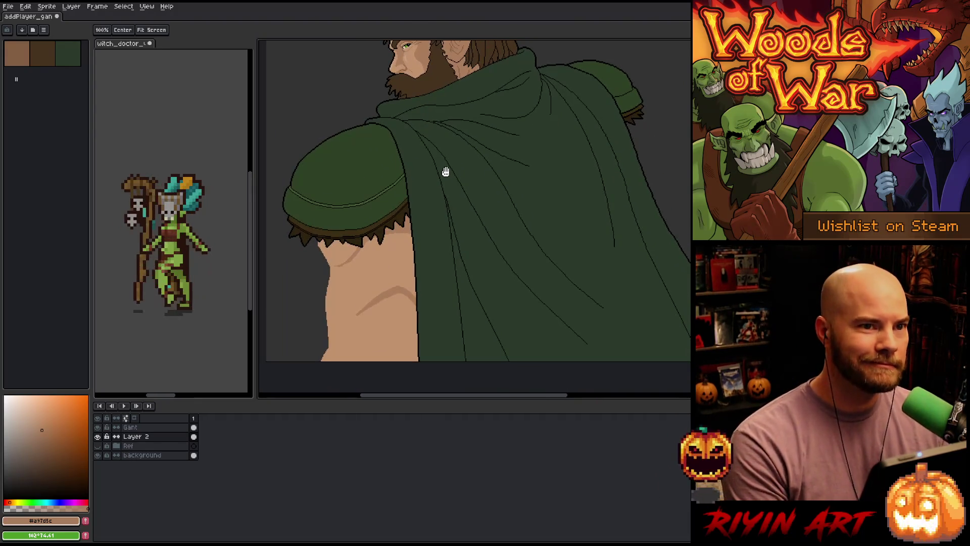
Step: Switch back to the selection tool
{"action": "key", "text": "space"}
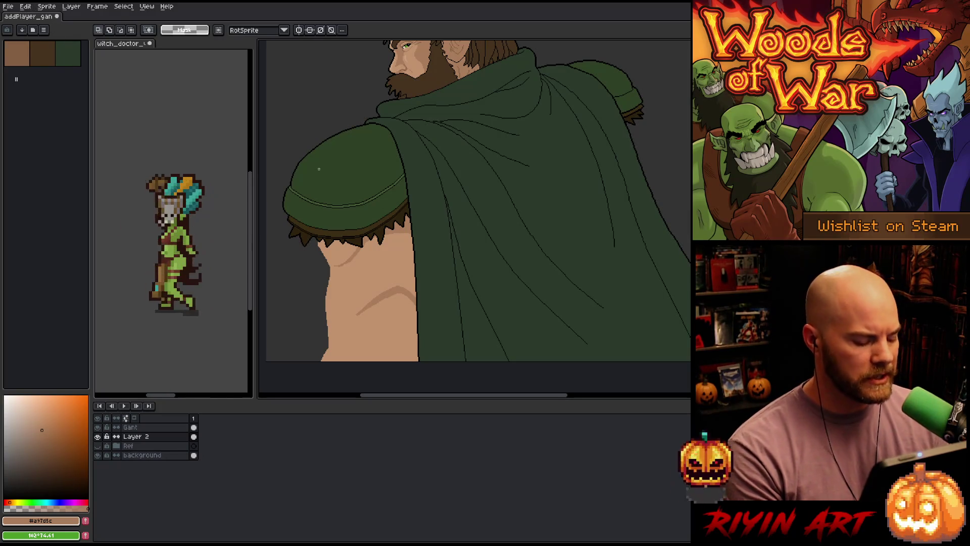
Step: Save, then paint sampled light skin over the grey pixels along the arm edge under the shoulder pad
{"action": "key", "text": "ctrl+s"}
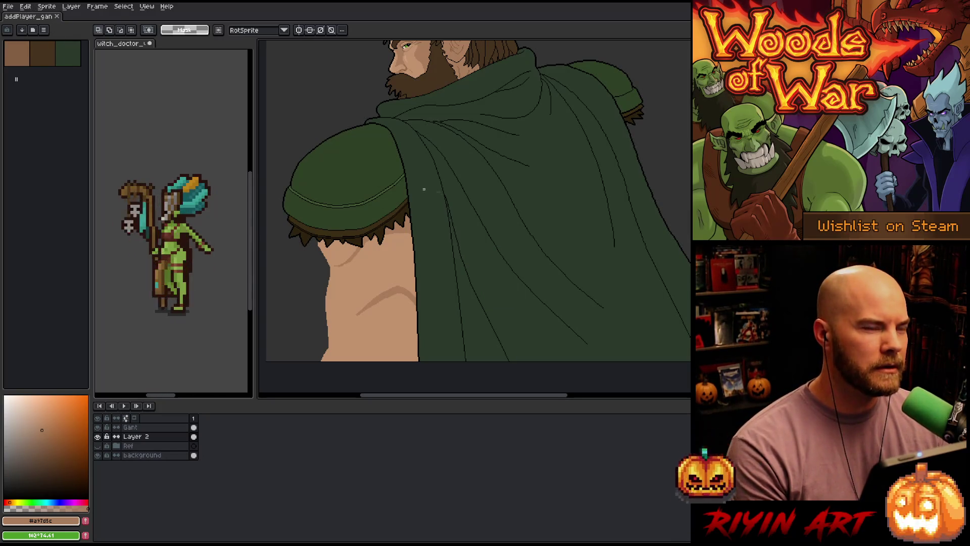
{"action": "scroll", "coordinate": [373, 277], "scroll_direction": "up", "scroll_amount": 4}
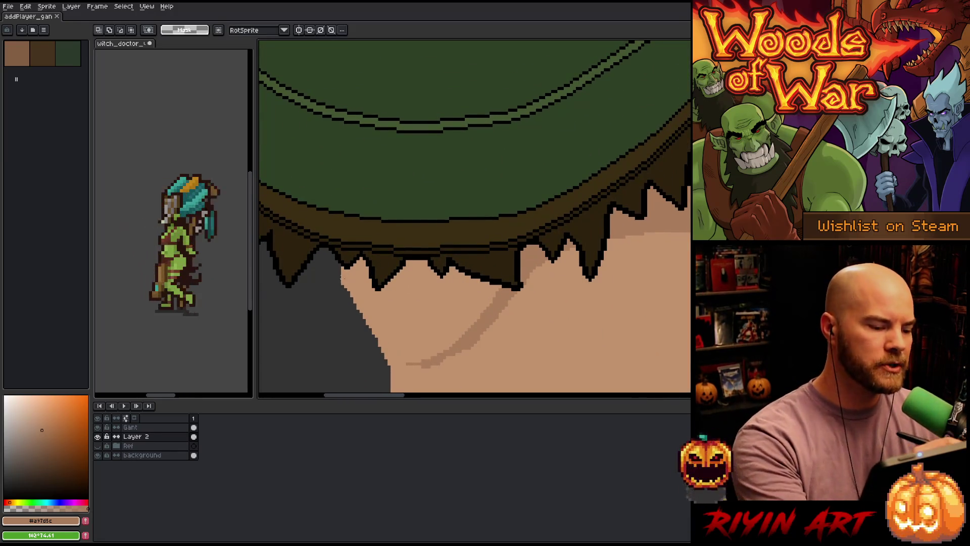
{"action": "key", "text": "b"}
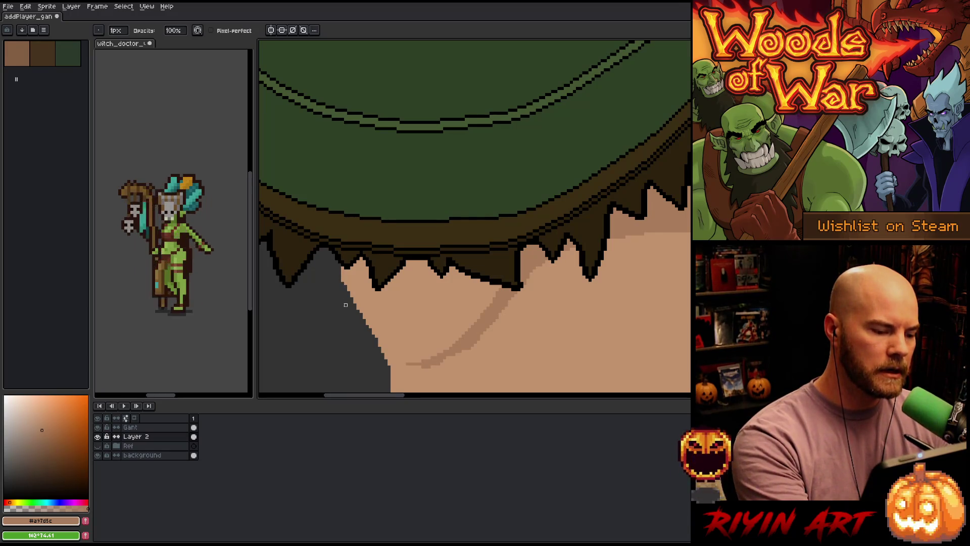
{"action": "left_click", "coordinate": [345, 292], "text": "alt"}
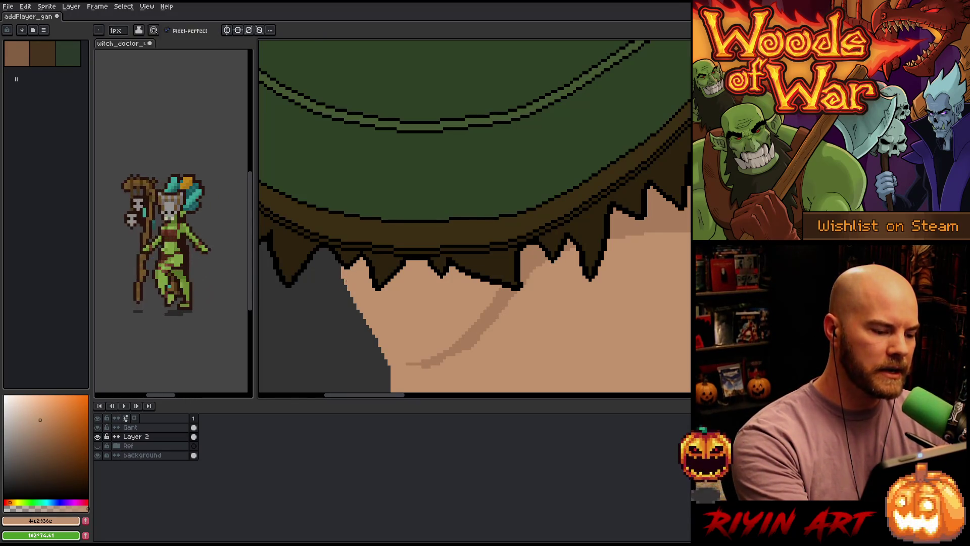
{"action": "left_click_drag", "start_coordinate": [340, 264], "coordinate": [340, 273]}
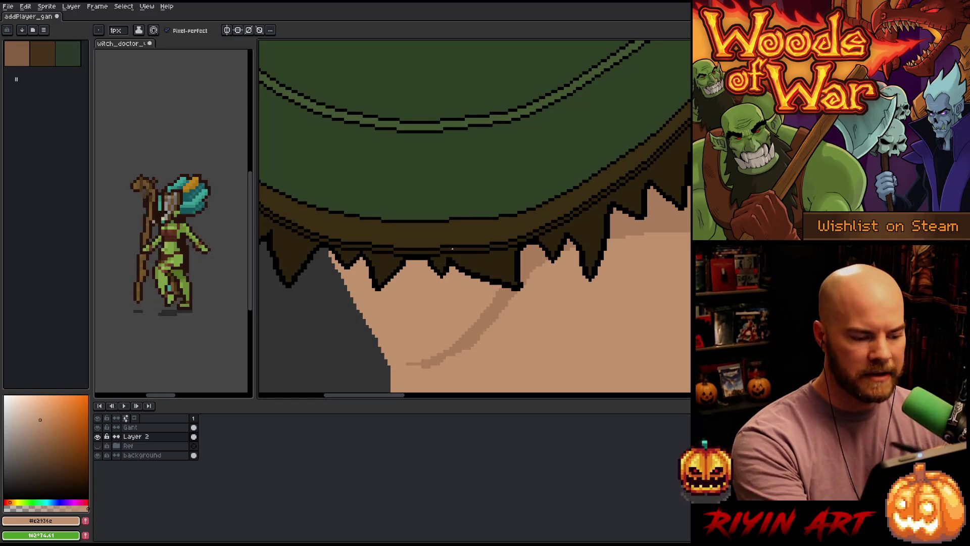
{"action": "mouse_move", "coordinate": [379, 346]}
{"action": "left_mouse_down"}
{"action": "mouse_move", "coordinate": [331, 263]}
{"action": "mouse_move", "coordinate": [379, 344]}
{"action": "left_mouse_up"}
{"action": "left_click_drag", "start_coordinate": [336, 269], "coordinate": [340, 278]}
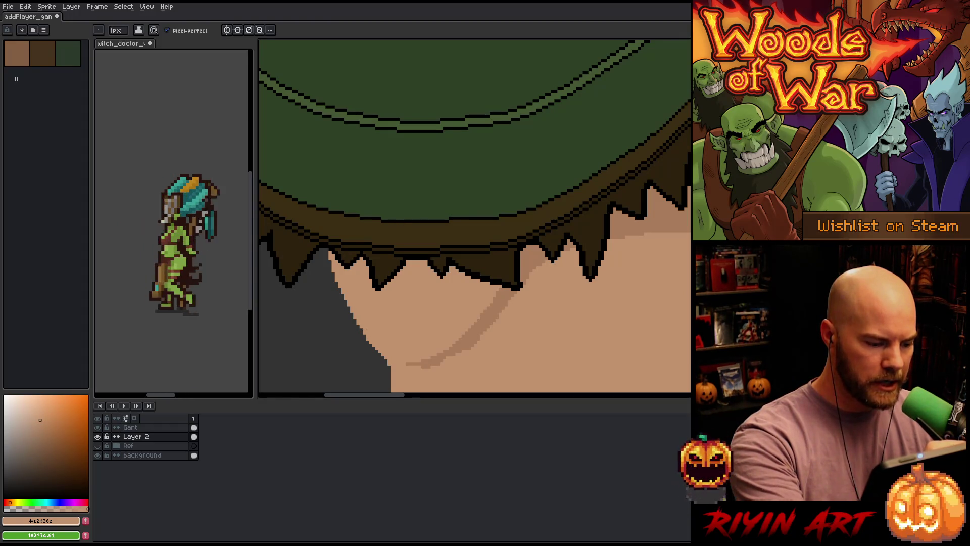
Step: Lasso along the arm's left edge and pencil a light stroke down it
{"action": "scroll", "coordinate": [450, 215], "scroll_direction": "down", "scroll_amount": 5}
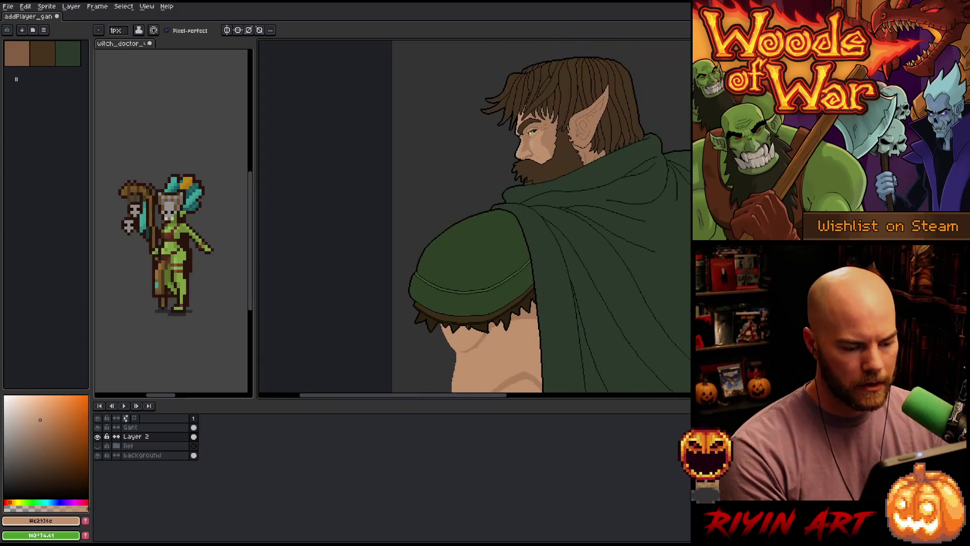
{"action": "mouse_move", "coordinate": [451, 214]}
{"action": "left_mouse_down"}
{"action": "mouse_move", "coordinate": [462, 252]}
{"action": "mouse_move", "coordinate": [445, 283]}
{"action": "left_mouse_up"}
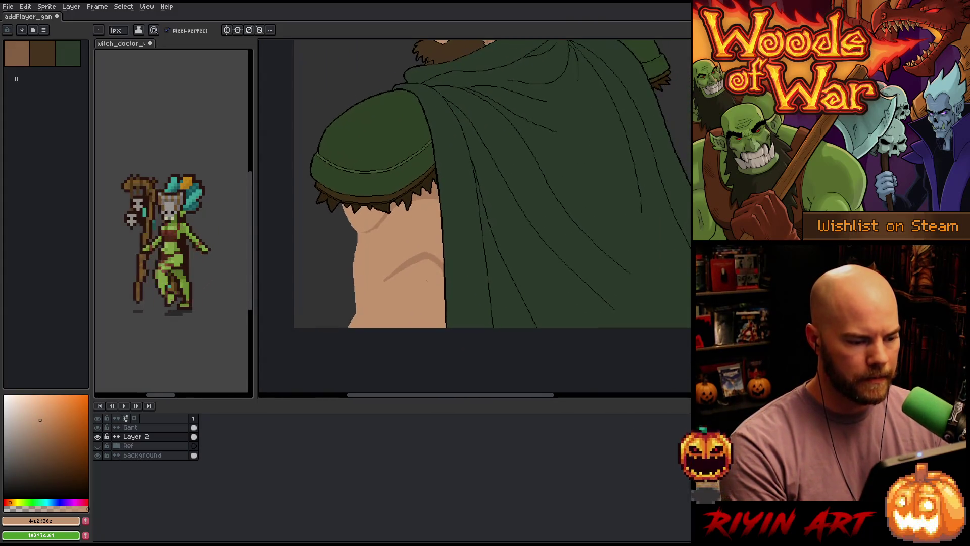
{"action": "scroll", "coordinate": [443, 238], "scroll_direction": "down", "scroll_amount": 3}
{"action": "scroll", "coordinate": [440, 228], "scroll_direction": "up", "scroll_amount": 2}
{"action": "left_click_drag", "start_coordinate": [439, 228], "coordinate": [414, 239]}
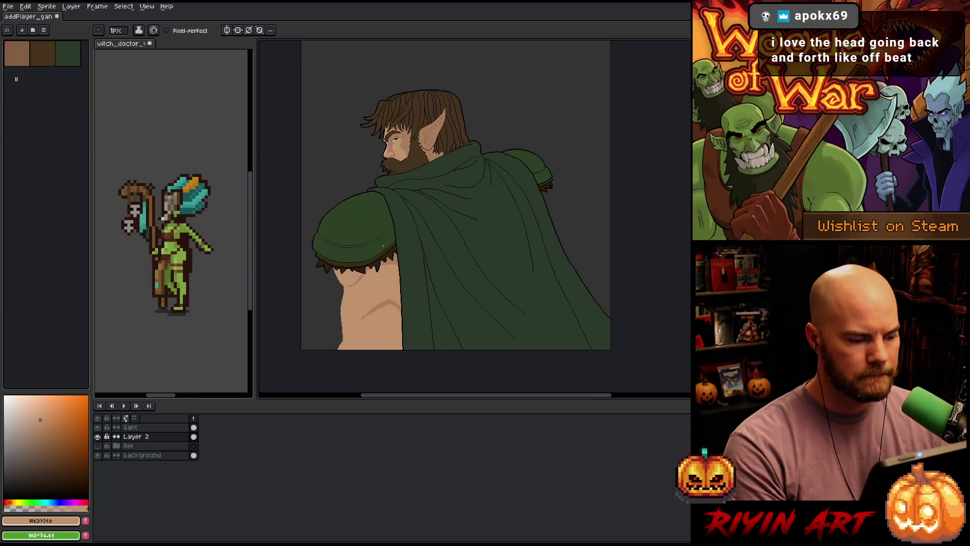
{"action": "left_click_drag", "start_coordinate": [414, 239], "coordinate": [437, 212]}
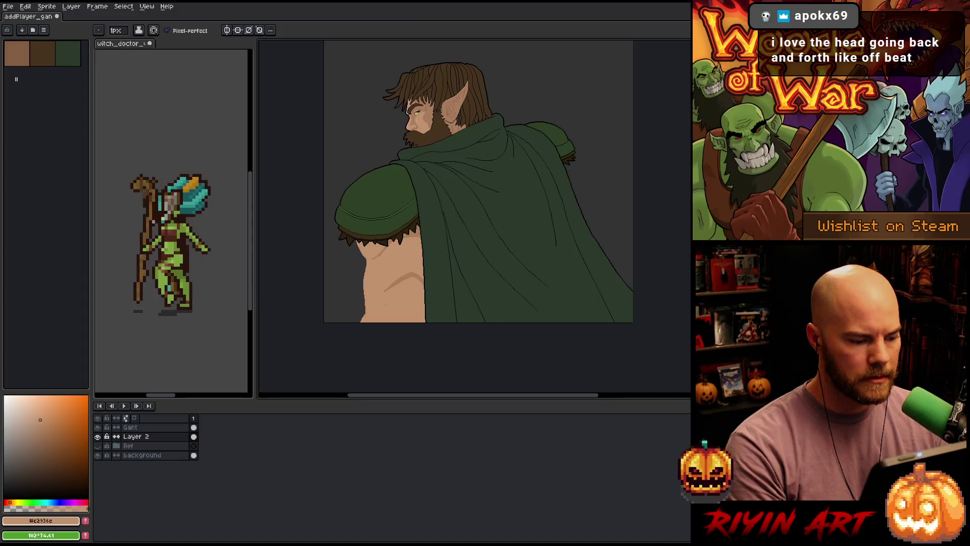
{"action": "scroll", "coordinate": [386, 303], "scroll_direction": "up", "scroll_amount": 2}
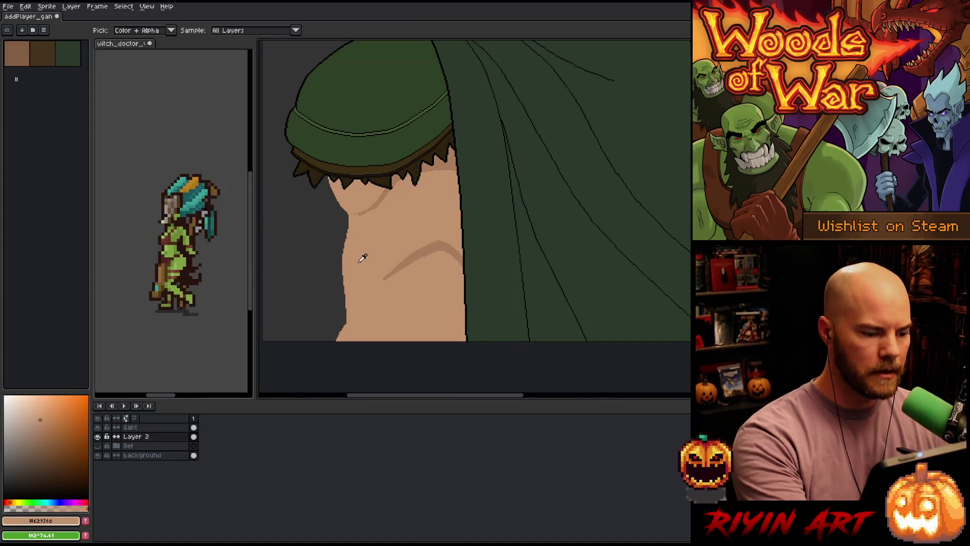
{"action": "key", "text": "q"}
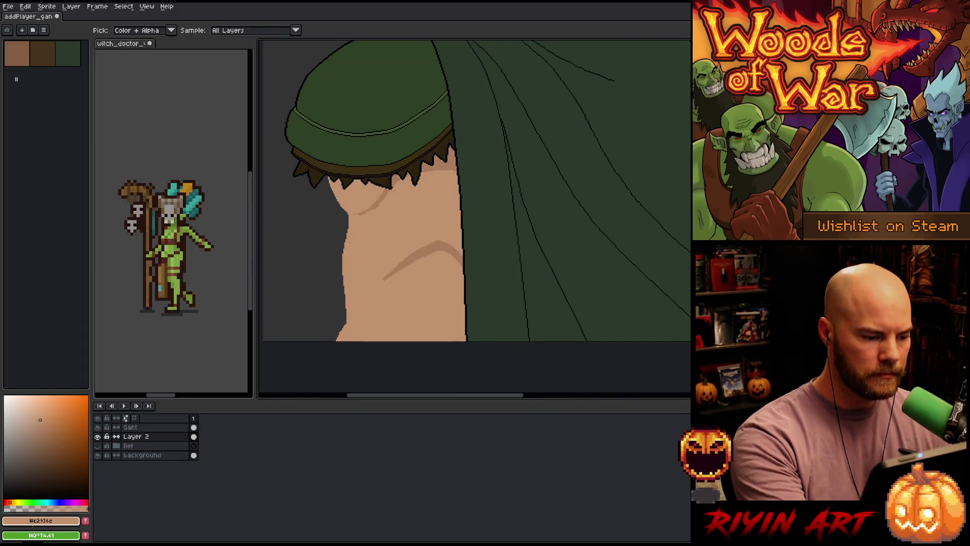
{"action": "mouse_move", "coordinate": [348, 219]}
{"action": "left_mouse_down"}
{"action": "mouse_move", "coordinate": [349, 261]}
{"action": "mouse_move", "coordinate": [334, 323]}
{"action": "mouse_move", "coordinate": [344, 218]}
{"action": "left_mouse_up"}
{"action": "key", "text": "b"}
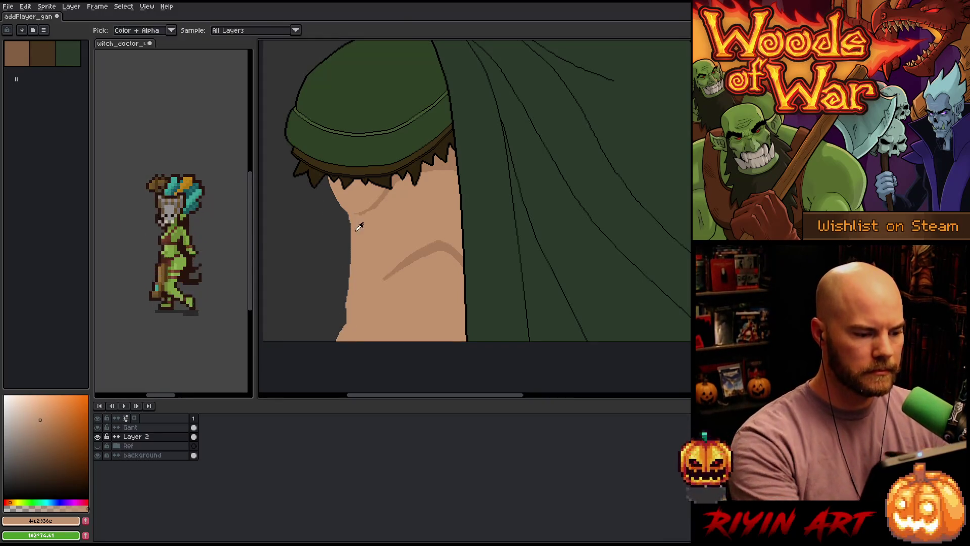
{"action": "left_click_drag", "start_coordinate": [349, 220], "coordinate": [335, 326]}
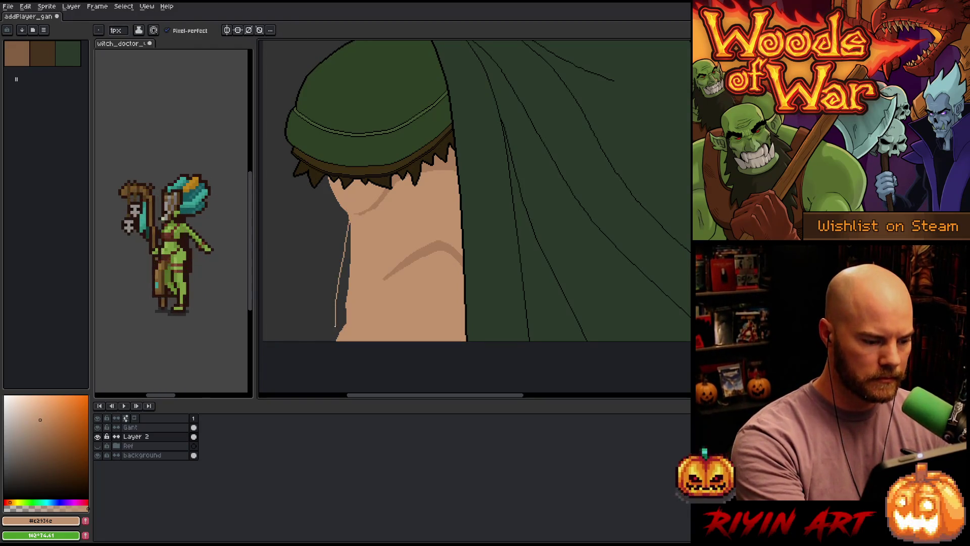
Step: Undo the edge edits and draw a new skin outline down the arm's left edge
{"action": "key", "text": "g"}
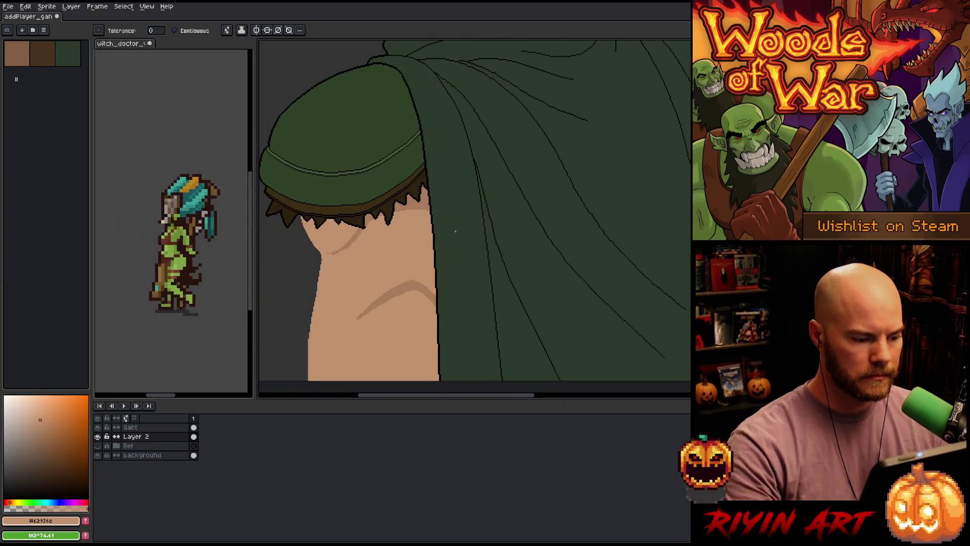
{"action": "scroll", "coordinate": [421, 230], "scroll_direction": "down", "scroll_amount": 5}
{"action": "scroll", "coordinate": [420, 230], "scroll_direction": "up", "scroll_amount": 3}
{"action": "scroll", "coordinate": [401, 284], "scroll_direction": "down", "scroll_amount": 2}
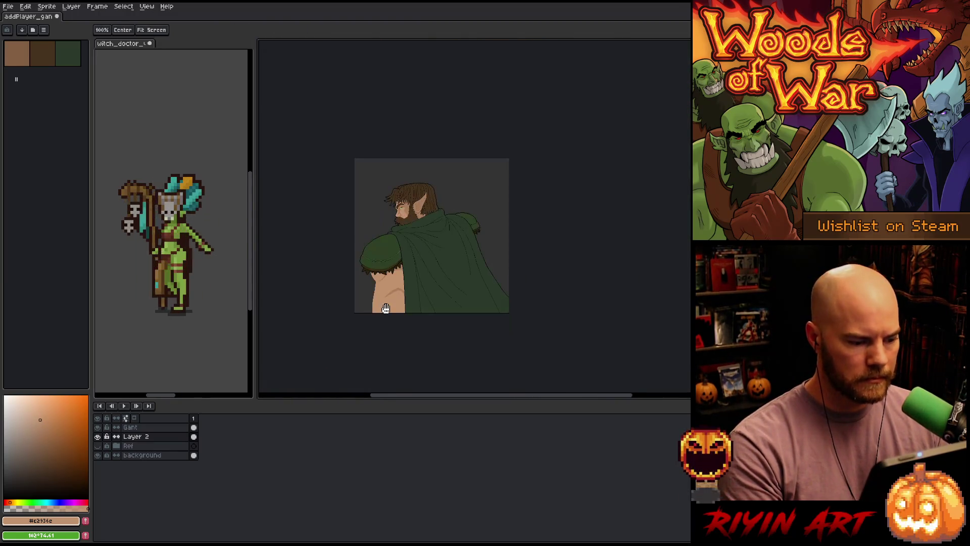
{"action": "scroll", "coordinate": [397, 266], "scroll_direction": "up", "scroll_amount": 3}
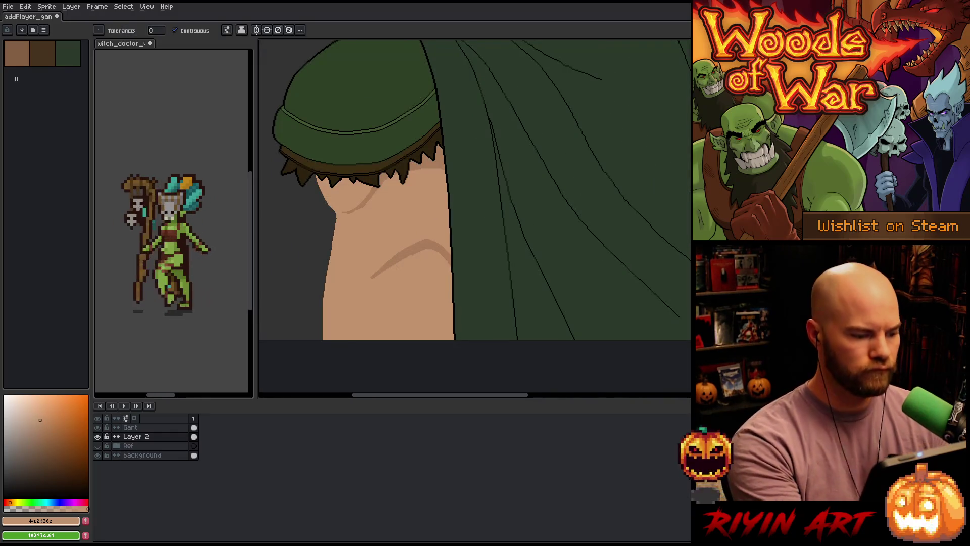
{"action": "key", "text": "ctrl+z"}
{"action": "key", "text": "ctrl+z"}
{"action": "key", "text": "b"}
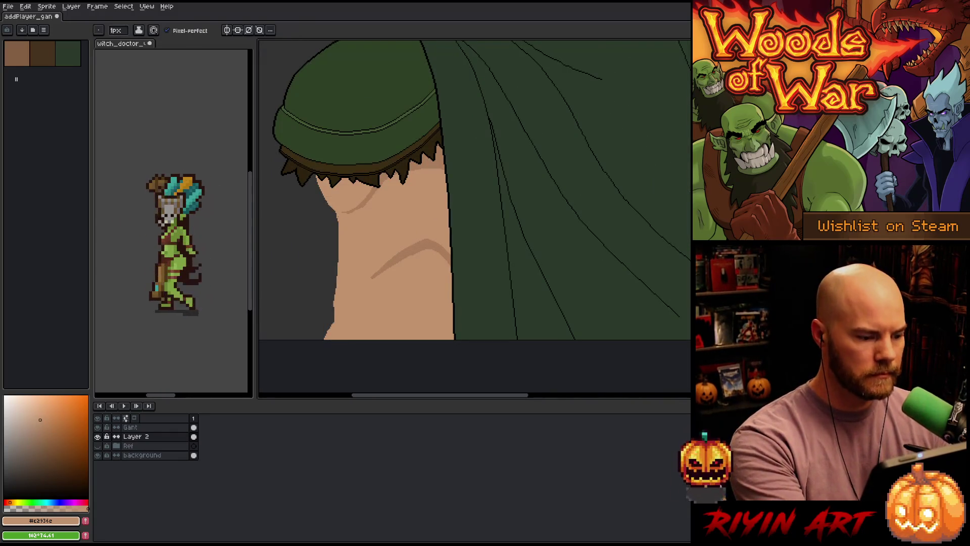
{"action": "left_click_drag", "start_coordinate": [334, 217], "coordinate": [329, 327]}
{"action": "key", "text": "ctrl+z"}
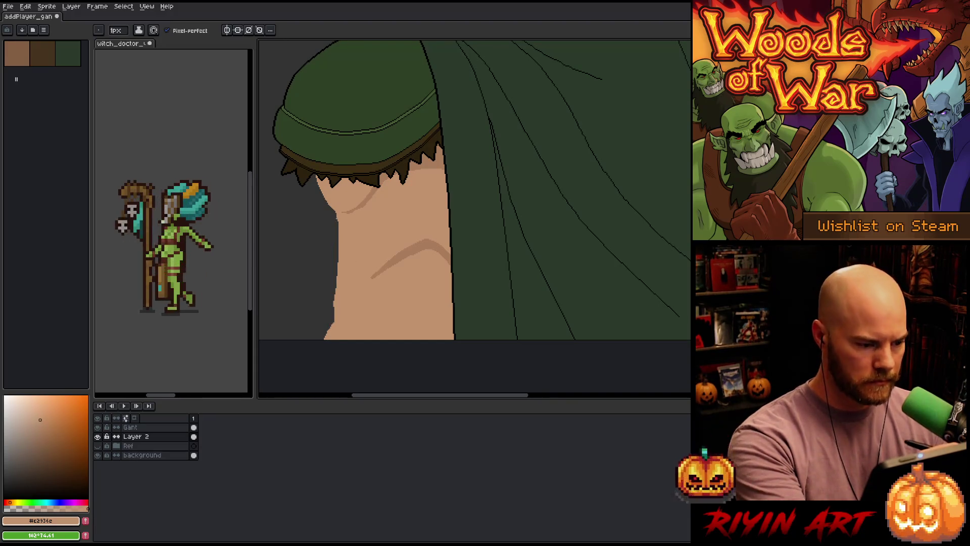
{"action": "left_click_drag", "start_coordinate": [336, 217], "coordinate": [331, 325]}
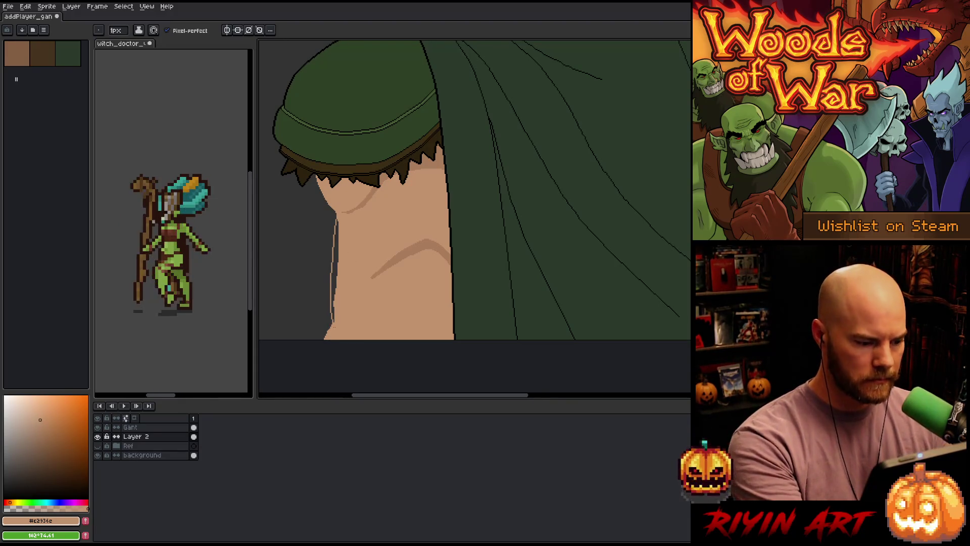
Step: Fill the gap between the new outline and the arm with skin, then touch up the edge
{"action": "key", "text": "g"}
{"action": "left_click", "coordinate": [335, 273]}
{"action": "key", "text": "b"}
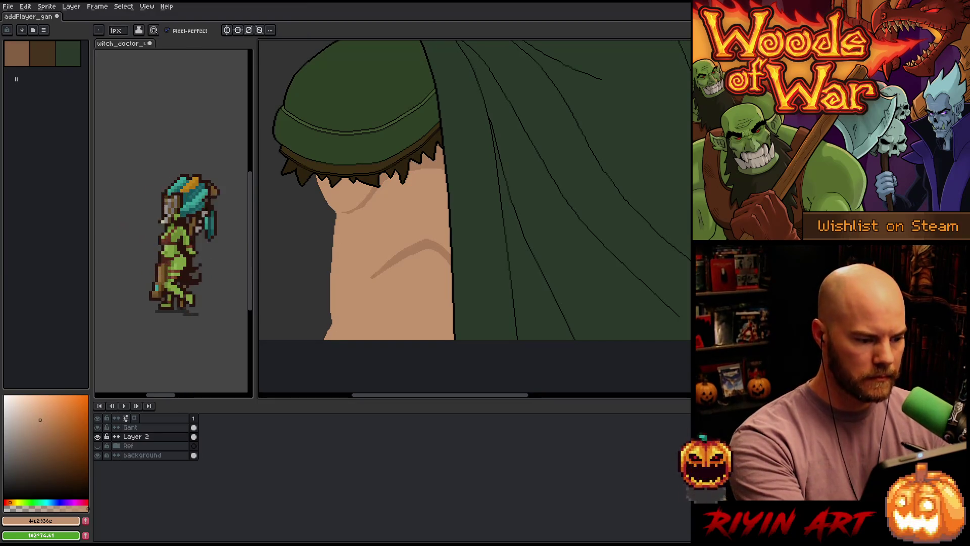
{"action": "left_click_drag", "start_coordinate": [329, 265], "coordinate": [329, 322]}
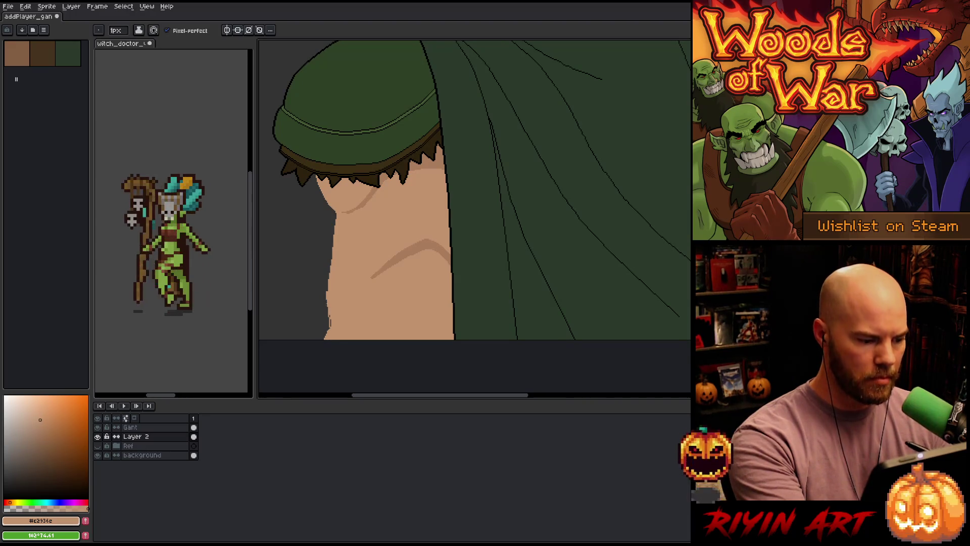
{"action": "key", "text": "e"}
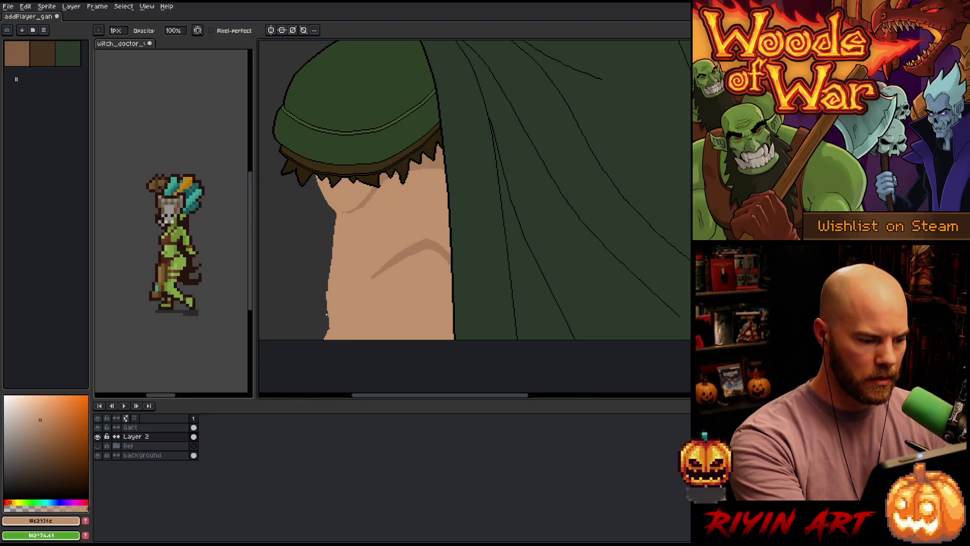
{"action": "key", "text": "b"}
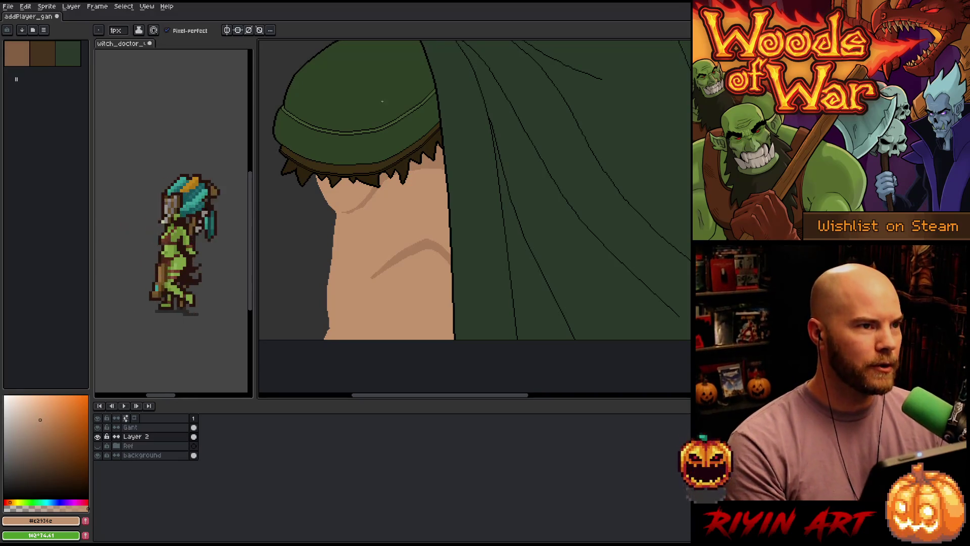
Step: Eyedrop the darker skin tone from the arm as the drawing colour
{"action": "scroll", "coordinate": [475, 192], "scroll_direction": "down", "scroll_amount": 3}
{"action": "scroll", "coordinate": [415, 225], "scroll_direction": "up", "scroll_amount": 2}
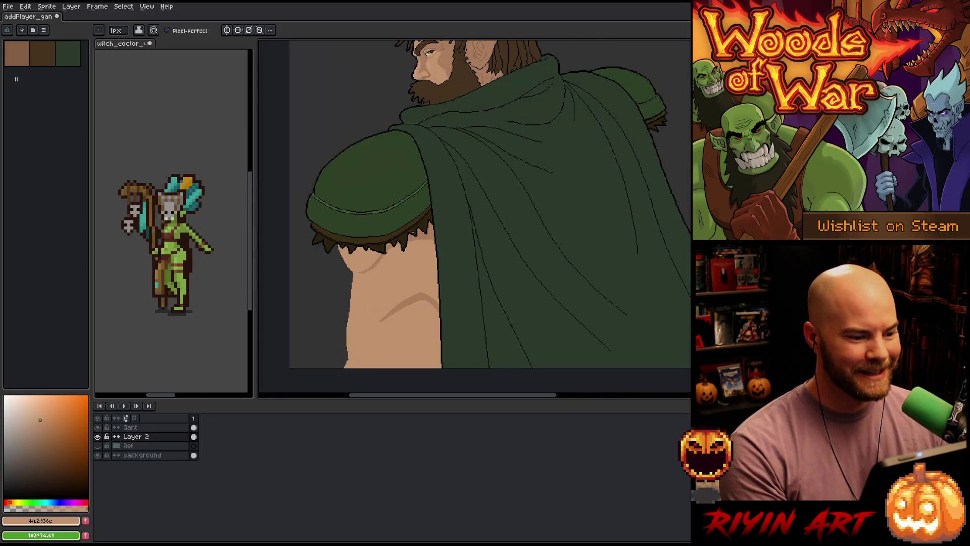
{"action": "scroll", "coordinate": [415, 225], "scroll_direction": "down", "scroll_amount": 2}
{"action": "scroll", "coordinate": [415, 225], "scroll_direction": "up", "scroll_amount": 4}
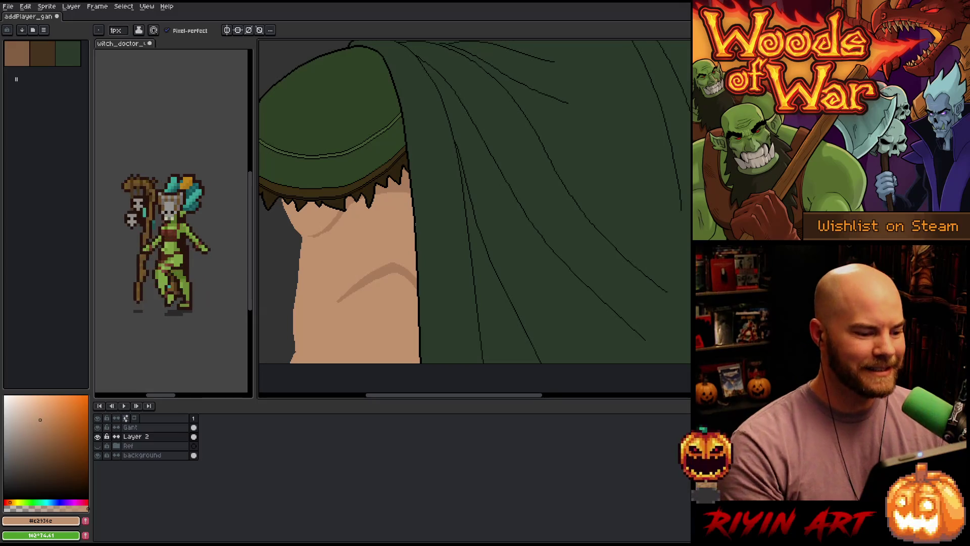
{"action": "left_click", "coordinate": [363, 282], "text": "alt"}
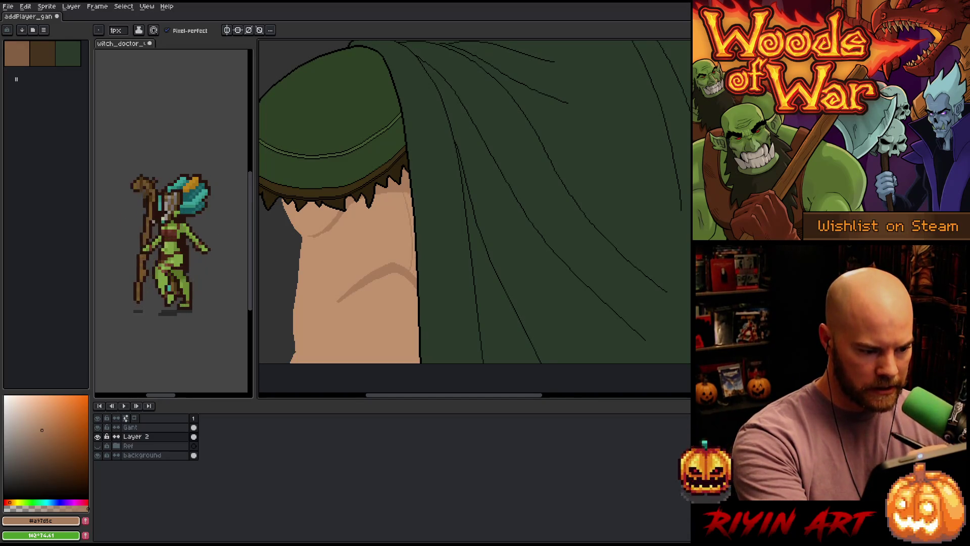
Step: Pan toward the lower arm and zoom out to view the whole bearded elf
{"action": "key", "text": "g"}
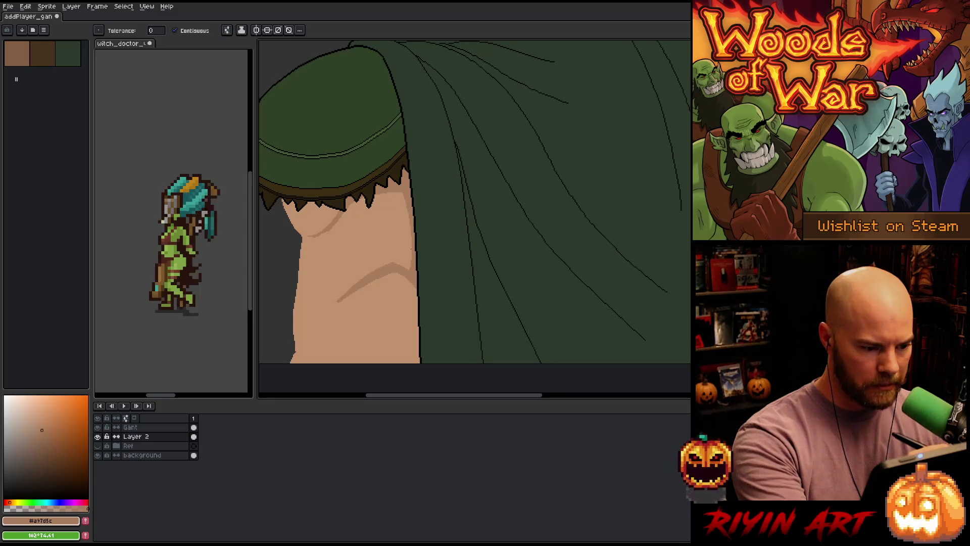
{"action": "key", "text": "b"}
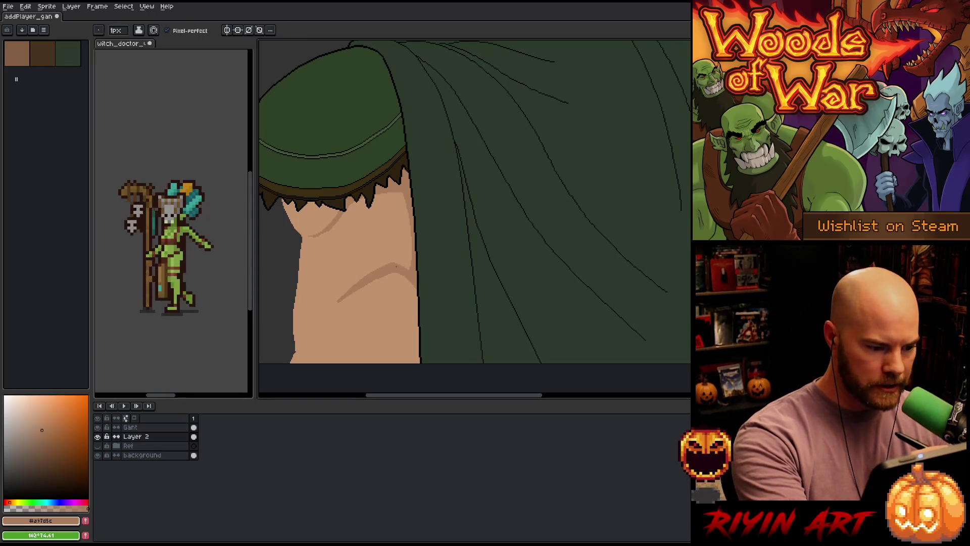
{"action": "key", "text": "g"}
{"action": "key", "text": "b"}
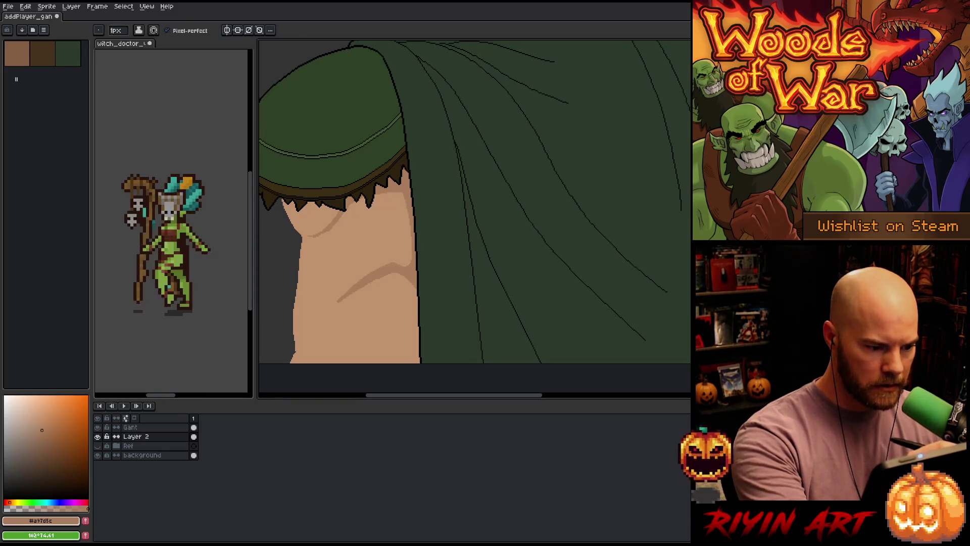
{"action": "mouse_move", "coordinate": [425, 283]}
{"action": "left_mouse_down"}
{"action": "mouse_move", "coordinate": [460, 198]}
{"action": "mouse_move", "coordinate": [444, 236]}
{"action": "left_mouse_up"}
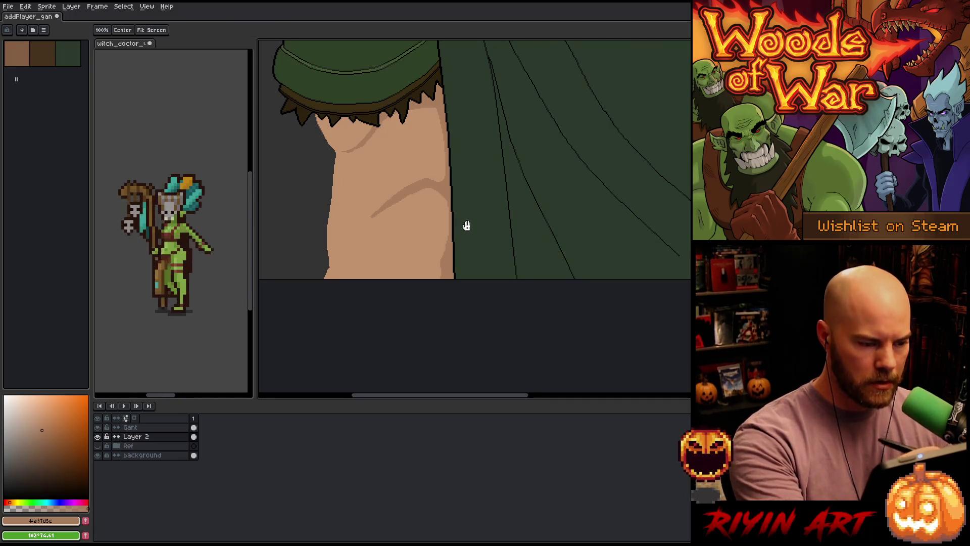
{"action": "scroll", "coordinate": [462, 233], "scroll_direction": "up", "scroll_amount": 3}
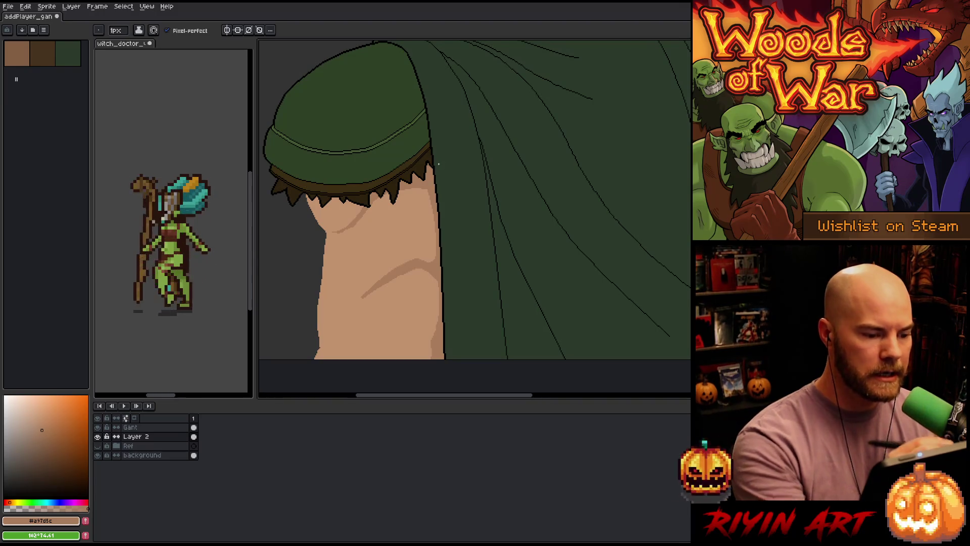
{"action": "scroll", "coordinate": [468, 174], "scroll_direction": "down", "scroll_amount": 5}
Step: Sample the lighter skin tone from the arm and paint a light stroke down the upper arm
{"action": "key", "text": "h"}
{"action": "scroll", "coordinate": [432, 240], "scroll_direction": "up", "scroll_amount": 3}
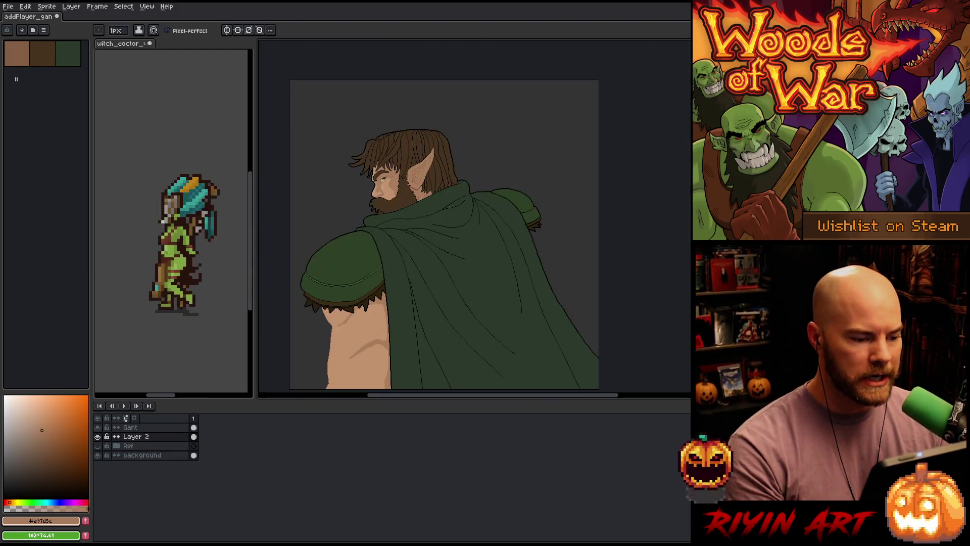
{"action": "left_click_drag", "start_coordinate": [431, 241], "coordinate": [426, 211]}
{"action": "key", "text": "b"}
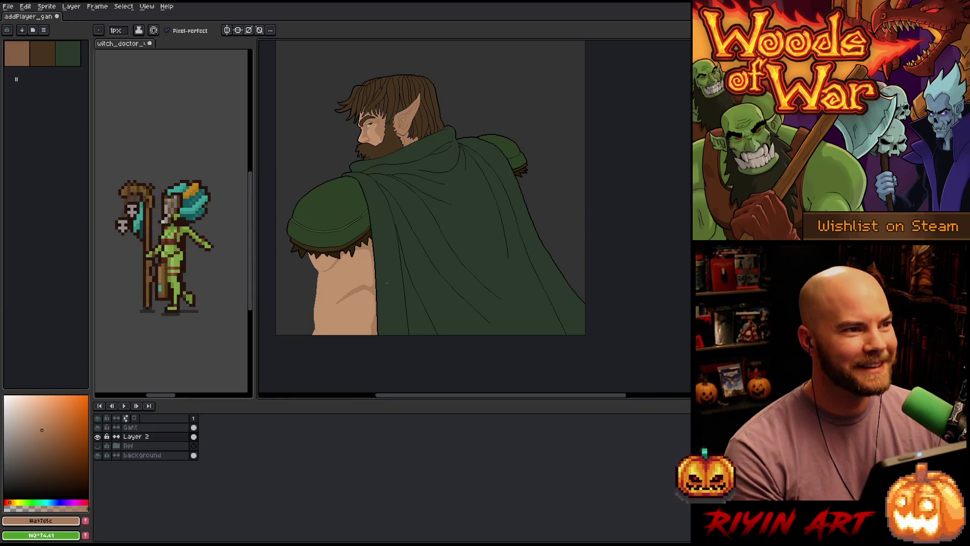
{"action": "key", "text": "h"}
{"action": "scroll", "coordinate": [394, 152], "scroll_direction": "up", "scroll_amount": 2}
{"action": "left_click_drag", "start_coordinate": [354, 282], "coordinate": [387, 237]}
{"action": "scroll", "coordinate": [388, 238], "scroll_direction": "down", "scroll_amount": 3}
{"action": "key", "text": "b"}
{"action": "scroll", "coordinate": [387, 237], "scroll_direction": "up", "scroll_amount": 1}
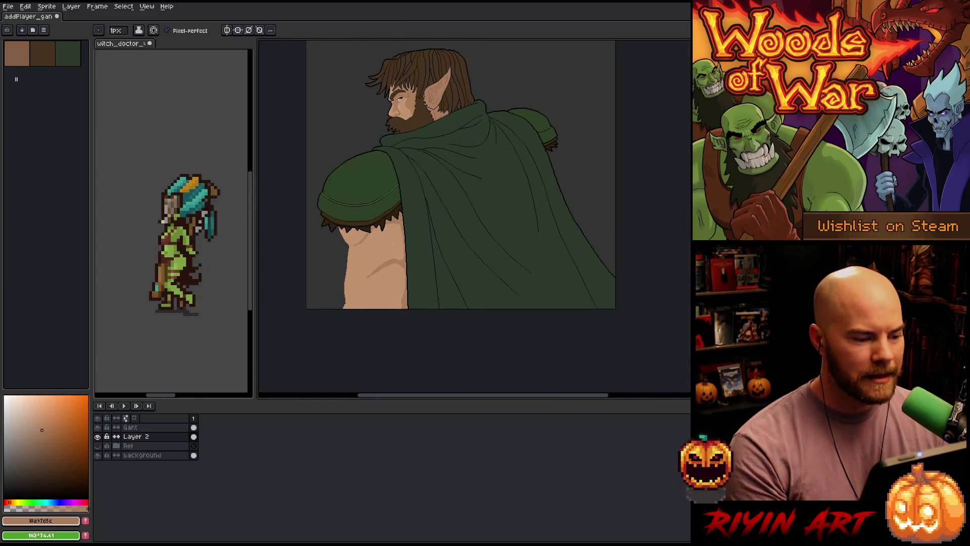
{"action": "scroll", "coordinate": [347, 274], "scroll_direction": "up", "scroll_amount": 1}
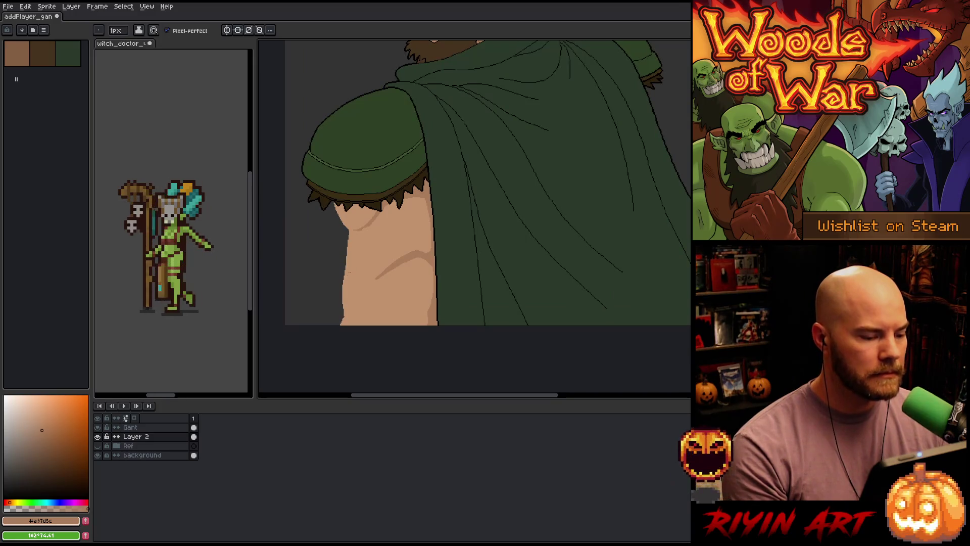
{"action": "left_click", "coordinate": [357, 244], "text": "alt"}
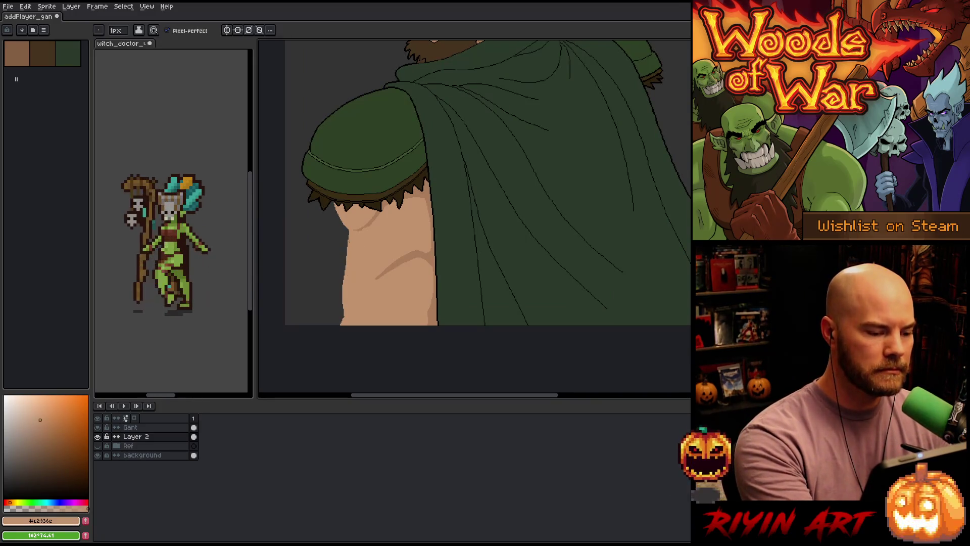
{"action": "left_click_drag", "start_coordinate": [350, 242], "coordinate": [344, 281]}
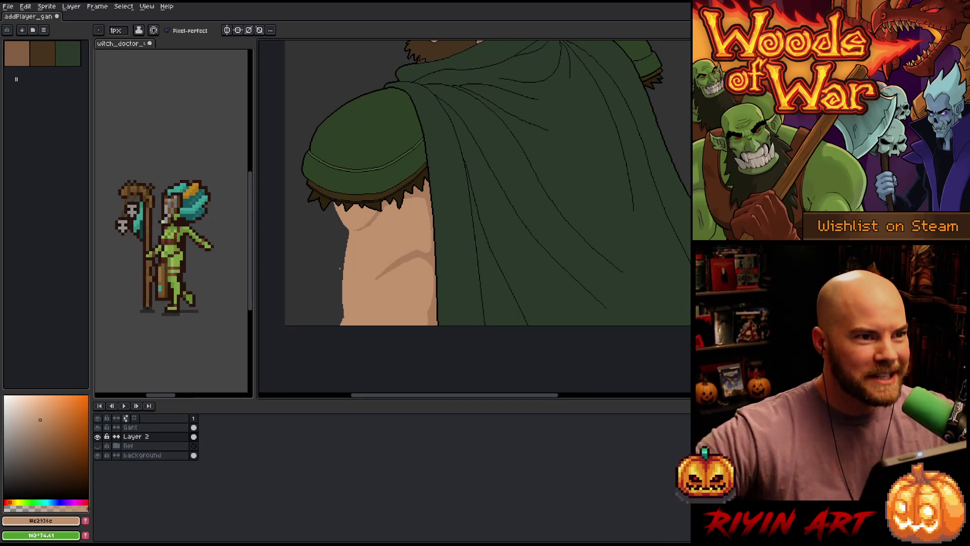
Step: Sample the darker skin tone #a97d5c and review the shaded arm and face up close
{"action": "left_click_drag", "start_coordinate": [412, 278], "coordinate": [406, 297]}
{"action": "left_click", "coordinate": [399, 283], "text": "alt"}
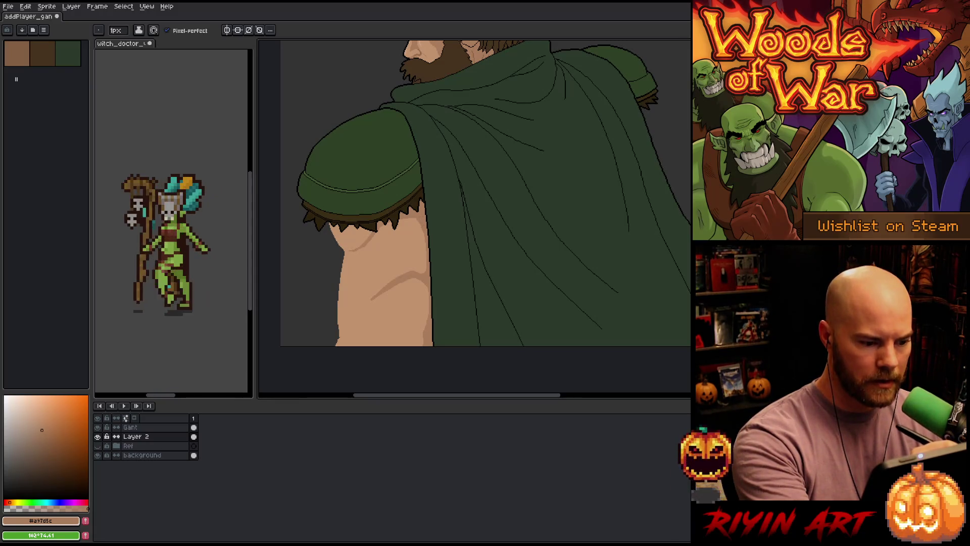
{"action": "scroll", "coordinate": [422, 211], "scroll_direction": "up", "scroll_amount": 2}
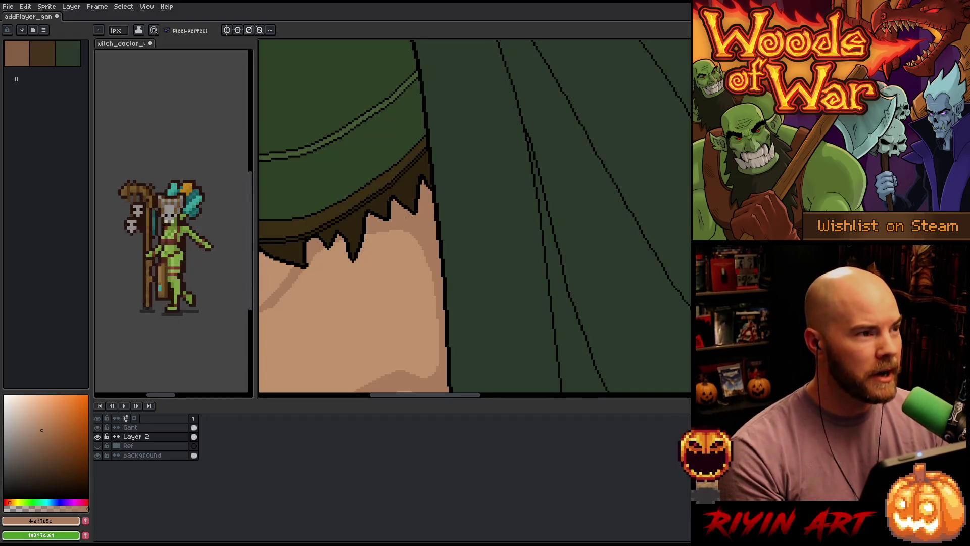
{"action": "scroll", "coordinate": [405, 215], "scroll_direction": "down", "scroll_amount": 5}
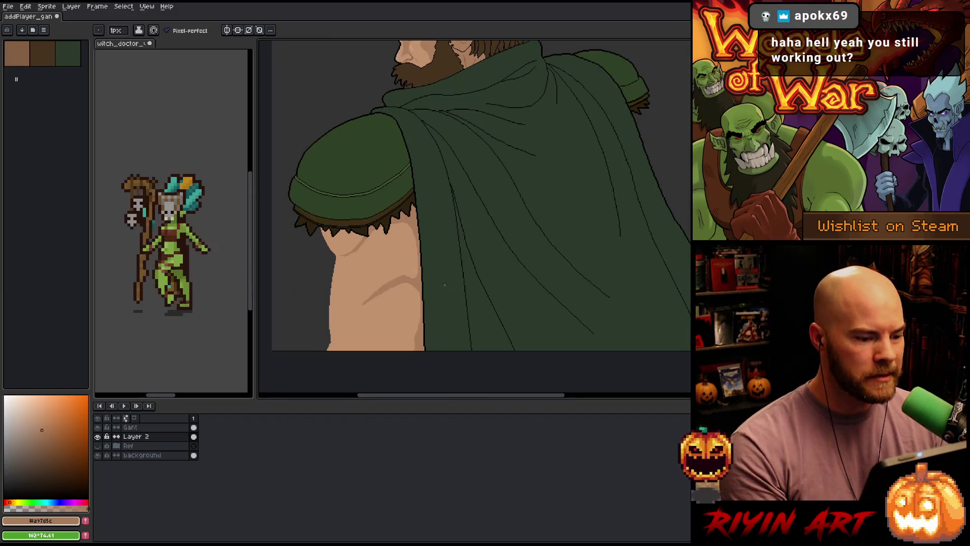
{"action": "mouse_move", "coordinate": [571, 260]}
{"action": "left_mouse_down"}
{"action": "mouse_move", "coordinate": [472, 284]}
{"action": "mouse_move", "coordinate": [475, 275]}
{"action": "left_mouse_up"}
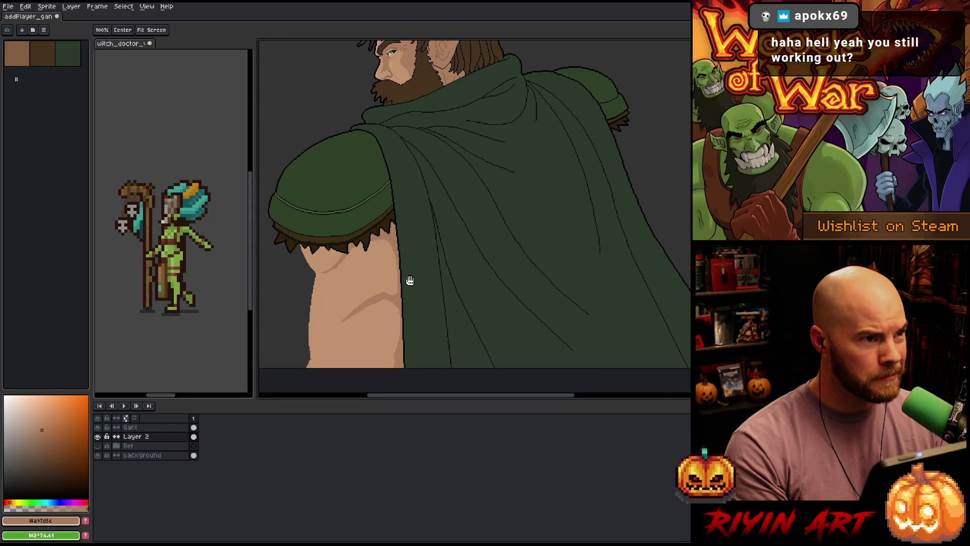
{"action": "key", "text": "b"}
{"action": "scroll", "coordinate": [409, 279], "scroll_direction": "down", "scroll_amount": 3}
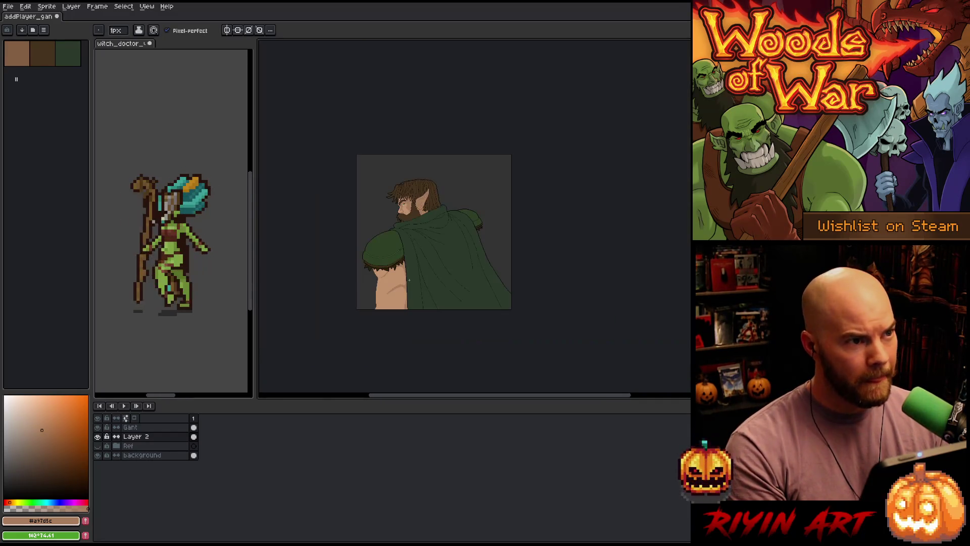
{"action": "scroll", "coordinate": [414, 279], "scroll_direction": "up", "scroll_amount": 3}
{"action": "scroll", "coordinate": [413, 279], "scroll_direction": "down", "scroll_amount": 1}
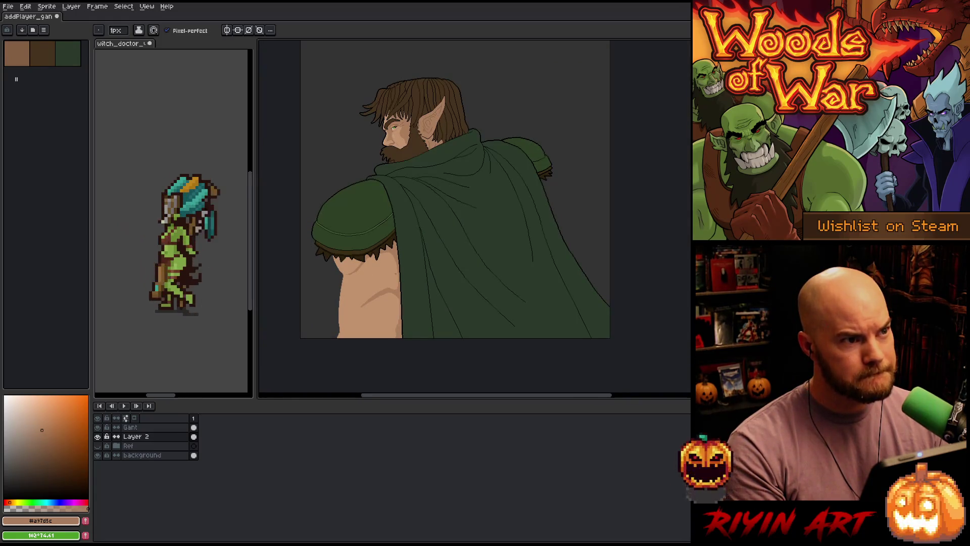
{"action": "scroll", "coordinate": [422, 246], "scroll_direction": "up", "scroll_amount": 3}
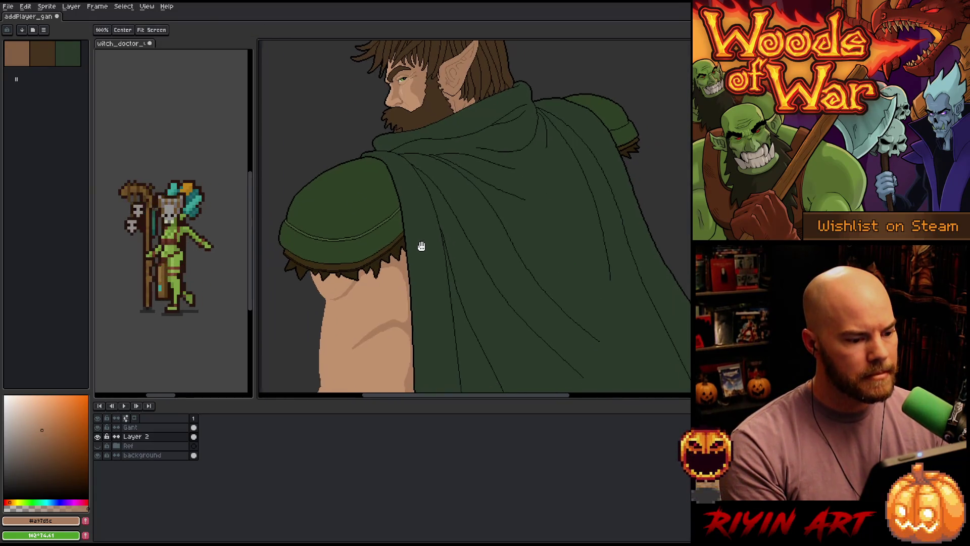
{"action": "left_click_drag", "start_coordinate": [422, 247], "coordinate": [416, 243]}
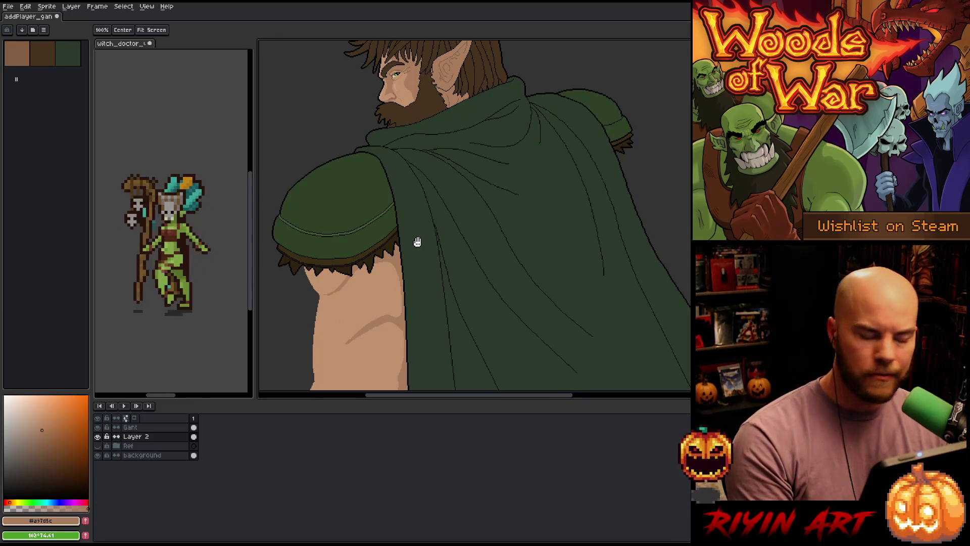
{"action": "scroll", "coordinate": [417, 242], "scroll_direction": "down", "scroll_amount": 1}
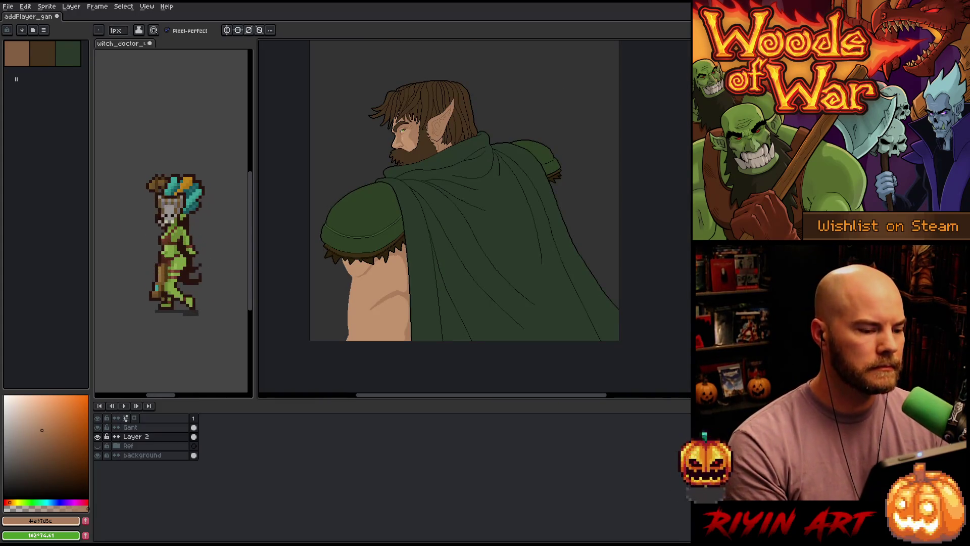
{"action": "scroll", "coordinate": [417, 290], "scroll_direction": "up", "scroll_amount": 1}
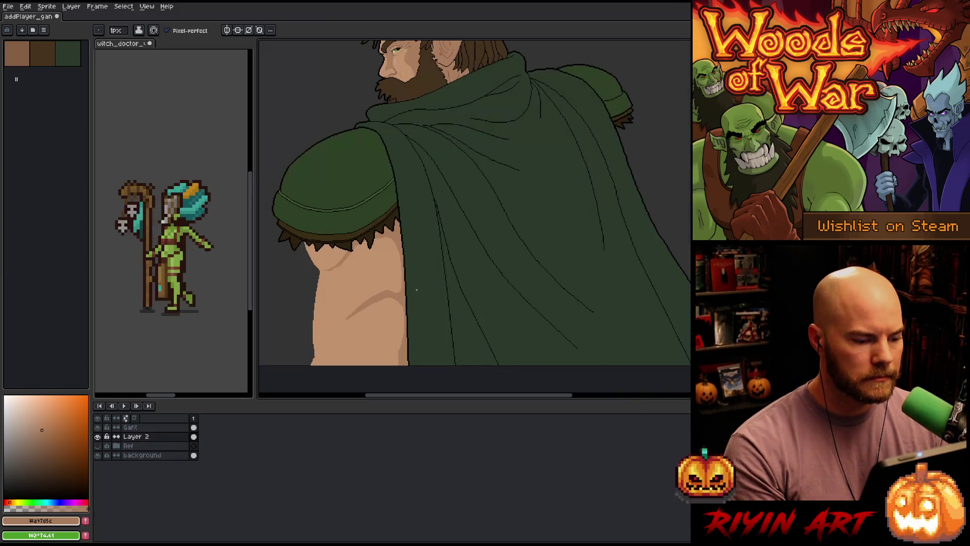
{"action": "scroll", "coordinate": [417, 289], "scroll_direction": "down", "scroll_amount": 1}
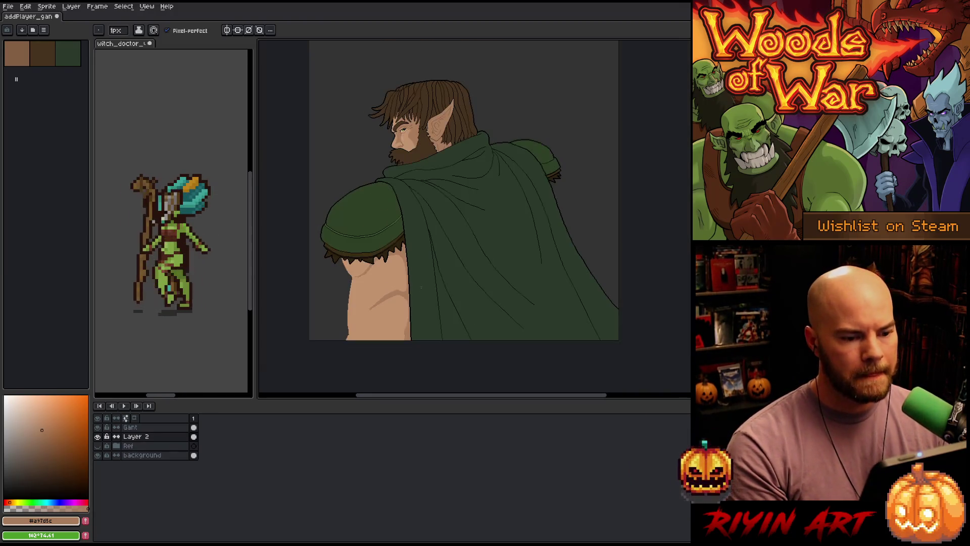
{"action": "scroll", "coordinate": [437, 279], "scroll_direction": "up", "scroll_amount": 1}
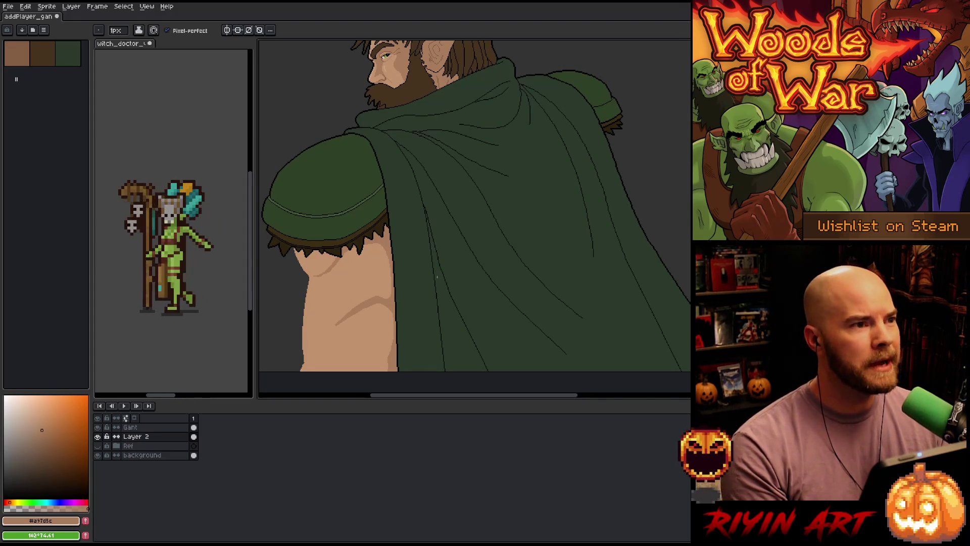
{"action": "scroll", "coordinate": [437, 277], "scroll_direction": "down", "scroll_amount": 1}
{"action": "scroll", "coordinate": [441, 276], "scroll_direction": "up", "scroll_amount": 1}
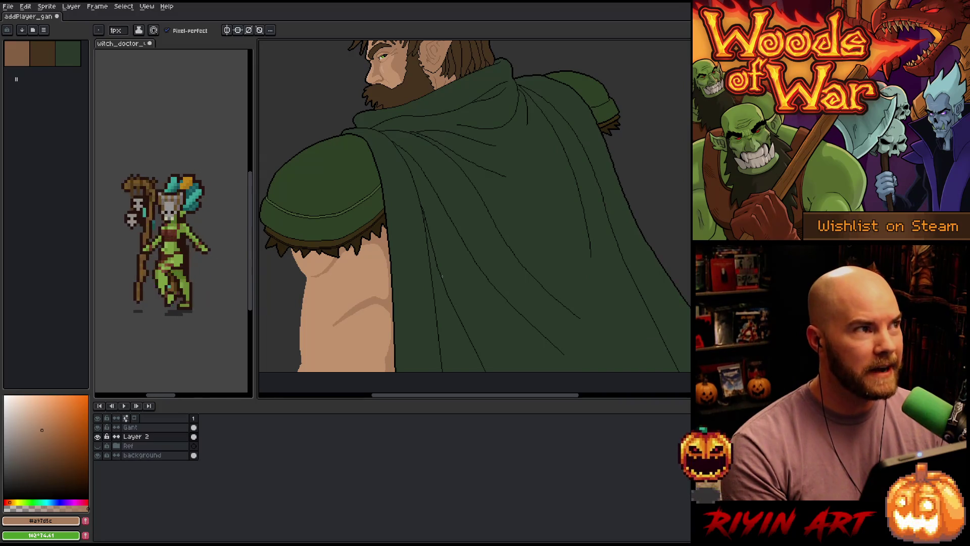
{"action": "scroll", "coordinate": [441, 276], "scroll_direction": "down", "scroll_amount": 1}
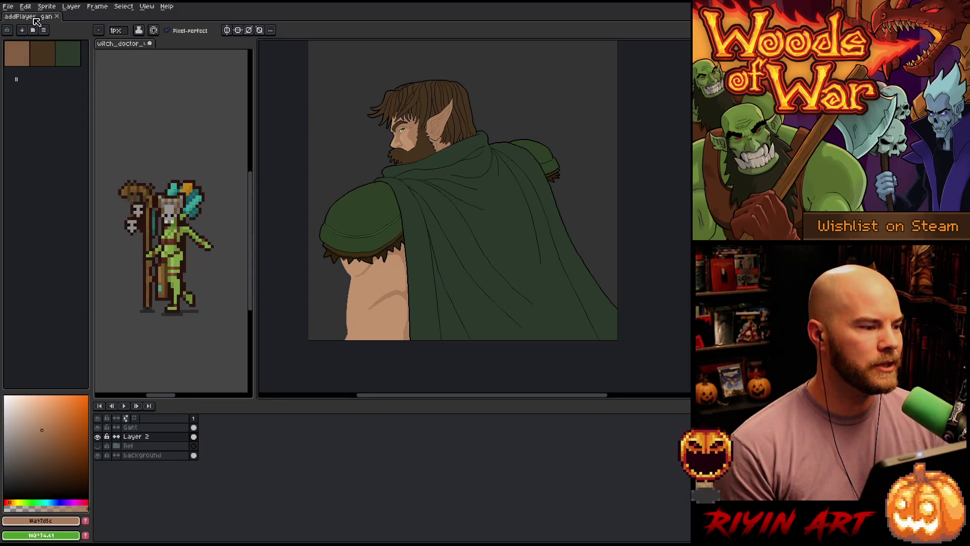
Step: Eyedrop the lighter skin tone #c2936e by the shoulder, test it on the cloak edge, then undo the stroke
{"action": "scroll", "coordinate": [339, 223], "scroll_direction": "up", "scroll_amount": 1}
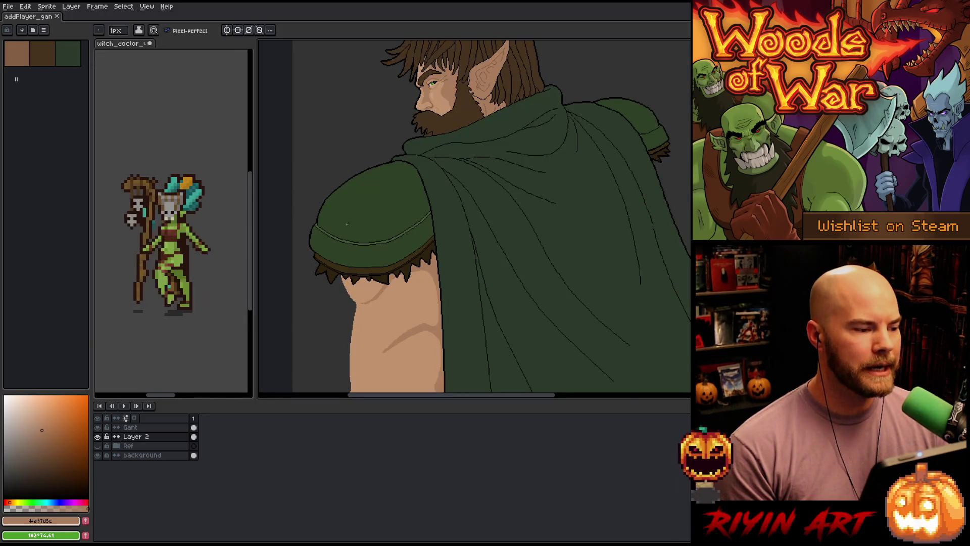
{"action": "scroll", "coordinate": [381, 234], "scroll_direction": "down", "scroll_amount": 1}
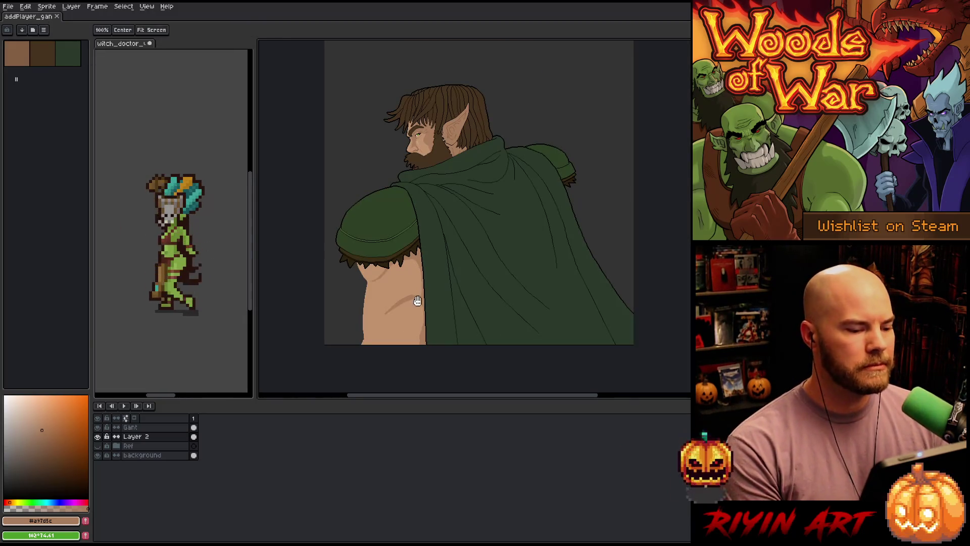
{"action": "scroll", "coordinate": [401, 237], "scroll_direction": "up", "scroll_amount": 2}
{"action": "scroll", "coordinate": [401, 236], "scroll_direction": "down", "scroll_amount": 1}
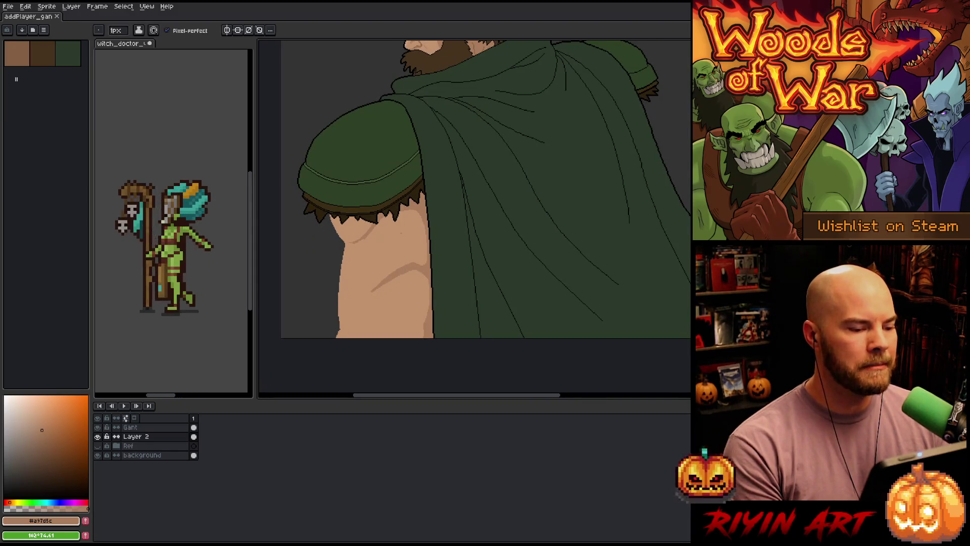
{"action": "scroll", "coordinate": [410, 218], "scroll_direction": "down", "scroll_amount": 1}
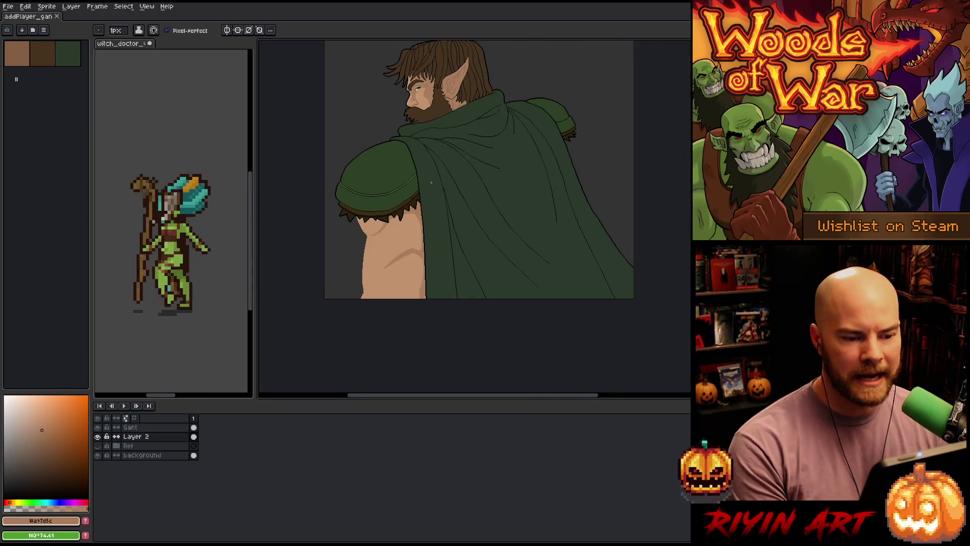
{"action": "left_click_drag", "start_coordinate": [464, 217], "coordinate": [457, 254]}
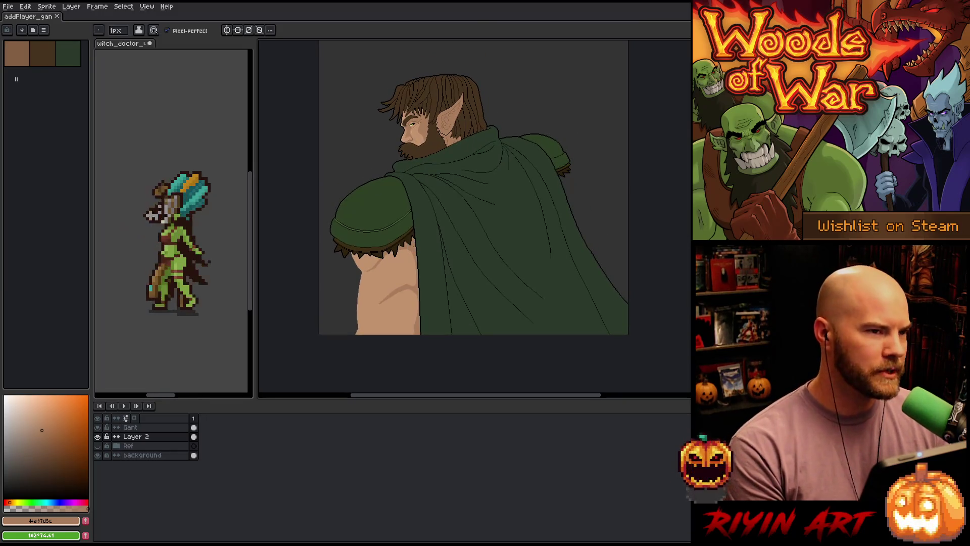
{"action": "scroll", "coordinate": [398, 243], "scroll_direction": "up", "scroll_amount": 1}
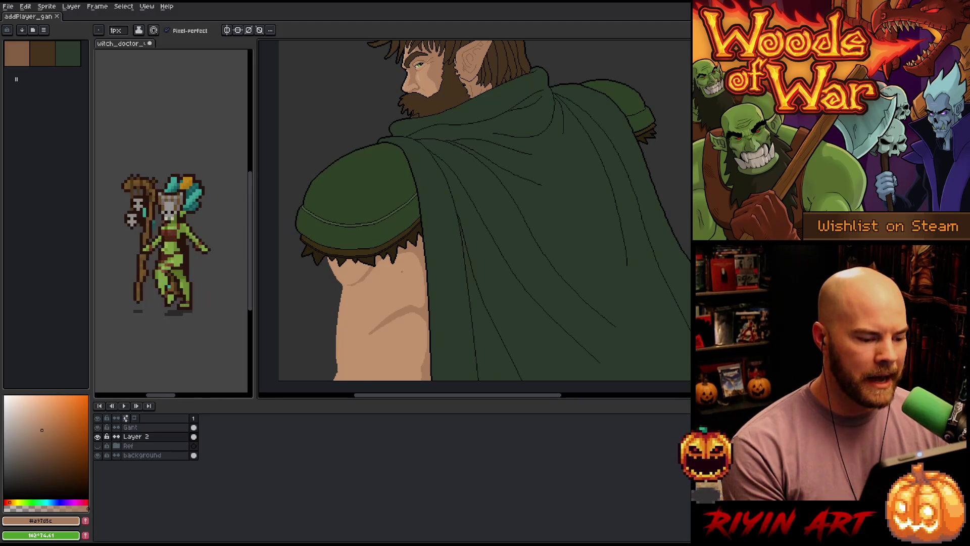
{"action": "scroll", "coordinate": [401, 271], "scroll_direction": "down", "scroll_amount": 1}
{"action": "scroll", "coordinate": [402, 302], "scroll_direction": "up", "scroll_amount": 1}
{"action": "scroll", "coordinate": [411, 319], "scroll_direction": "up", "scroll_amount": 1}
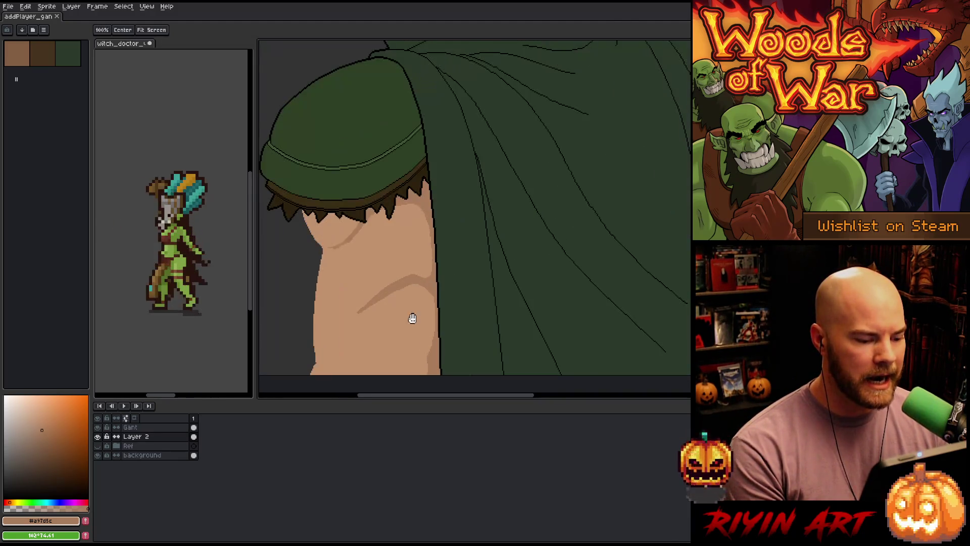
{"action": "left_click_drag", "start_coordinate": [412, 319], "coordinate": [411, 299]}
{"action": "scroll", "coordinate": [375, 329], "scroll_direction": "down", "scroll_amount": 1}
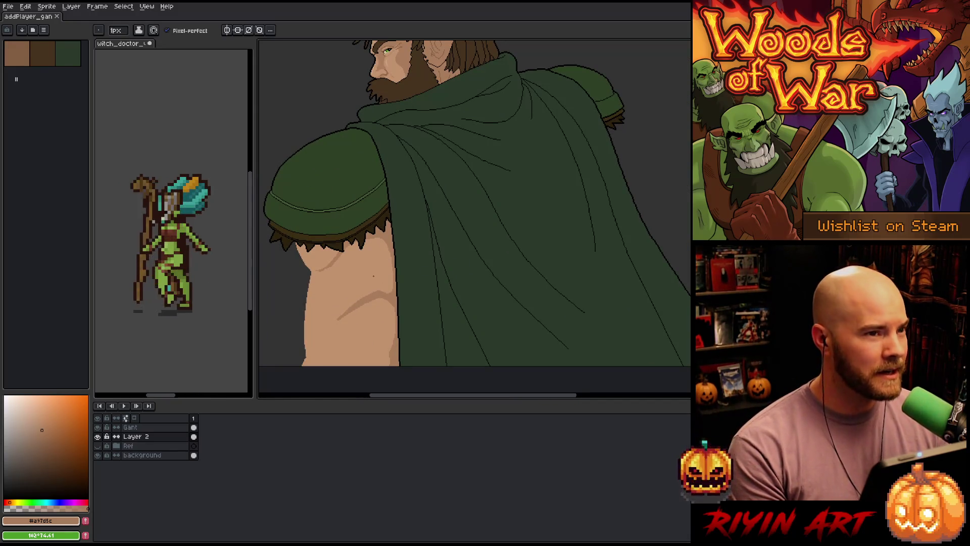
{"action": "scroll", "coordinate": [374, 276], "scroll_direction": "down", "scroll_amount": 1}
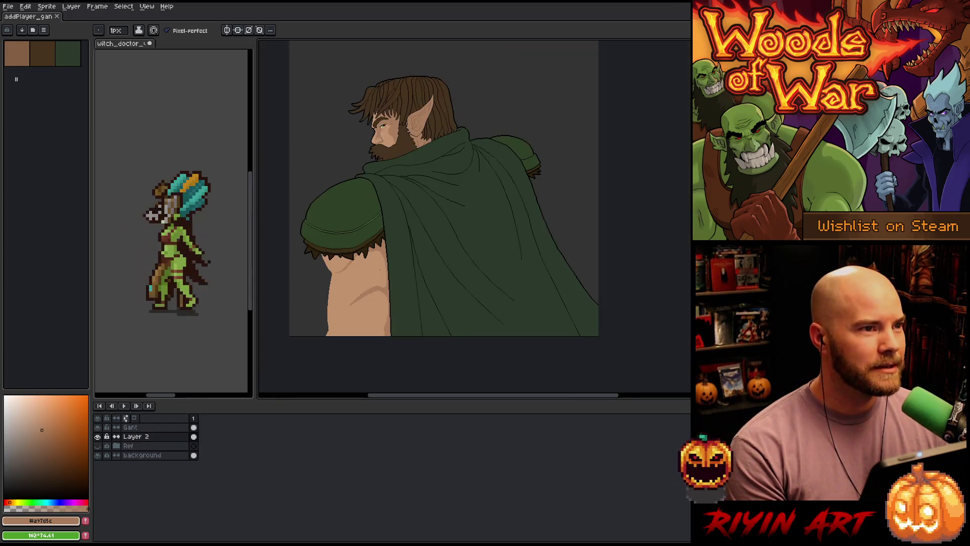
{"action": "left_click_drag", "start_coordinate": [379, 200], "coordinate": [398, 246]}
{"action": "scroll", "coordinate": [399, 242], "scroll_direction": "up", "scroll_amount": 1}
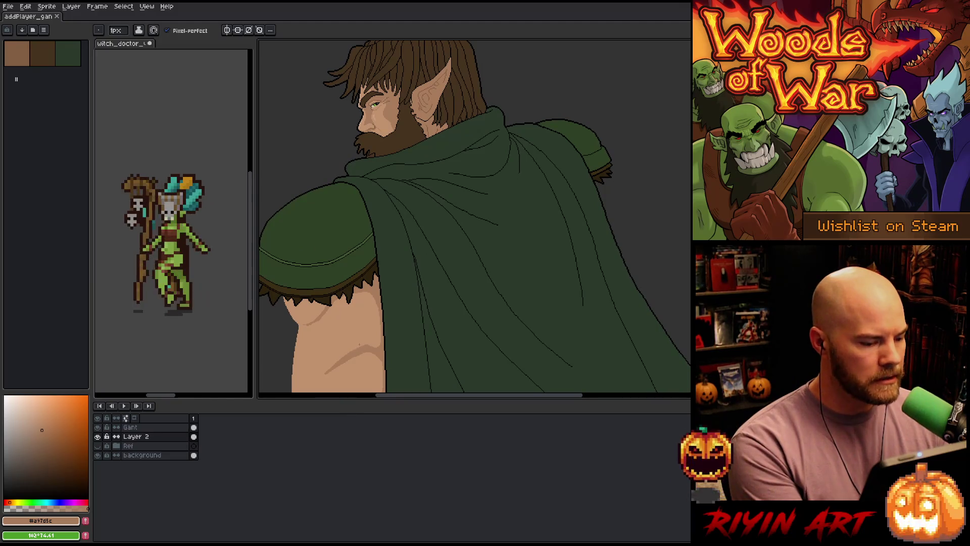
{"action": "scroll", "coordinate": [395, 266], "scroll_direction": "down", "scroll_amount": 1}
{"action": "left_click_drag", "start_coordinate": [386, 315], "coordinate": [385, 290]}
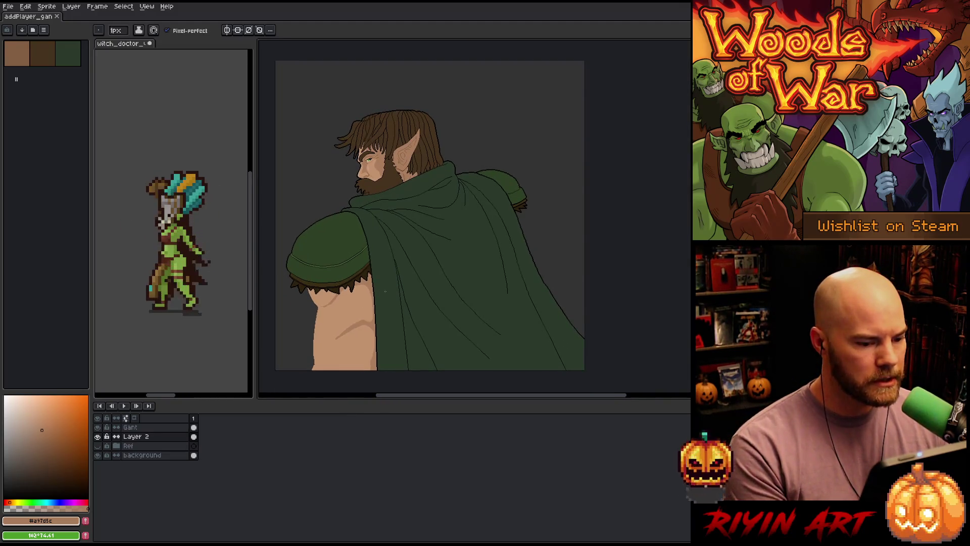
{"action": "left_click", "coordinate": [359, 300], "text": "alt"}
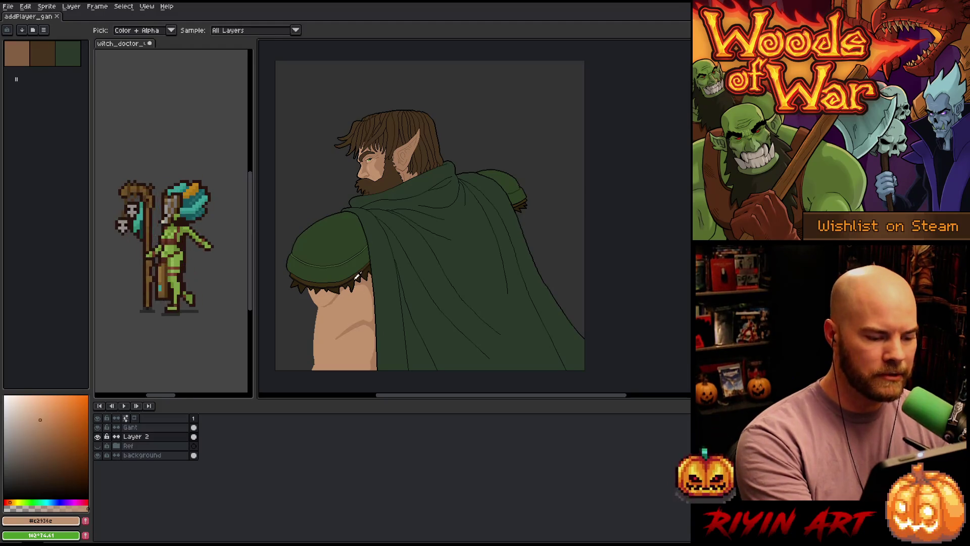
{"action": "mouse_move", "coordinate": [521, 207]}
{"action": "left_mouse_down"}
{"action": "mouse_move", "coordinate": [522, 236]}
{"action": "mouse_move", "coordinate": [523, 226]}
{"action": "left_mouse_up"}
{"action": "key", "text": "ctrl+z"}
{"action": "key", "text": "ctrl+z"}
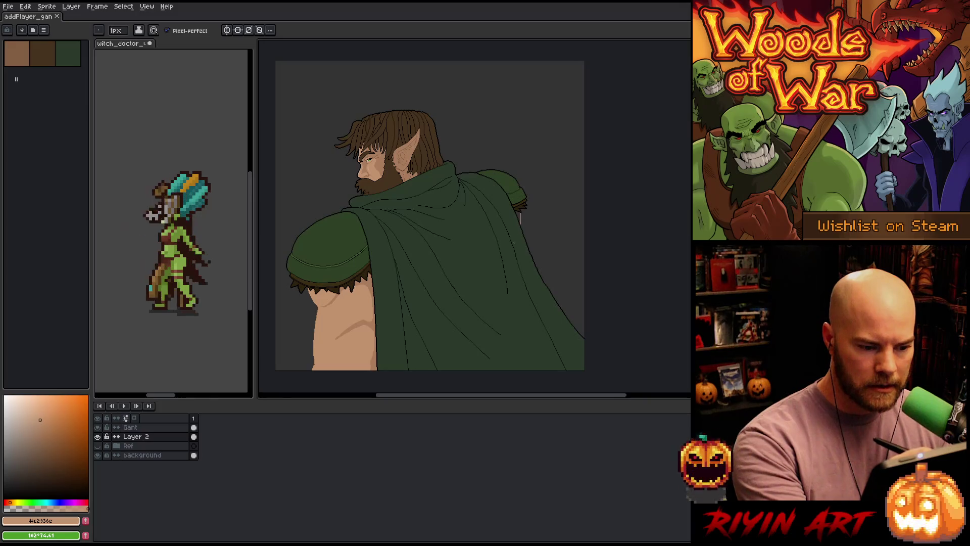
{"action": "key", "text": "ctrl+z"}
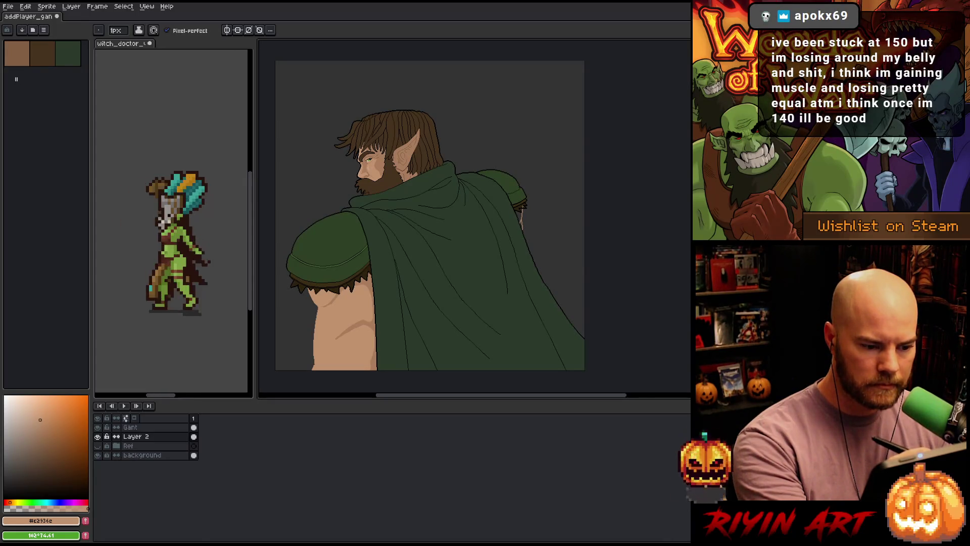
Step: Lasso the stray face-edge pixels beside the hood and delete them
{"action": "key", "text": "g"}
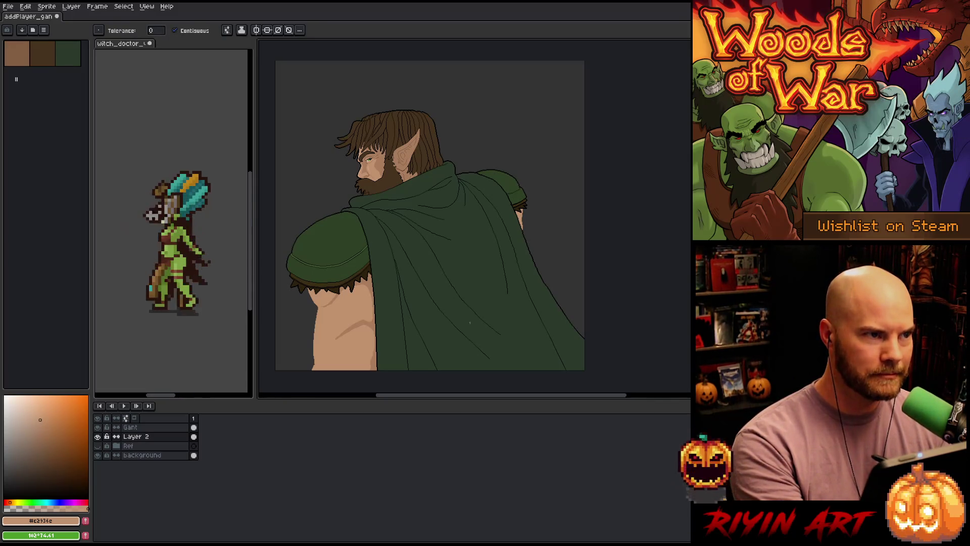
{"action": "scroll", "coordinate": [527, 232], "scroll_direction": "up", "scroll_amount": 2}
{"action": "key", "text": "m"}
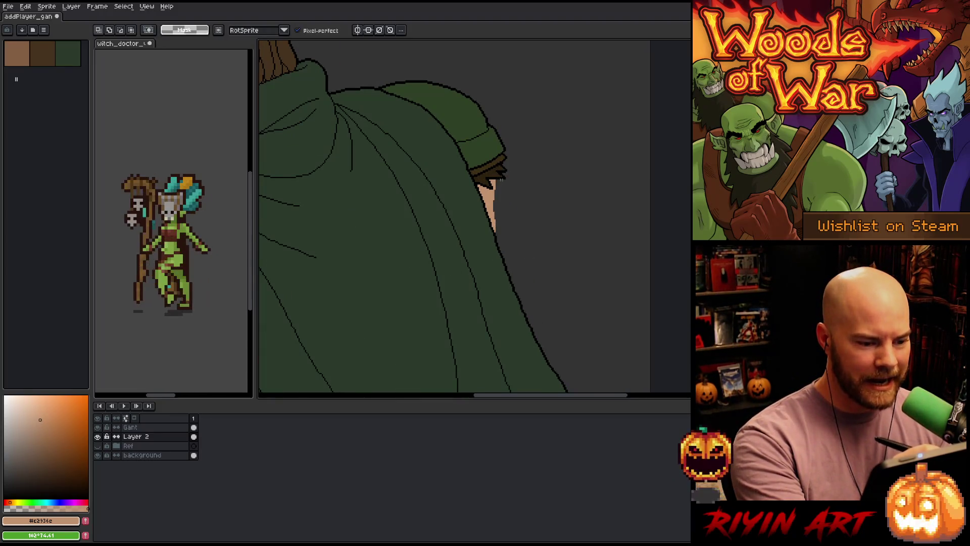
{"action": "mouse_move", "coordinate": [497, 180]}
{"action": "left_mouse_down"}
{"action": "mouse_move", "coordinate": [491, 225]}
{"action": "mouse_move", "coordinate": [524, 150]}
{"action": "left_mouse_up"}
{"action": "key", "text": "Delete"}
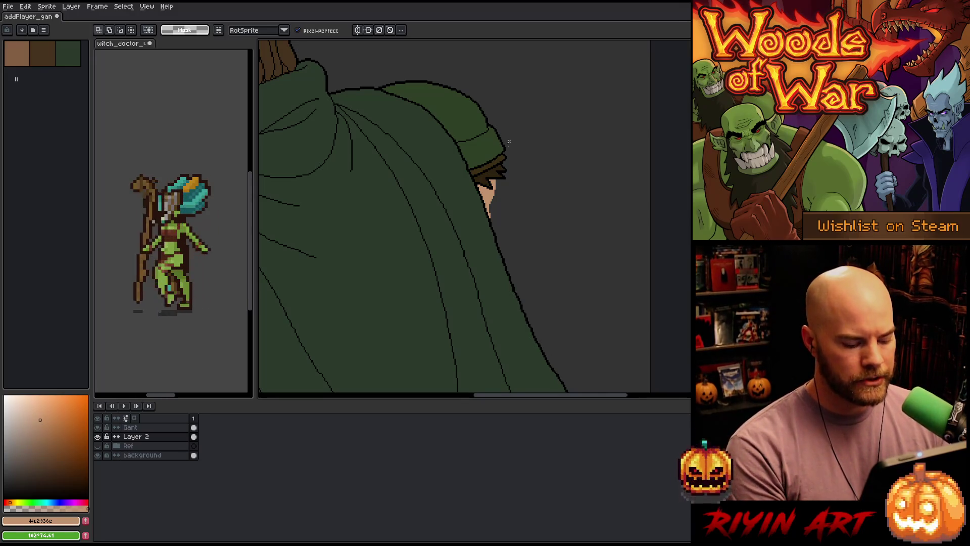
Step: Touch up the cloak's right shoulder area with the move, pencil and eraser tools
{"action": "key", "text": "v"}
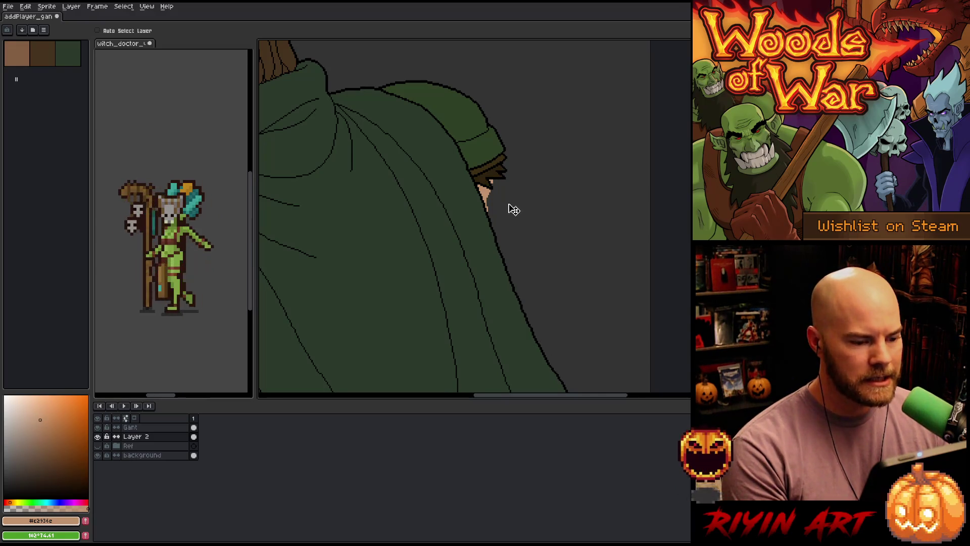
{"action": "key", "text": "b"}
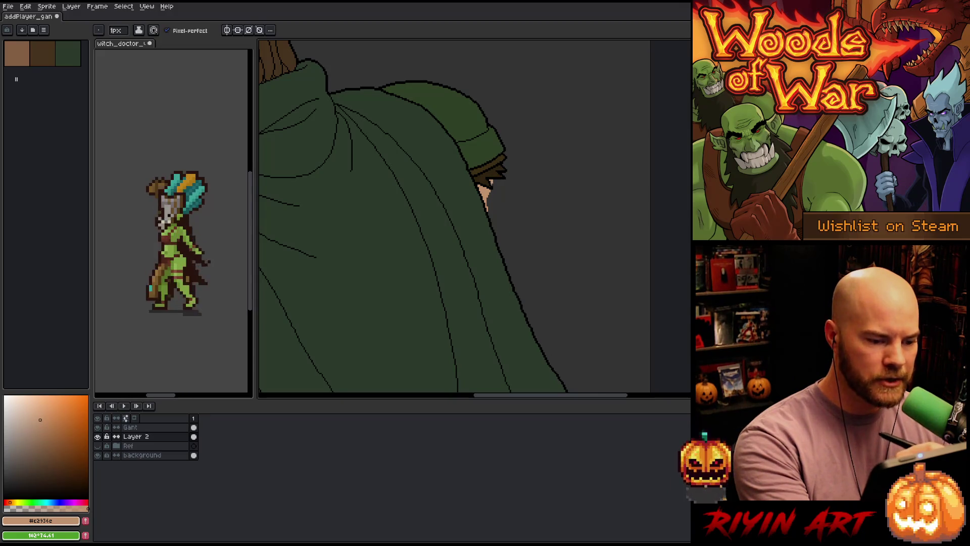
{"action": "key", "text": "e"}
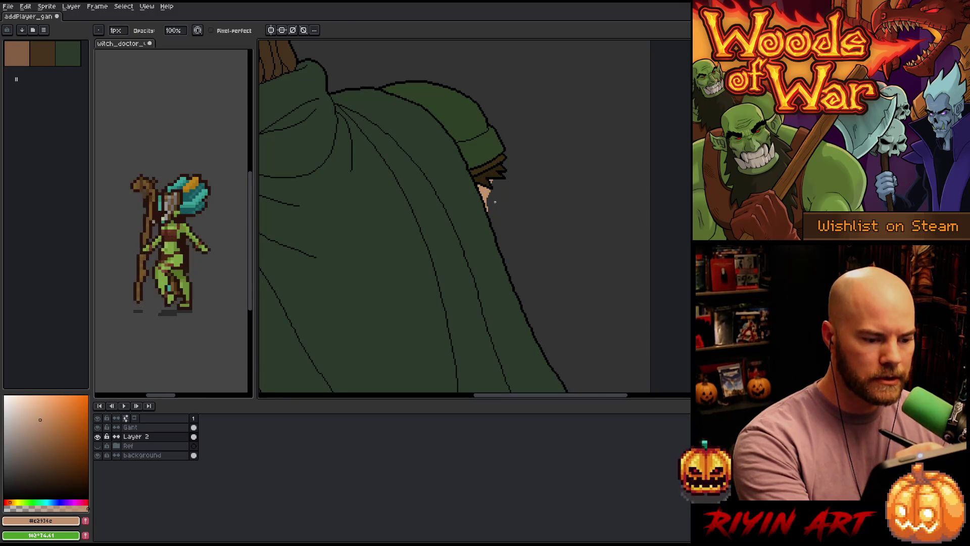
{"action": "key", "text": "b"}
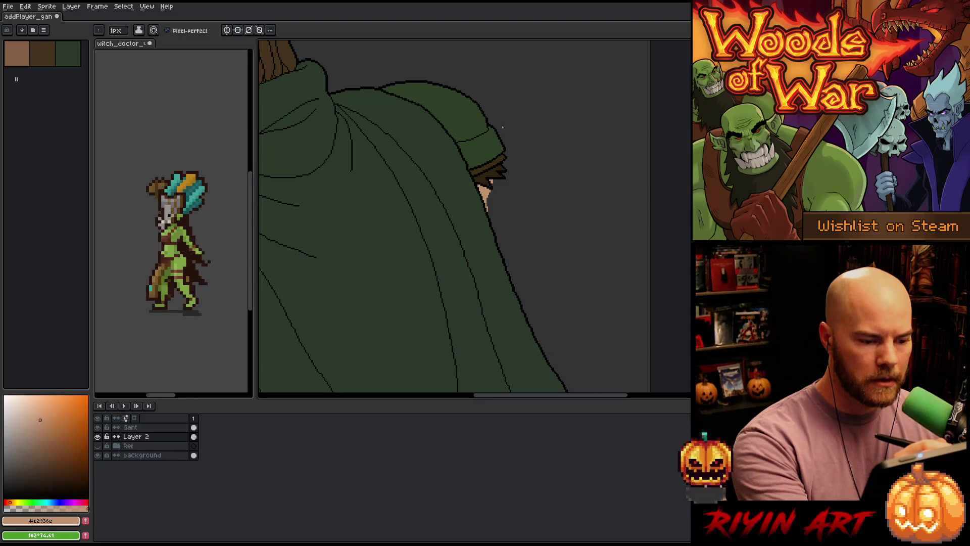
{"action": "key", "text": "v"}
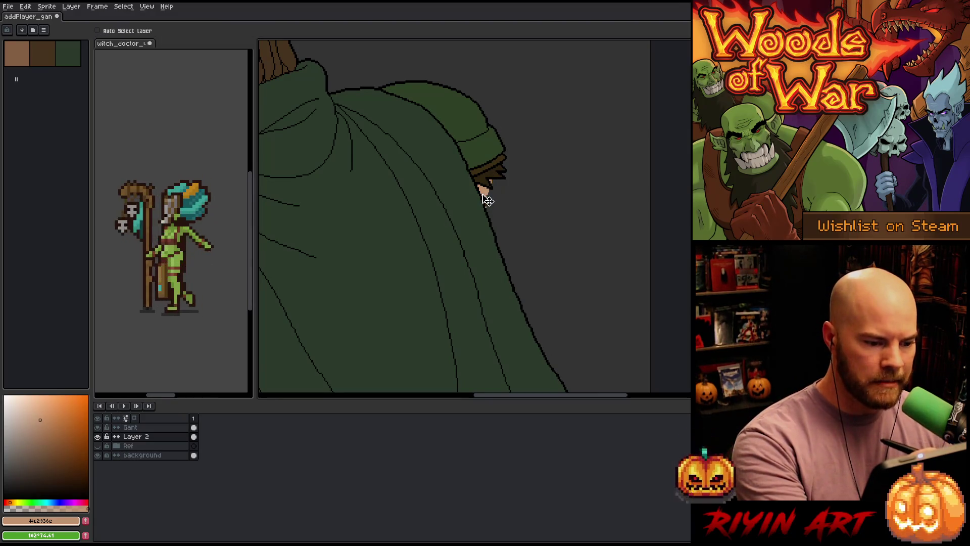
{"action": "key", "text": "b"}
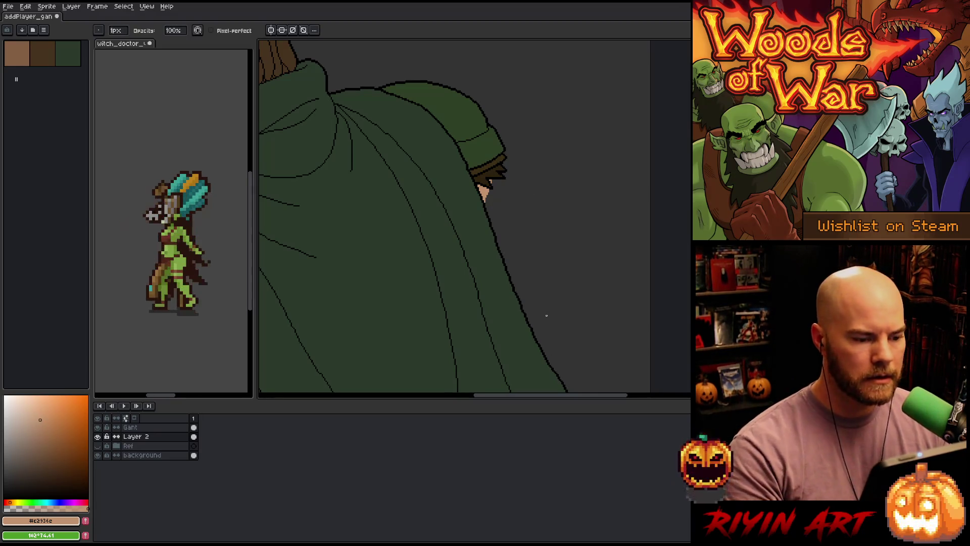
{"action": "scroll", "coordinate": [547, 316], "scroll_direction": "down", "scroll_amount": 3}
Step: Erase the light stroke beside the cloak's right edge, then select and deselect that area
{"action": "scroll", "coordinate": [536, 260], "scroll_direction": "up", "scroll_amount": 3}
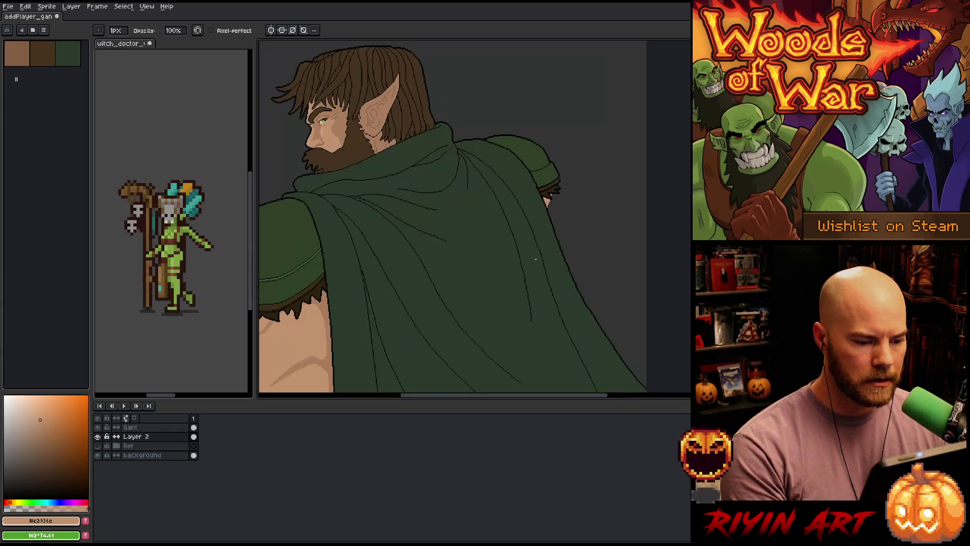
{"action": "scroll", "coordinate": [535, 259], "scroll_direction": "down", "scroll_amount": 1}
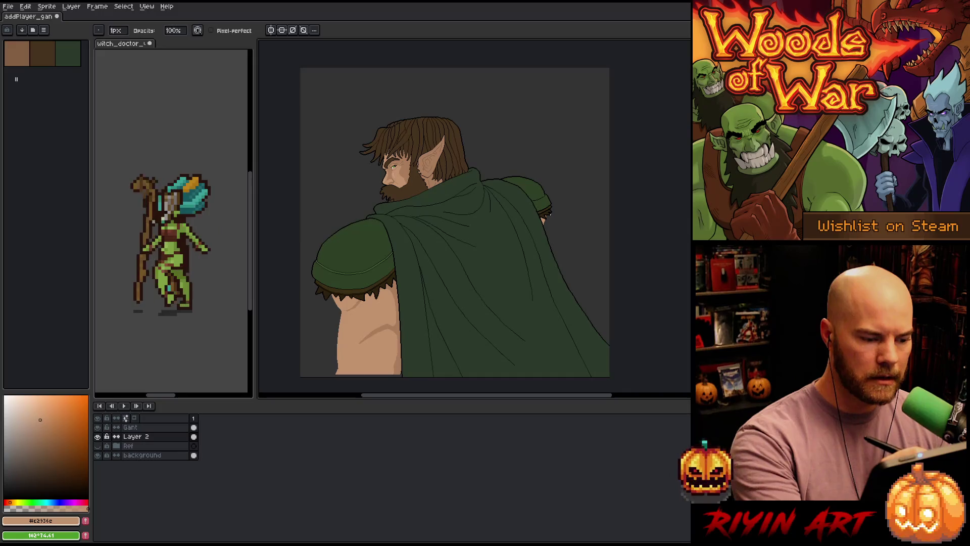
{"action": "key", "text": "e"}
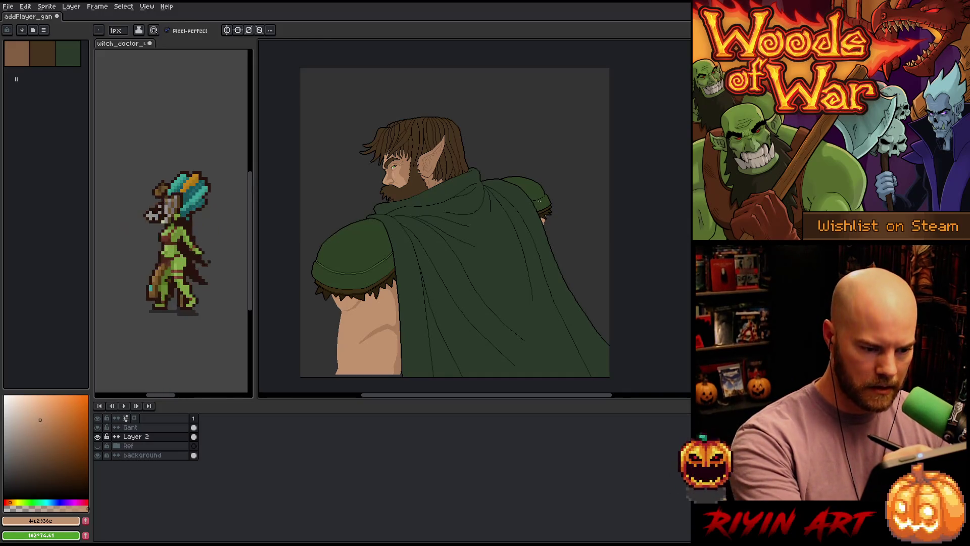
{"action": "left_click_drag", "start_coordinate": [549, 218], "coordinate": [544, 204]}
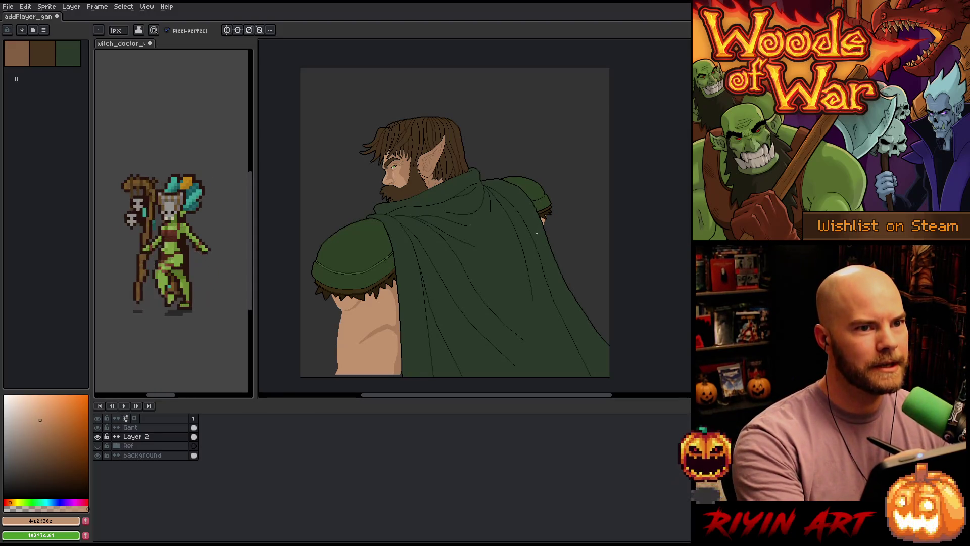
{"action": "mouse_move", "coordinate": [529, 238]}
{"action": "left_mouse_down"}
{"action": "mouse_move", "coordinate": [501, 235]}
{"action": "mouse_move", "coordinate": [495, 196]}
{"action": "mouse_move", "coordinate": [515, 268]}
{"action": "left_mouse_up"}
{"action": "key", "text": "q"}
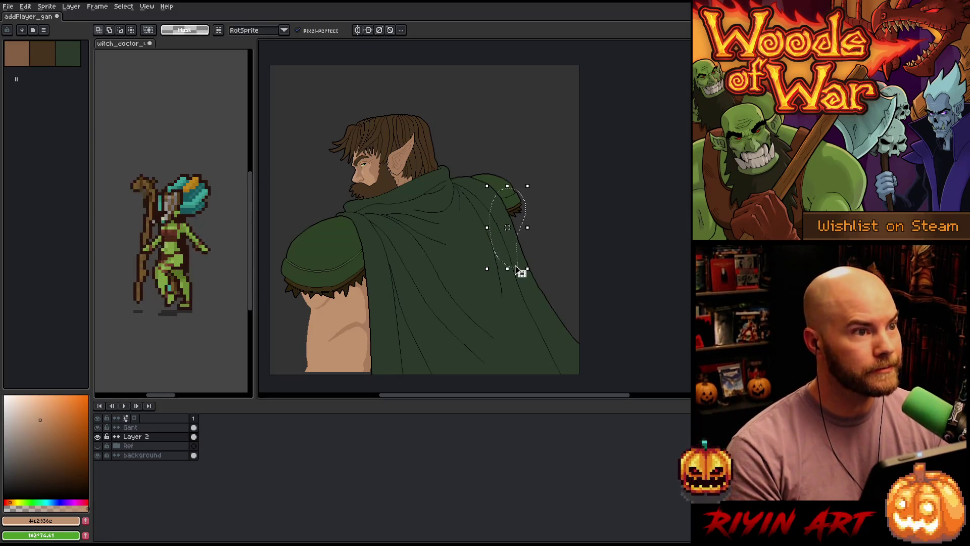
{"action": "key", "text": "ctrl+d"}
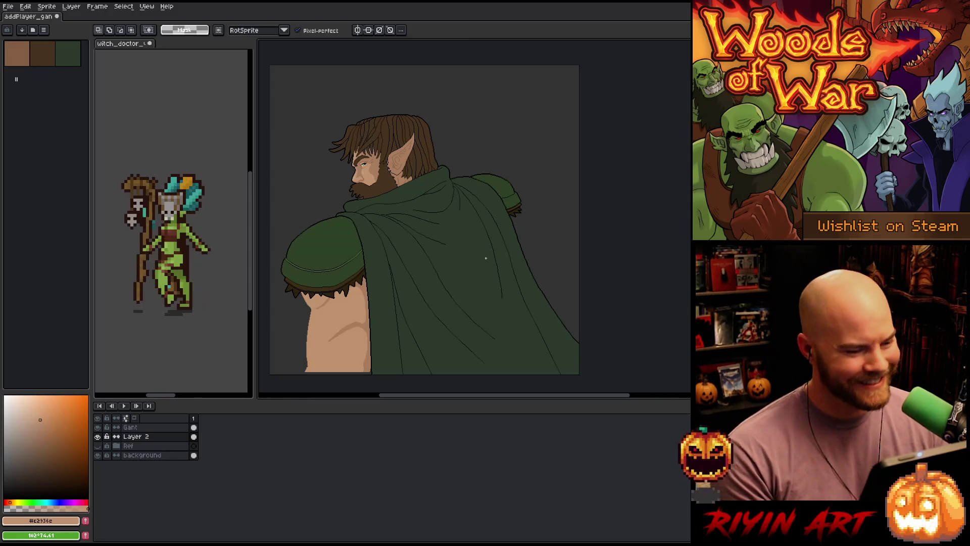
Step: Zoom and pan to center the cloak, then make Gant the active layer
{"action": "scroll", "coordinate": [486, 258], "scroll_direction": "up", "scroll_amount": 2}
{"action": "scroll", "coordinate": [484, 256], "scroll_direction": "down", "scroll_amount": 3}
{"action": "scroll", "coordinate": [482, 254], "scroll_direction": "up", "scroll_amount": 3}
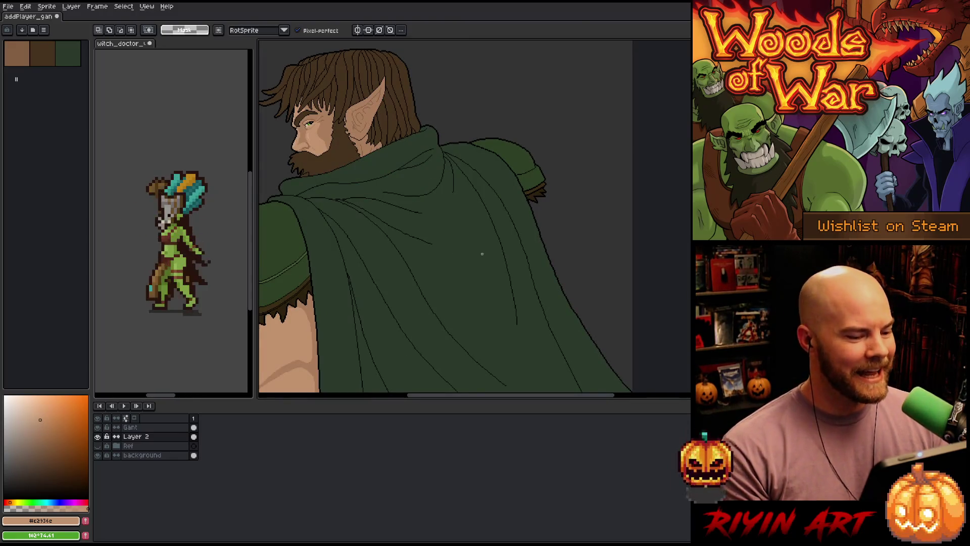
{"action": "key", "text": "space"}
{"action": "mouse_move", "coordinate": [481, 254]}
{"action": "left_mouse_down"}
{"action": "mouse_move", "coordinate": [530, 297]}
{"action": "mouse_move", "coordinate": [529, 248]}
{"action": "left_mouse_up"}
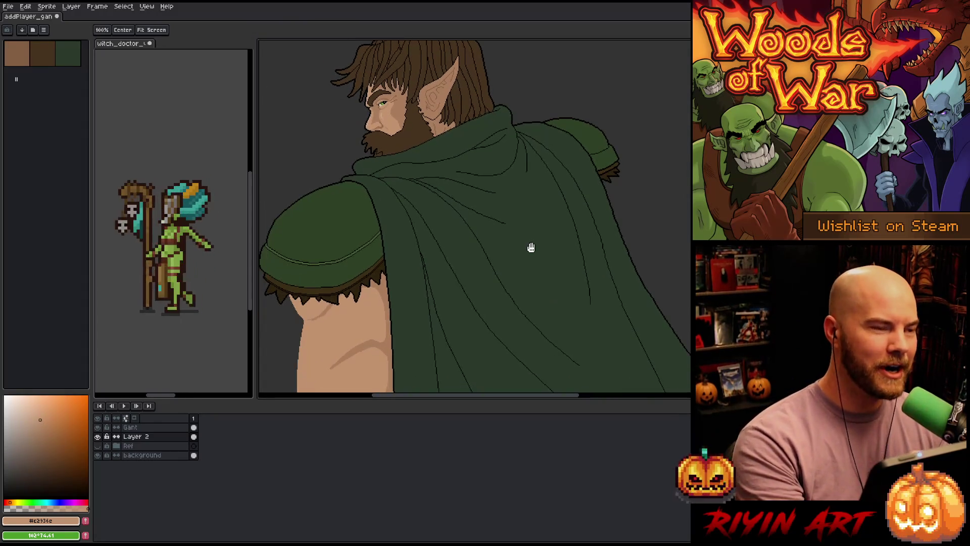
{"action": "left_click_drag", "start_coordinate": [502, 298], "coordinate": [452, 299]}
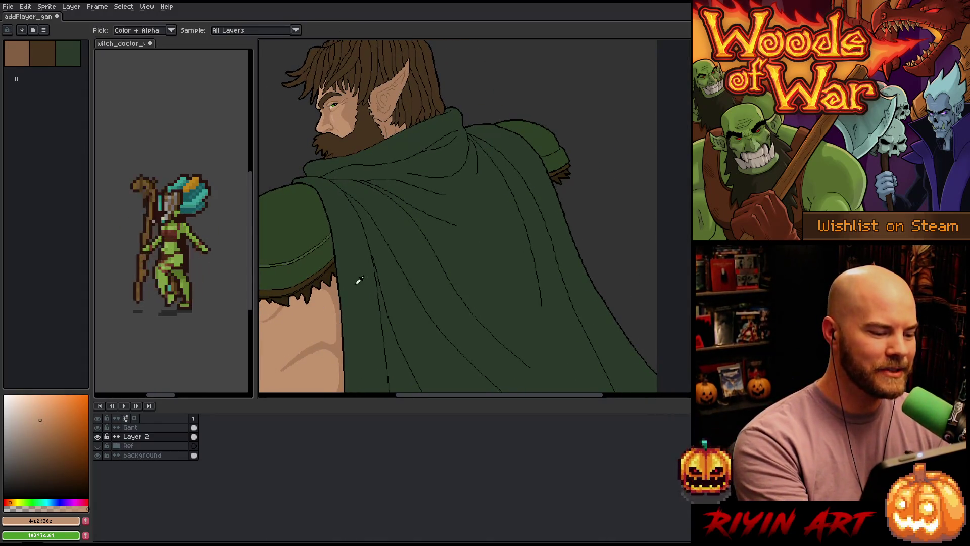
{"action": "key", "text": "space"}
{"action": "left_click_drag", "start_coordinate": [524, 275], "coordinate": [498, 268]}
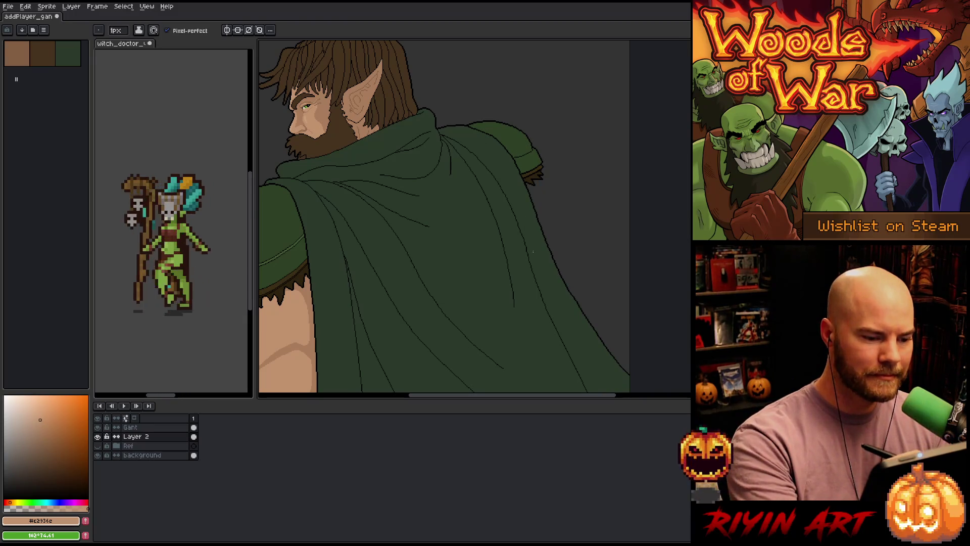
{"action": "left_click", "coordinate": [162, 427]}
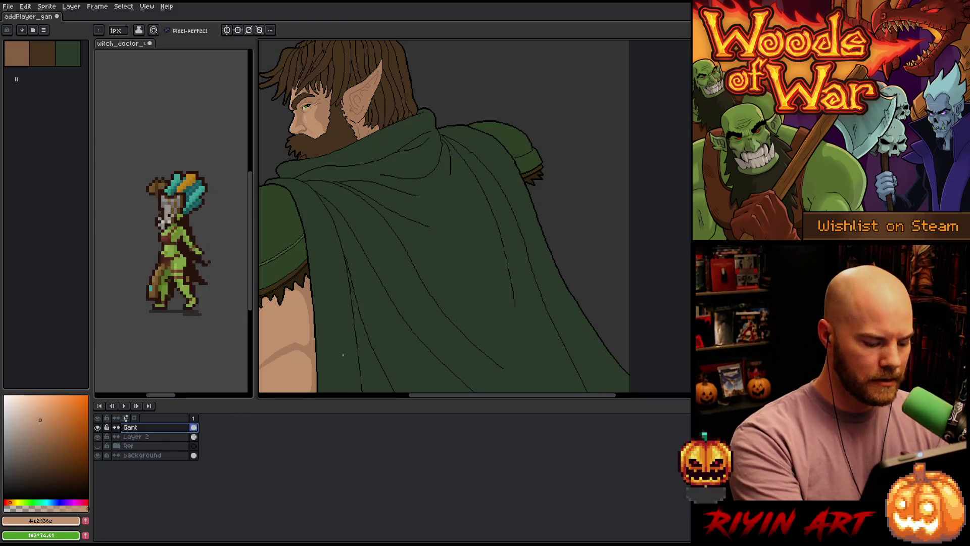
Step: Add a new layer above Gant and sketch light fold strokes near the hood and shoulder
{"action": "left_click_drag", "start_coordinate": [529, 210], "coordinate": [460, 337]}
{"action": "key", "text": "shift+ctrl+n"}
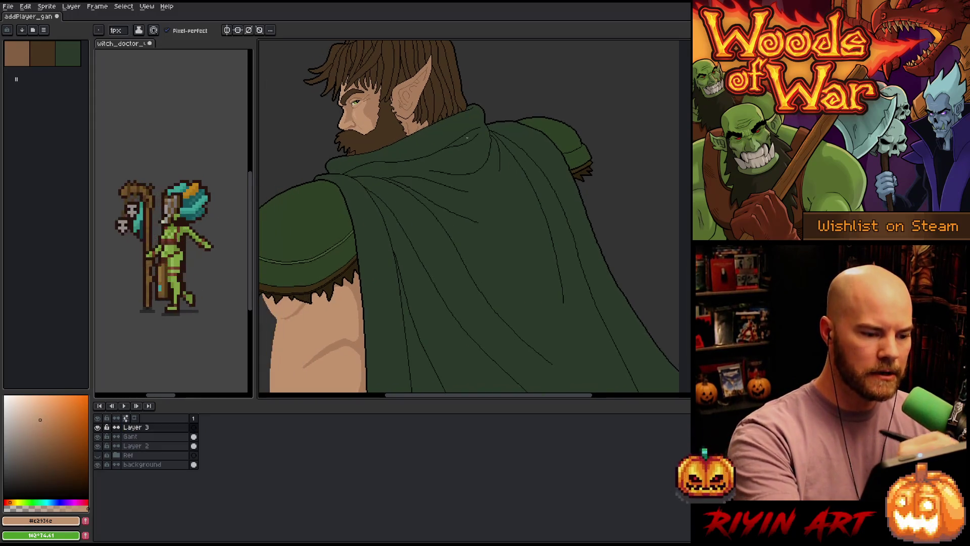
{"action": "left_click_drag", "start_coordinate": [460, 121], "coordinate": [490, 172]}
{"action": "left_click_drag", "start_coordinate": [467, 135], "coordinate": [535, 171]}
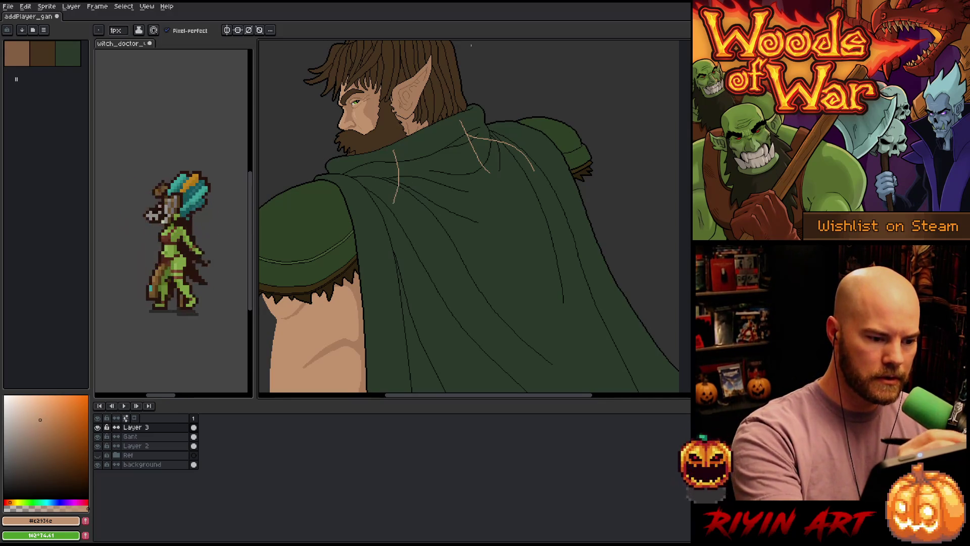
{"action": "mouse_move", "coordinate": [361, 181]}
{"action": "left_mouse_down"}
{"action": "mouse_move", "coordinate": [345, 192]}
{"action": "mouse_move", "coordinate": [423, 151]}
{"action": "left_mouse_up"}
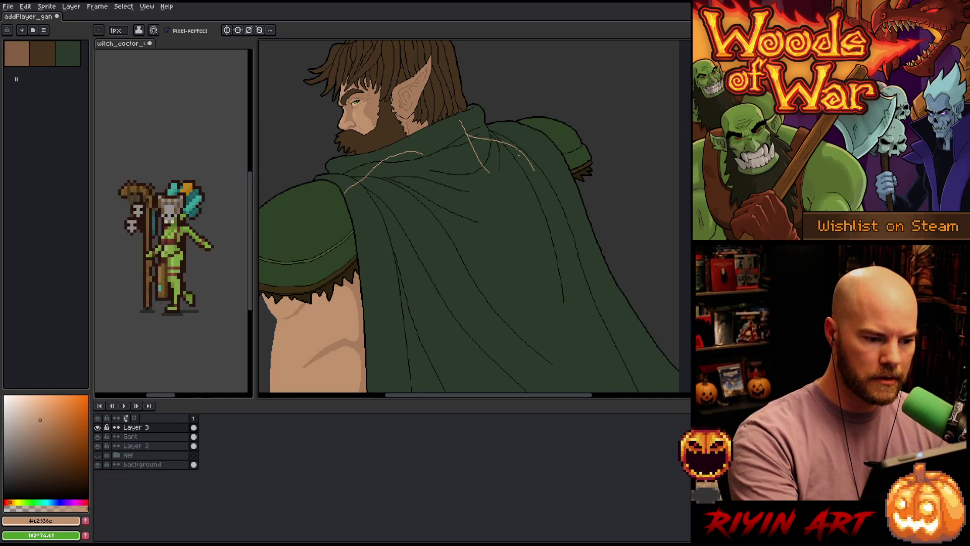
{"action": "key", "text": "ctrl+z"}
{"action": "mouse_move", "coordinate": [343, 204]}
{"action": "left_mouse_down"}
{"action": "mouse_move", "coordinate": [399, 159]}
{"action": "mouse_move", "coordinate": [408, 180]}
{"action": "left_mouse_up"}
{"action": "key", "text": "ctrl+z"}
{"action": "key", "text": "ctrl+z"}
{"action": "mouse_move", "coordinate": [407, 136]}
{"action": "left_mouse_down"}
{"action": "mouse_move", "coordinate": [401, 162]}
{"action": "mouse_move", "coordinate": [373, 172]}
{"action": "left_mouse_up"}
{"action": "key", "text": "ctrl+z"}
{"action": "left_click_drag", "start_coordinate": [407, 131], "coordinate": [383, 176]}
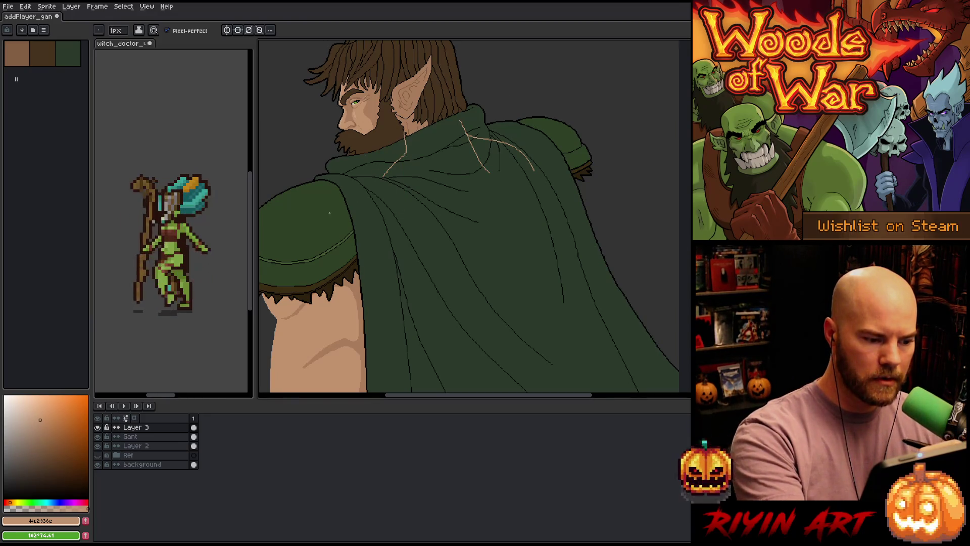
Step: Sketch a curved guide over the left shoulder, then trim and redraw the short cloak stroke
{"action": "left_click_drag", "start_coordinate": [284, 238], "coordinate": [339, 229]}
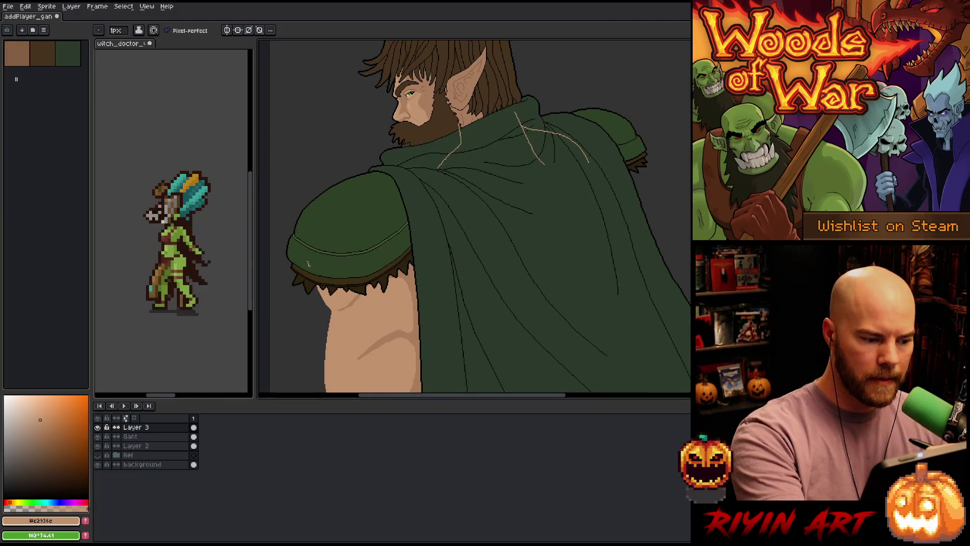
{"action": "mouse_move", "coordinate": [308, 264]}
{"action": "left_mouse_down"}
{"action": "mouse_move", "coordinate": [411, 184]}
{"action": "mouse_move", "coordinate": [481, 154]}
{"action": "left_mouse_up"}
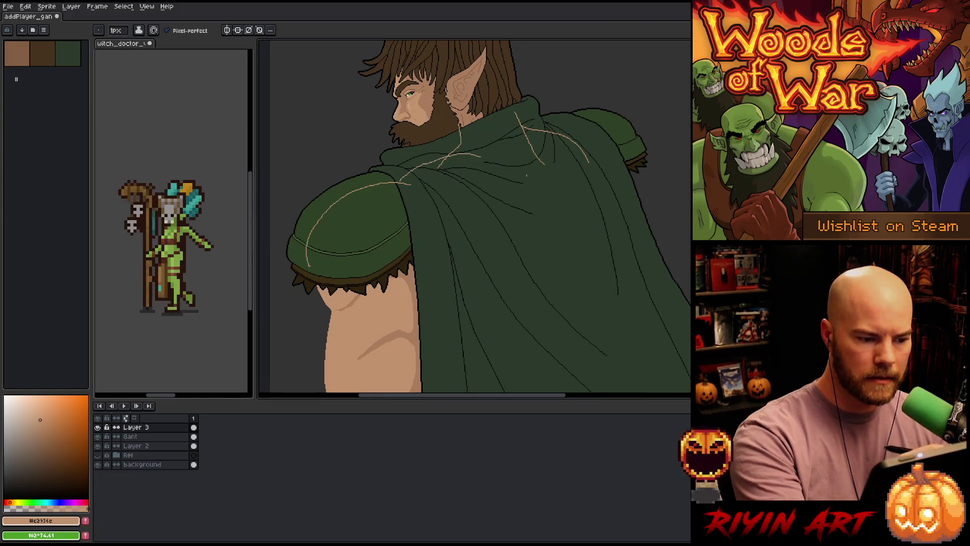
{"action": "left_click_drag", "start_coordinate": [503, 256], "coordinate": [426, 270]}
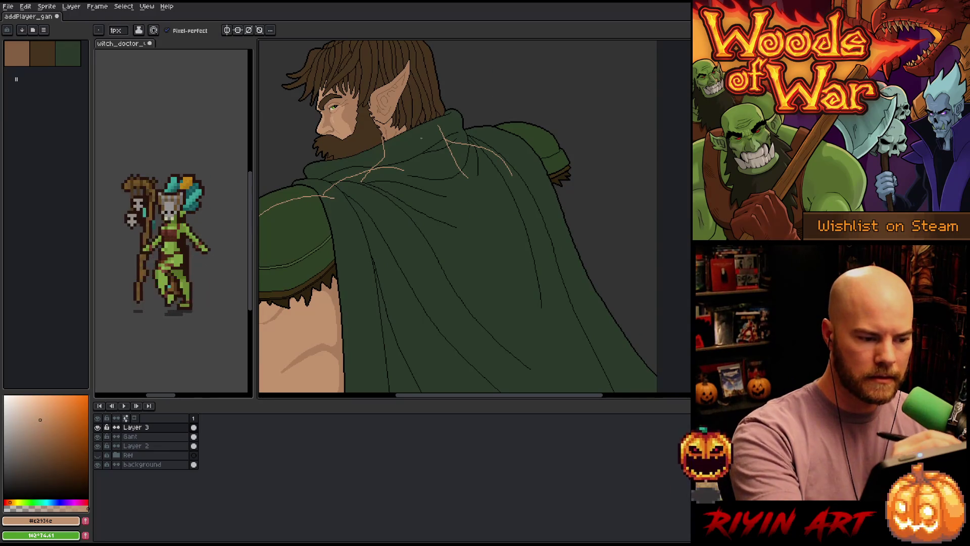
{"action": "key", "text": "e"}
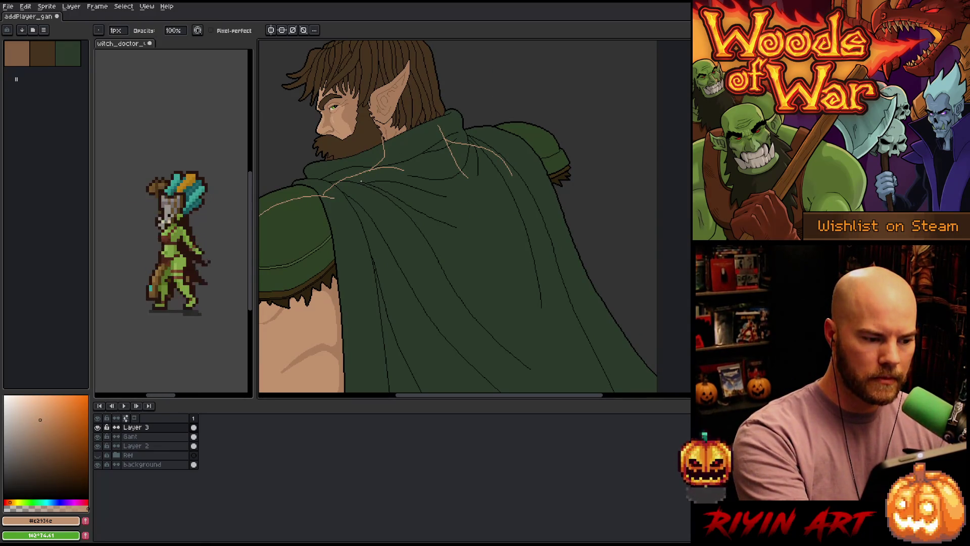
{"action": "key", "text": "b"}
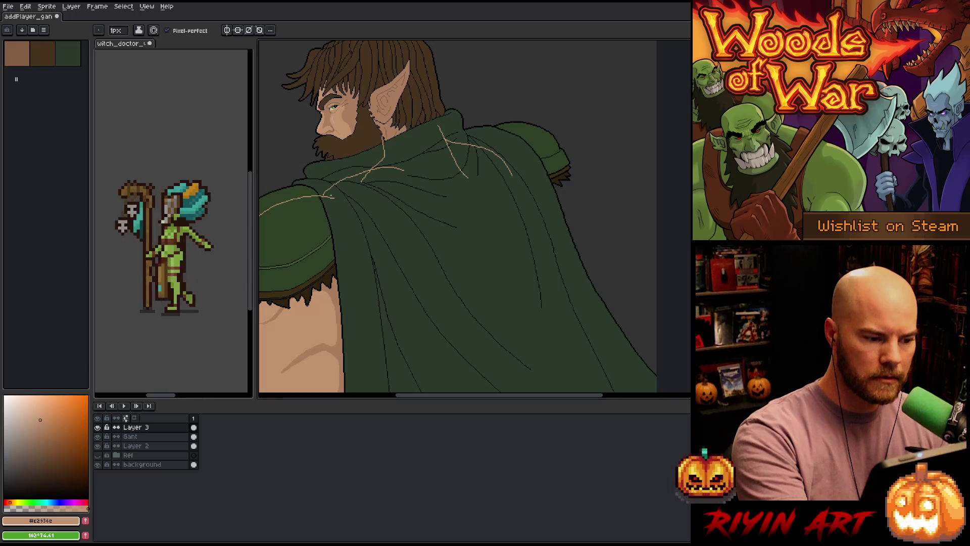
{"action": "key", "text": "ctrl+z"}
{"action": "key", "text": "e"}
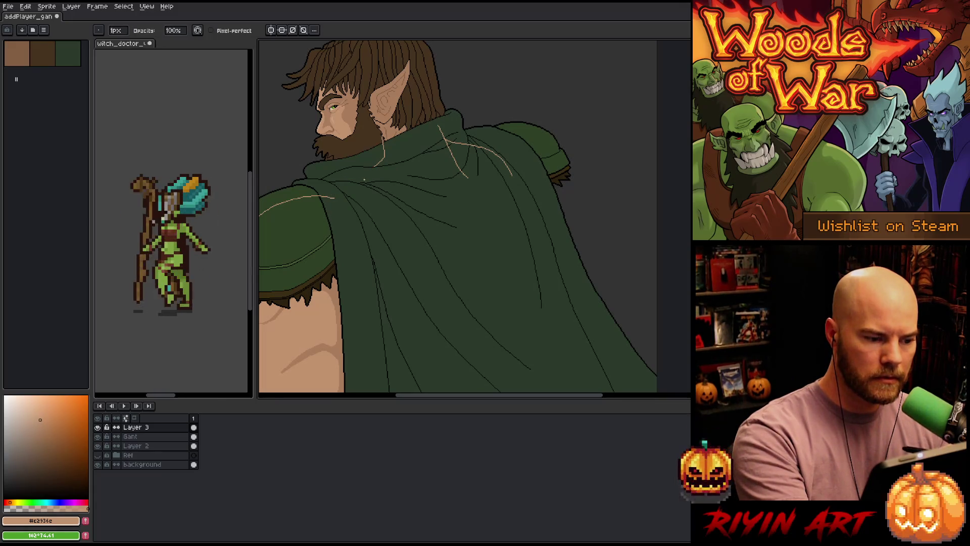
{"action": "key", "text": "b"}
{"action": "left_click_drag", "start_coordinate": [317, 191], "coordinate": [394, 164]}
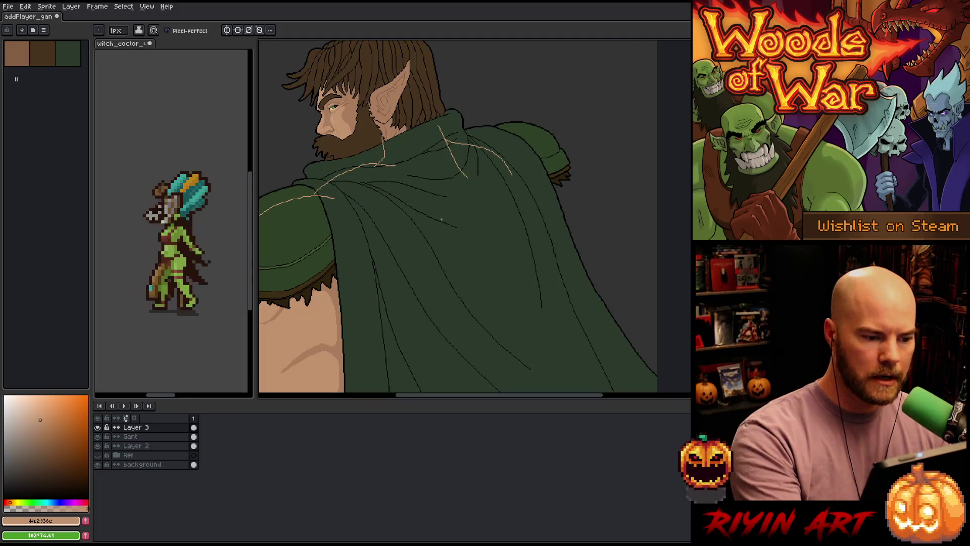
{"action": "key", "text": "e"}
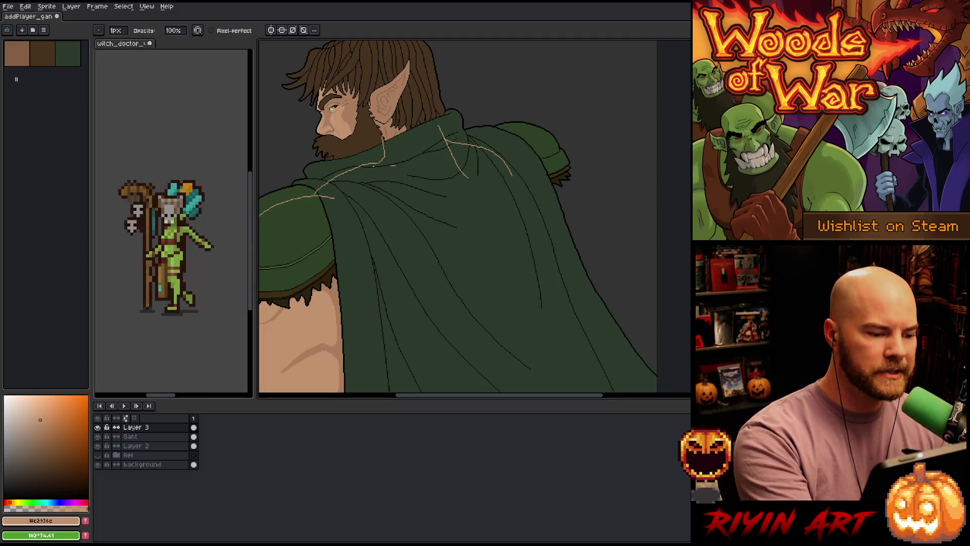
{"action": "key", "text": "b"}
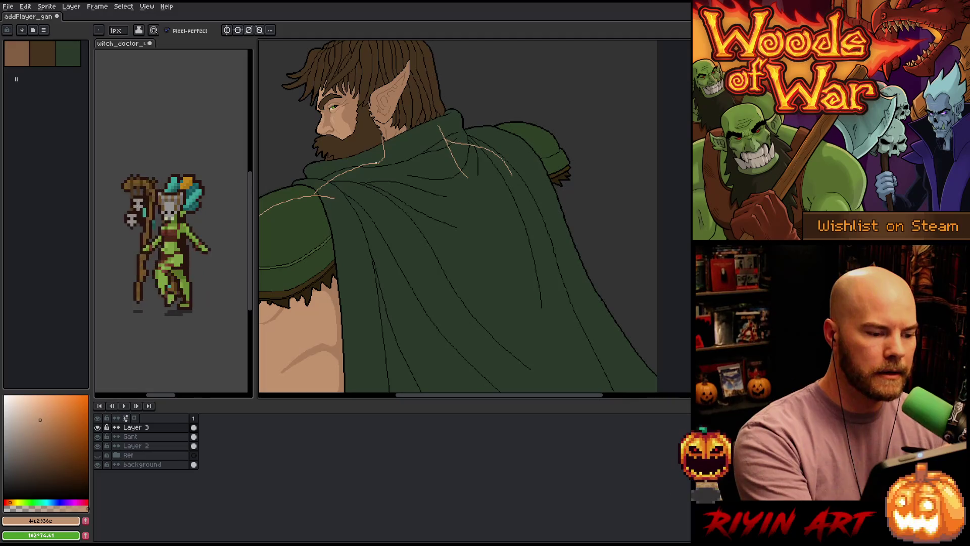
{"action": "key", "text": "ctrl+z"}
{"action": "key", "text": "ctrl+z"}
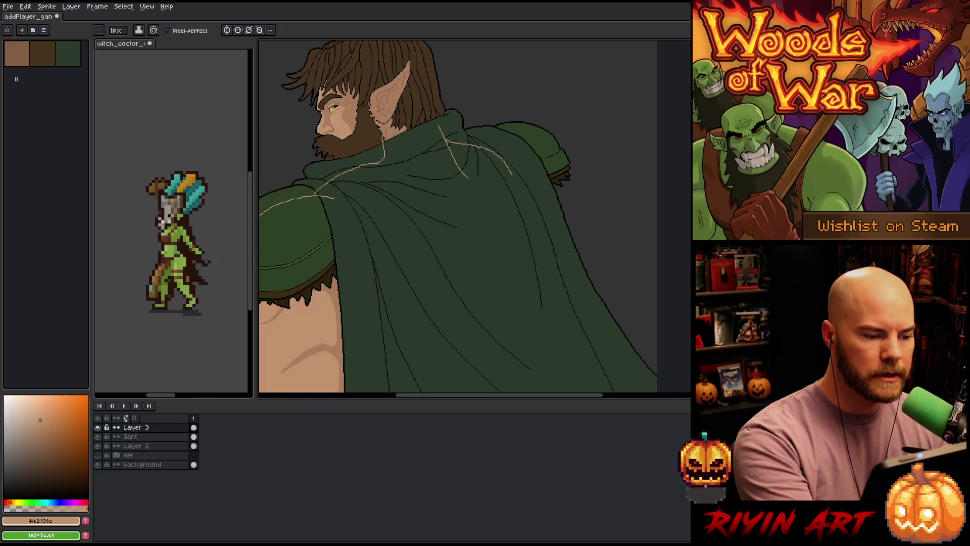
{"action": "key", "text": "ctrl+z"}
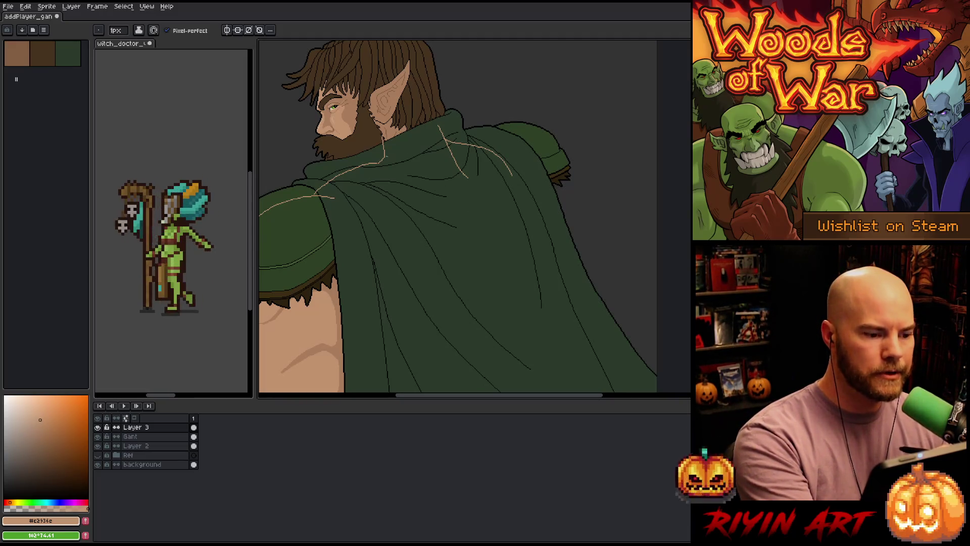
{"action": "key", "text": "ctrl+z"}
{"action": "left_click_drag", "start_coordinate": [376, 162], "coordinate": [400, 165]}
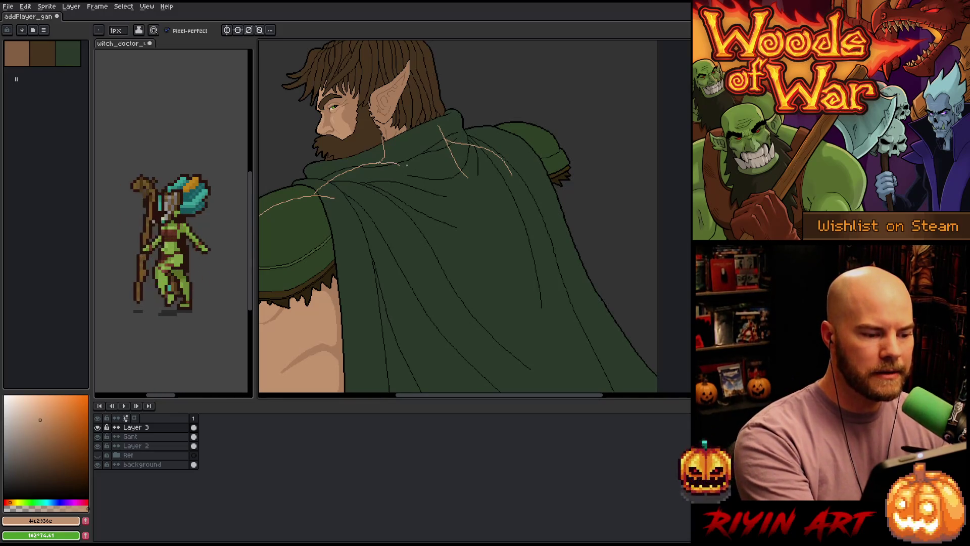
Step: Sketch a curved guide line across the cloak's shoulder, redrawing it until it sits right
{"action": "left_click_drag", "start_coordinate": [476, 300], "coordinate": [455, 282]}
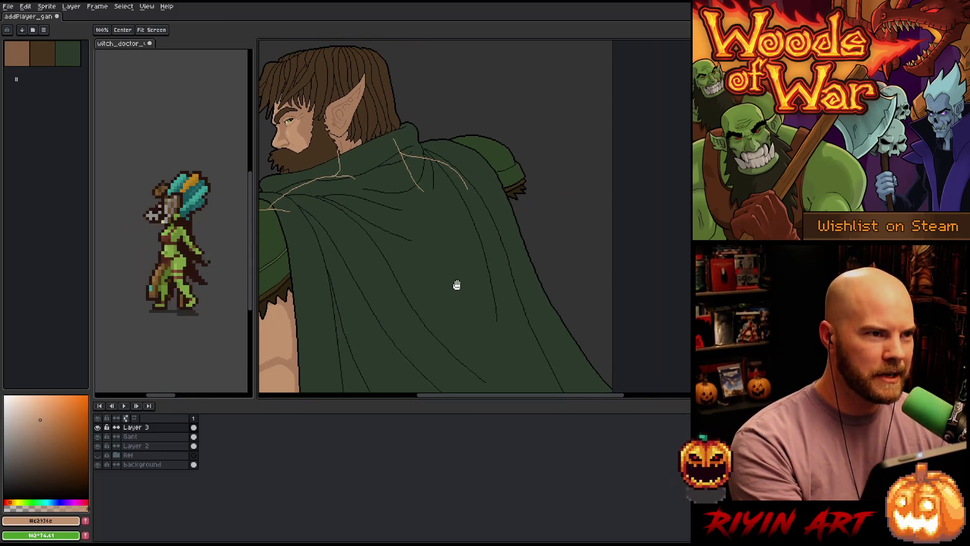
{"action": "left_click_drag", "start_coordinate": [470, 233], "coordinate": [487, 230]}
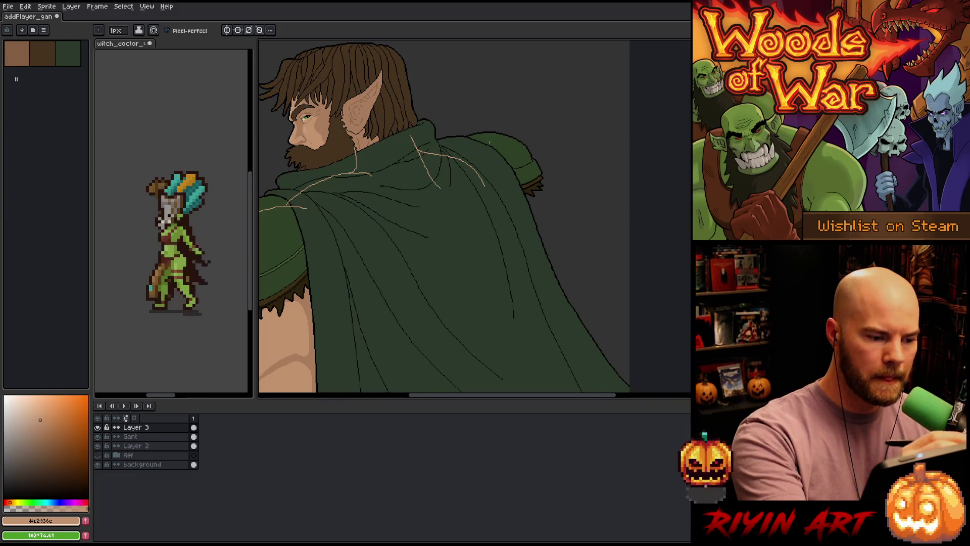
{"action": "left_click_drag", "start_coordinate": [511, 222], "coordinate": [522, 199]}
{"action": "mouse_move", "coordinate": [464, 130]}
{"action": "left_mouse_down"}
{"action": "mouse_move", "coordinate": [512, 127]}
{"action": "mouse_move", "coordinate": [534, 147]}
{"action": "left_mouse_up"}
{"action": "key", "text": "ctrl+z"}
{"action": "left_click_drag", "start_coordinate": [465, 131], "coordinate": [537, 166]}
{"action": "key", "text": "ctrl+z"}
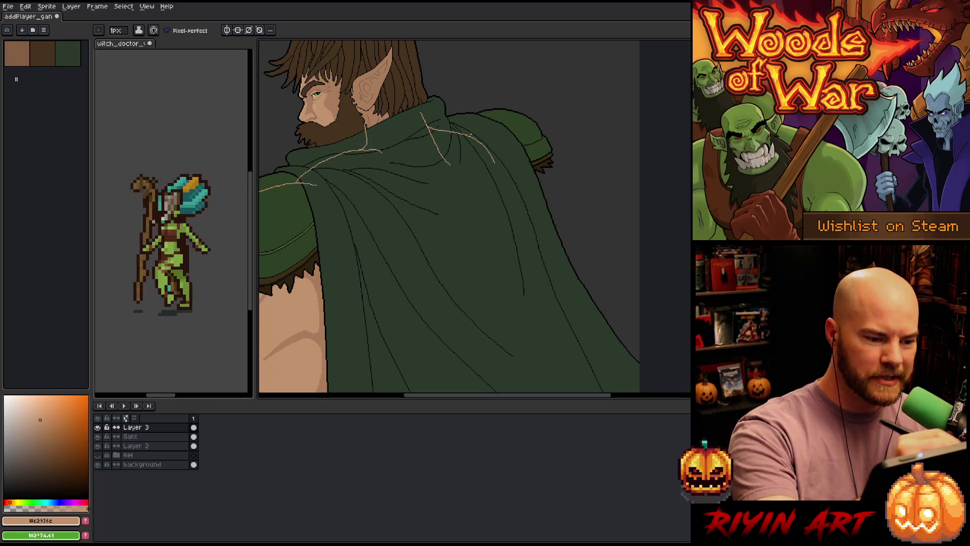
{"action": "mouse_move", "coordinate": [465, 130]}
{"action": "left_mouse_down"}
{"action": "mouse_move", "coordinate": [534, 152]}
{"action": "mouse_move", "coordinate": [536, 170]}
{"action": "left_mouse_up"}
{"action": "key", "text": "ctrl+z"}
{"action": "mouse_move", "coordinate": [467, 131]}
{"action": "left_mouse_down"}
{"action": "mouse_move", "coordinate": [532, 143]}
{"action": "mouse_move", "coordinate": [548, 185]}
{"action": "left_mouse_up"}
{"action": "key", "text": "ctrl+z"}
{"action": "mouse_move", "coordinate": [466, 130]}
{"action": "left_mouse_down"}
{"action": "mouse_move", "coordinate": [533, 152]}
{"action": "mouse_move", "coordinate": [544, 185]}
{"action": "left_mouse_up"}
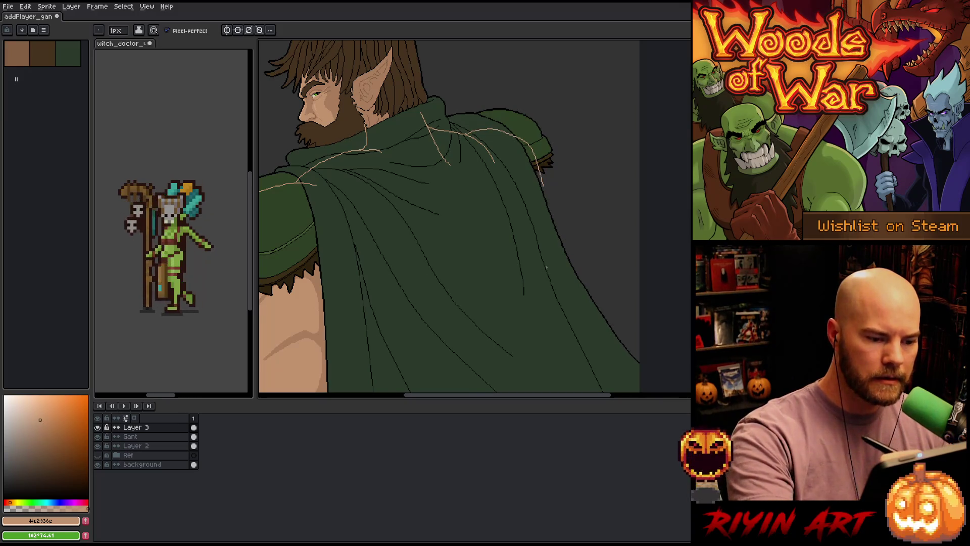
Step: Extend the guide past the cloak edge and add a short line down its right edge
{"action": "left_click_drag", "start_coordinate": [539, 261], "coordinate": [570, 232]}
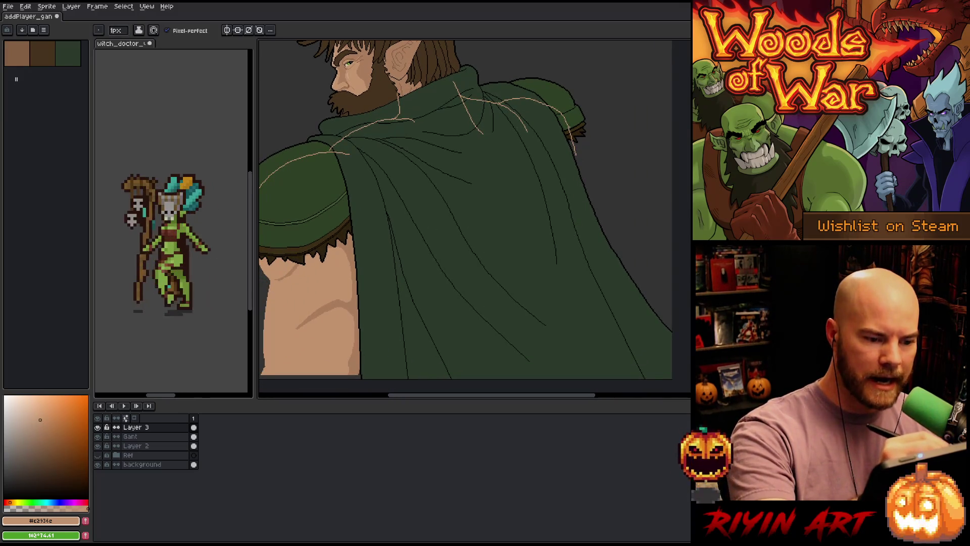
{"action": "mouse_move", "coordinate": [575, 147]}
{"action": "left_mouse_down"}
{"action": "mouse_move", "coordinate": [570, 174]}
{"action": "mouse_move", "coordinate": [606, 229]}
{"action": "left_mouse_up"}
{"action": "key", "text": "ctrl+z"}
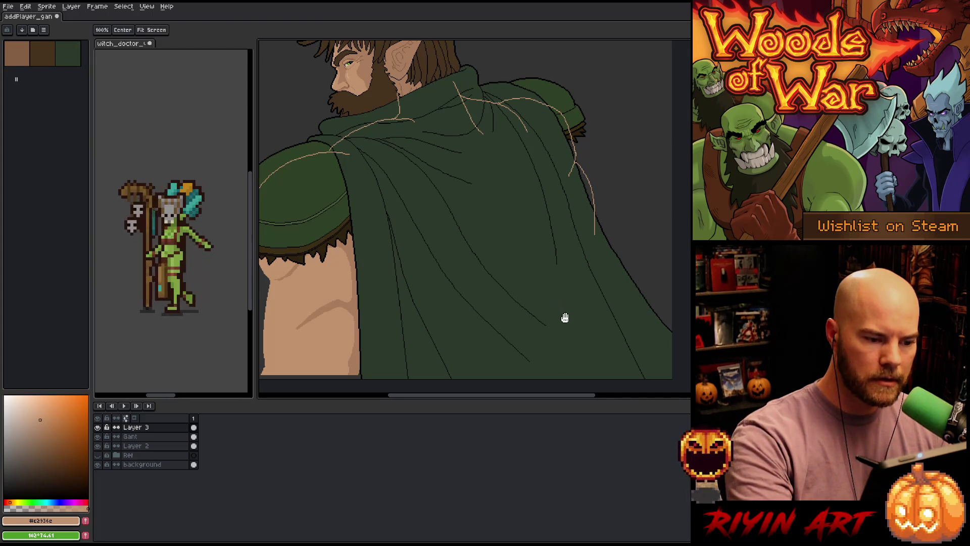
{"action": "left_click_drag", "start_coordinate": [563, 319], "coordinate": [569, 341]}
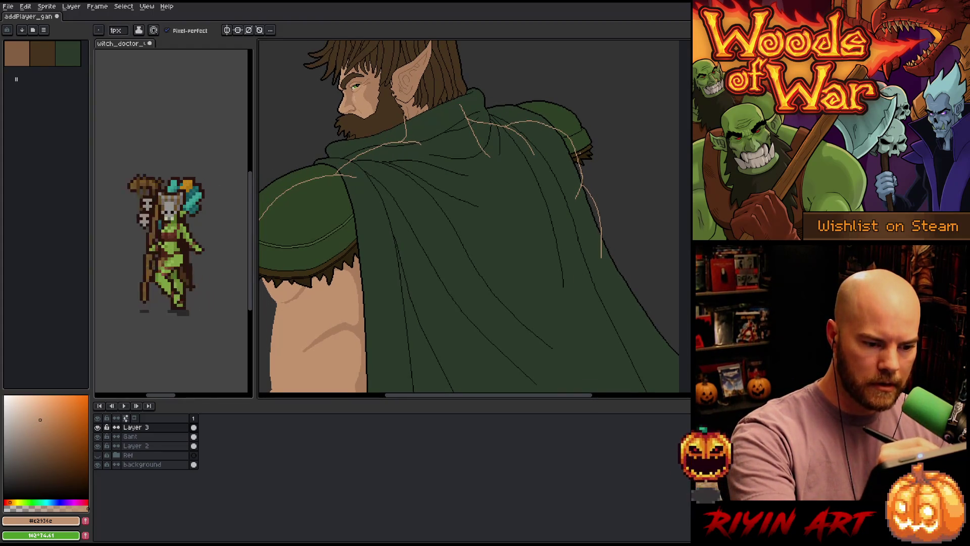
{"action": "left_click_drag", "start_coordinate": [582, 154], "coordinate": [580, 170]}
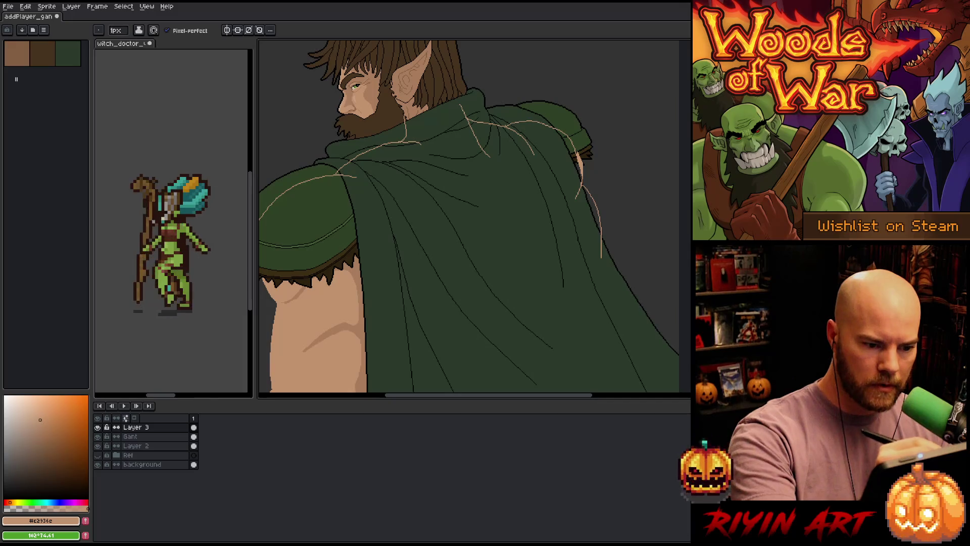
Step: Outline the far arm beside the cloak's right edge, fill it with skin colour, and box-select it
{"action": "mouse_move", "coordinate": [558, 154]}
{"action": "left_mouse_down"}
{"action": "mouse_move", "coordinate": [597, 279]}
{"action": "mouse_move", "coordinate": [605, 267]}
{"action": "left_mouse_up"}
{"action": "key", "text": "g"}
{"action": "left_click", "coordinate": [569, 218]}
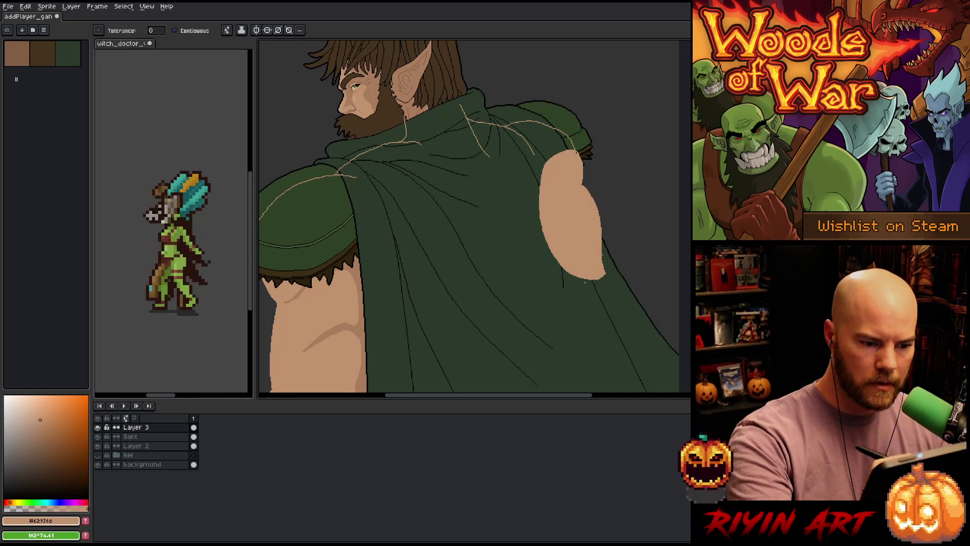
{"action": "key", "text": "m"}
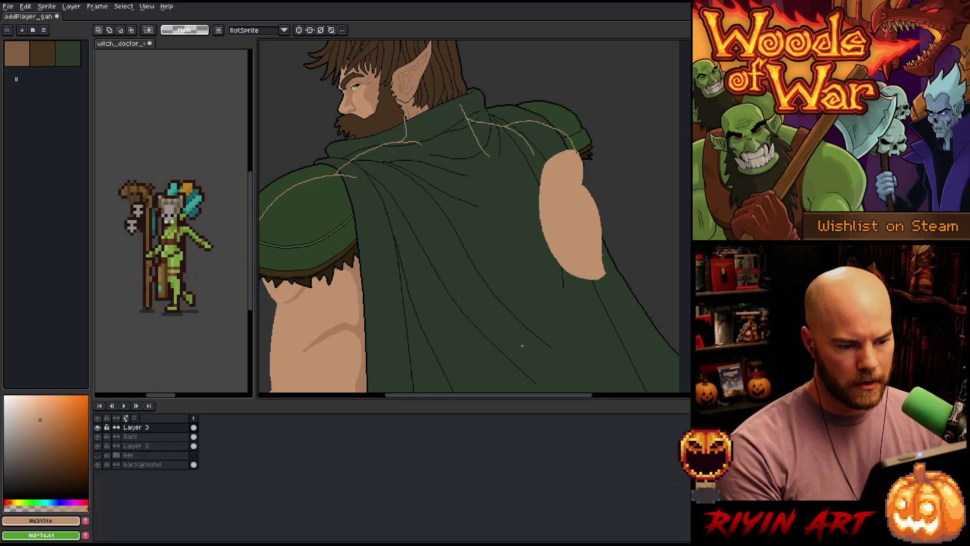
{"action": "left_click_drag", "start_coordinate": [522, 344], "coordinate": [620, 148]}
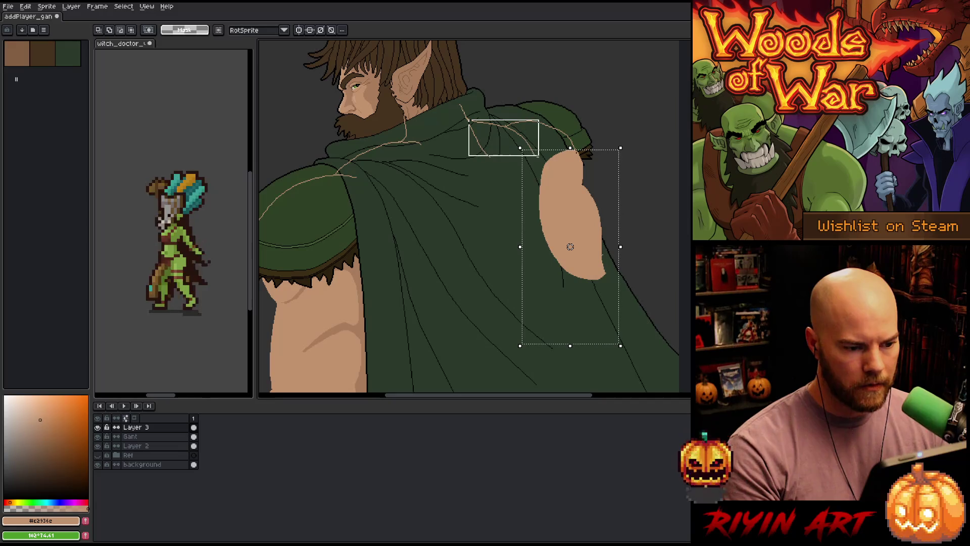
Step: Cut the arm shape and paste it back in place on the chosen layer
{"action": "key", "text": "ctrl+x"}
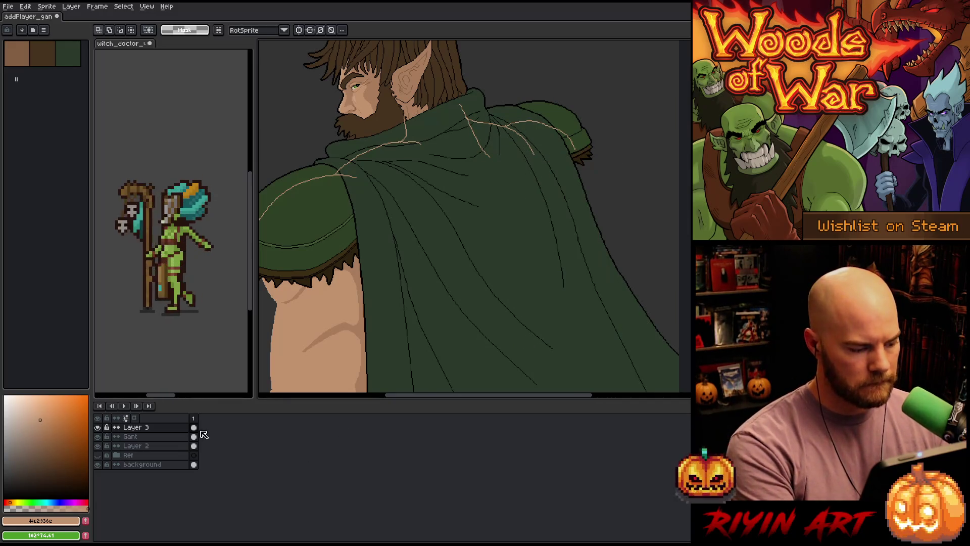
{"action": "left_click", "coordinate": [194, 427]}
{"action": "key", "text": "Delete"}
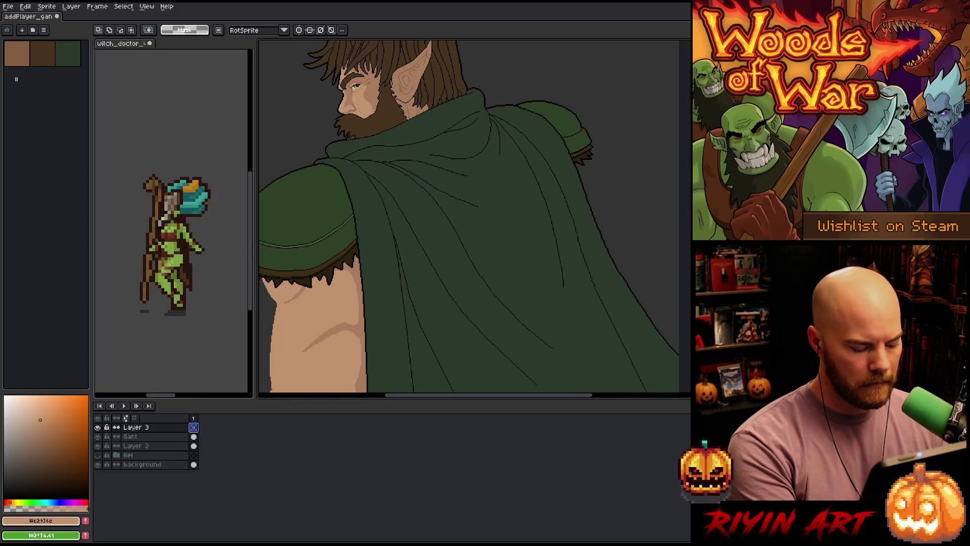
{"action": "key", "text": "ctrl+v"}
Step: Drag Layer 3 below the Gant layer so the arm sits behind the cloak, then deselect
{"action": "left_click_drag", "start_coordinate": [151, 428], "coordinate": [150, 447]}
{"action": "left_click", "coordinate": [98, 445]}
{"action": "left_click", "coordinate": [97, 437]}
{"action": "left_click", "coordinate": [152, 427]}
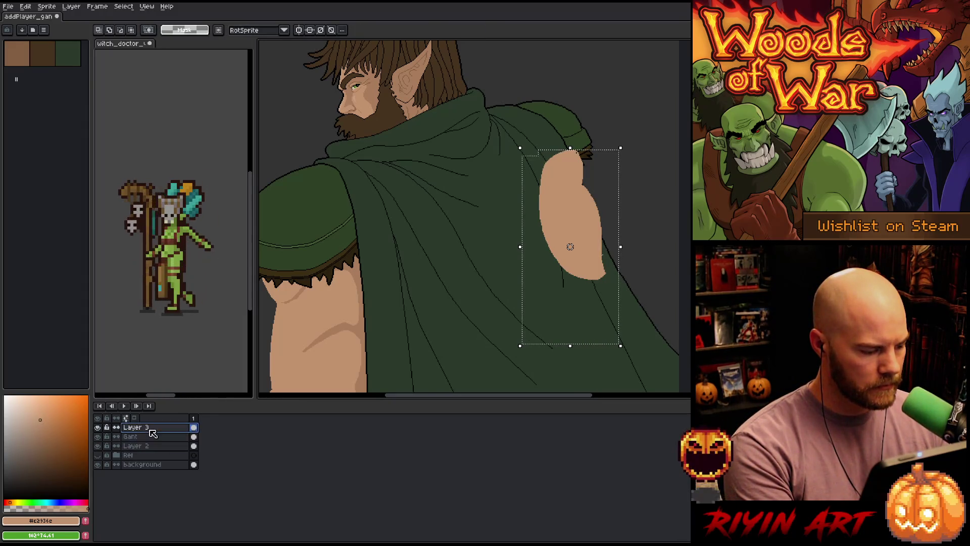
{"action": "left_click_drag", "start_coordinate": [151, 427], "coordinate": [151, 439]}
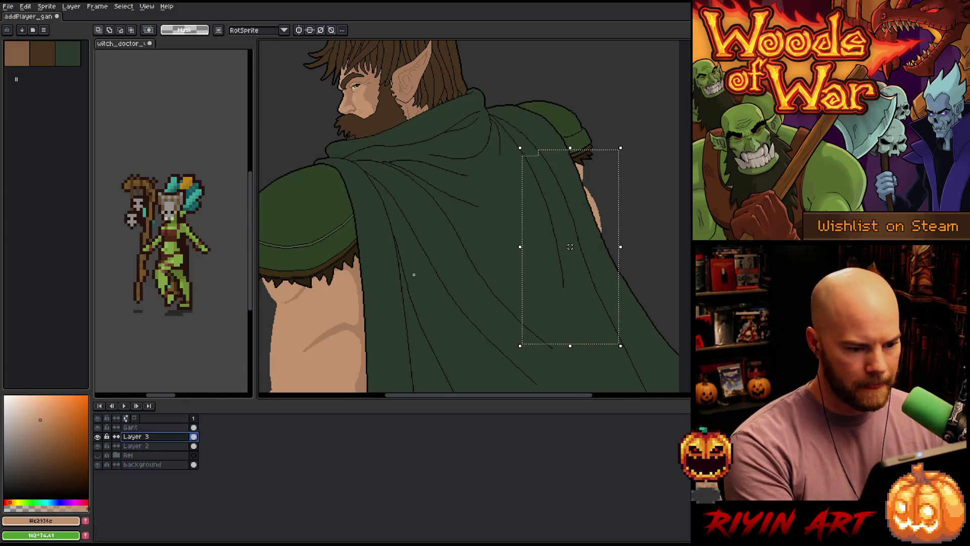
{"action": "key", "text": "ctrl+d"}
{"action": "scroll", "coordinate": [475, 233], "scroll_direction": "down", "scroll_amount": 3}
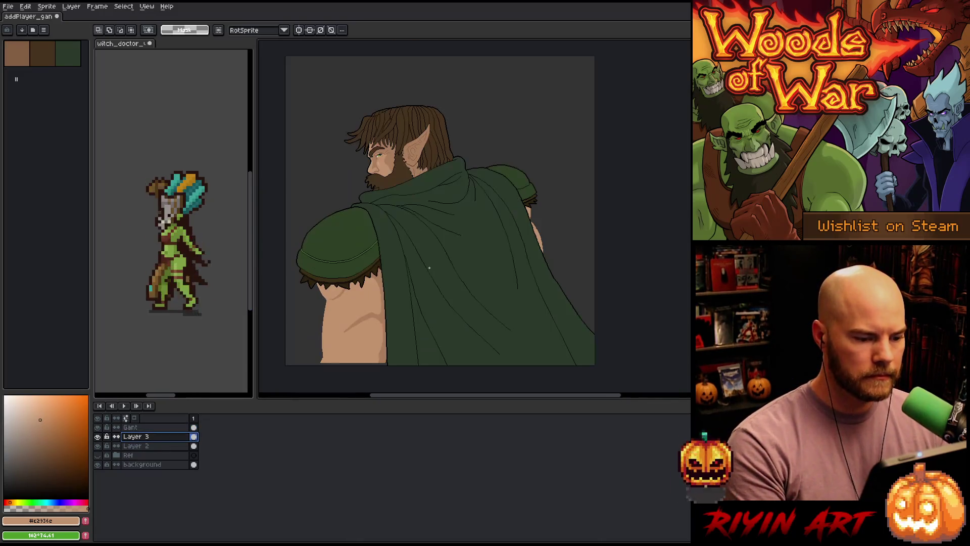
{"action": "scroll", "coordinate": [499, 271], "scroll_direction": "up", "scroll_amount": 1}
{"action": "scroll", "coordinate": [509, 228], "scroll_direction": "up", "scroll_amount": 5}
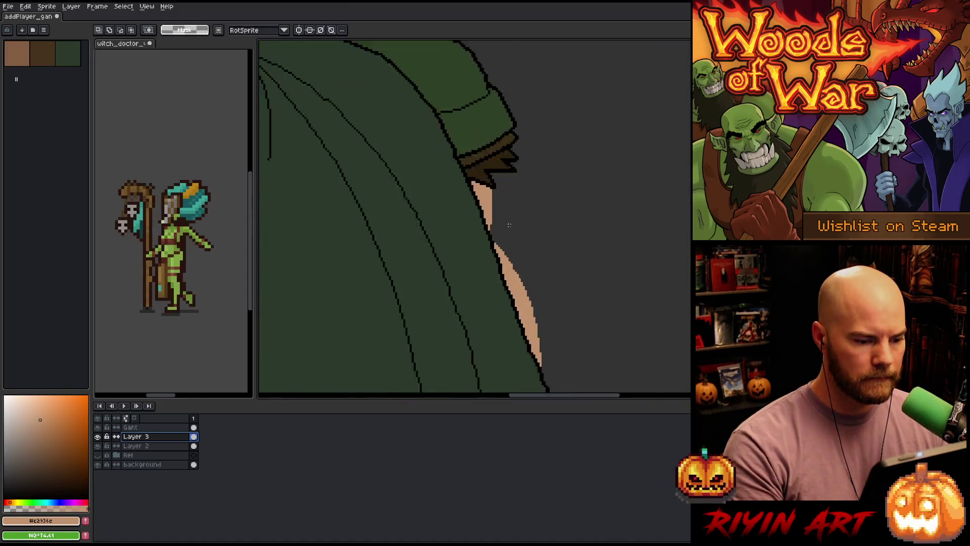
{"action": "key", "text": "b"}
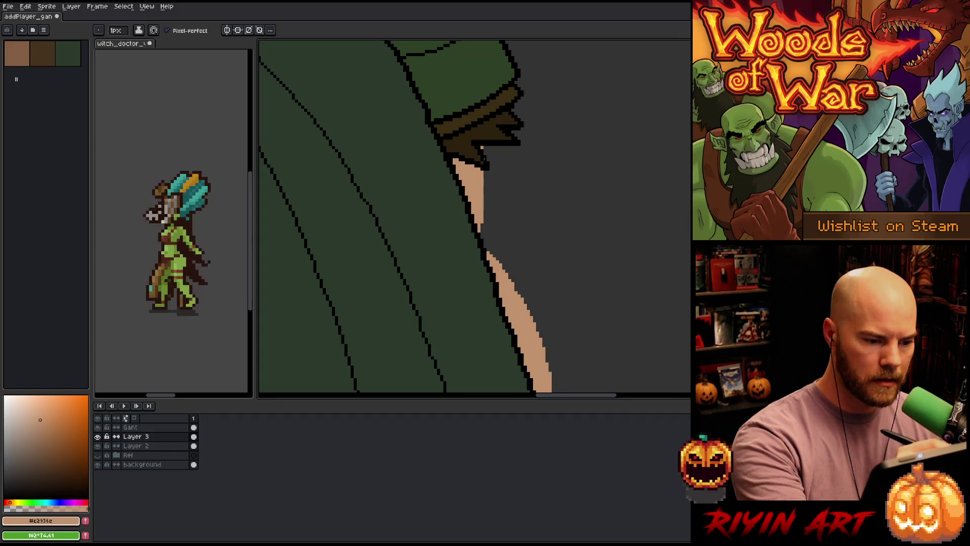
Step: Add skin pixels along the arm's right edge with the 1px pencil
{"action": "mouse_move", "coordinate": [485, 169]}
{"action": "left_mouse_down"}
{"action": "mouse_move", "coordinate": [486, 210]}
{"action": "mouse_move", "coordinate": [505, 269]}
{"action": "left_mouse_up"}
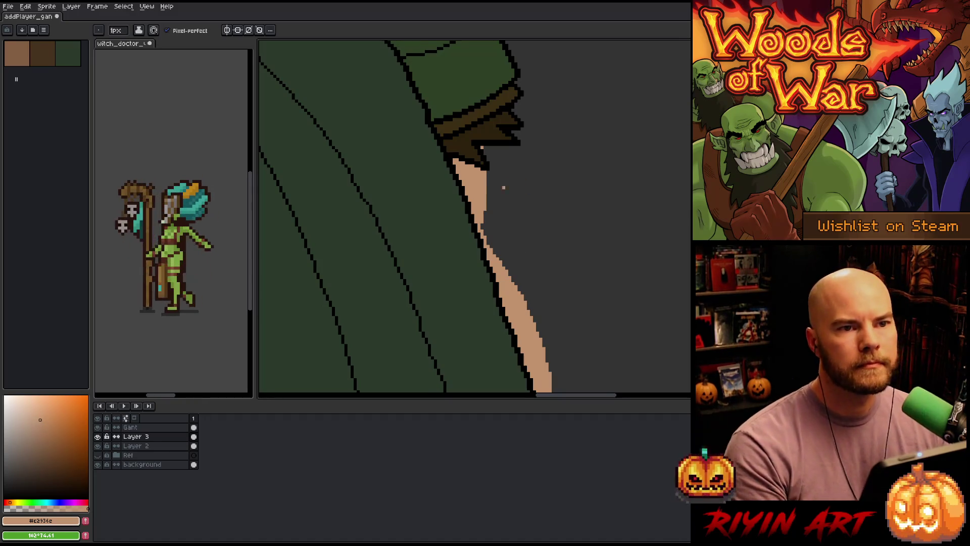
{"action": "scroll", "coordinate": [504, 188], "scroll_direction": "down", "scroll_amount": 2}
{"action": "mouse_move", "coordinate": [504, 192]}
{"action": "left_mouse_down"}
{"action": "mouse_move", "coordinate": [505, 207]}
{"action": "mouse_move", "coordinate": [535, 160]}
{"action": "left_mouse_up"}
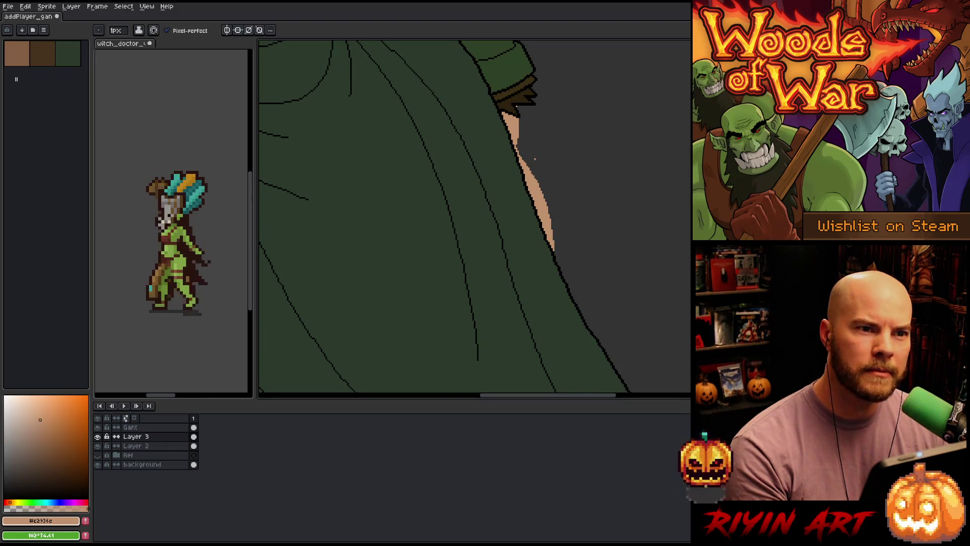
{"action": "scroll", "coordinate": [534, 159], "scroll_direction": "down", "scroll_amount": 3}
{"action": "scroll", "coordinate": [535, 159], "scroll_direction": "up", "scroll_amount": 2}
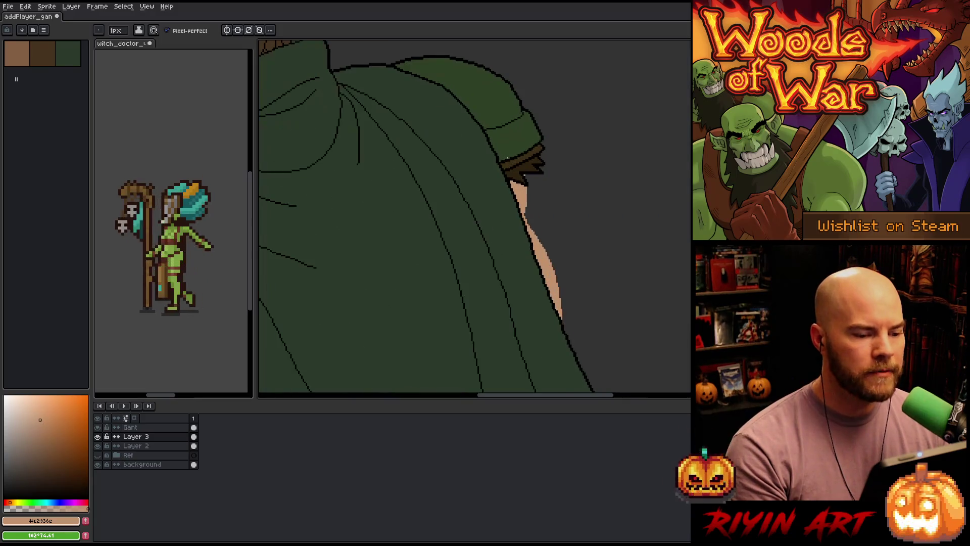
{"action": "scroll", "coordinate": [517, 186], "scroll_direction": "up", "scroll_amount": 3}
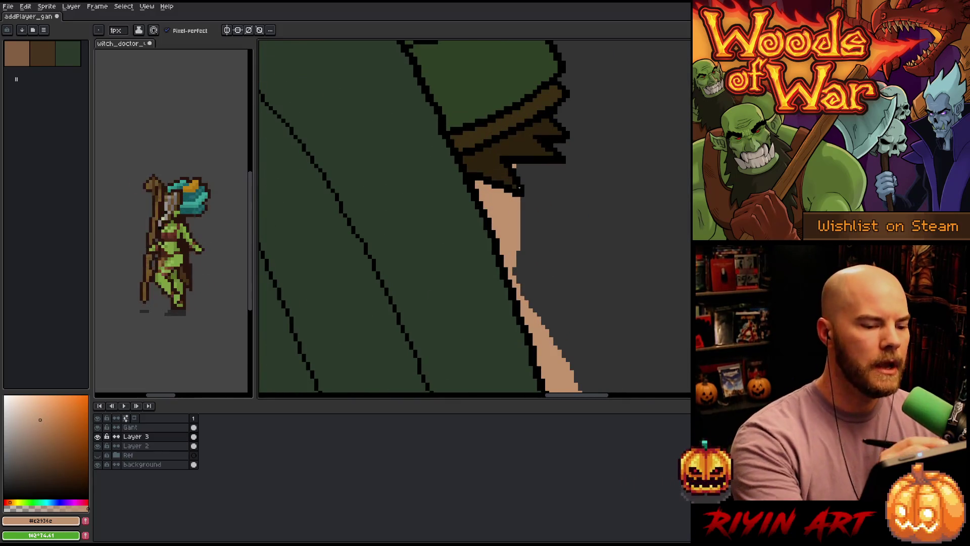
Step: Paint skin pixels under the hood edge and widen the skin strip below the shoulder
{"action": "left_click", "coordinate": [518, 167]}
{"action": "left_click", "coordinate": [519, 170]}
{"action": "left_click", "coordinate": [522, 172]}
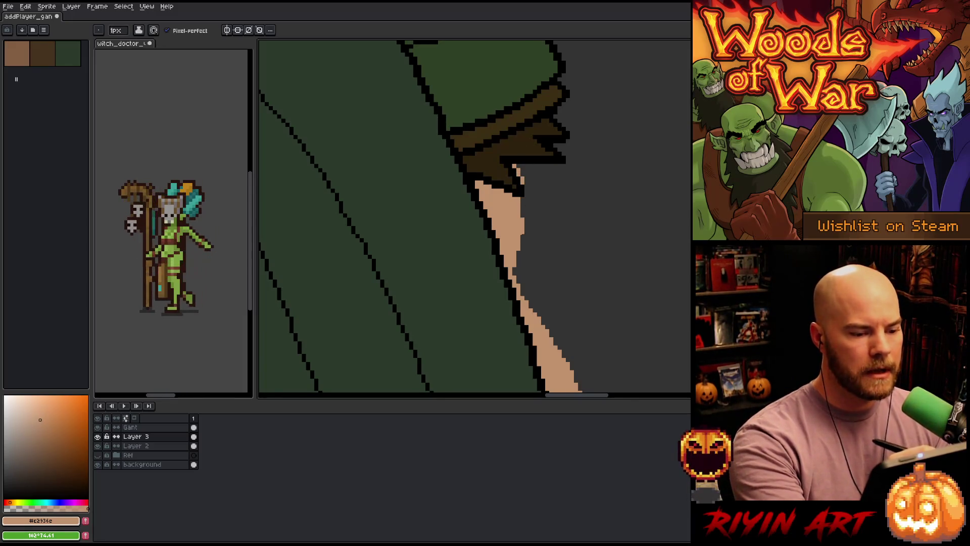
{"action": "left_click_drag", "start_coordinate": [522, 197], "coordinate": [522, 233]}
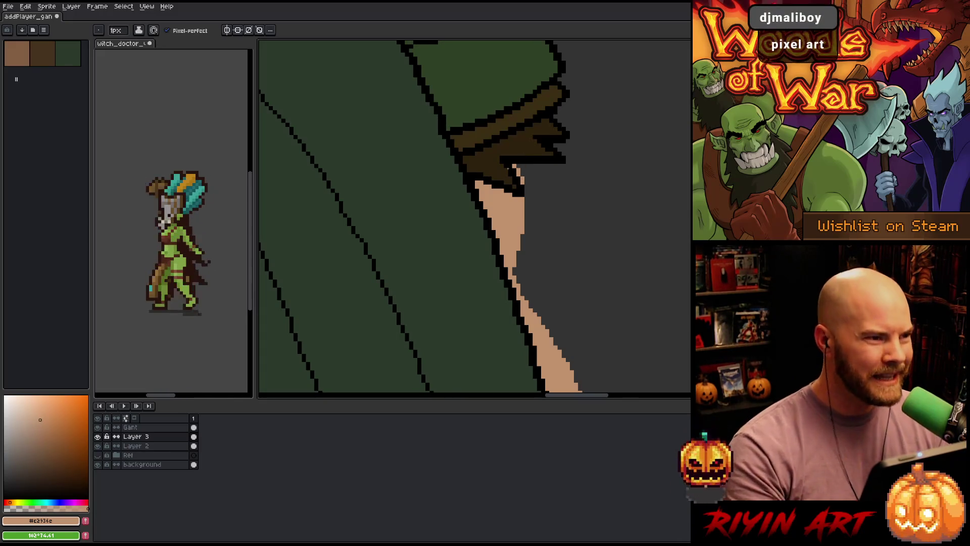
{"action": "key", "text": "v"}
{"action": "key", "text": "b"}
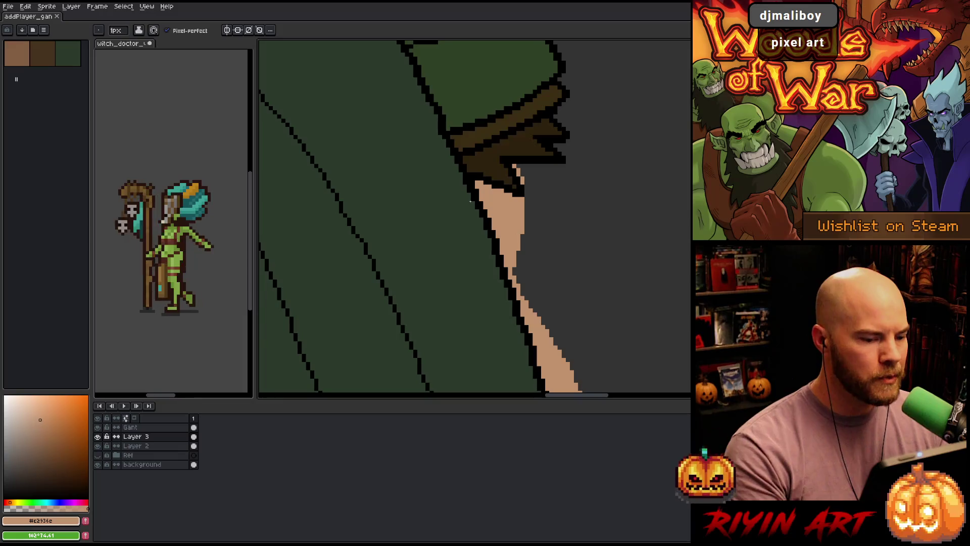
{"action": "scroll", "coordinate": [471, 201], "scroll_direction": "down", "scroll_amount": 5}
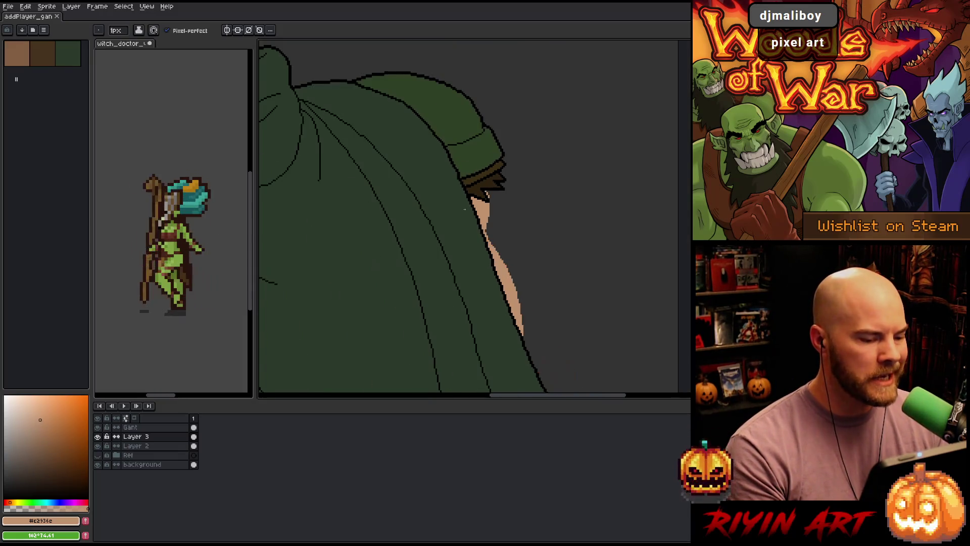
Step: Pan and zoom to center the elf and frame the cloak's right edge
{"action": "scroll", "coordinate": [482, 171], "scroll_direction": "down", "scroll_amount": 2}
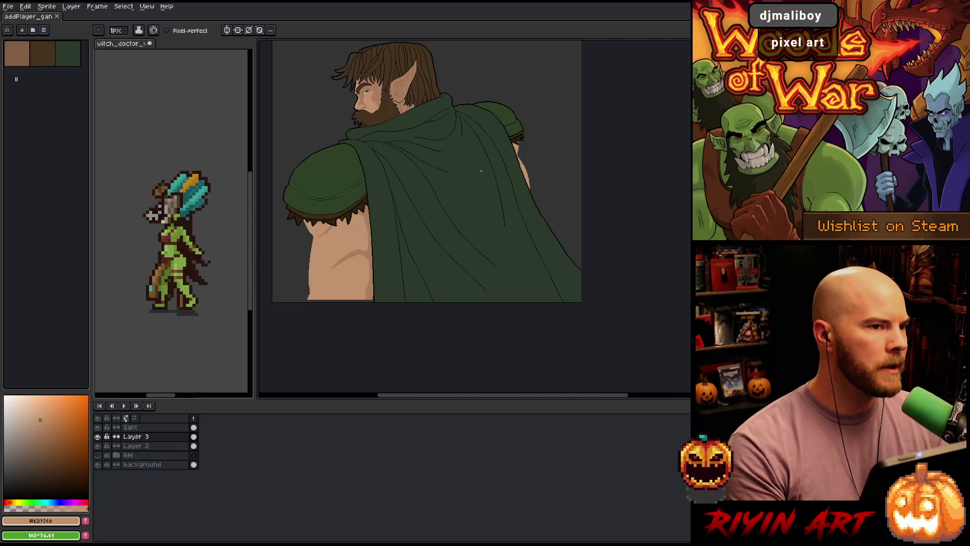
{"action": "key", "text": "h"}
{"action": "mouse_move", "coordinate": [442, 174]}
{"action": "left_mouse_down"}
{"action": "mouse_move", "coordinate": [517, 230]}
{"action": "mouse_move", "coordinate": [491, 260]}
{"action": "left_mouse_up"}
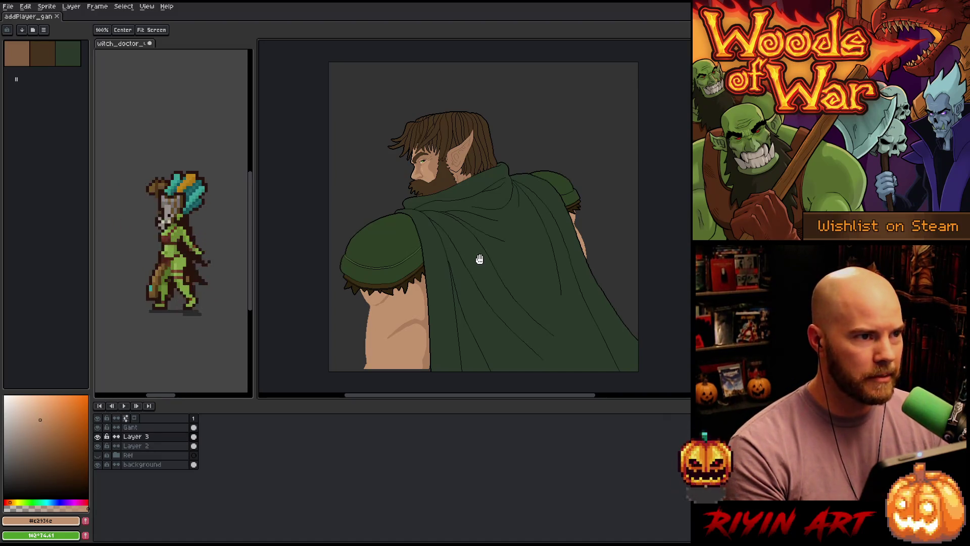
{"action": "key", "text": "b"}
{"action": "scroll", "coordinate": [478, 264], "scroll_direction": "up", "scroll_amount": 1}
{"action": "scroll", "coordinate": [477, 265], "scroll_direction": "down", "scroll_amount": 1}
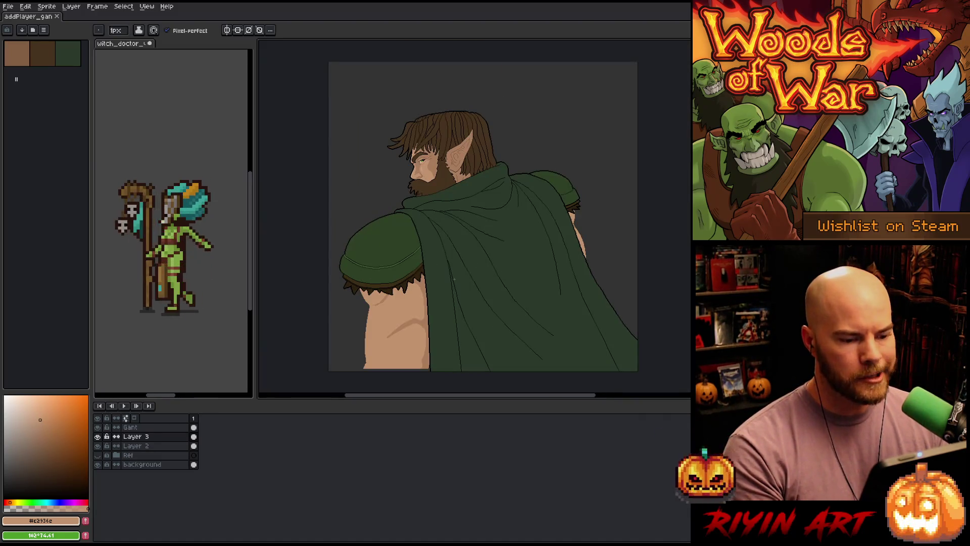
{"action": "scroll", "coordinate": [454, 278], "scroll_direction": "up", "scroll_amount": 1}
{"action": "scroll", "coordinate": [452, 271], "scroll_direction": "down", "scroll_amount": 1}
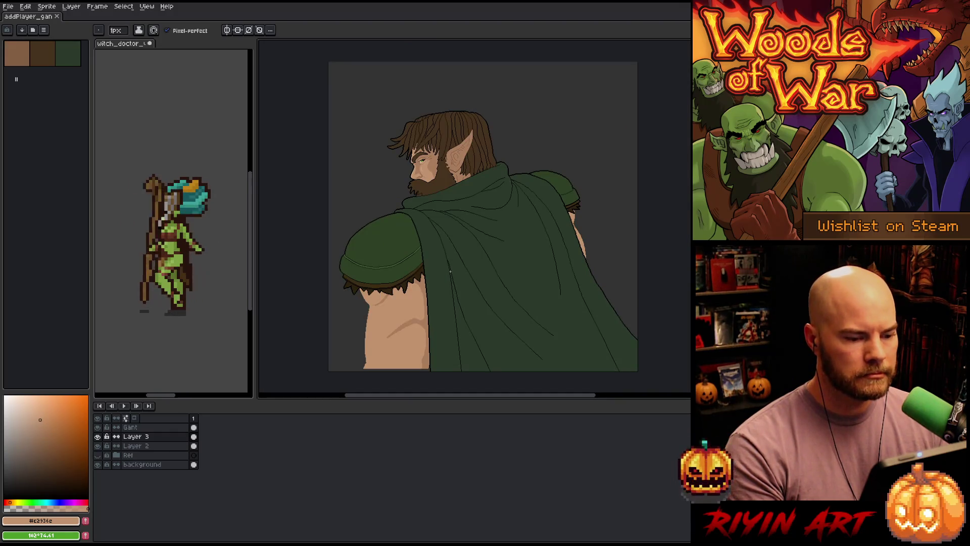
{"action": "key", "text": "h"}
{"action": "left_click_drag", "start_coordinate": [450, 271], "coordinate": [467, 222]}
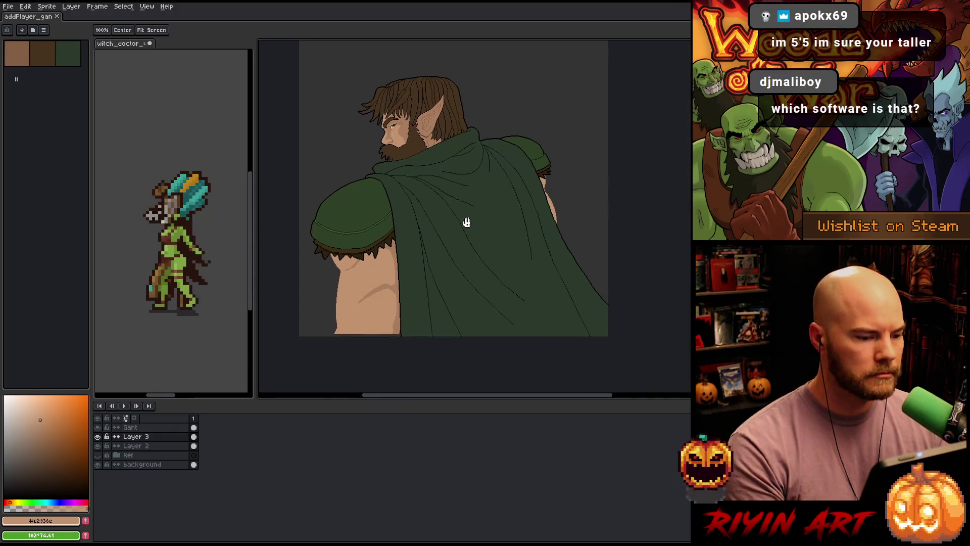
{"action": "key", "text": "b"}
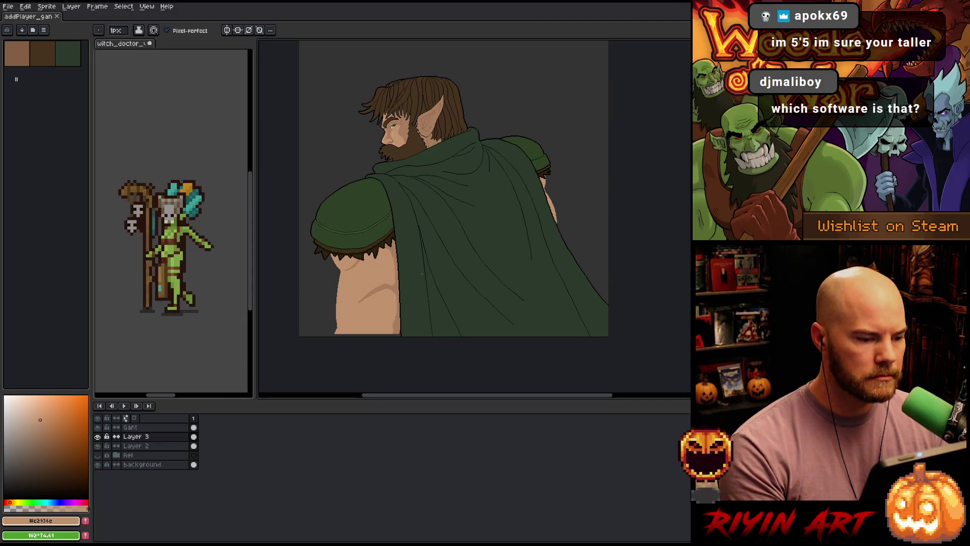
{"action": "scroll", "coordinate": [422, 273], "scroll_direction": "up", "scroll_amount": 2}
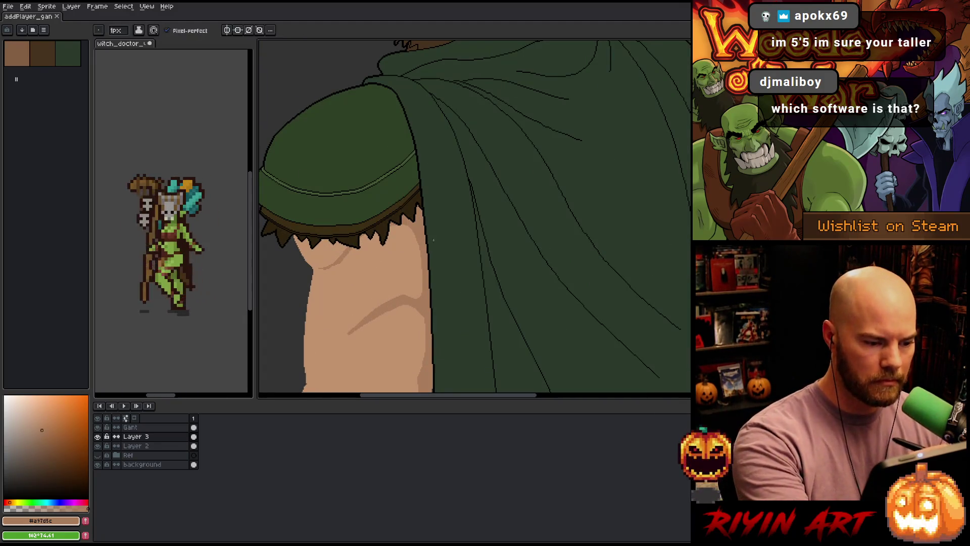
{"action": "scroll", "coordinate": [293, 366], "scroll_direction": "down", "scroll_amount": 2}
Step: Lasso the stray skin strip beside the cloak edge, delete it, and deselect
{"action": "key", "text": "g"}
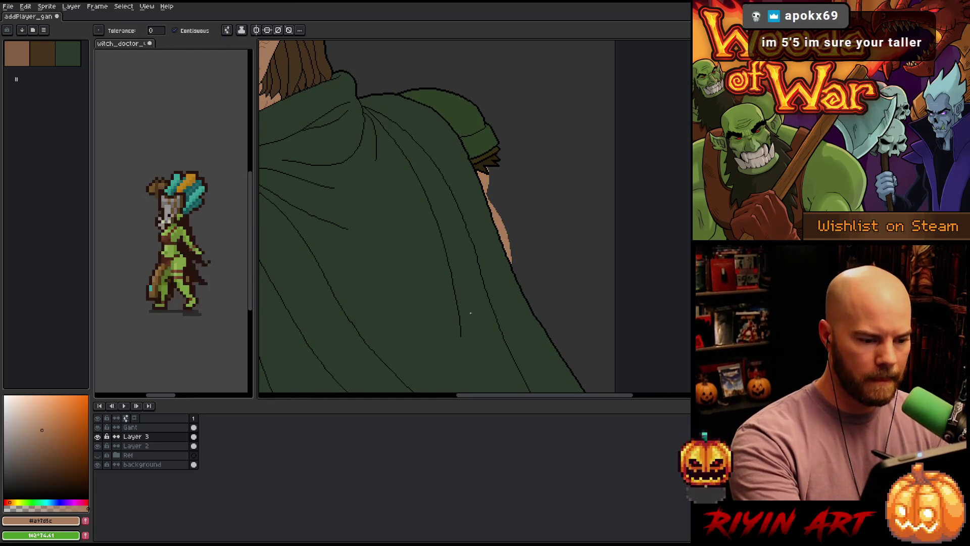
{"action": "scroll", "coordinate": [500, 299], "scroll_direction": "left", "scroll_amount": 2}
{"action": "scroll", "coordinate": [495, 307], "scroll_direction": "down", "scroll_amount": 3}
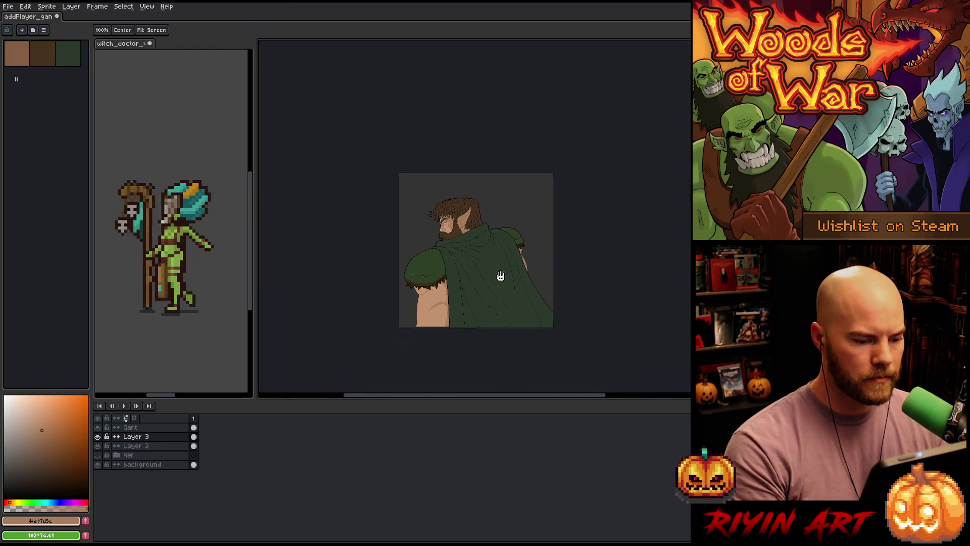
{"action": "scroll", "coordinate": [507, 262], "scroll_direction": "up", "scroll_amount": 1}
{"action": "scroll", "coordinate": [587, 231], "scroll_direction": "up", "scroll_amount": 2}
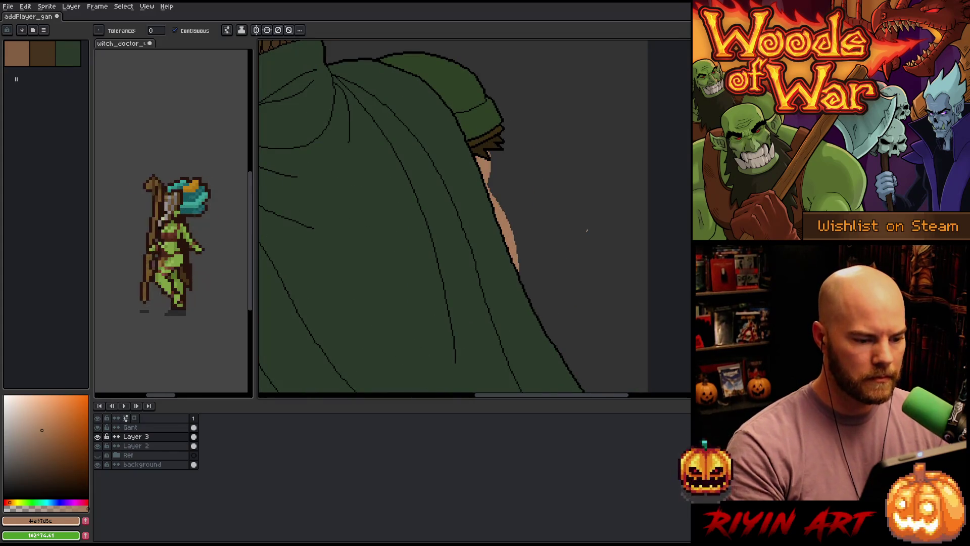
{"action": "key", "text": "q"}
{"action": "mouse_move", "coordinate": [507, 196]}
{"action": "left_mouse_down"}
{"action": "mouse_move", "coordinate": [510, 226]}
{"action": "mouse_move", "coordinate": [546, 199]}
{"action": "mouse_move", "coordinate": [523, 192]}
{"action": "left_mouse_up"}
{"action": "key", "text": "Delete"}
{"action": "key", "text": "ctrl+d"}
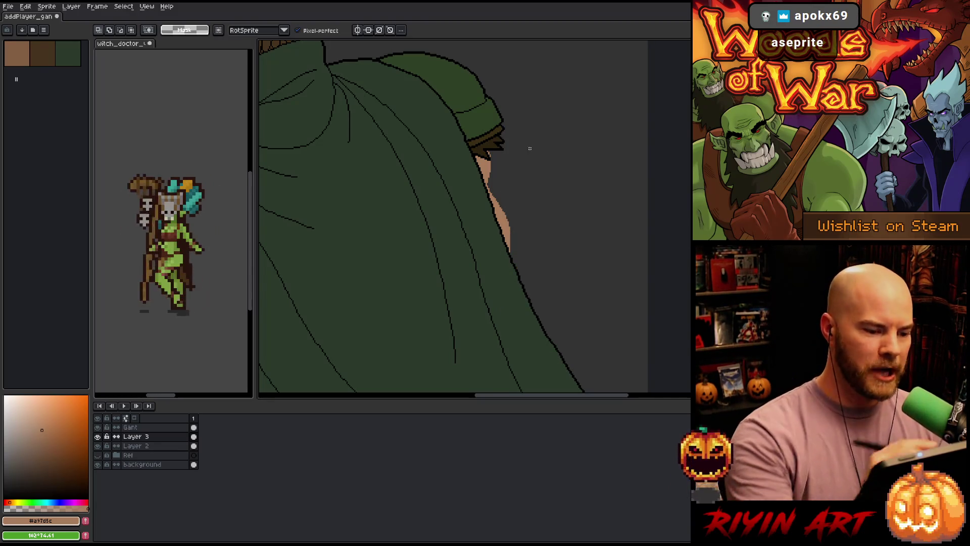
{"action": "key", "text": "b"}
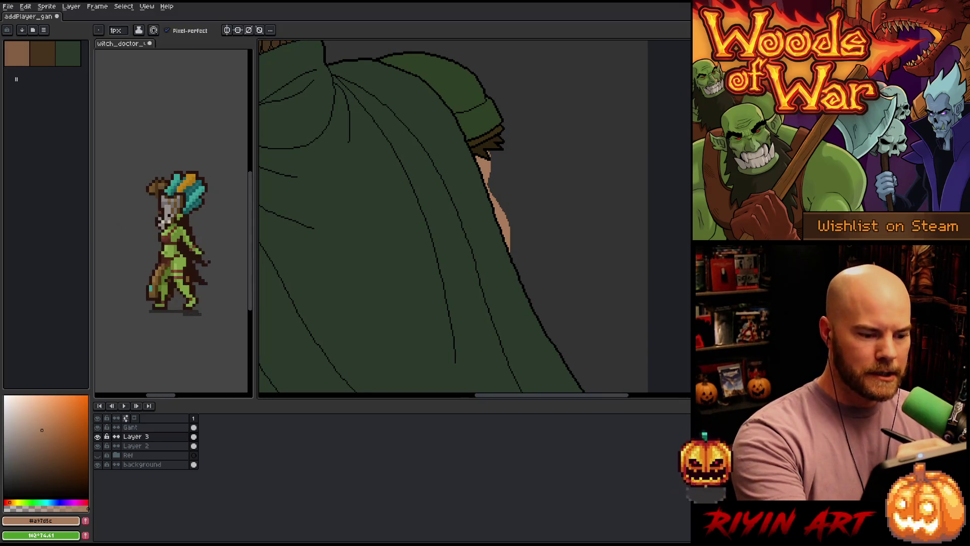
Step: Pan and zoom out to view the whole figure
{"action": "scroll", "coordinate": [483, 187], "scroll_direction": "down", "scroll_amount": 5}
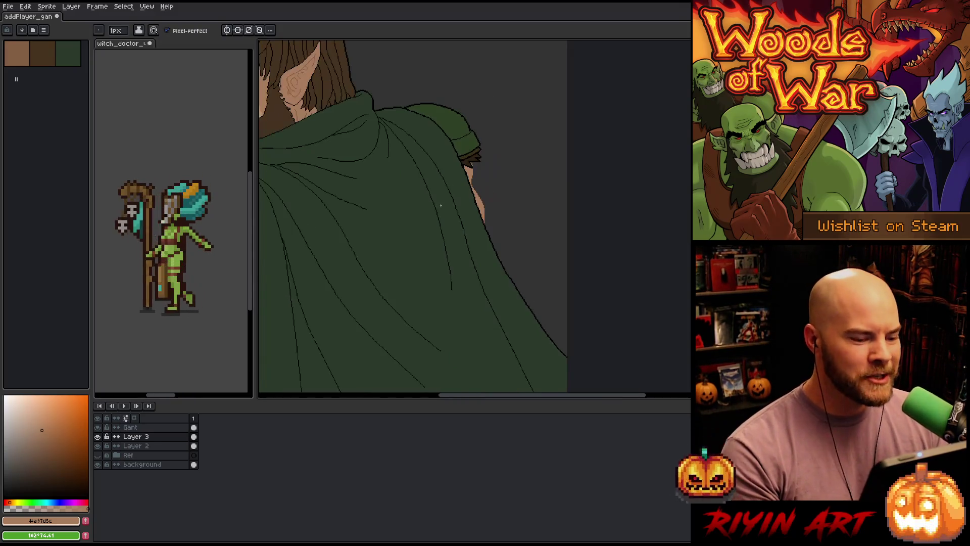
{"action": "scroll", "coordinate": [519, 175], "scroll_direction": "up", "scroll_amount": 4}
{"action": "scroll", "coordinate": [519, 174], "scroll_direction": "down", "scroll_amount": 4}
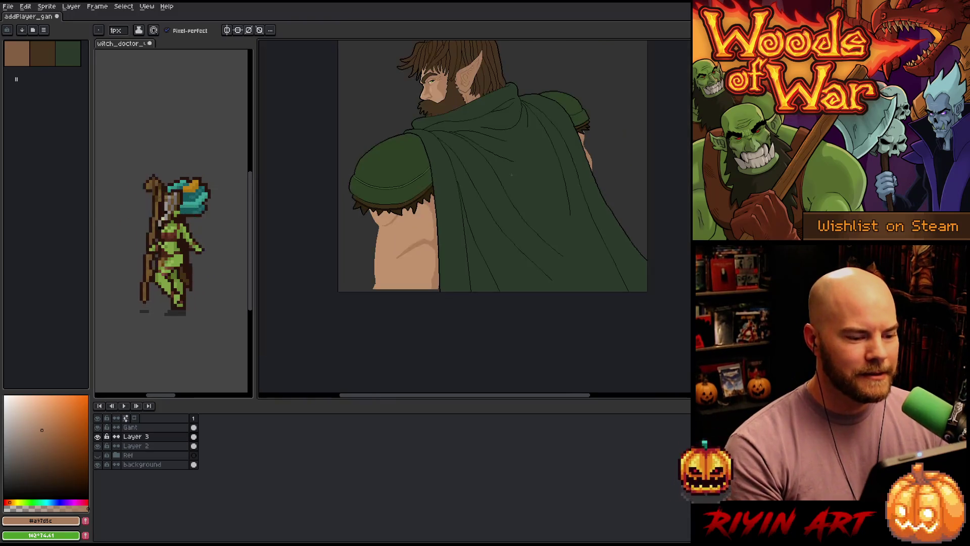
{"action": "key", "text": "h"}
{"action": "left_click_drag", "start_coordinate": [527, 225], "coordinate": [493, 288]}
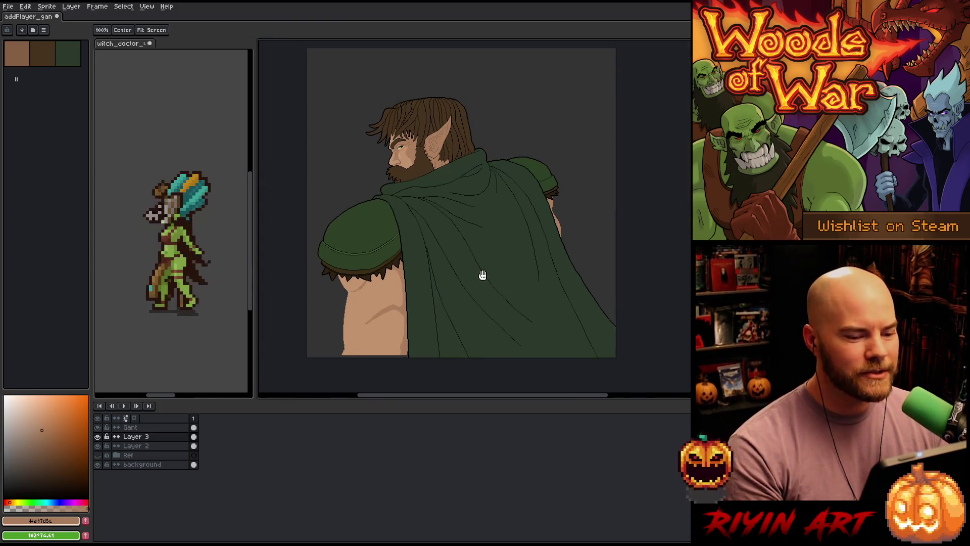
{"action": "key", "text": "b"}
{"action": "scroll", "coordinate": [484, 273], "scroll_direction": "up", "scroll_amount": 3}
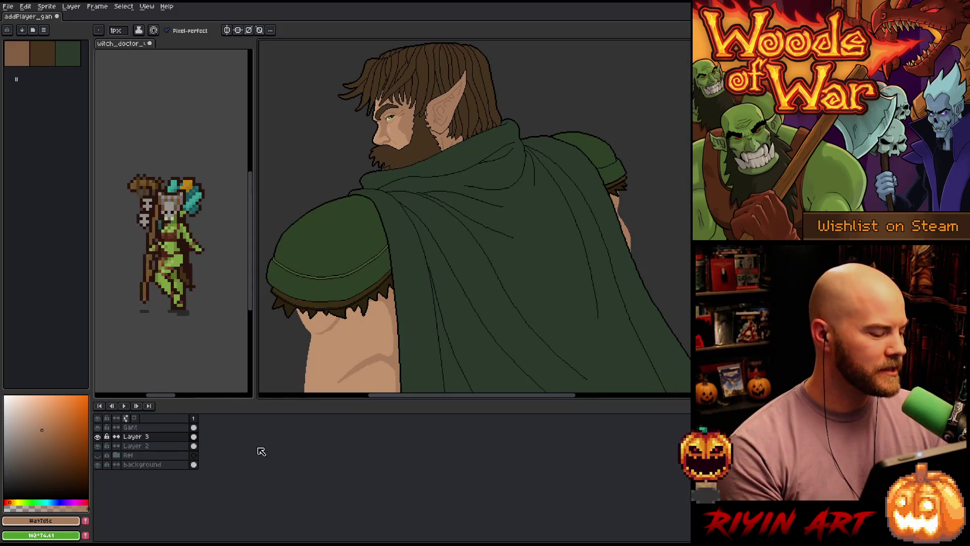
Step: On the Gant layer, lasso the dark outline atop the cloak's shoulder and remove it
{"action": "left_click", "coordinate": [134, 428]}
{"action": "scroll", "coordinate": [523, 161], "scroll_direction": "up", "scroll_amount": 2}
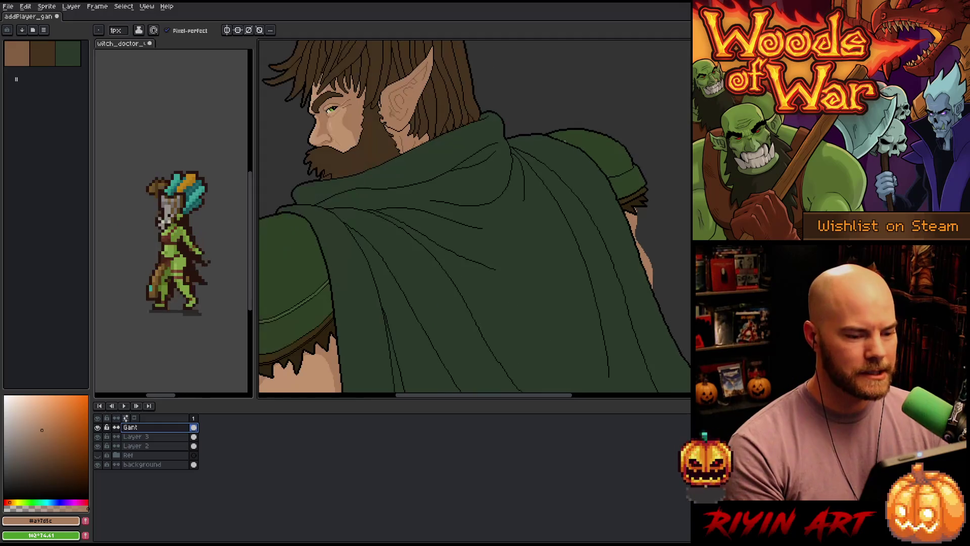
{"action": "scroll", "coordinate": [587, 130], "scroll_direction": "up", "scroll_amount": 2}
{"action": "scroll", "coordinate": [577, 258], "scroll_direction": "up", "scroll_amount": 1}
{"action": "left_click_drag", "start_coordinate": [578, 259], "coordinate": [494, 238]}
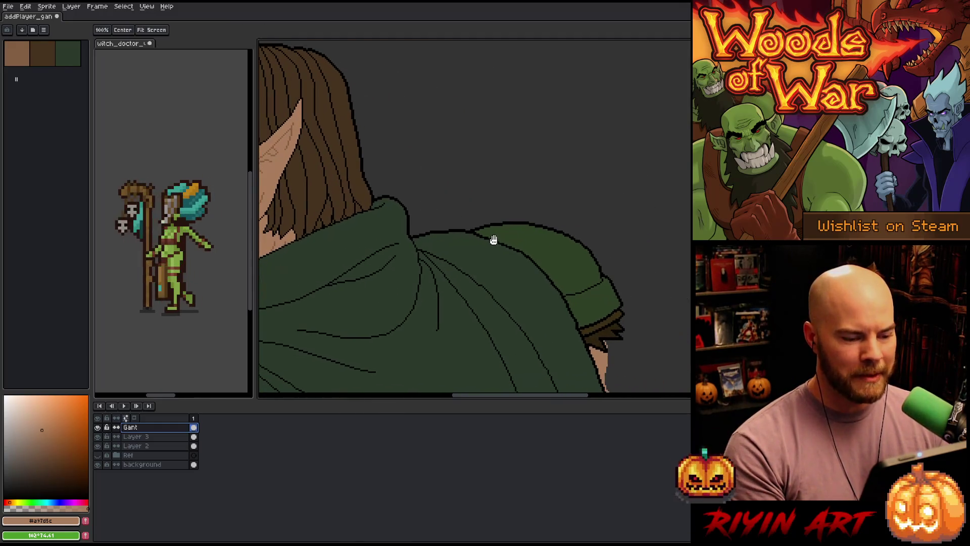
{"action": "scroll", "coordinate": [503, 211], "scroll_direction": "up", "scroll_amount": 1}
{"action": "key", "text": "q"}
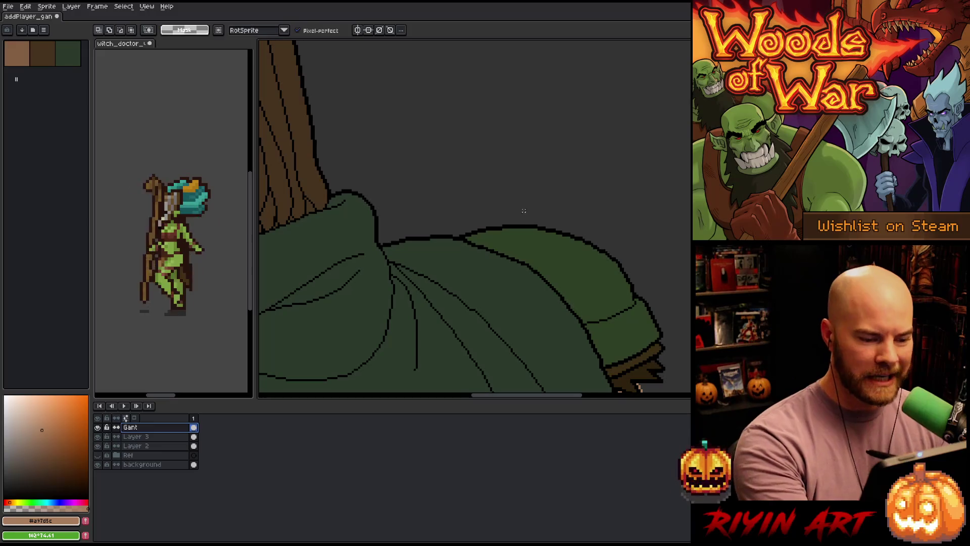
{"action": "mouse_move", "coordinate": [528, 209]}
{"action": "left_mouse_down"}
{"action": "mouse_move", "coordinate": [510, 238]}
{"action": "mouse_move", "coordinate": [470, 235]}
{"action": "mouse_move", "coordinate": [456, 222]}
{"action": "left_mouse_up"}
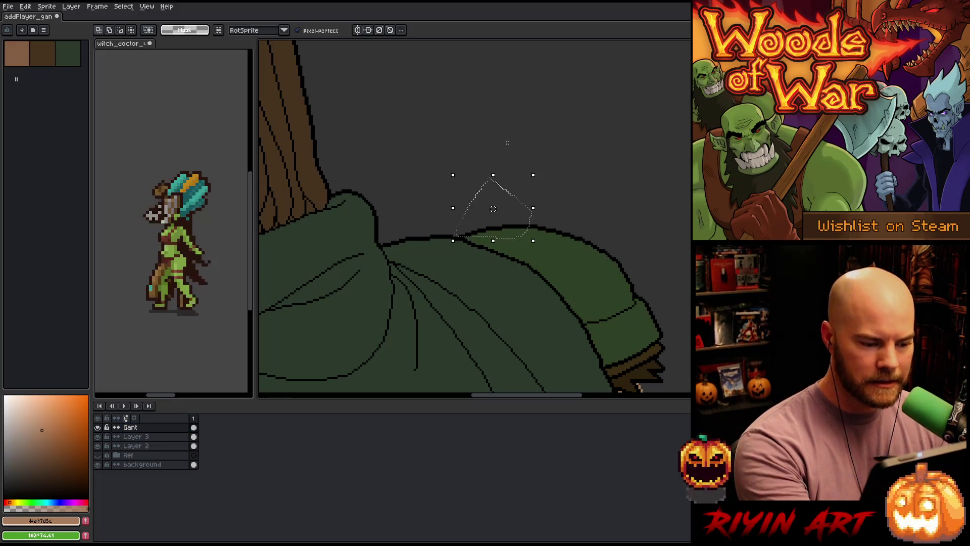
{"action": "key", "text": "Delete"}
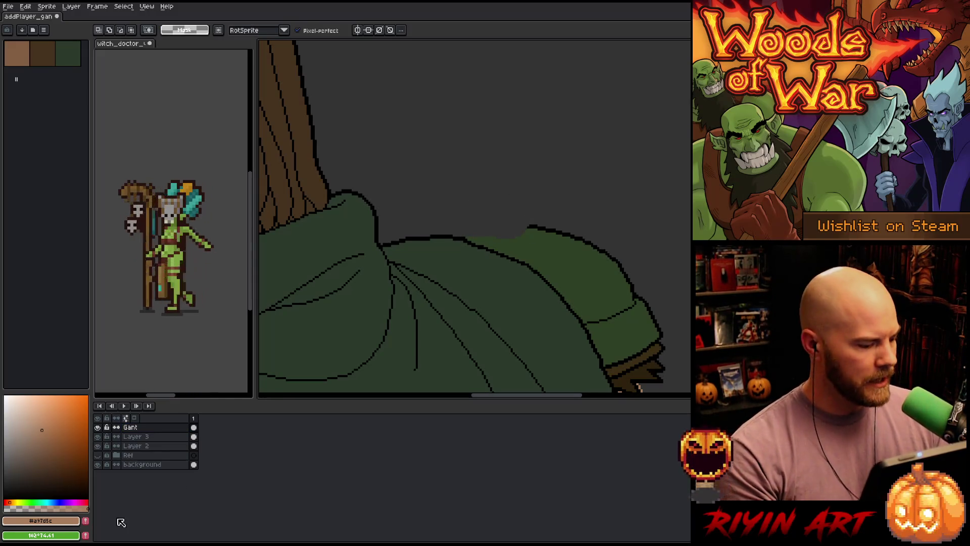
{"action": "double_click", "coordinate": [143, 437]}
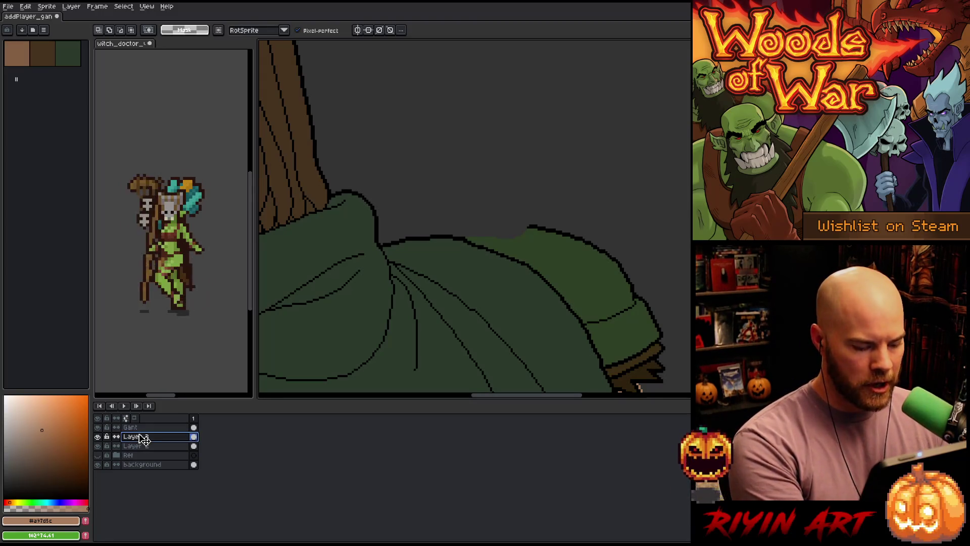
Step: Add a new Layer 4, paste the outline piece, and shift it about 29 px left
{"action": "key", "text": "Return"}
{"action": "key", "text": "shift+n"}
{"action": "key", "text": "ctrl+v"}
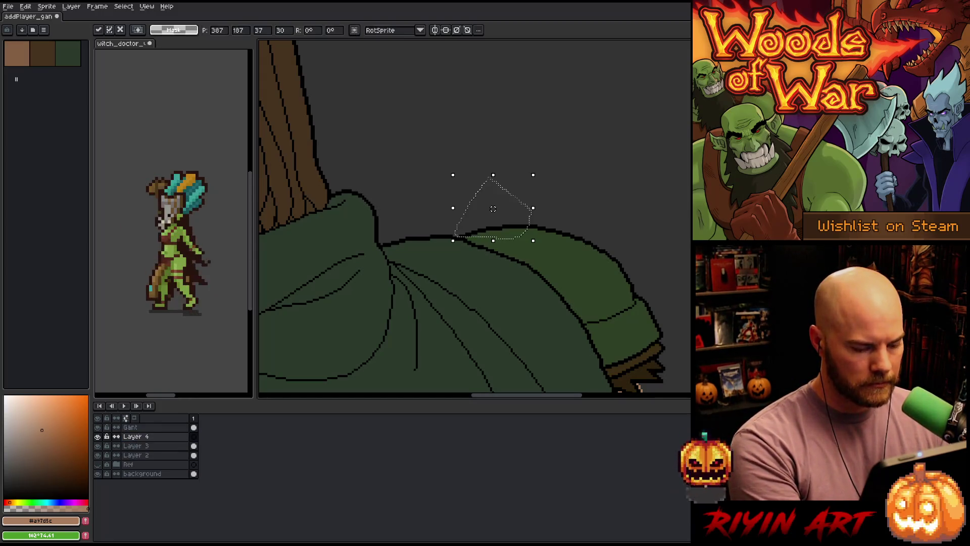
{"action": "left_click_drag", "start_coordinate": [493, 209], "coordinate": [445, 209]}
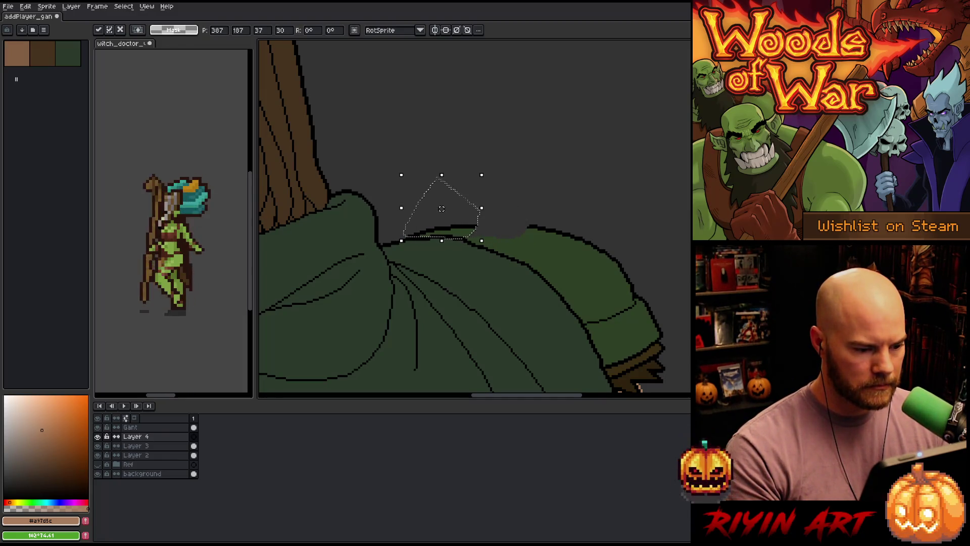
{"action": "scroll", "coordinate": [446, 209], "scroll_direction": "down", "scroll_amount": 5}
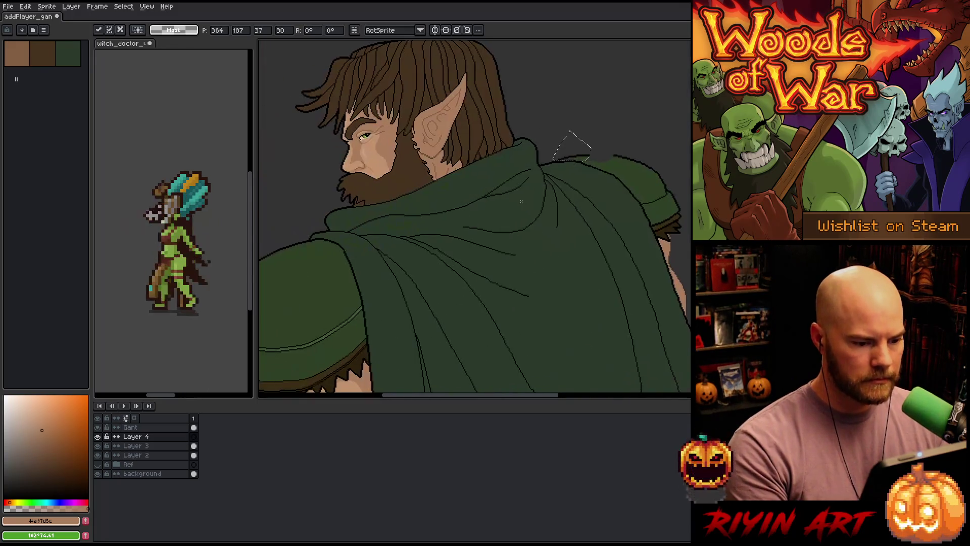
{"action": "scroll", "coordinate": [523, 200], "scroll_direction": "up", "scroll_amount": 5}
{"action": "key", "text": "b"}
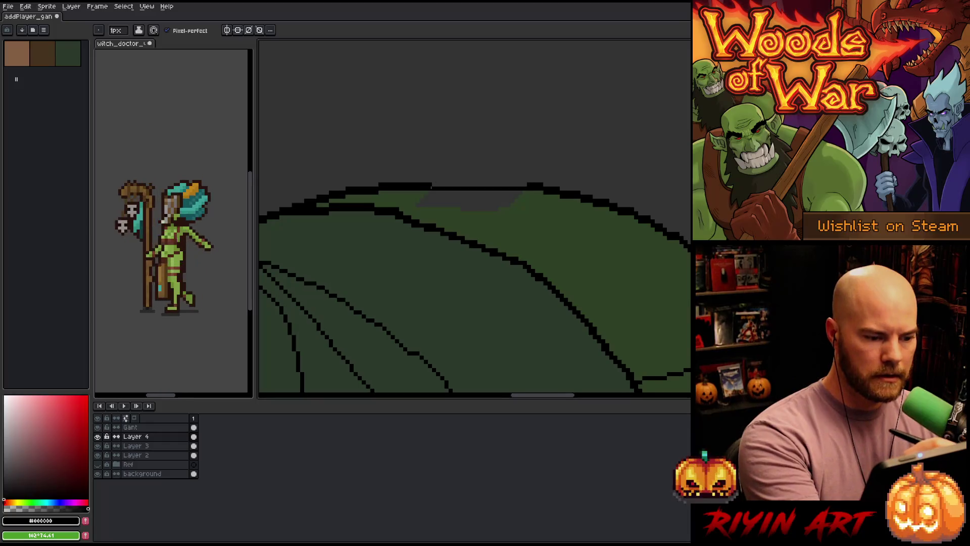
Step: Sample the cloak's dark green with the eyedropper and pan out to see the whole elf
{"action": "left_click", "coordinate": [524, 219], "text": "alt"}
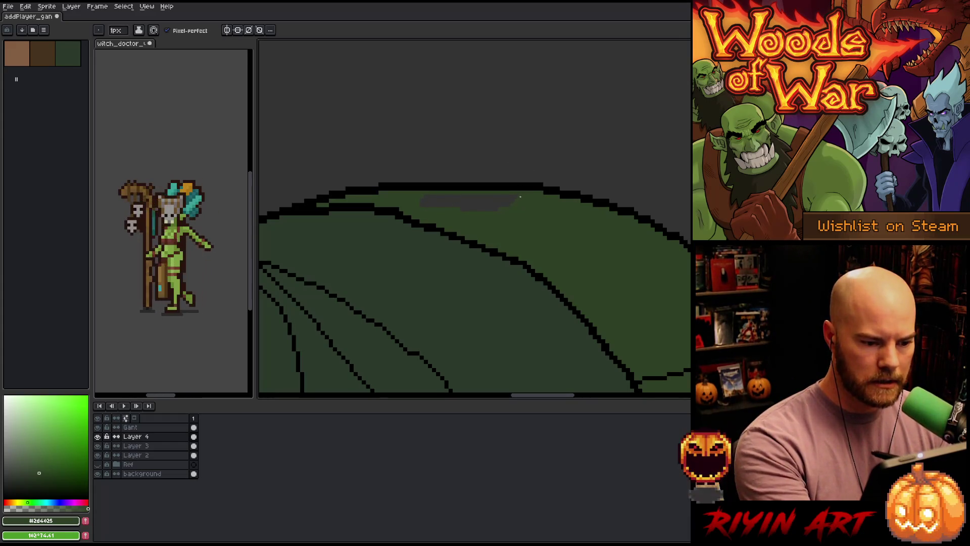
{"action": "key", "text": "g"}
{"action": "scroll", "coordinate": [520, 193], "scroll_direction": "down", "scroll_amount": 5}
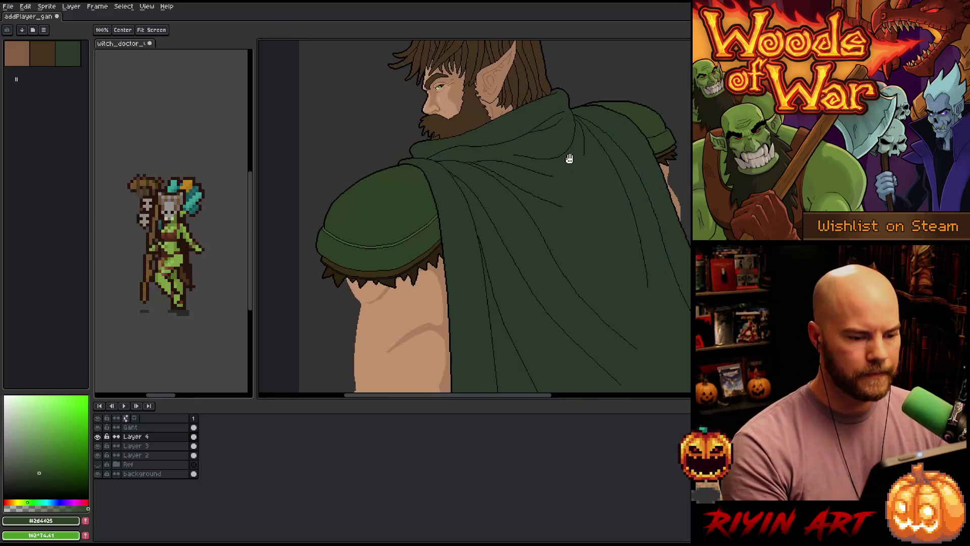
{"action": "scroll", "coordinate": [576, 153], "scroll_direction": "down", "scroll_amount": 1}
{"action": "scroll", "coordinate": [576, 152], "scroll_direction": "up", "scroll_amount": 5}
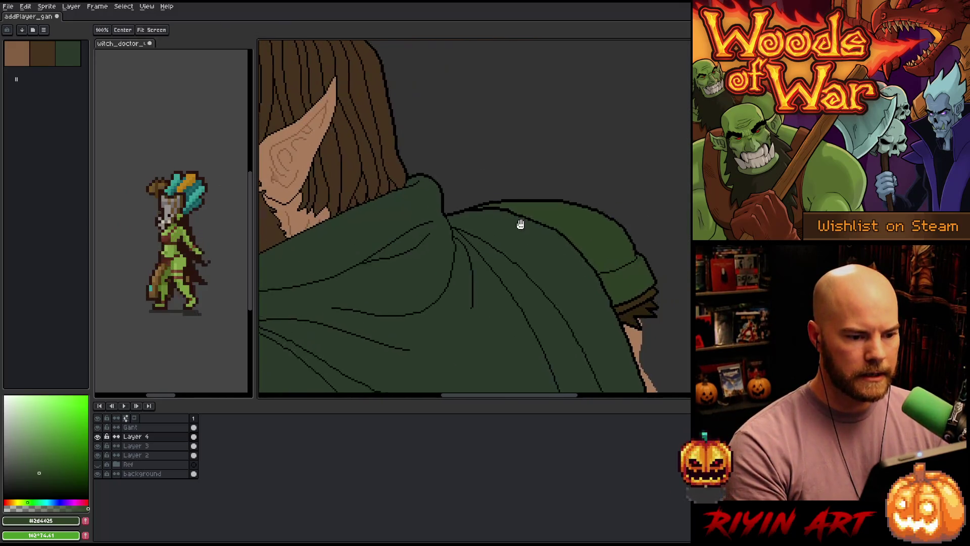
{"action": "key", "text": "m"}
{"action": "mouse_move", "coordinate": [455, 181]}
{"action": "left_mouse_down"}
{"action": "mouse_move", "coordinate": [515, 278]}
{"action": "mouse_move", "coordinate": [536, 271]}
{"action": "left_mouse_up"}
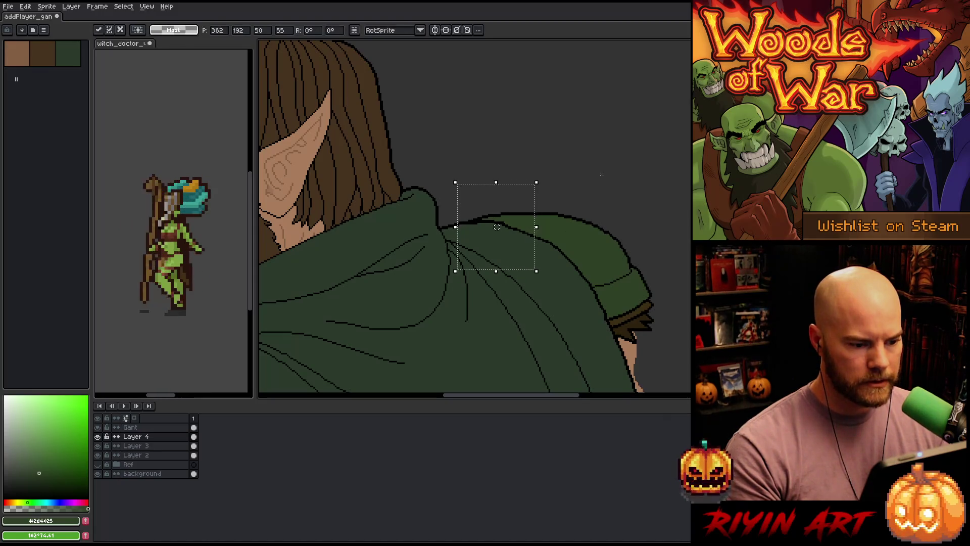
{"action": "key", "text": "ctrl+d"}
{"action": "scroll", "coordinate": [526, 229], "scroll_direction": "down", "scroll_amount": 4}
{"action": "mouse_move", "coordinate": [500, 255]}
{"action": "left_mouse_down"}
{"action": "mouse_move", "coordinate": [462, 221]}
{"action": "mouse_move", "coordinate": [457, 244]}
{"action": "left_mouse_up"}
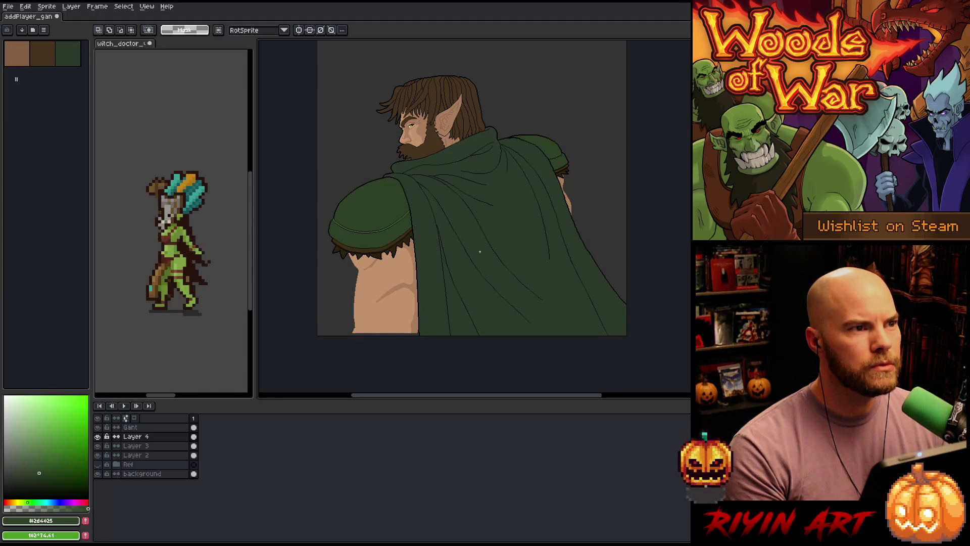
Step: Select Layer 3, then Layer 2 in the Layers panel, leaving Layer 2 active
{"action": "left_click", "coordinate": [133, 446]}
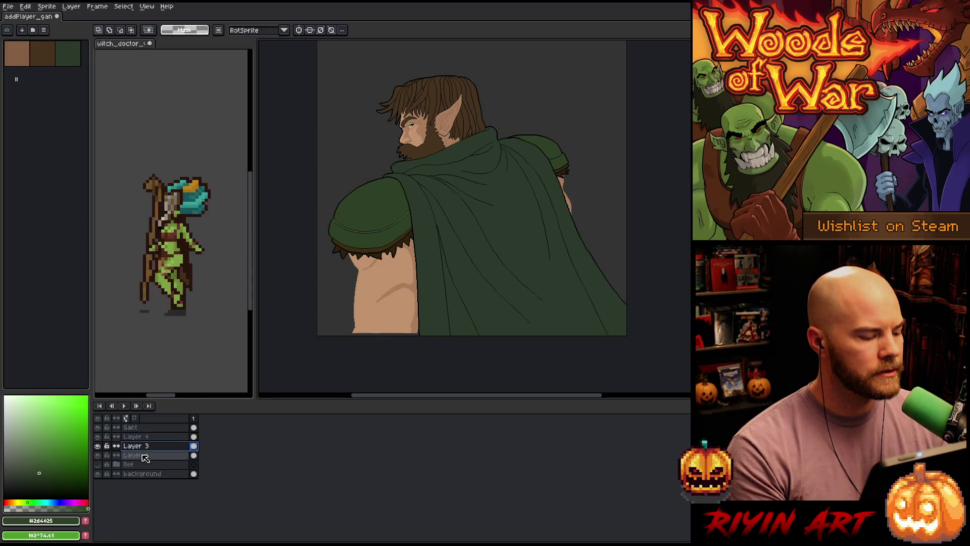
{"action": "left_click", "coordinate": [136, 455]}
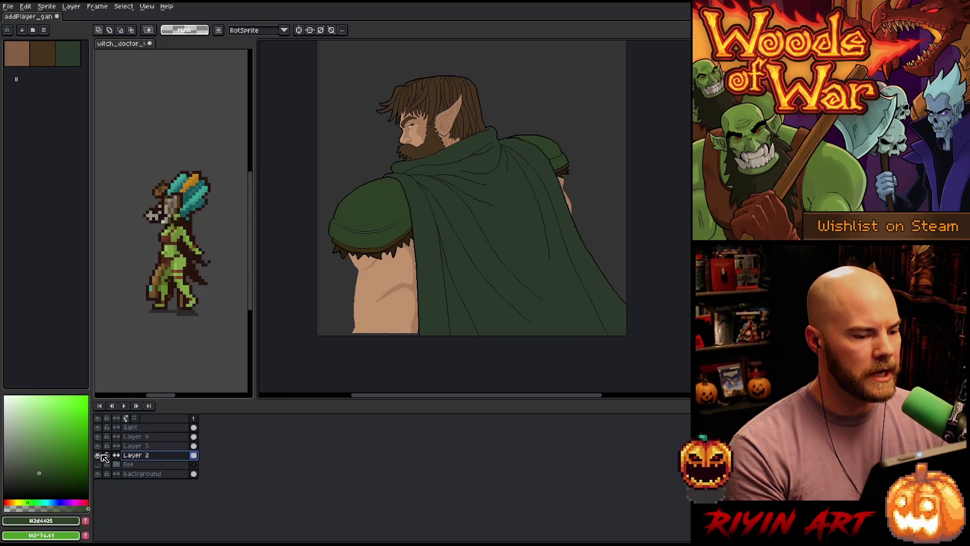
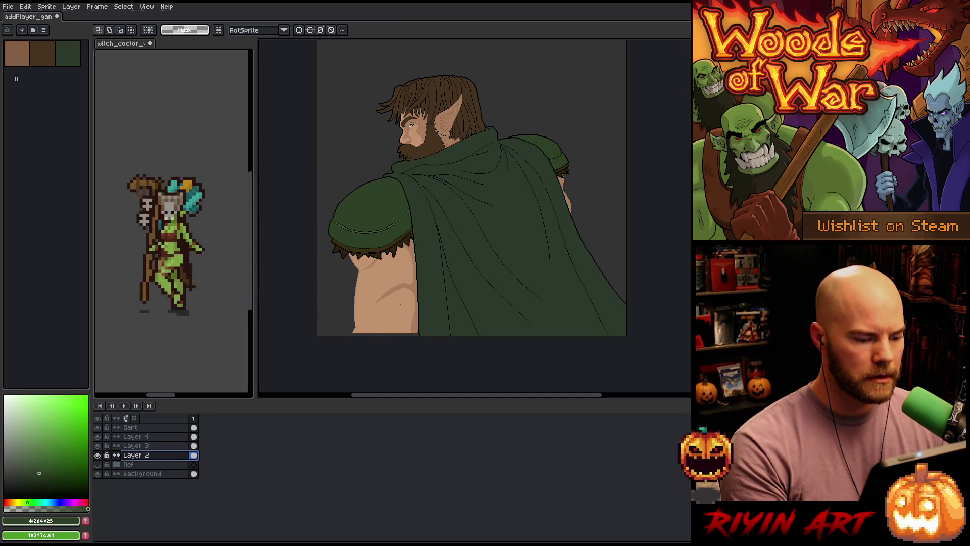
Step: Zoom in on the upper arm with the Pencil and sample the light and dark skin tones
{"action": "mouse_move", "coordinate": [448, 360]}
{"action": "left_mouse_down"}
{"action": "mouse_move", "coordinate": [314, 288]}
{"action": "mouse_move", "coordinate": [315, 273]}
{"action": "left_mouse_up"}
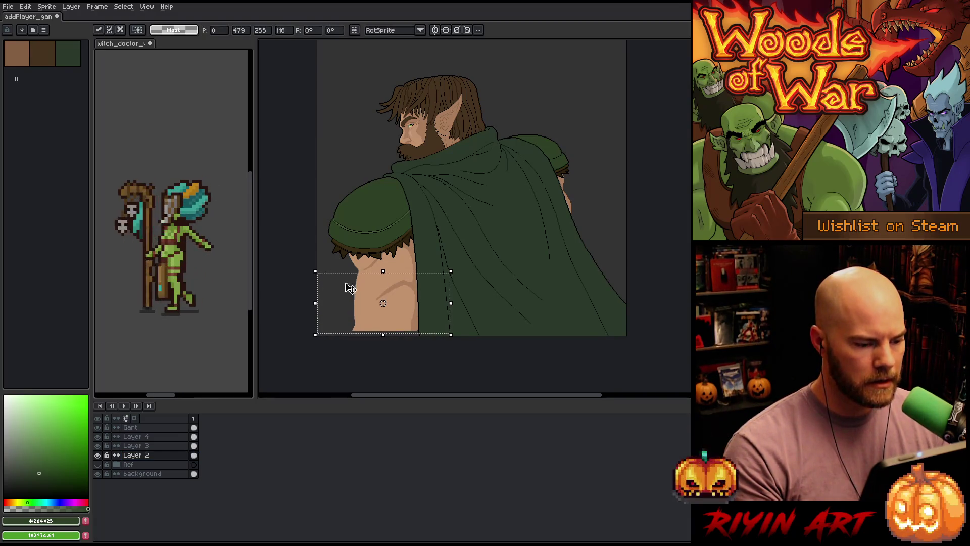
{"action": "key", "text": "ctrl+d"}
{"action": "scroll", "coordinate": [410, 329], "scroll_direction": "up", "scroll_amount": 2}
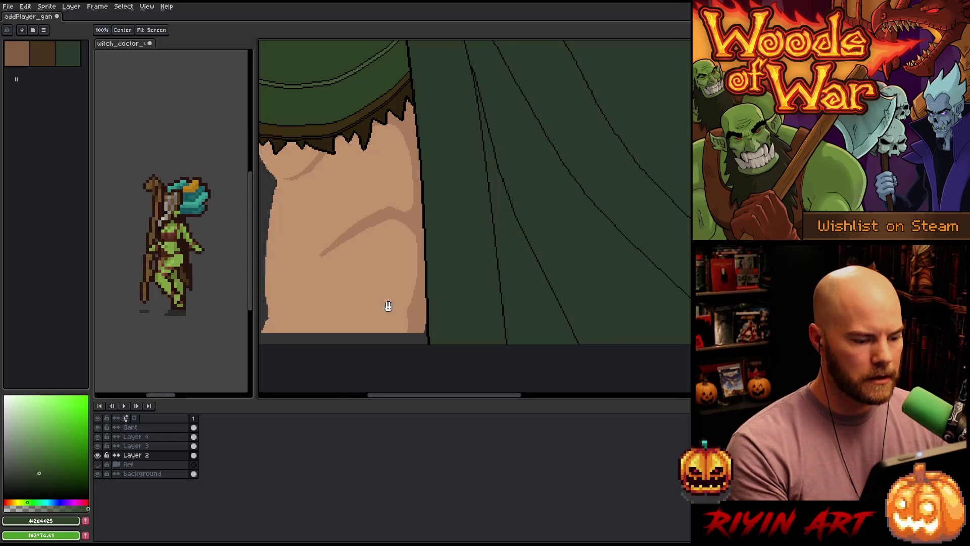
{"action": "scroll", "coordinate": [470, 279], "scroll_direction": "up", "scroll_amount": 1}
{"action": "key", "text": "b"}
{"action": "key", "text": "Tab"}
{"action": "scroll", "coordinate": [470, 279], "scroll_direction": "up", "scroll_amount": 1}
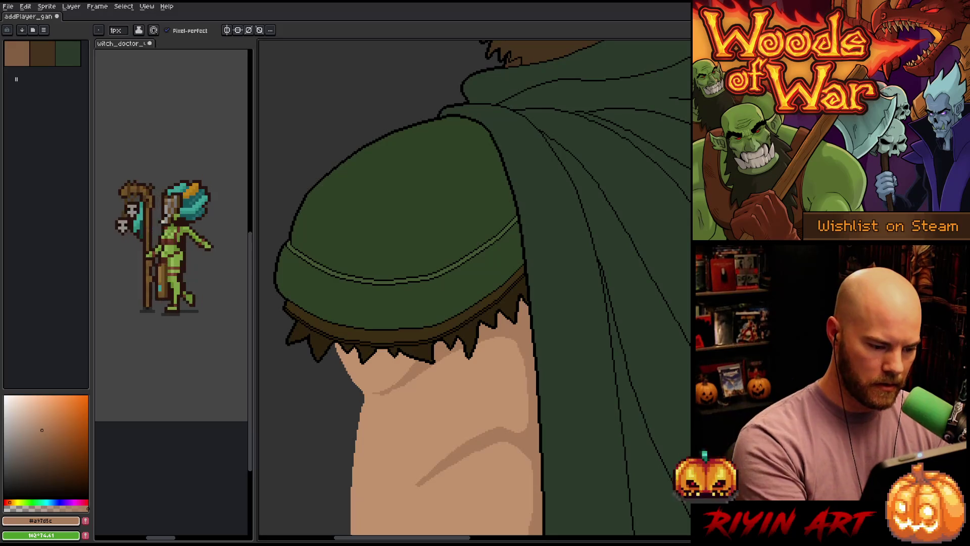
{"action": "scroll", "coordinate": [393, 394], "scroll_direction": "up", "scroll_amount": 3}
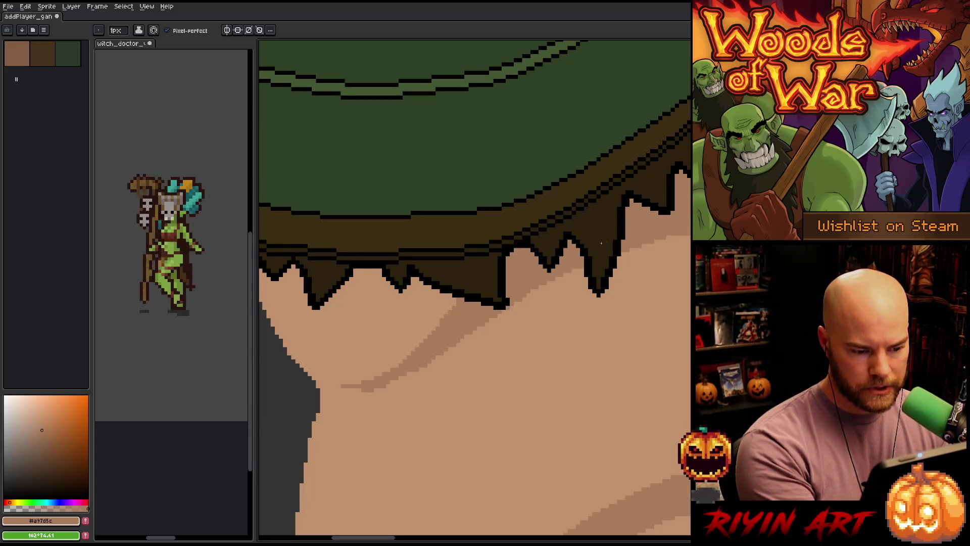
{"action": "left_click", "coordinate": [527, 298], "text": "alt"}
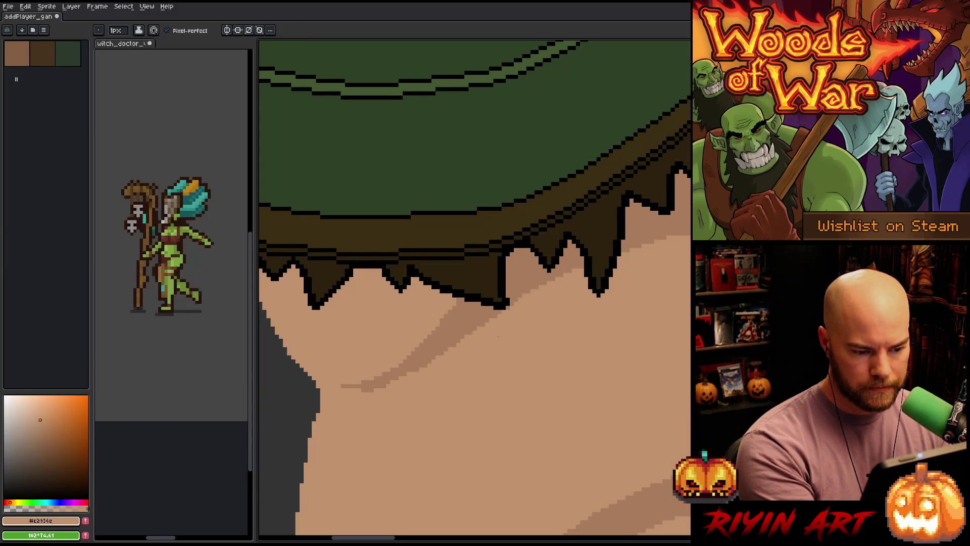
{"action": "left_click", "coordinate": [487, 333], "text": "alt"}
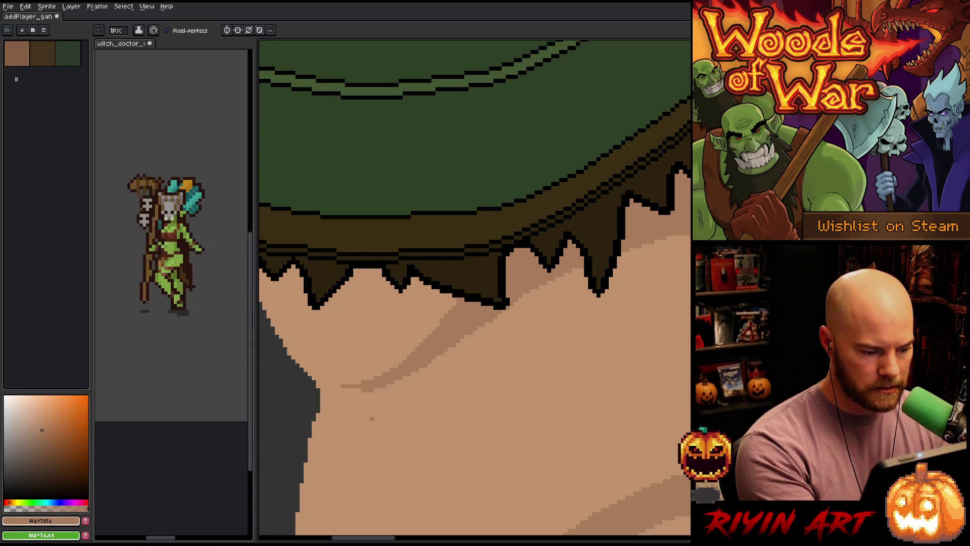
Step: Extend the arm's shadow line leftward and trim its leftmost pixels back to skin
{"action": "left_click_drag", "start_coordinate": [360, 390], "coordinate": [328, 387]}
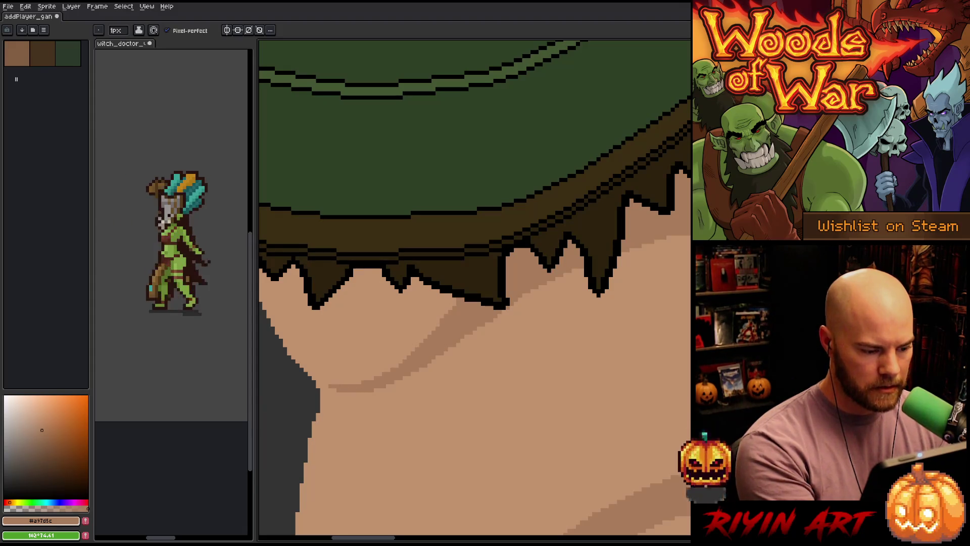
{"action": "left_click", "coordinate": [324, 384]}
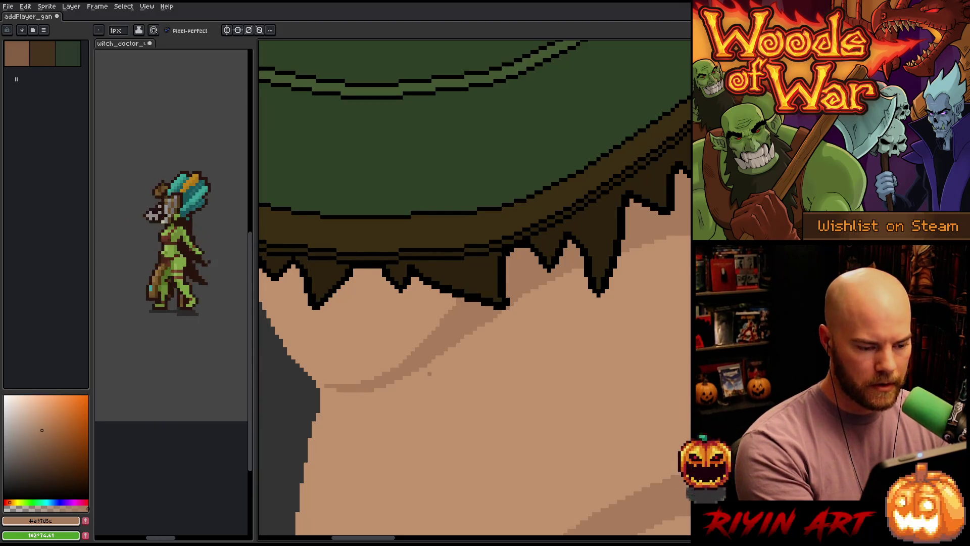
{"action": "left_click", "coordinate": [326, 385], "text": "alt"}
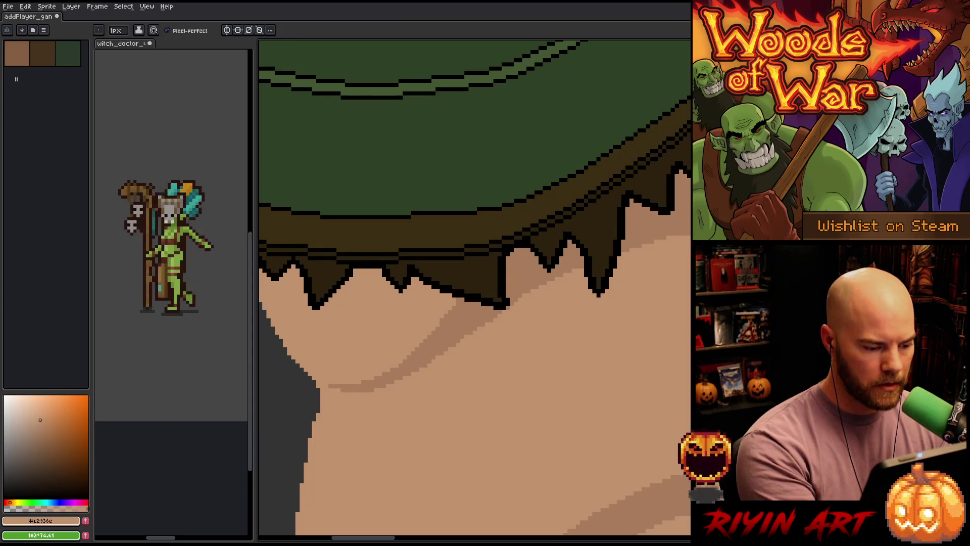
{"action": "left_click", "coordinate": [459, 317], "text": "alt"}
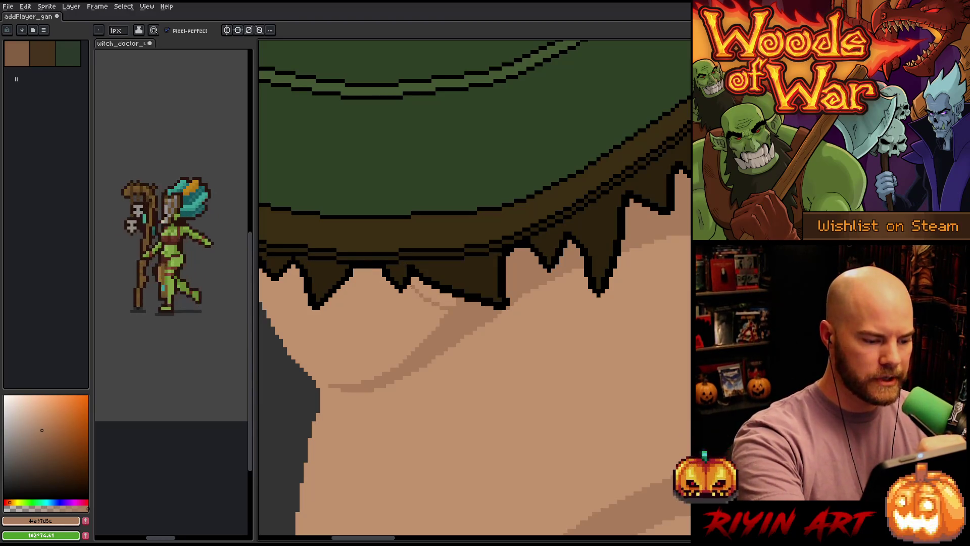
Step: Try faint shadow strokes under the hem, then undo the stray zigzag outline
{"action": "left_click_drag", "start_coordinate": [411, 303], "coordinate": [377, 279]}
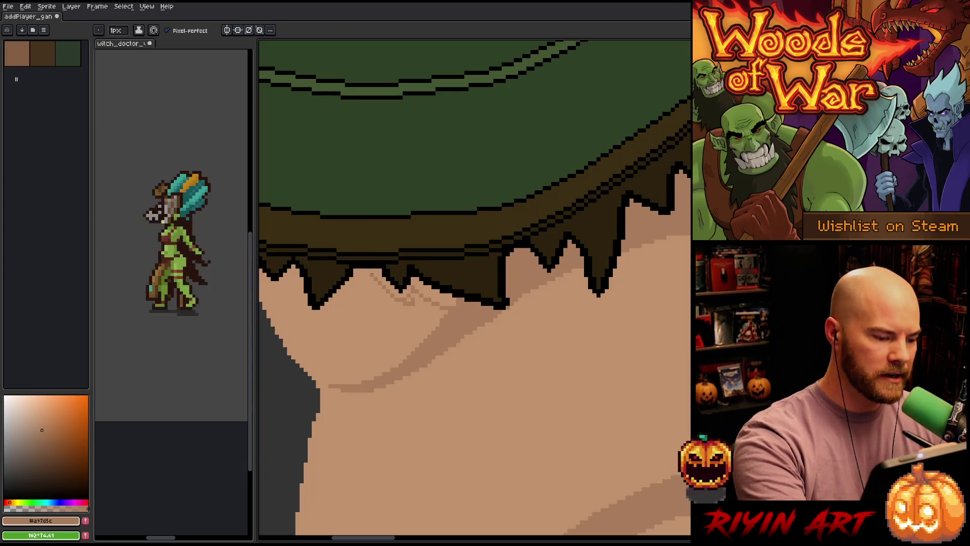
{"action": "mouse_move", "coordinate": [371, 276]}
{"action": "left_mouse_down"}
{"action": "mouse_move", "coordinate": [319, 309]}
{"action": "mouse_move", "coordinate": [397, 323]}
{"action": "left_mouse_up"}
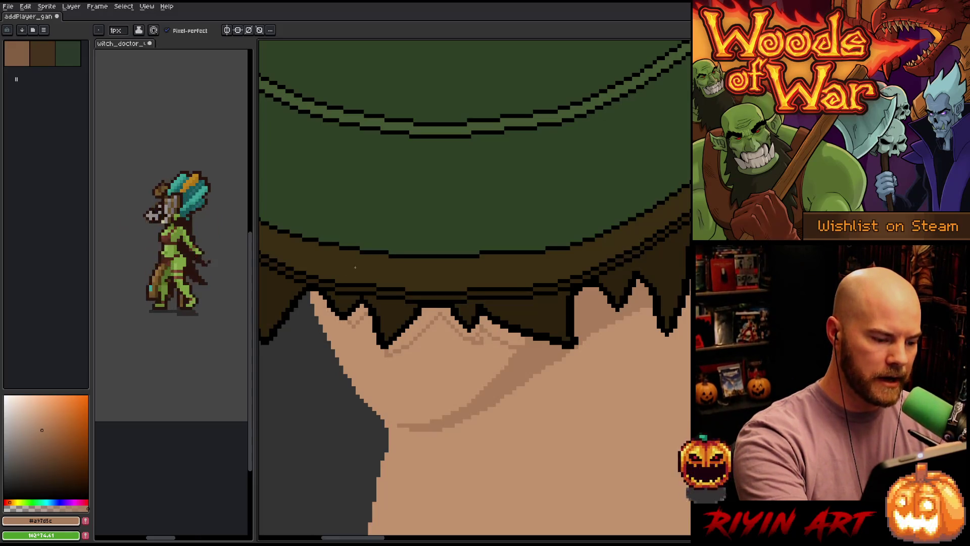
{"action": "key", "text": "ctrl+z"}
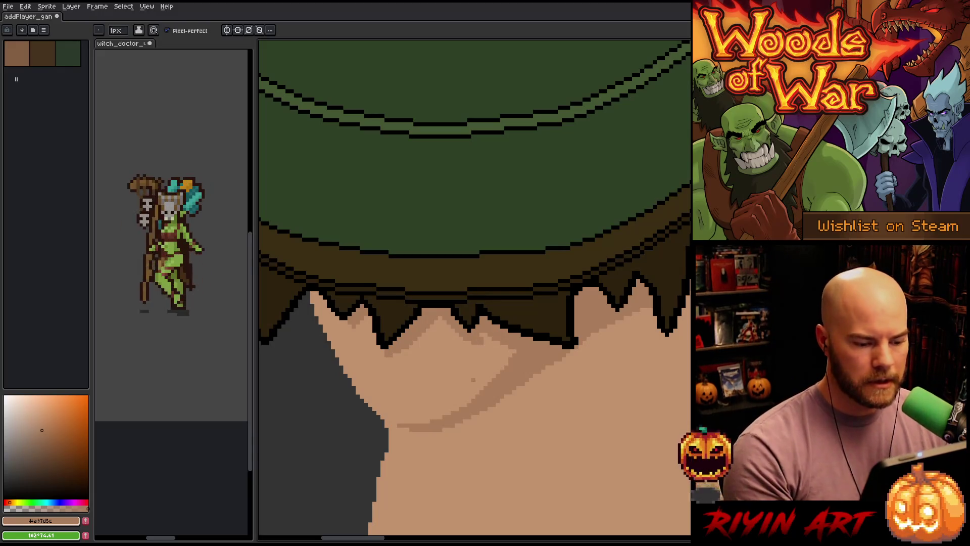
{"action": "scroll", "coordinate": [473, 380], "scroll_direction": "down", "scroll_amount": 3}
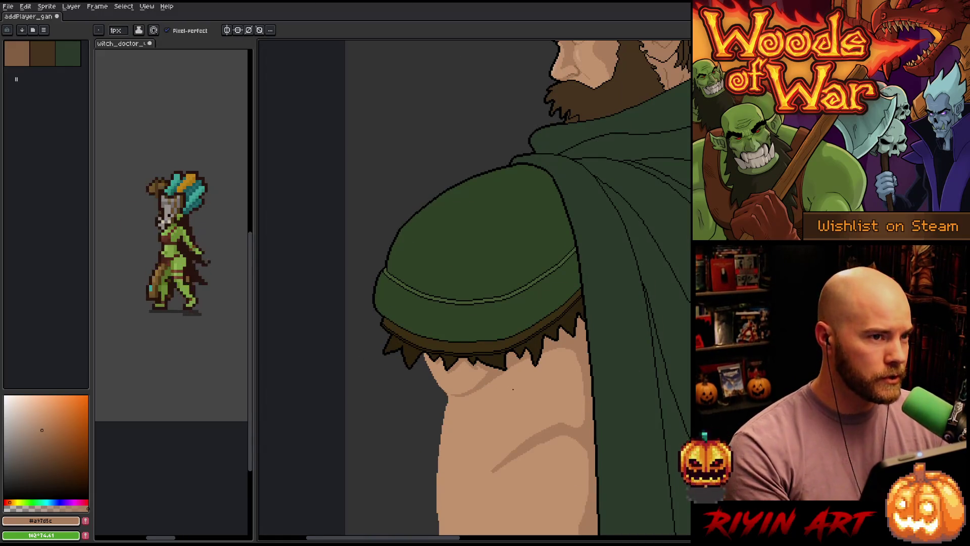
Step: Zoom around the figure, bring the timeline back and select the Gant layer
{"action": "scroll", "coordinate": [500, 390], "scroll_direction": "up", "scroll_amount": 3}
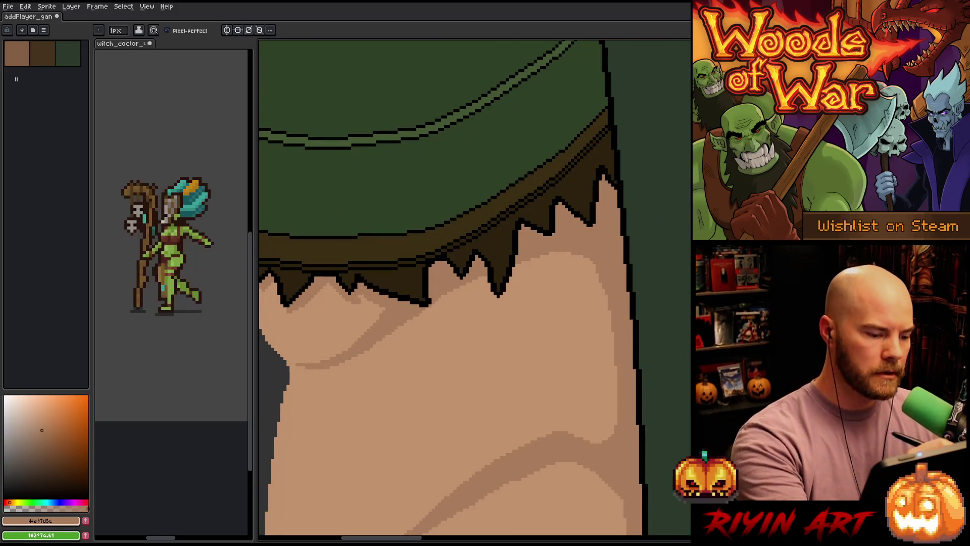
{"action": "scroll", "coordinate": [370, 249], "scroll_direction": "down", "scroll_amount": 2}
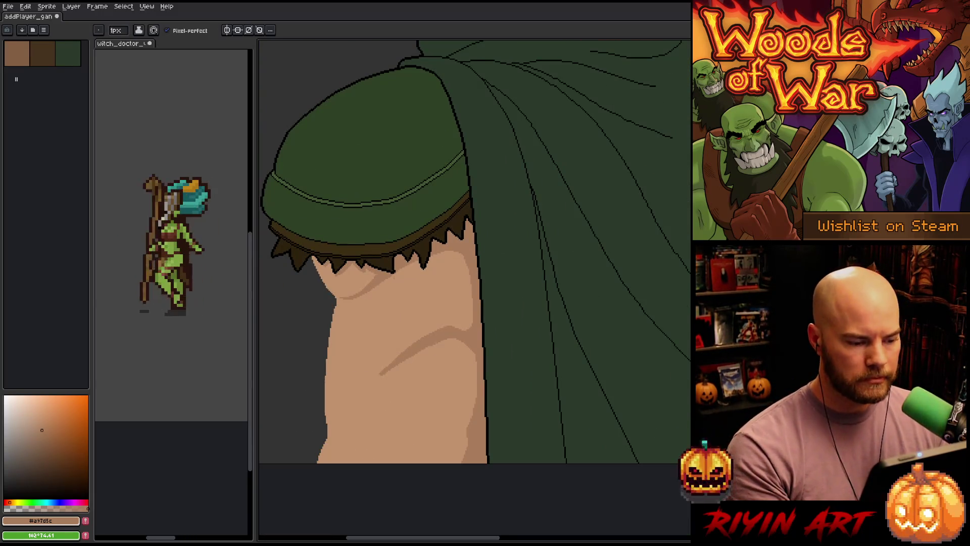
{"action": "scroll", "coordinate": [402, 289], "scroll_direction": "down", "scroll_amount": 3}
{"action": "scroll", "coordinate": [401, 288], "scroll_direction": "up", "scroll_amount": 3}
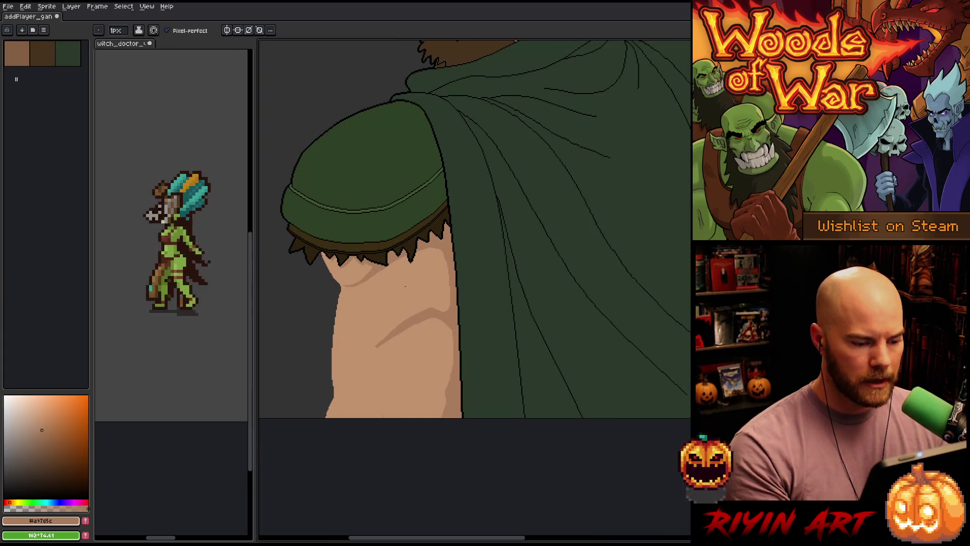
{"action": "scroll", "coordinate": [406, 287], "scroll_direction": "up", "scroll_amount": 1}
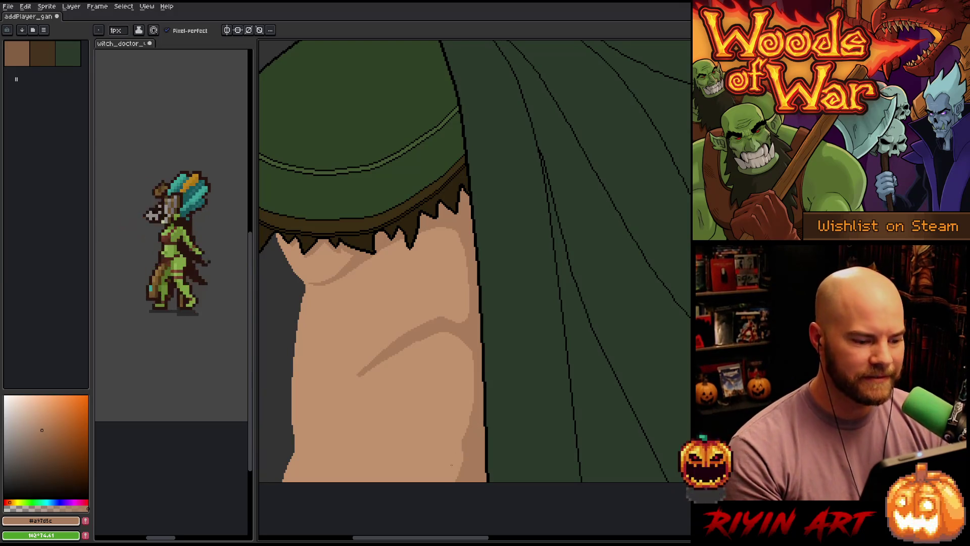
{"action": "scroll", "coordinate": [387, 379], "scroll_direction": "down", "scroll_amount": 1}
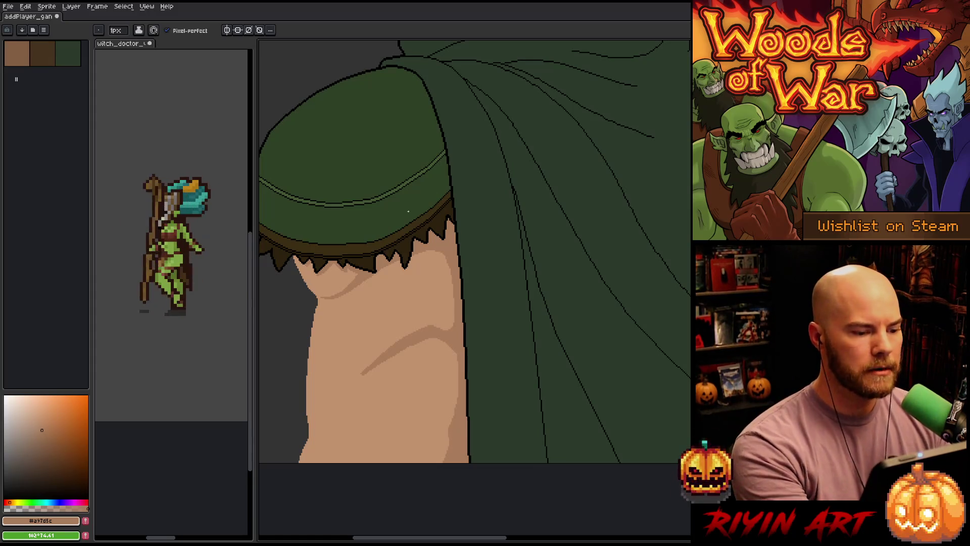
{"action": "scroll", "coordinate": [409, 211], "scroll_direction": "down", "scroll_amount": 4}
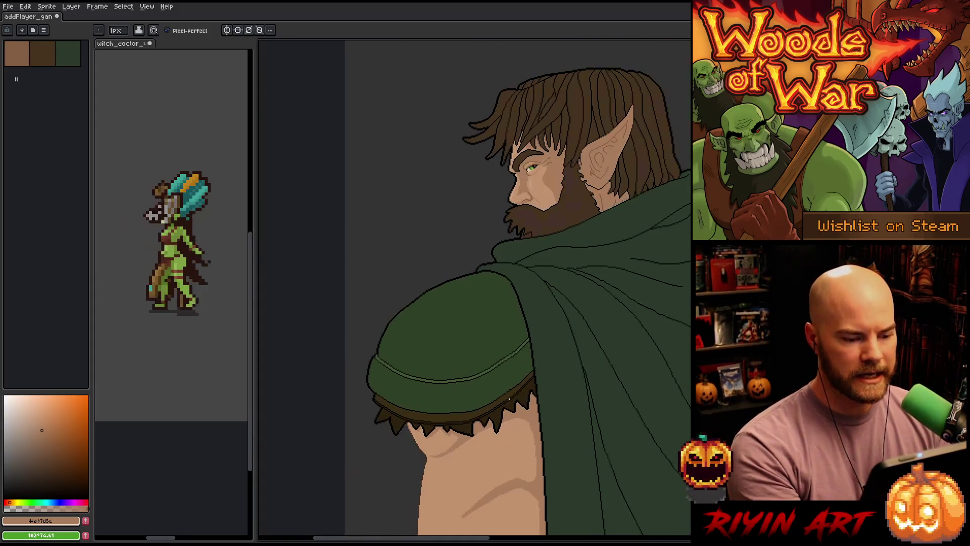
{"action": "scroll", "coordinate": [379, 331], "scroll_direction": "down", "scroll_amount": 2}
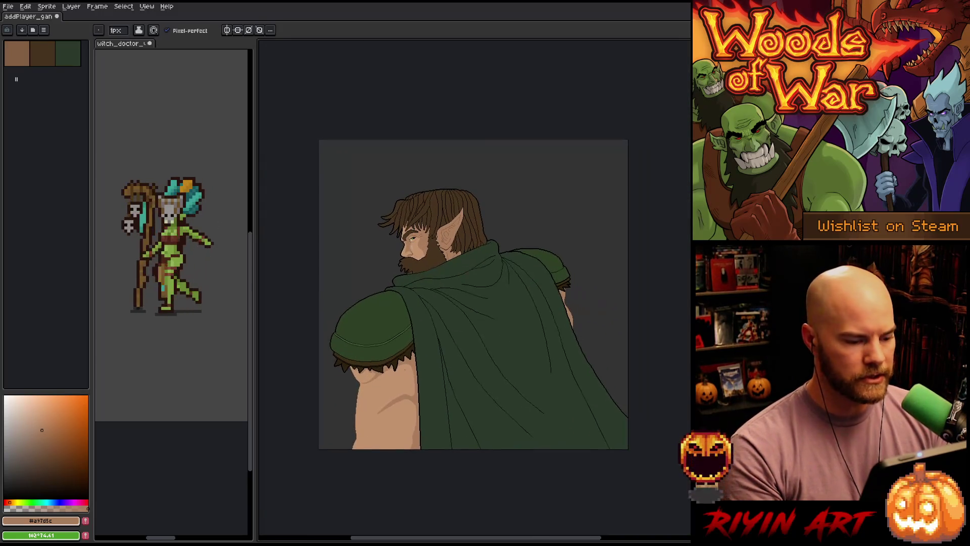
{"action": "scroll", "coordinate": [379, 332], "scroll_direction": "up", "scroll_amount": 2}
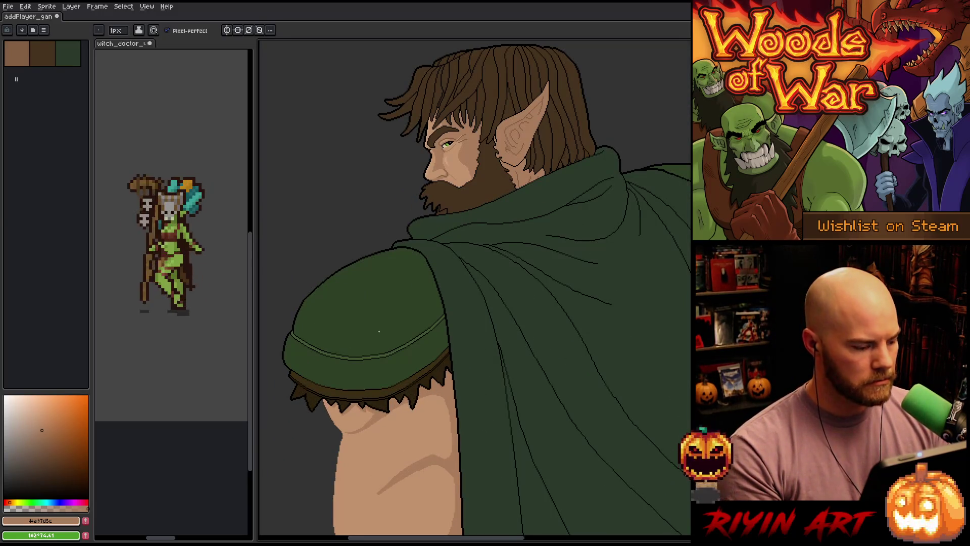
{"action": "key", "text": "Tab"}
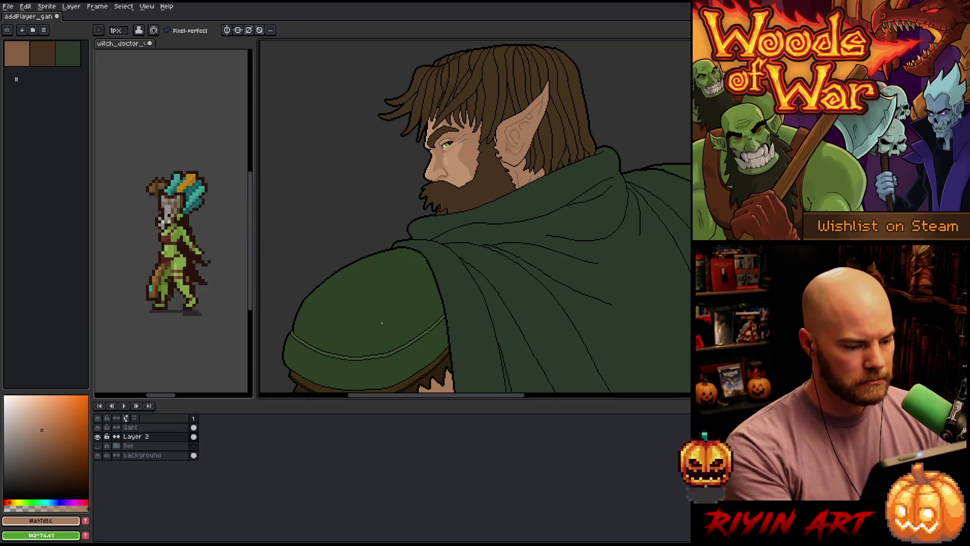
{"action": "left_click", "coordinate": [145, 428]}
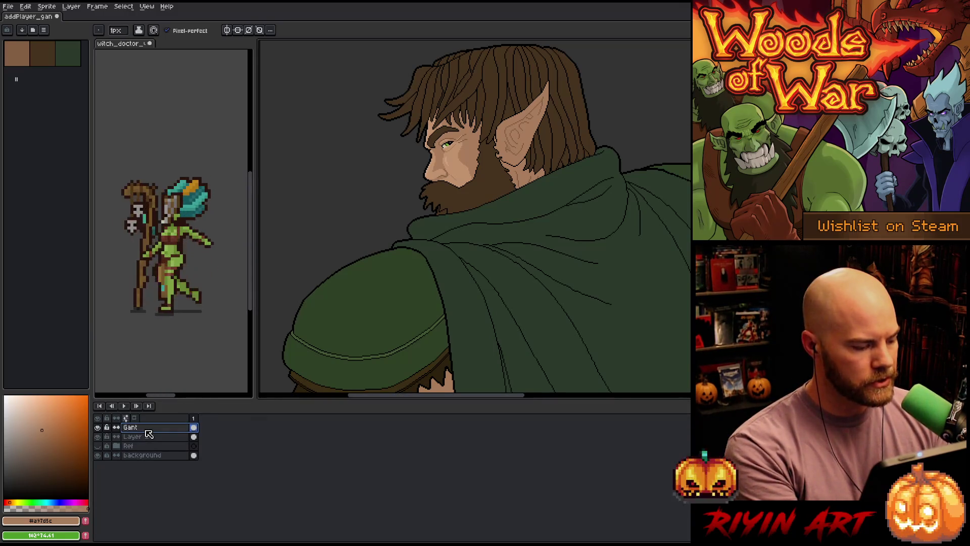
Step: Resize the layers panel to give the canvas more room
{"action": "scroll", "coordinate": [417, 303], "scroll_direction": "down", "scroll_amount": 1}
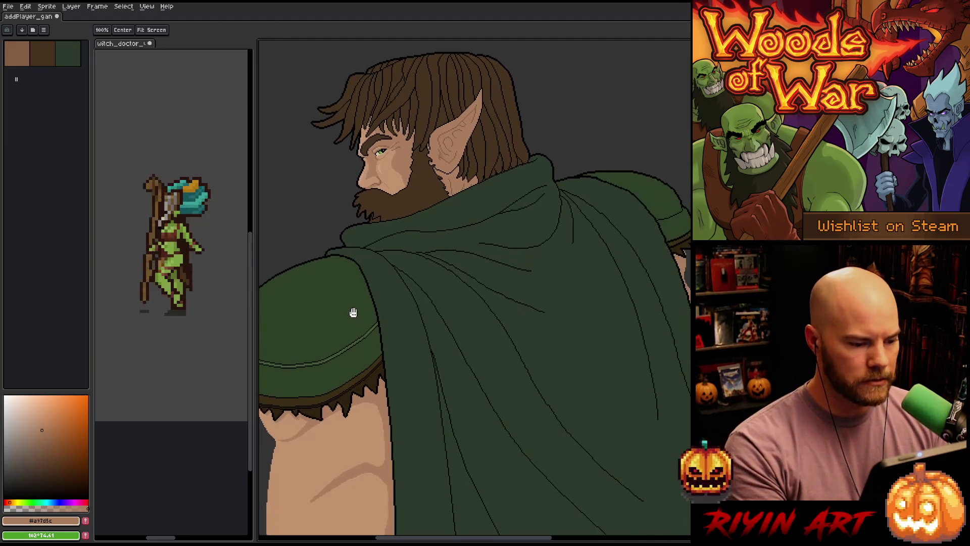
{"action": "scroll", "coordinate": [415, 307], "scroll_direction": "up", "scroll_amount": 1}
{"action": "key", "text": "Tab"}
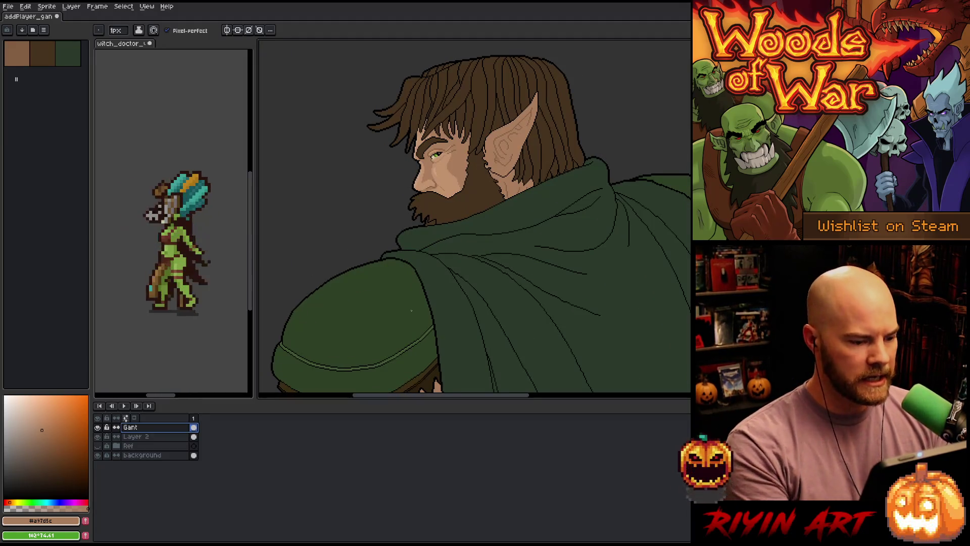
{"action": "scroll", "coordinate": [411, 310], "scroll_direction": "down", "scroll_amount": 3}
{"action": "left_click_drag", "start_coordinate": [368, 401], "coordinate": [373, 453]}
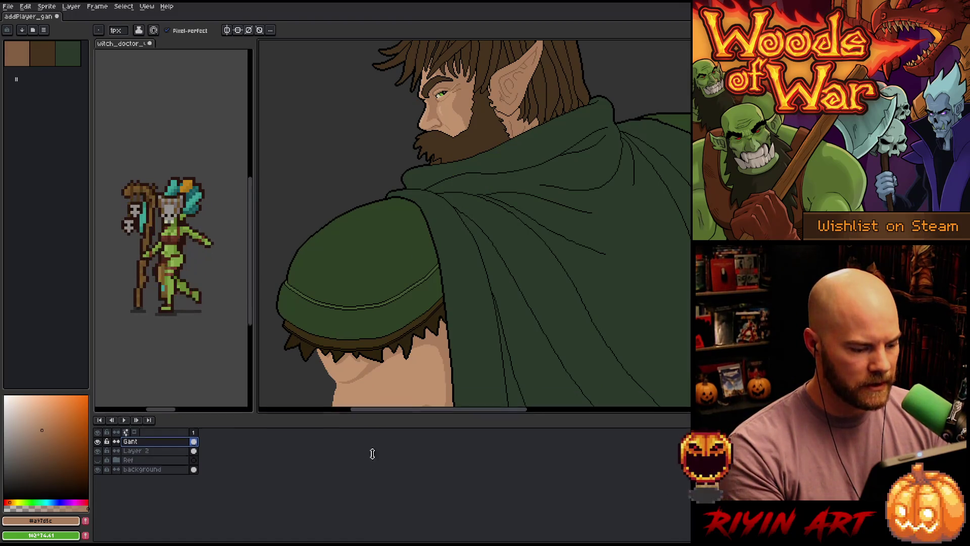
Step: Add a new layer above Gant and pick orange for sketching guides
{"action": "key", "text": "shift+n"}
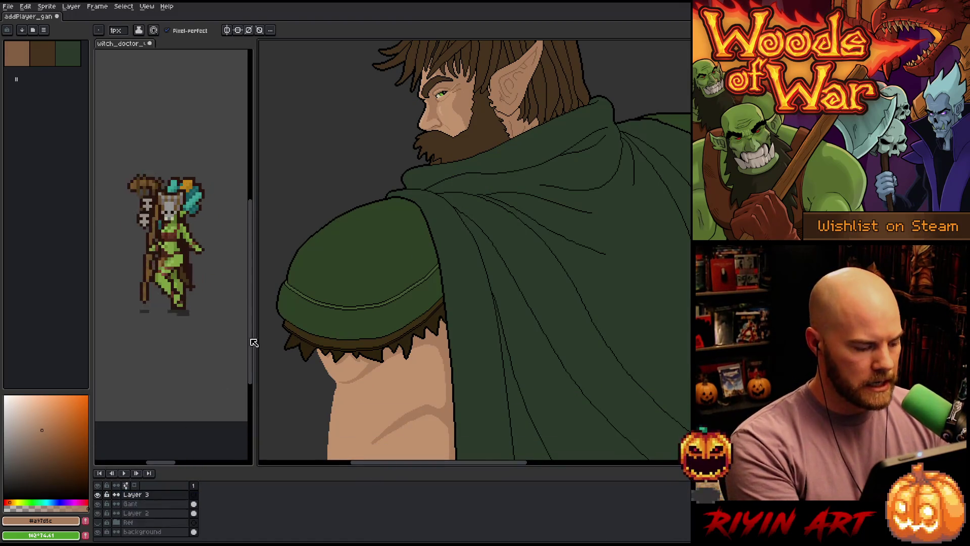
{"action": "scroll", "coordinate": [339, 231], "scroll_direction": "up", "scroll_amount": 1}
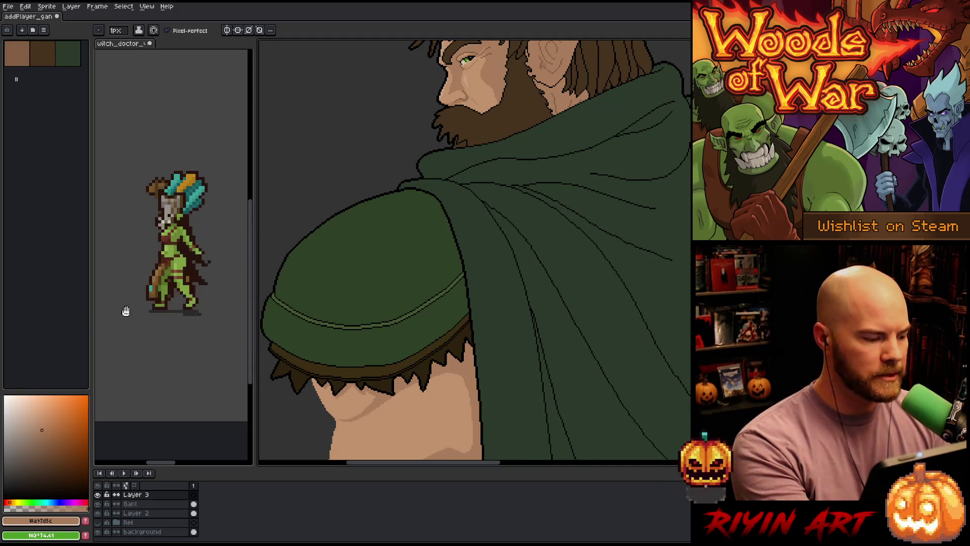
{"action": "left_click", "coordinate": [62, 429]}
{"action": "mouse_move", "coordinate": [394, 267]}
{"action": "left_mouse_down"}
{"action": "mouse_move", "coordinate": [388, 291]}
{"action": "mouse_move", "coordinate": [435, 273]}
{"action": "left_mouse_up"}
{"action": "key", "text": "Delete"}
Step: Sketch an orange seam line across the shoulder pad, redrawing it until it fits
{"action": "mouse_move", "coordinate": [344, 324]}
{"action": "left_mouse_down"}
{"action": "mouse_move", "coordinate": [436, 309]}
{"action": "mouse_move", "coordinate": [494, 281]}
{"action": "left_mouse_up"}
{"action": "key", "text": "ctrl+z"}
{"action": "mouse_move", "coordinate": [346, 326]}
{"action": "left_mouse_down"}
{"action": "mouse_move", "coordinate": [405, 316]}
{"action": "mouse_move", "coordinate": [489, 272]}
{"action": "left_mouse_up"}
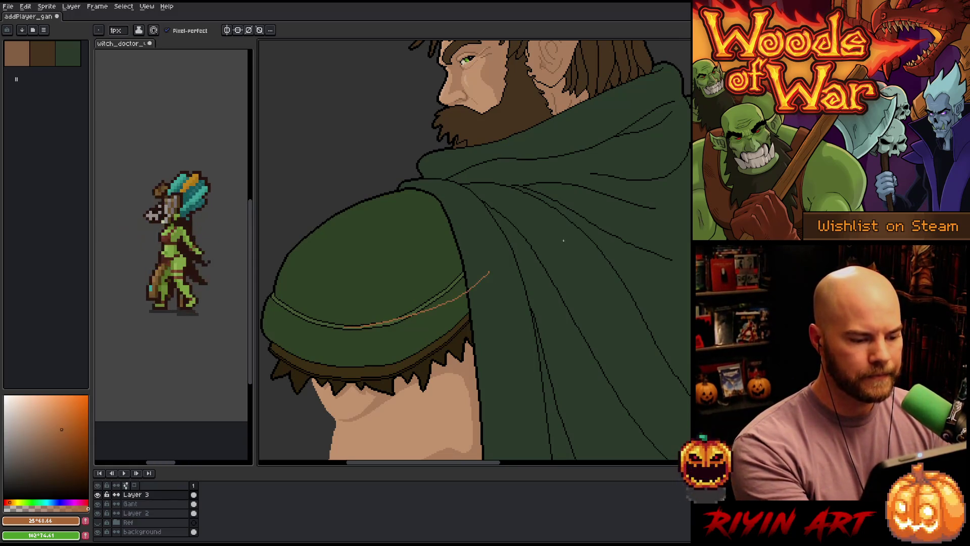
{"action": "key", "text": "ctrl+z"}
{"action": "mouse_move", "coordinate": [354, 328]}
{"action": "left_mouse_down"}
{"action": "mouse_move", "coordinate": [399, 317]}
{"action": "mouse_move", "coordinate": [485, 272]}
{"action": "left_mouse_up"}
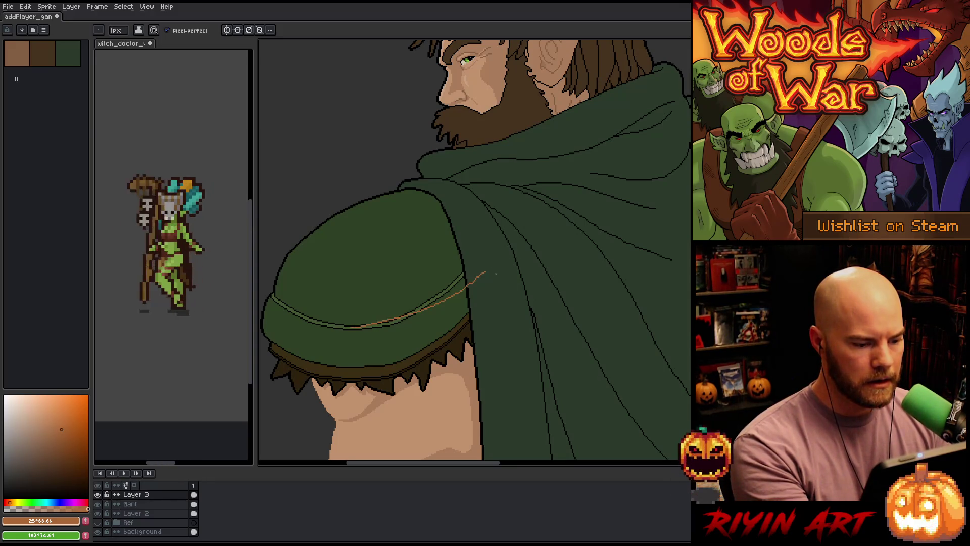
{"action": "key", "text": "ctrl+z"}
{"action": "mouse_move", "coordinate": [353, 328]}
{"action": "left_mouse_down"}
{"action": "mouse_move", "coordinate": [421, 312]}
{"action": "mouse_move", "coordinate": [485, 278]}
{"action": "left_mouse_up"}
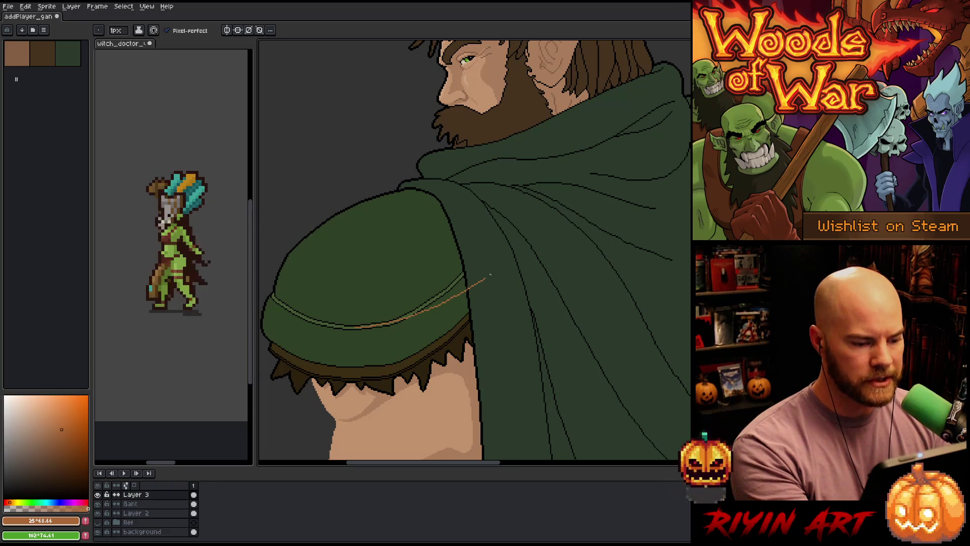
{"action": "key", "text": "ctrl+z"}
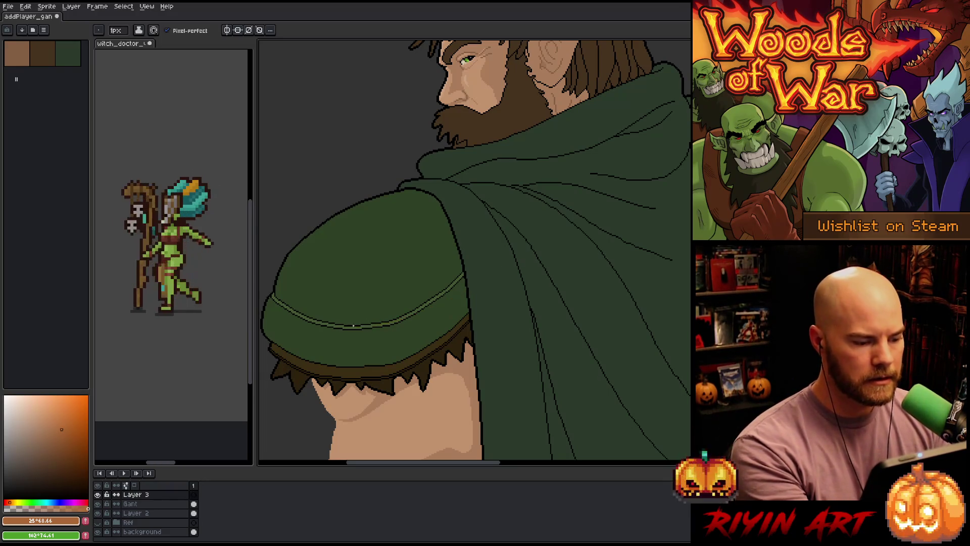
{"action": "left_click_drag", "start_coordinate": [354, 327], "coordinate": [483, 269]}
{"action": "key", "text": "ctrl+z"}
{"action": "mouse_move", "coordinate": [362, 328]}
{"action": "left_mouse_down"}
{"action": "mouse_move", "coordinate": [419, 316]}
{"action": "mouse_move", "coordinate": [501, 268]}
{"action": "mouse_move", "coordinate": [460, 203]}
{"action": "mouse_move", "coordinate": [400, 187]}
{"action": "left_mouse_up"}
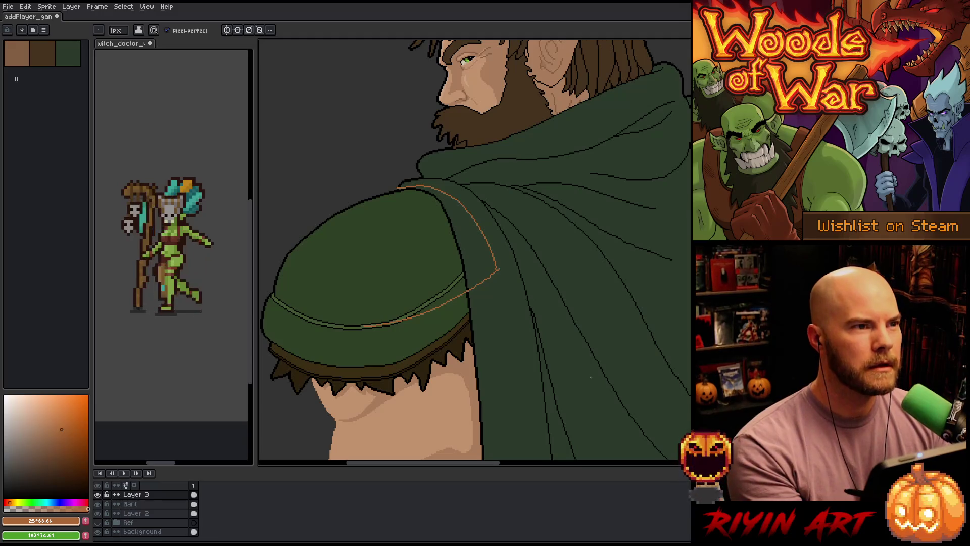
Step: Draw an orange guide line along the shoulder pad's lower edge
{"action": "mouse_move", "coordinate": [346, 370]}
{"action": "left_mouse_down"}
{"action": "mouse_move", "coordinate": [419, 356]}
{"action": "mouse_move", "coordinate": [503, 304]}
{"action": "left_mouse_up"}
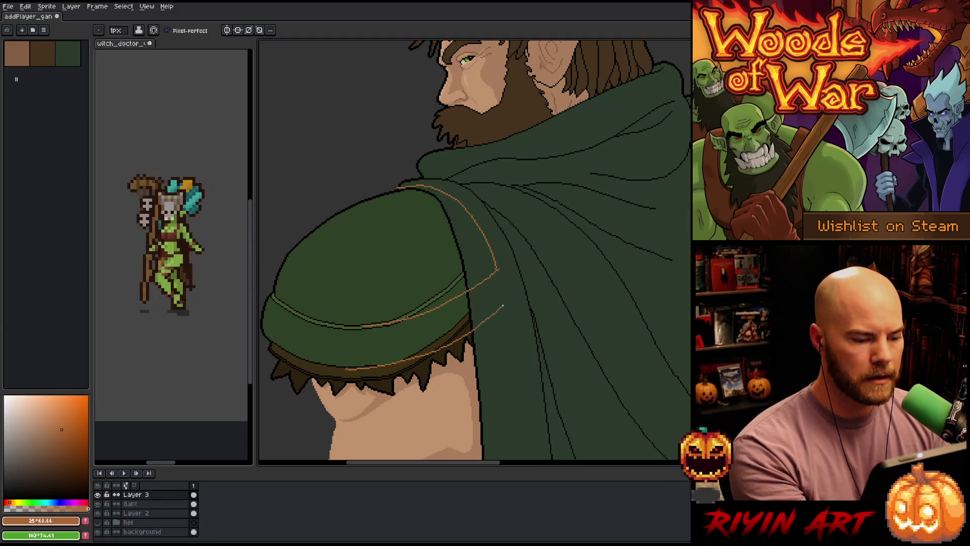
{"action": "key", "text": "ctrl+z"}
{"action": "mouse_move", "coordinate": [352, 369]}
{"action": "left_mouse_down"}
{"action": "mouse_move", "coordinate": [415, 356]}
{"action": "mouse_move", "coordinate": [517, 309]}
{"action": "left_mouse_up"}
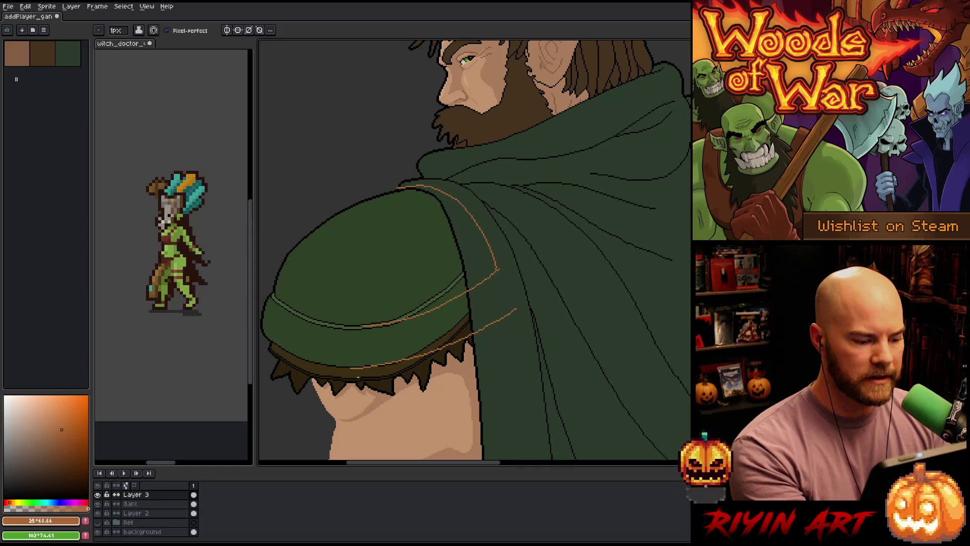
{"action": "left_click_drag", "start_coordinate": [357, 377], "coordinate": [491, 329]}
{"action": "key", "text": "ctrl+z"}
{"action": "left_click_drag", "start_coordinate": [376, 378], "coordinate": [499, 332]}
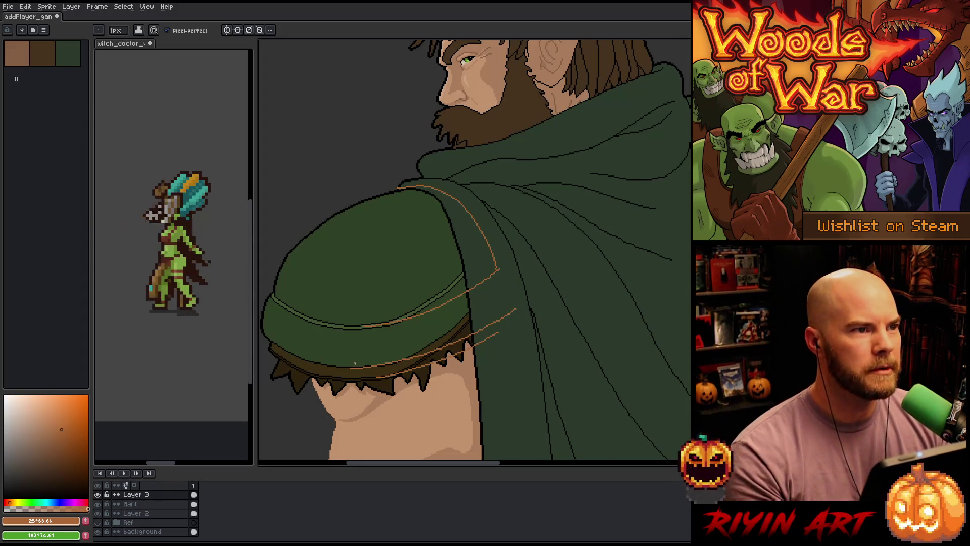
Step: Draw an orange guide line across the cloak's edge
{"action": "scroll", "coordinate": [414, 387], "scroll_direction": "down", "scroll_amount": 3}
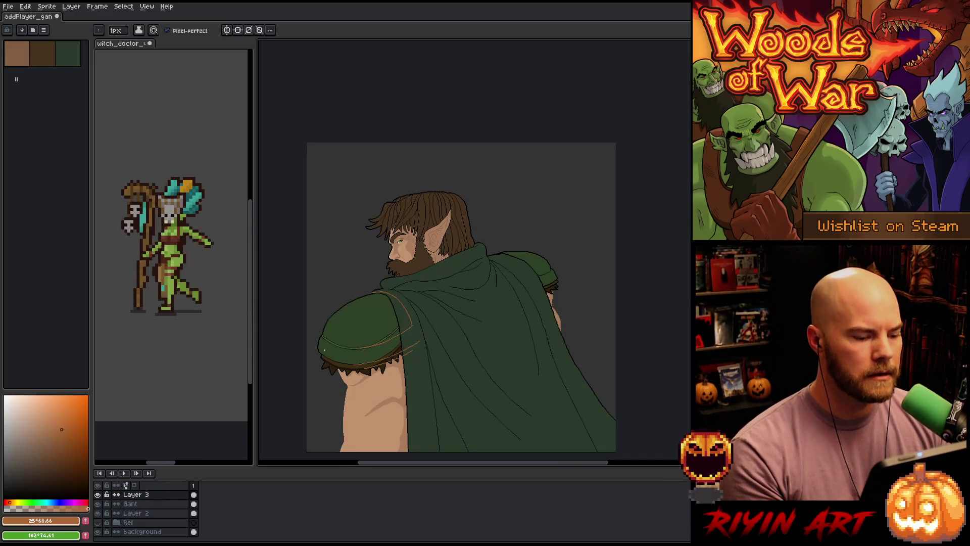
{"action": "scroll", "coordinate": [369, 374], "scroll_direction": "up", "scroll_amount": 3}
{"action": "scroll", "coordinate": [368, 374], "scroll_direction": "down", "scroll_amount": 5}
{"action": "scroll", "coordinate": [369, 374], "scroll_direction": "up", "scroll_amount": 5}
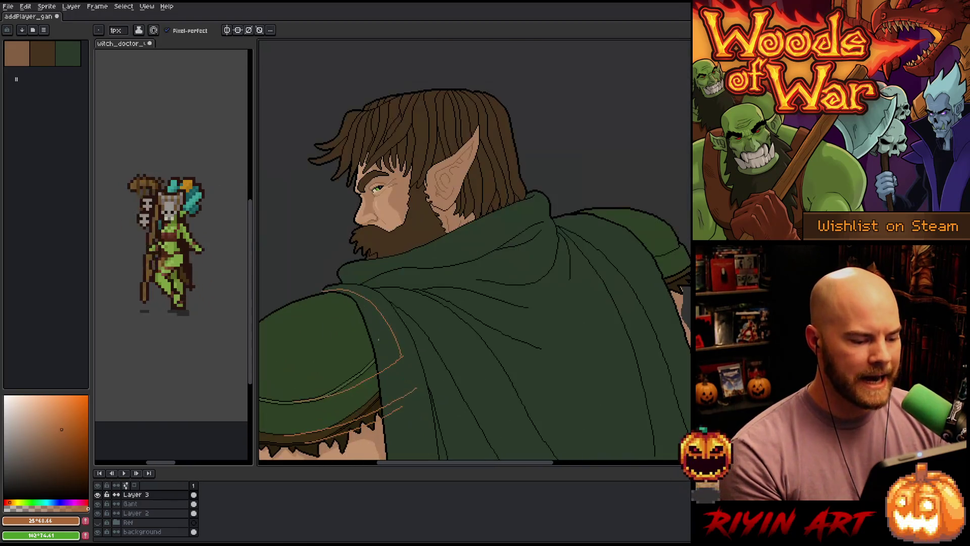
{"action": "scroll", "coordinate": [368, 375], "scroll_direction": "down", "scroll_amount": 4}
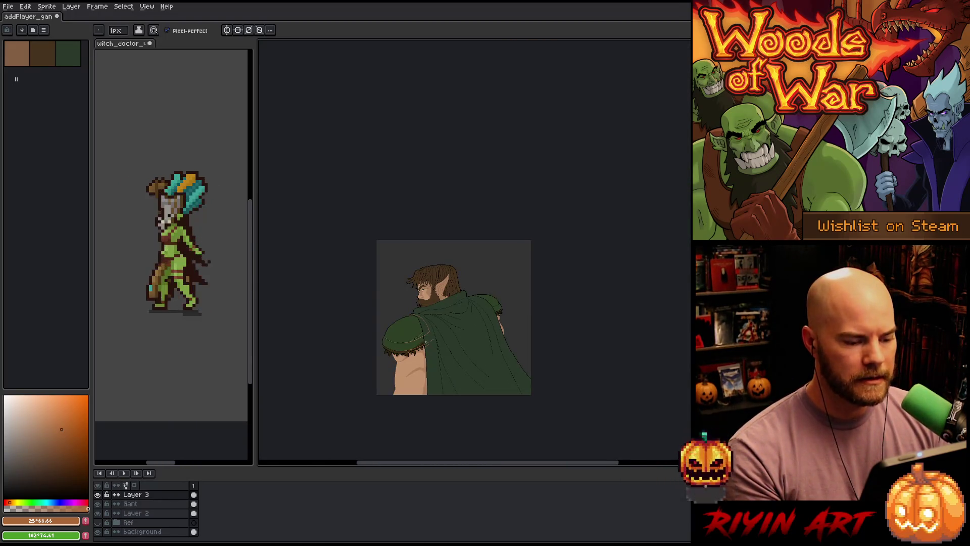
{"action": "scroll", "coordinate": [425, 342], "scroll_direction": "up", "scroll_amount": 3}
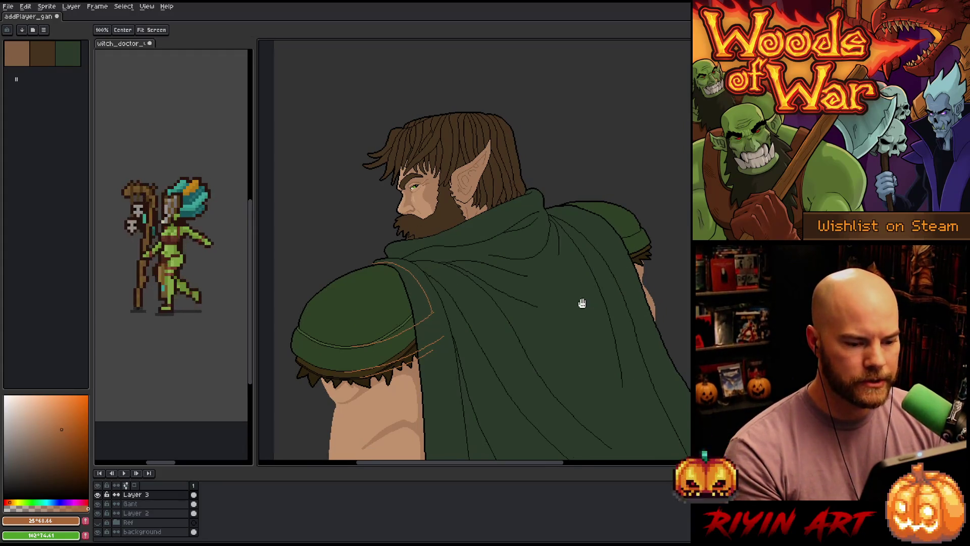
{"action": "left_click_drag", "start_coordinate": [581, 303], "coordinate": [511, 310]}
{"action": "scroll", "coordinate": [575, 270], "scroll_direction": "up", "scroll_amount": 5}
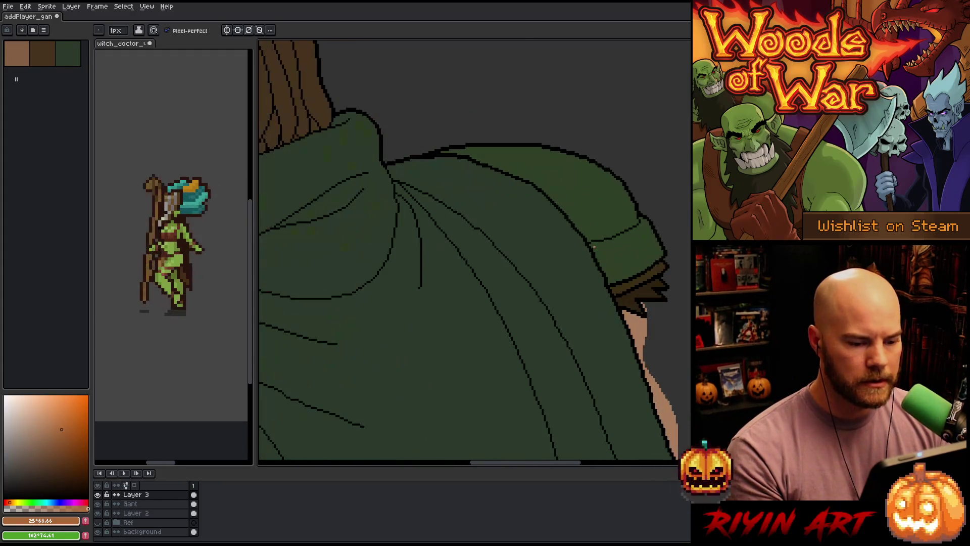
{"action": "left_click_drag", "start_coordinate": [618, 234], "coordinate": [494, 294]}
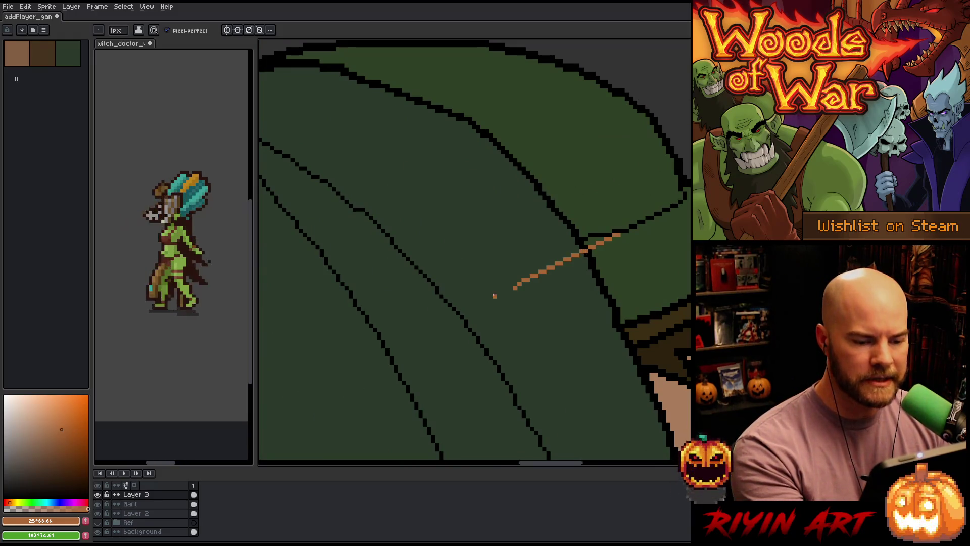
Step: Erase most of the stray orange line on the cloak
{"action": "scroll", "coordinate": [489, 357], "scroll_direction": "down", "scroll_amount": 2}
{"action": "scroll", "coordinate": [489, 357], "scroll_direction": "down", "scroll_amount": 2}
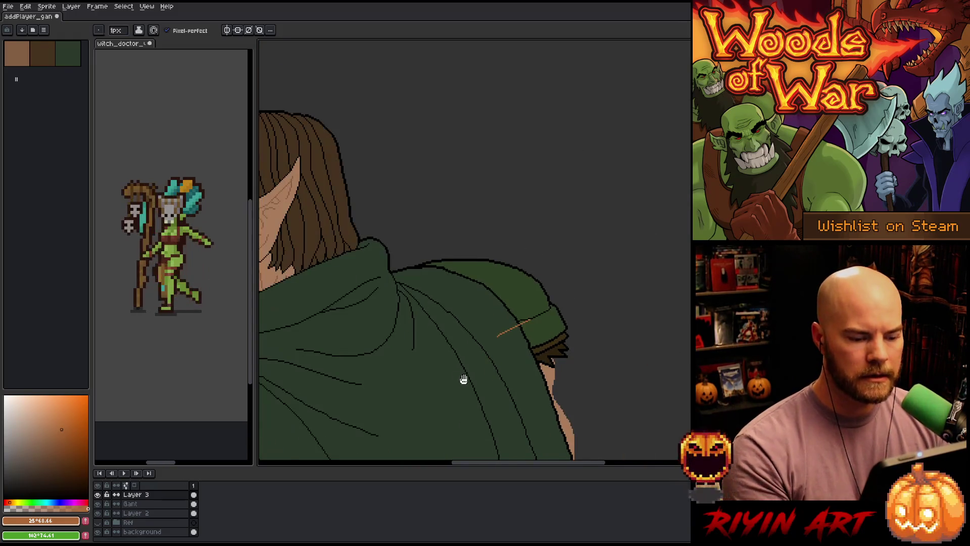
{"action": "mouse_move", "coordinate": [462, 379]}
{"action": "left_mouse_down"}
{"action": "mouse_move", "coordinate": [574, 325]}
{"action": "mouse_move", "coordinate": [524, 336]}
{"action": "mouse_move", "coordinate": [537, 304]}
{"action": "left_mouse_up"}
{"action": "scroll", "coordinate": [537, 304], "scroll_direction": "up", "scroll_amount": 3}
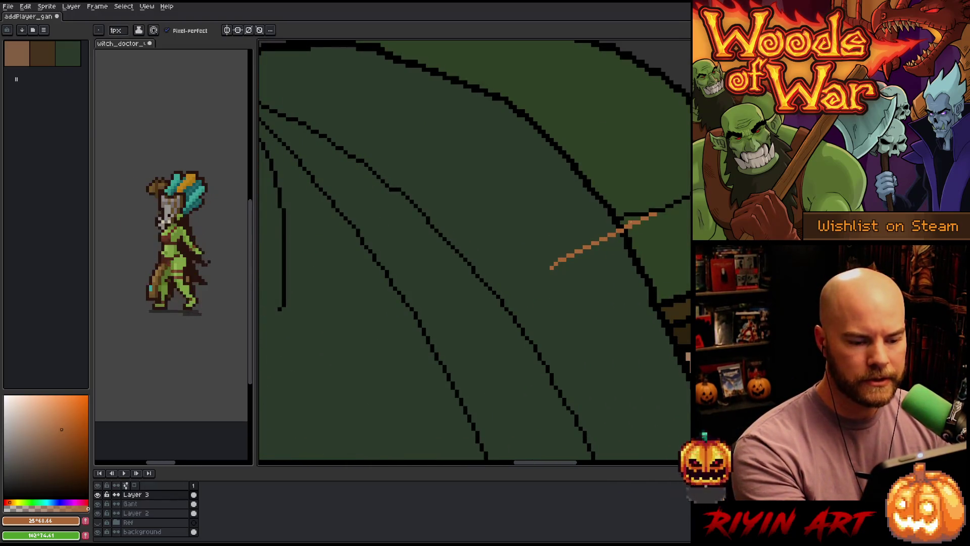
{"action": "key", "text": "shift"}
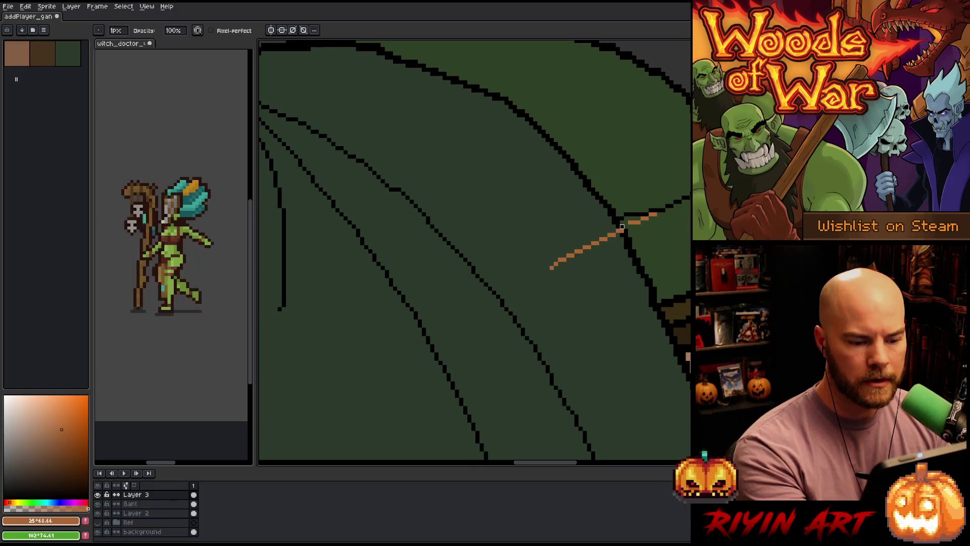
{"action": "left_click_drag", "start_coordinate": [623, 228], "coordinate": [556, 265]}
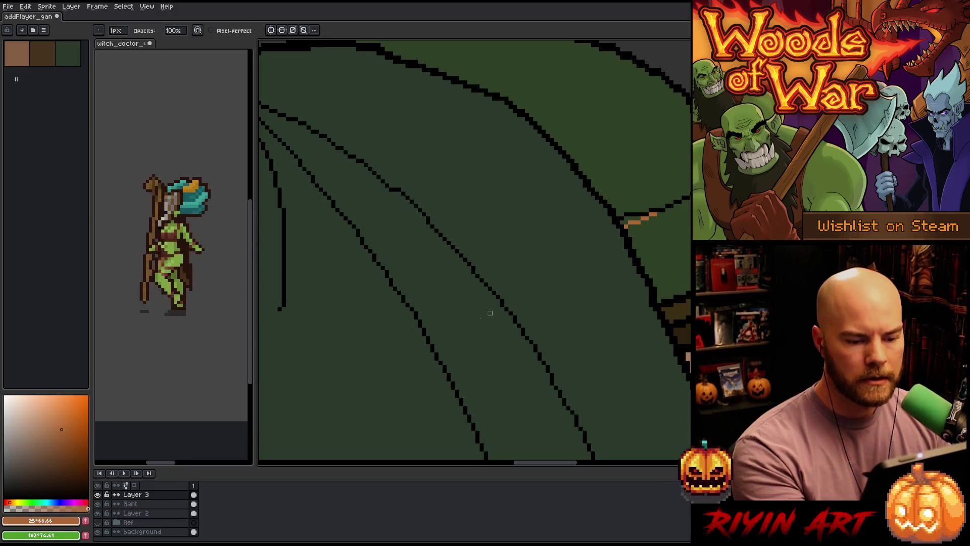
Step: Draw an orange guide line along the brown trim band
{"action": "scroll", "coordinate": [490, 314], "scroll_direction": "down", "scroll_amount": 3}
{"action": "mouse_move", "coordinate": [479, 354]}
{"action": "left_mouse_down"}
{"action": "mouse_move", "coordinate": [480, 327]}
{"action": "mouse_move", "coordinate": [550, 333]}
{"action": "left_mouse_up"}
{"action": "scroll", "coordinate": [595, 280], "scroll_direction": "up", "scroll_amount": 3}
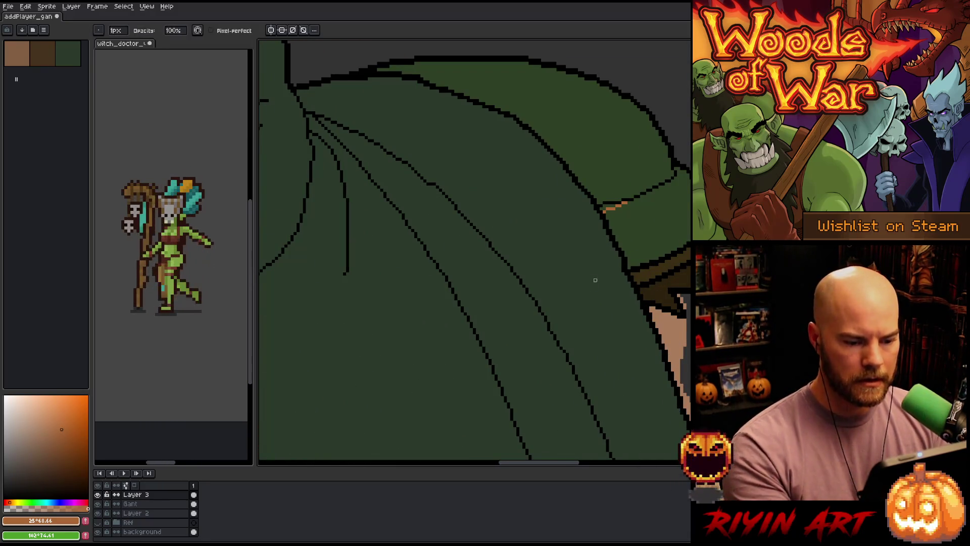
{"action": "scroll", "coordinate": [595, 280], "scroll_direction": "down", "scroll_amount": 1}
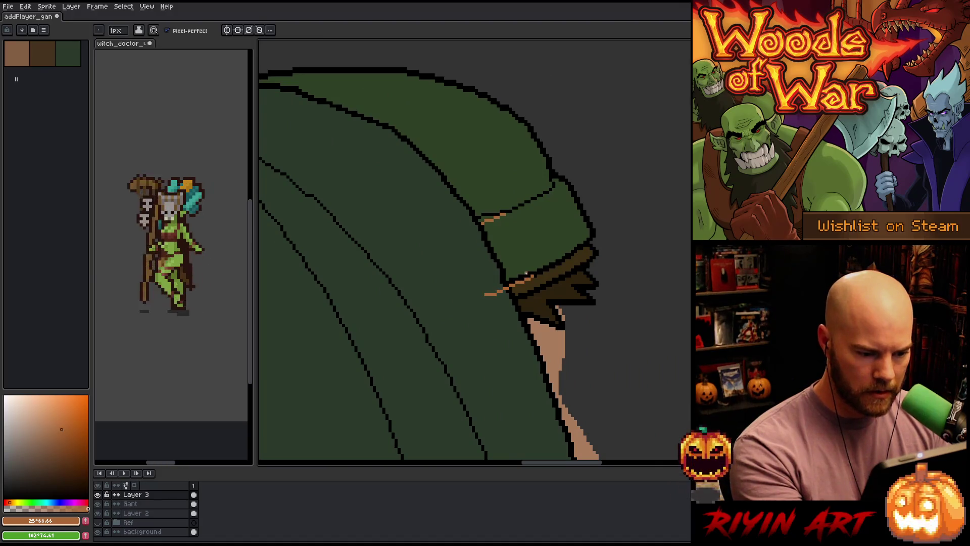
{"action": "mouse_move", "coordinate": [532, 276]}
{"action": "left_mouse_down"}
{"action": "mouse_move", "coordinate": [497, 292]}
{"action": "mouse_move", "coordinate": [500, 310]}
{"action": "left_mouse_up"}
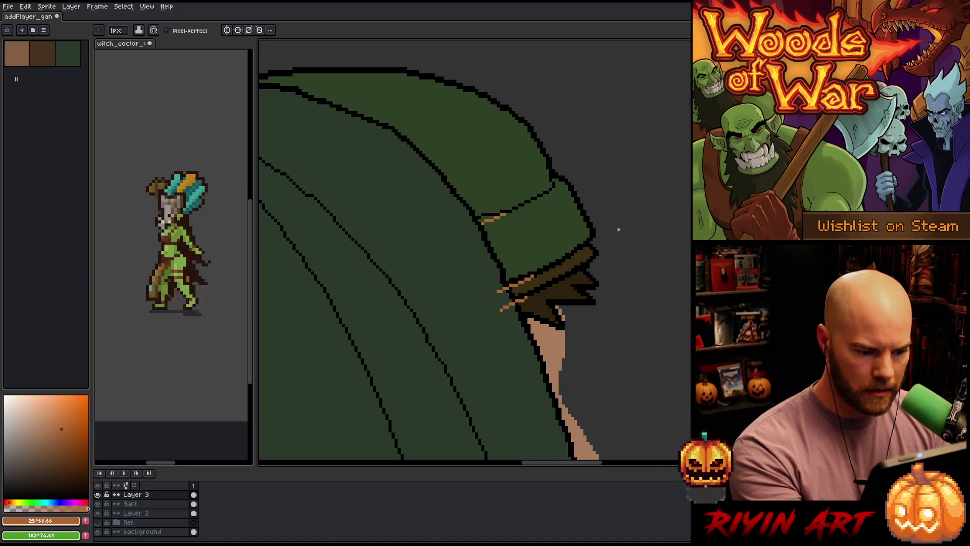
Step: Pan and zoom over the figure to review the orange shoulder guides
{"action": "scroll", "coordinate": [594, 267], "scroll_direction": "down", "scroll_amount": 4}
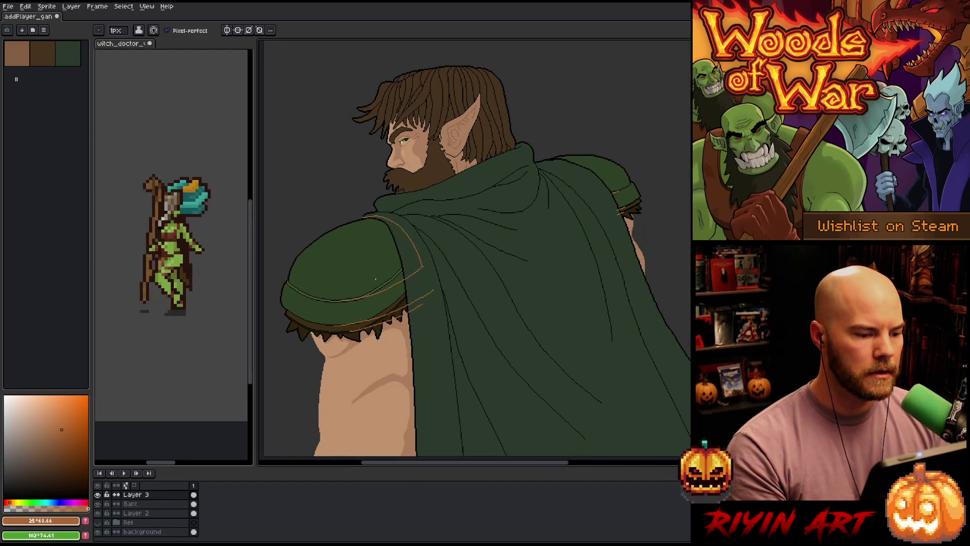
{"action": "scroll", "coordinate": [369, 279], "scroll_direction": "up", "scroll_amount": 1}
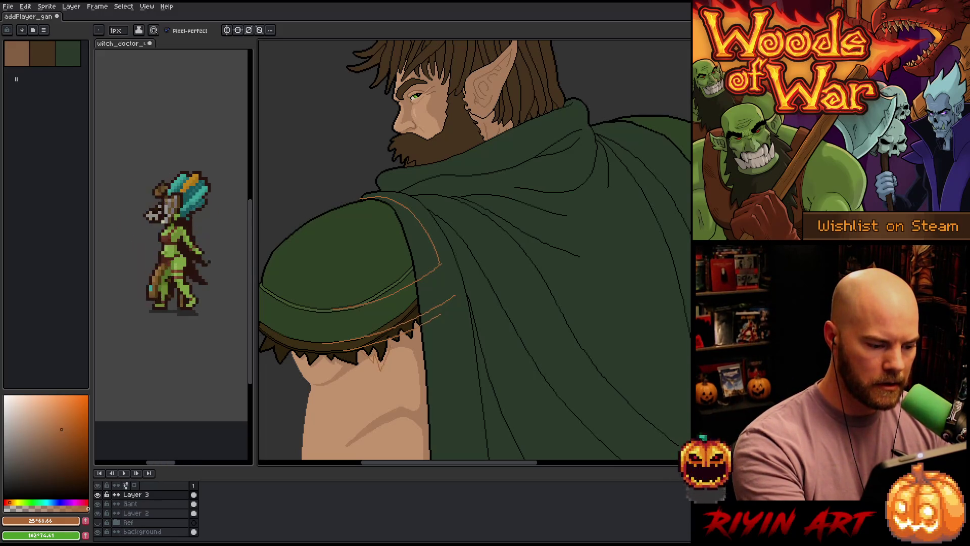
{"action": "scroll", "coordinate": [458, 322], "scroll_direction": "down", "scroll_amount": 3}
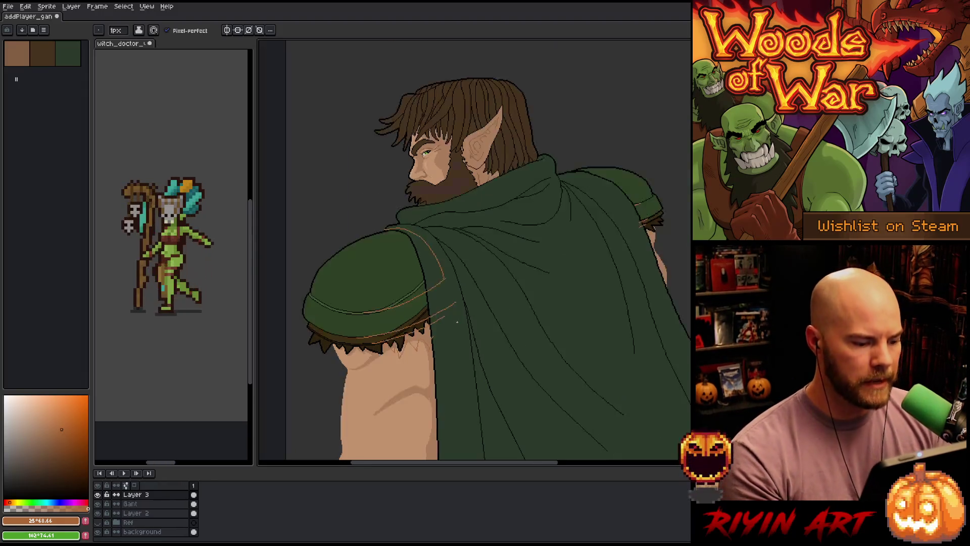
{"action": "left_click_drag", "start_coordinate": [434, 365], "coordinate": [461, 302]}
{"action": "scroll", "coordinate": [454, 287], "scroll_direction": "up", "scroll_amount": 3}
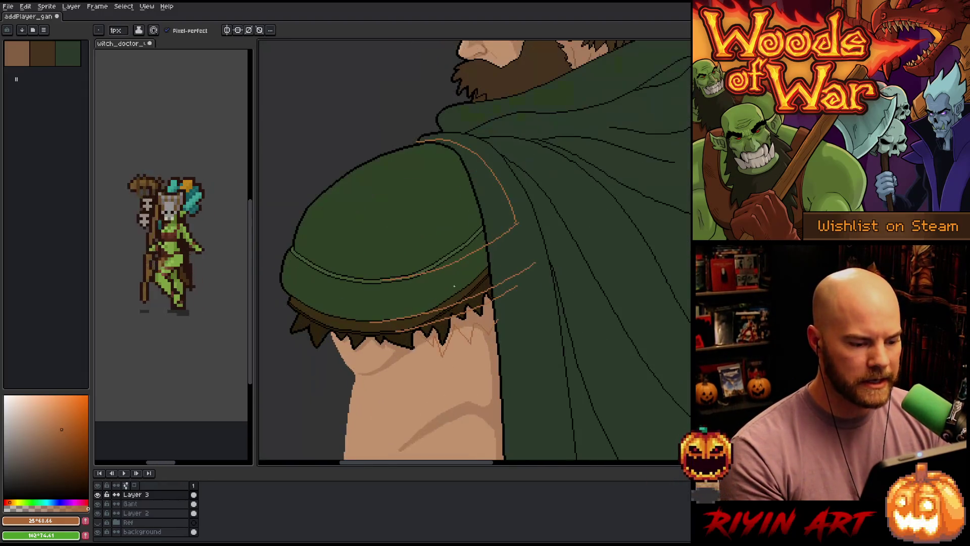
{"action": "scroll", "coordinate": [455, 315], "scroll_direction": "down", "scroll_amount": 2}
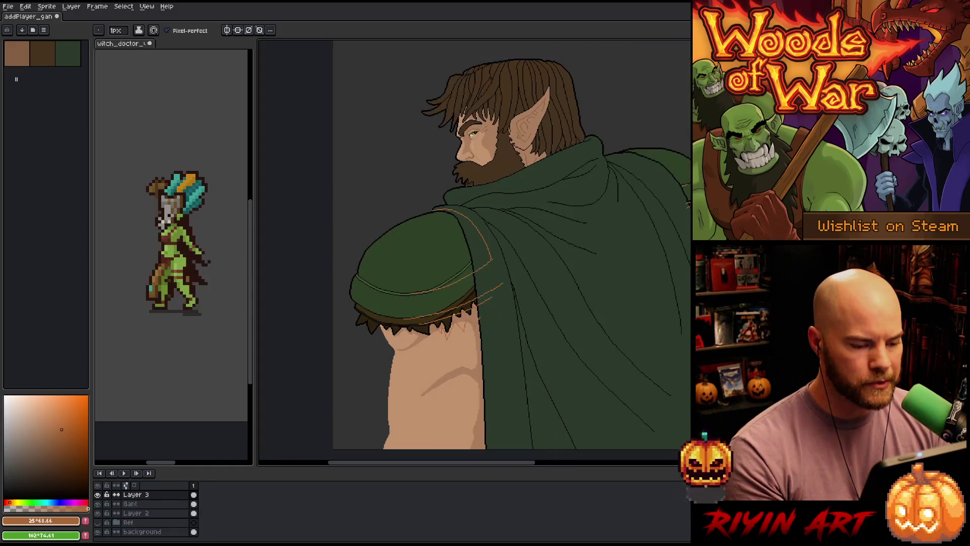
{"action": "left_click_drag", "start_coordinate": [420, 295], "coordinate": [349, 304]}
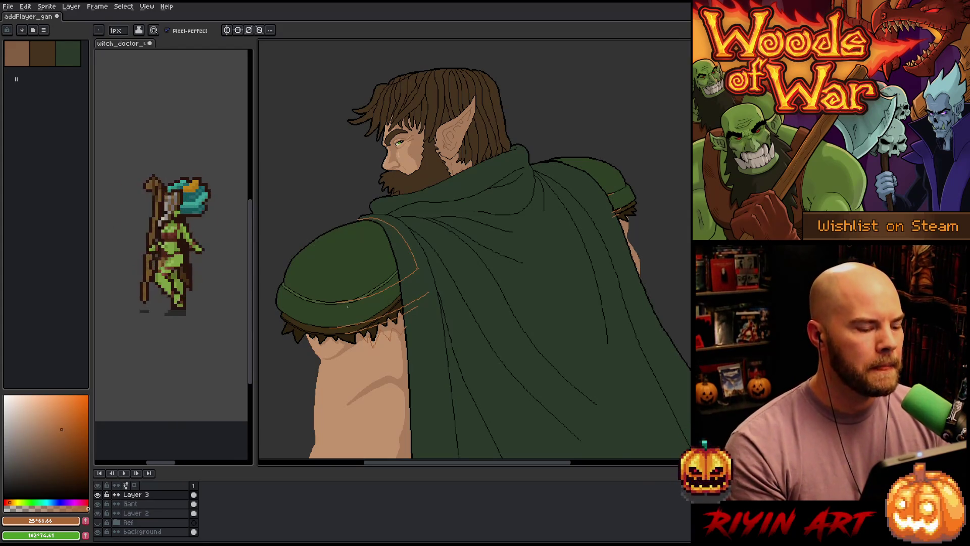
{"action": "scroll", "coordinate": [348, 307], "scroll_direction": "up", "scroll_amount": 1}
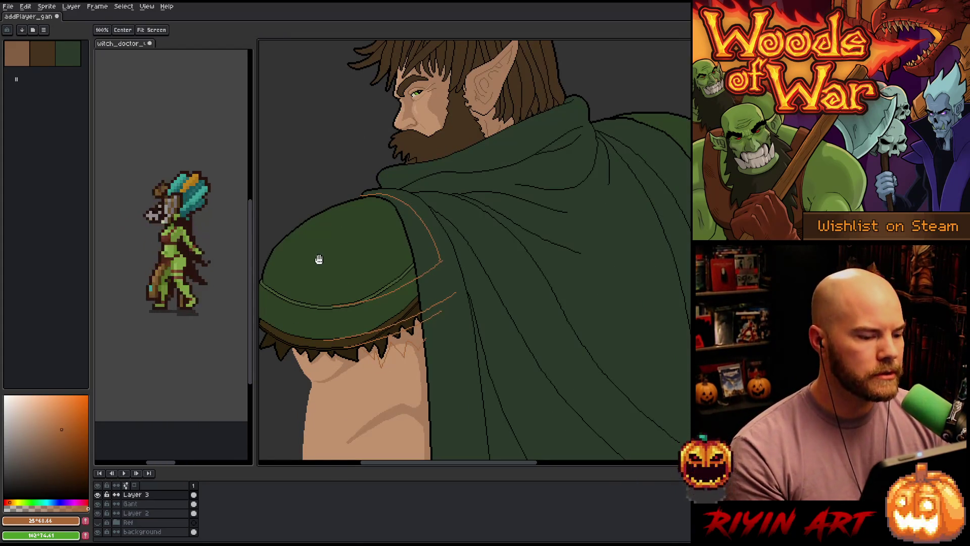
{"action": "scroll", "coordinate": [355, 275], "scroll_direction": "down", "scroll_amount": 3}
{"action": "scroll", "coordinate": [369, 253], "scroll_direction": "up", "scroll_amount": 2}
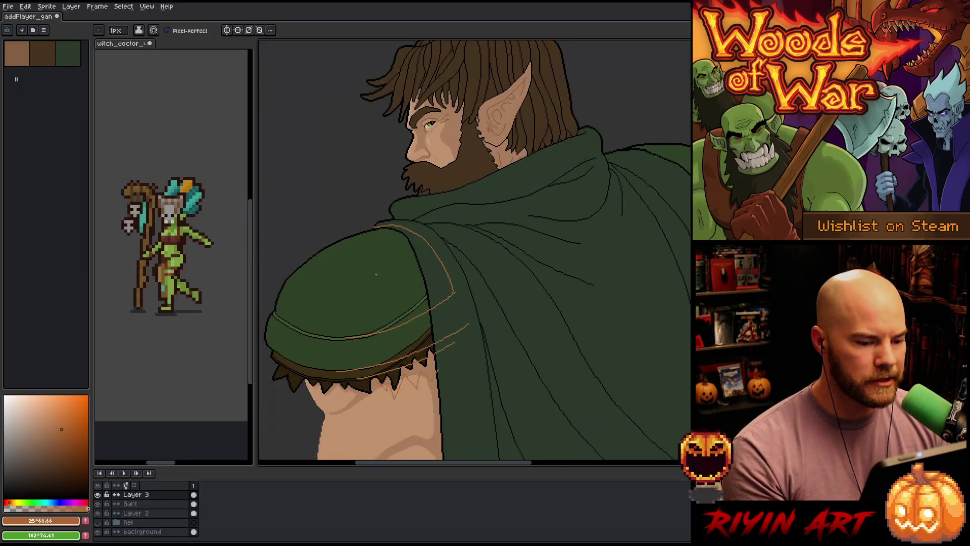
{"action": "scroll", "coordinate": [369, 254], "scroll_direction": "down", "scroll_amount": 1}
{"action": "scroll", "coordinate": [420, 283], "scroll_direction": "down", "scroll_amount": 1}
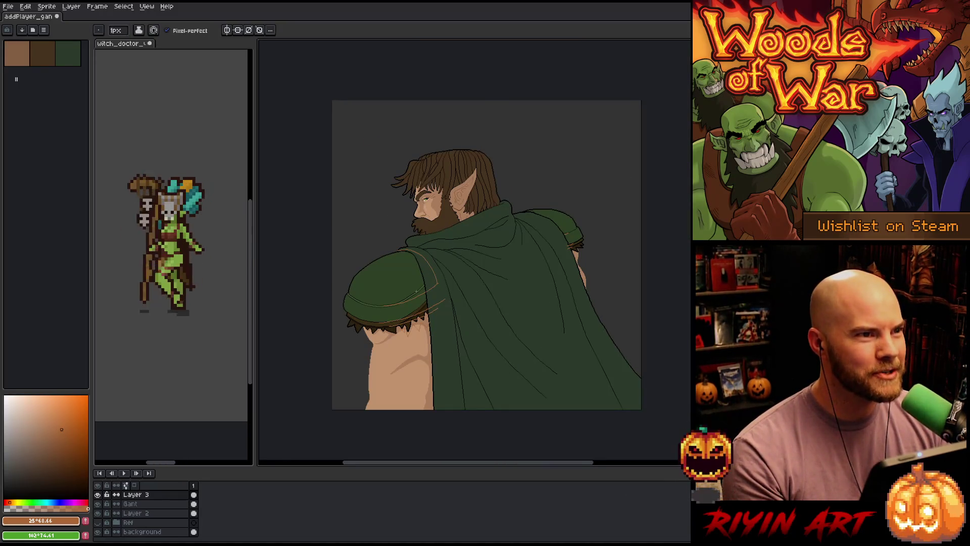
{"action": "scroll", "coordinate": [415, 291], "scroll_direction": "up", "scroll_amount": 3}
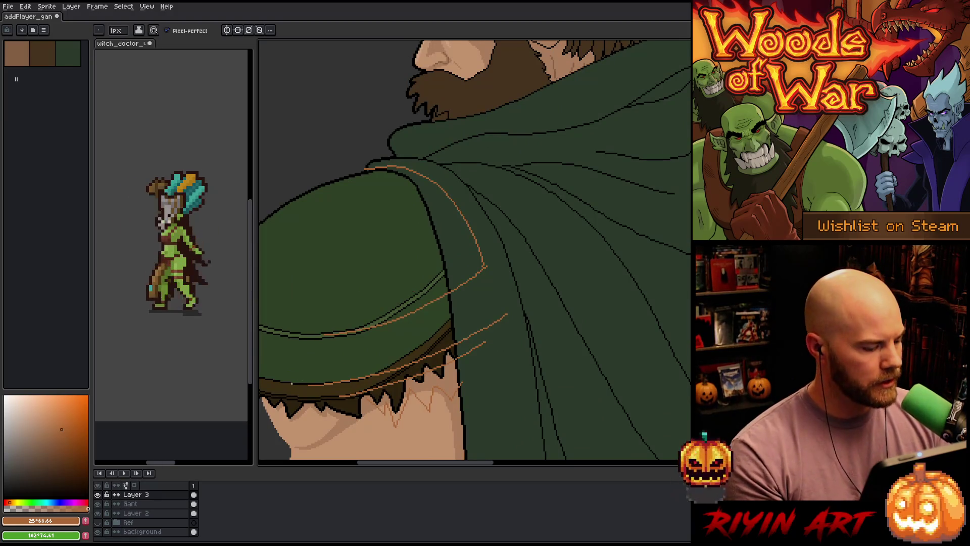
Step: On the Gant layer, pick the cape green and try lasso and colour selections on the pad
{"action": "left_click", "coordinate": [131, 503]}
{"action": "left_click_drag", "start_coordinate": [509, 316], "coordinate": [543, 324]}
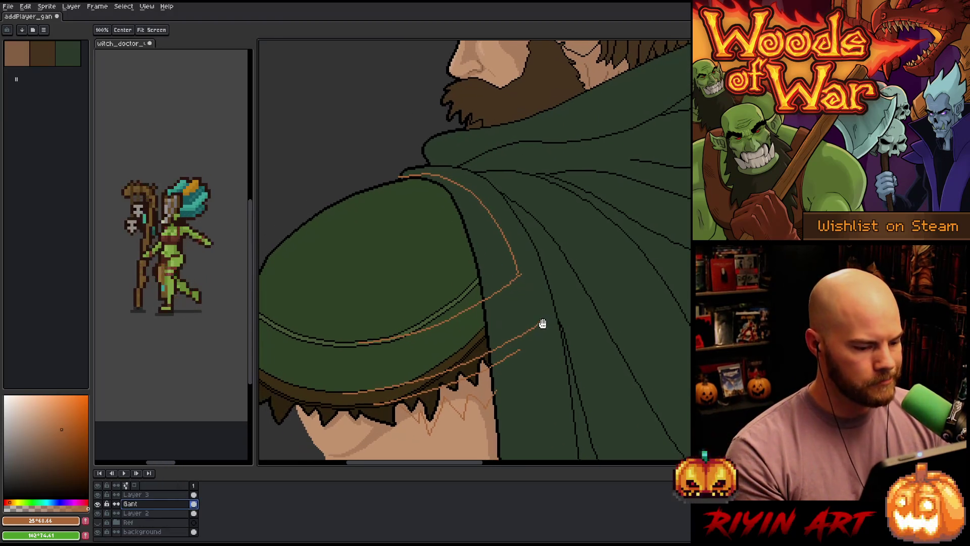
{"action": "left_click", "coordinate": [396, 310], "text": "alt"}
{"action": "key", "text": "q"}
{"action": "mouse_move", "coordinate": [364, 356]}
{"action": "left_mouse_down"}
{"action": "mouse_move", "coordinate": [448, 269]}
{"action": "mouse_move", "coordinate": [472, 270]}
{"action": "mouse_move", "coordinate": [478, 278]}
{"action": "mouse_move", "coordinate": [430, 347]}
{"action": "mouse_move", "coordinate": [366, 373]}
{"action": "left_mouse_up"}
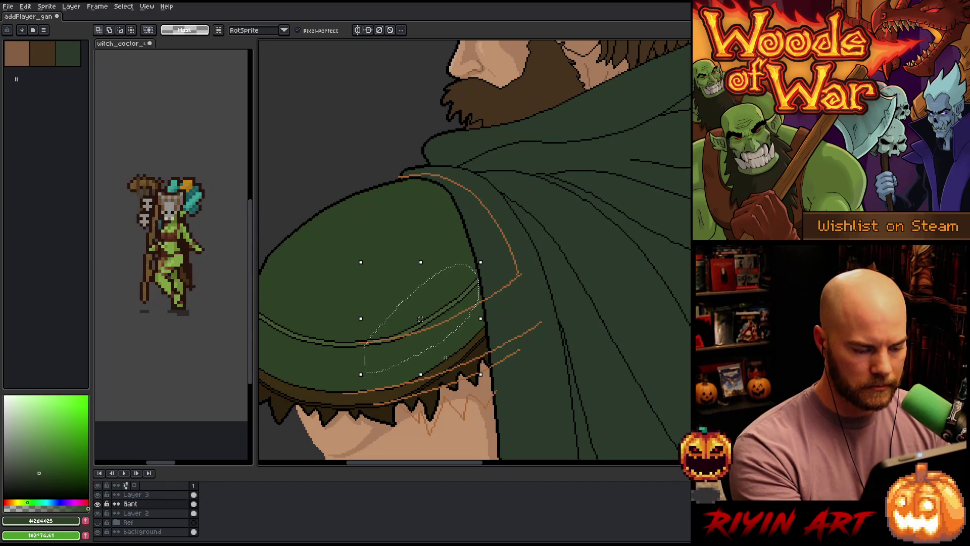
{"action": "key", "text": "i"}
{"action": "key", "text": "w"}
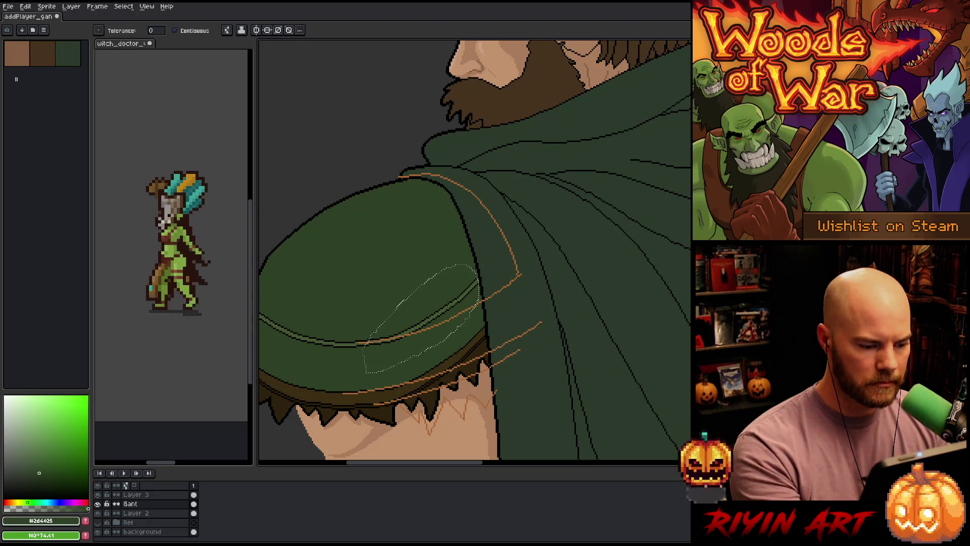
{"action": "left_click", "coordinate": [194, 505]}
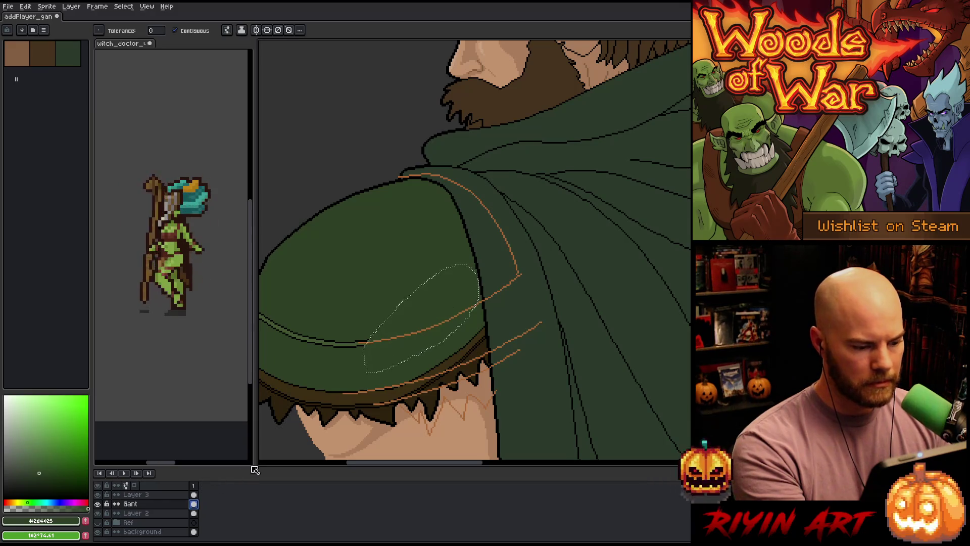
{"action": "key", "text": "ctrl+d"}
Step: Lasso the pad's lower inner corner over the arm and delete it to reveal skin
{"action": "scroll", "coordinate": [481, 350], "scroll_direction": "down", "scroll_amount": 2}
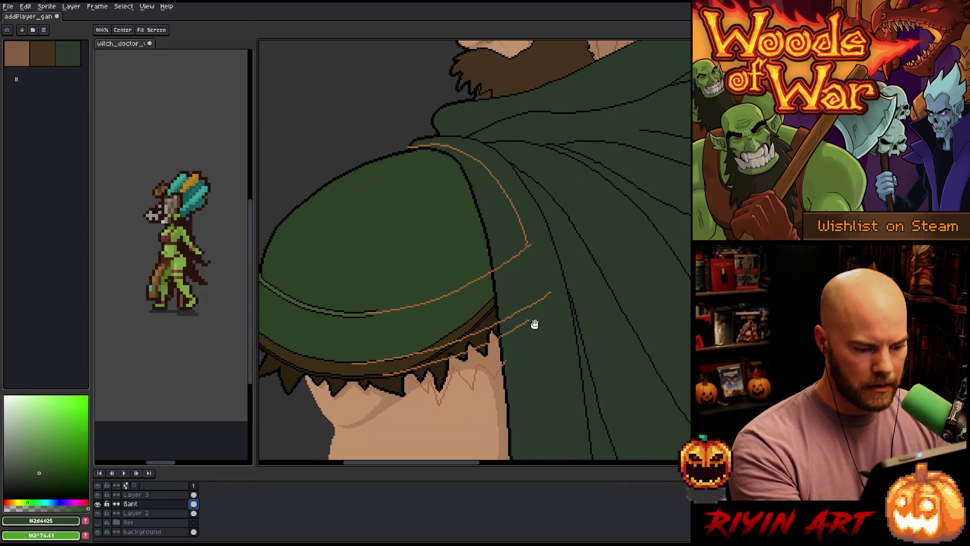
{"action": "key", "text": "m"}
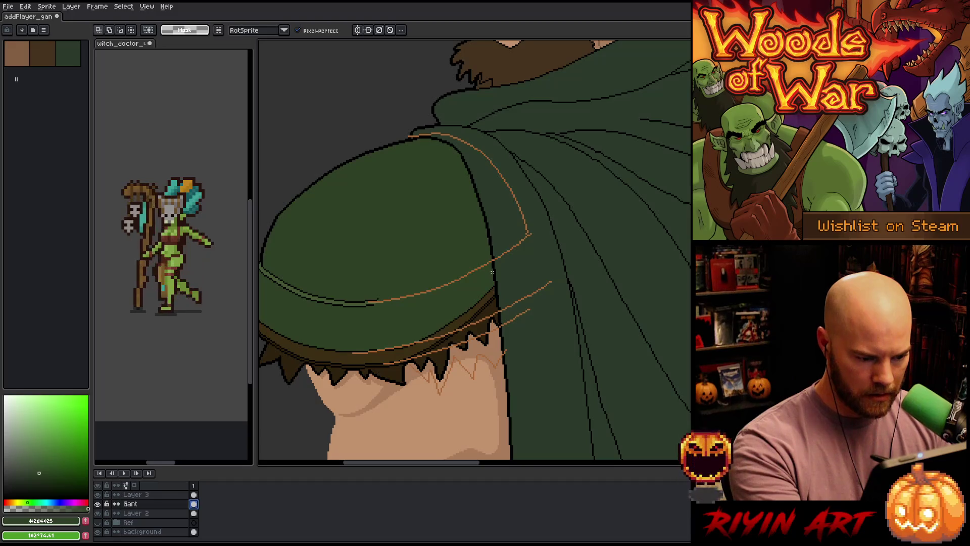
{"action": "mouse_move", "coordinate": [492, 282]}
{"action": "left_mouse_down"}
{"action": "mouse_move", "coordinate": [496, 338]}
{"action": "mouse_move", "coordinate": [441, 379]}
{"action": "mouse_move", "coordinate": [411, 365]}
{"action": "mouse_move", "coordinate": [387, 313]}
{"action": "mouse_move", "coordinate": [457, 237]}
{"action": "mouse_move", "coordinate": [477, 252]}
{"action": "mouse_move", "coordinate": [485, 299]}
{"action": "mouse_move", "coordinate": [365, 344]}
{"action": "mouse_move", "coordinate": [399, 339]}
{"action": "left_mouse_up"}
{"action": "key", "text": "Delete"}
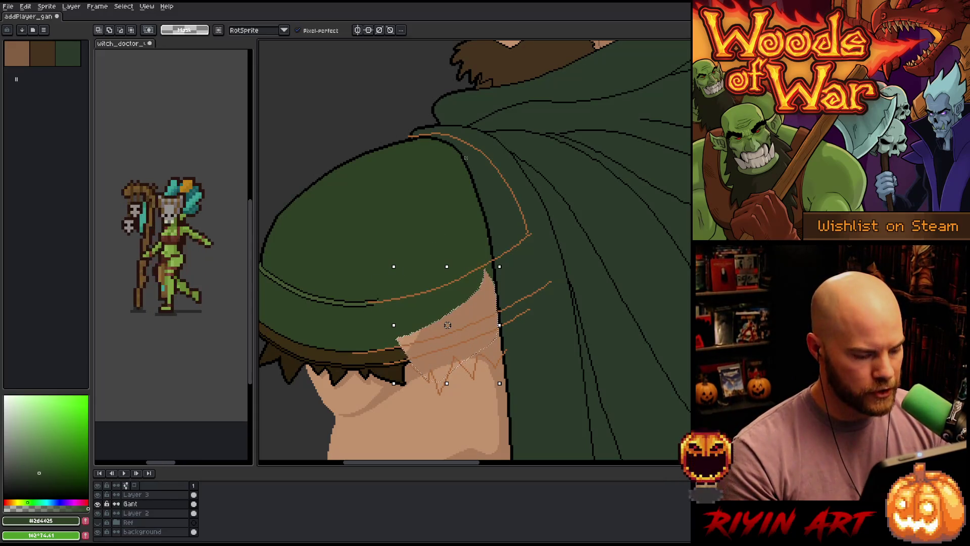
{"action": "key", "text": "ctrl+d"}
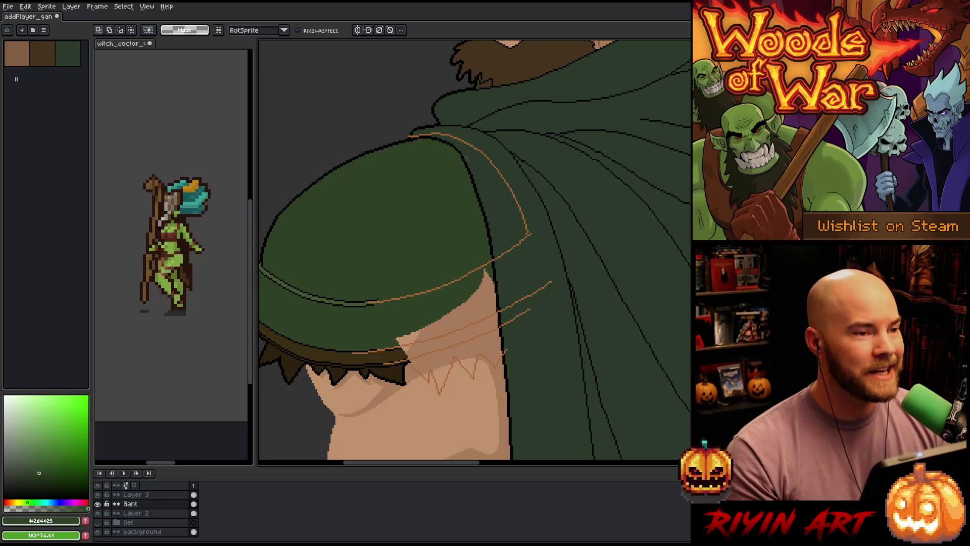
Step: Zoom in on the shoulder pad's lower edge and switch to the 1px Pencil
{"action": "scroll", "coordinate": [499, 299], "scroll_direction": "down", "scroll_amount": 2}
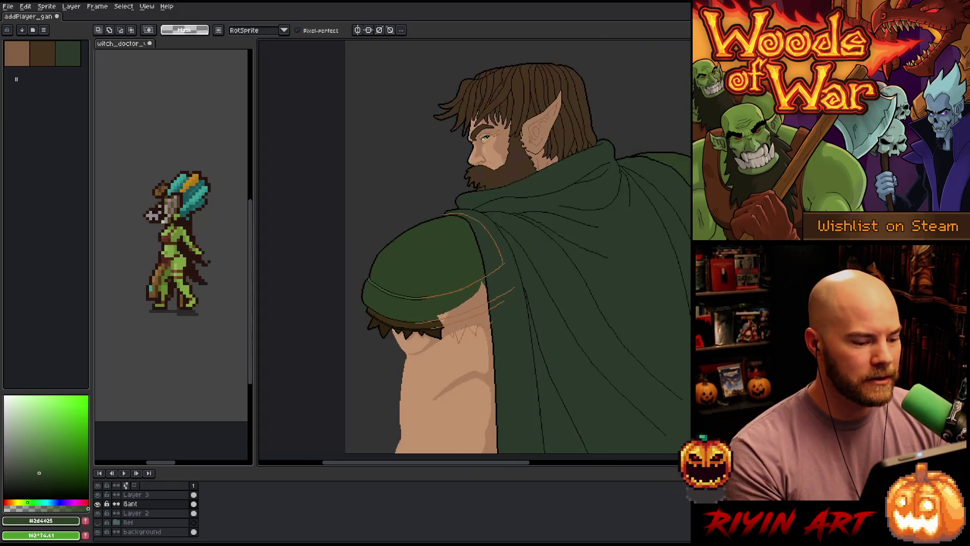
{"action": "scroll", "coordinate": [419, 301], "scroll_direction": "up", "scroll_amount": 4}
{"action": "scroll", "coordinate": [370, 331], "scroll_direction": "down", "scroll_amount": 1}
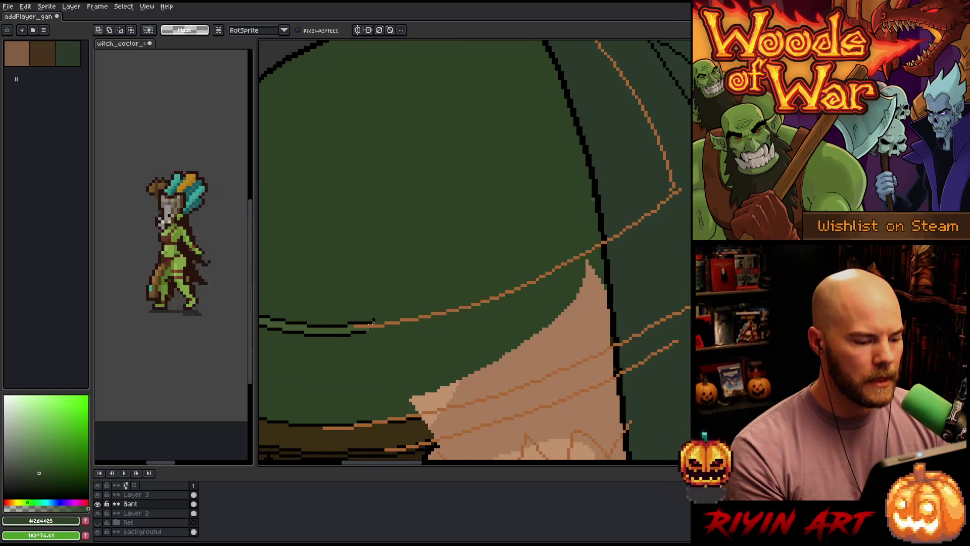
{"action": "scroll", "coordinate": [371, 326], "scroll_direction": "down", "scroll_amount": 2}
{"action": "scroll", "coordinate": [372, 329], "scroll_direction": "up", "scroll_amount": 5}
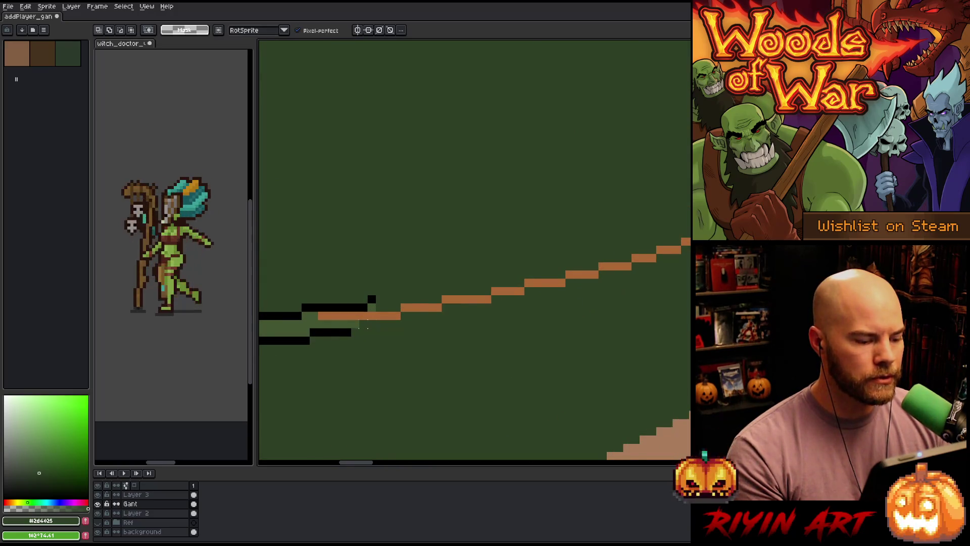
{"action": "scroll", "coordinate": [367, 327], "scroll_direction": "down", "scroll_amount": 1}
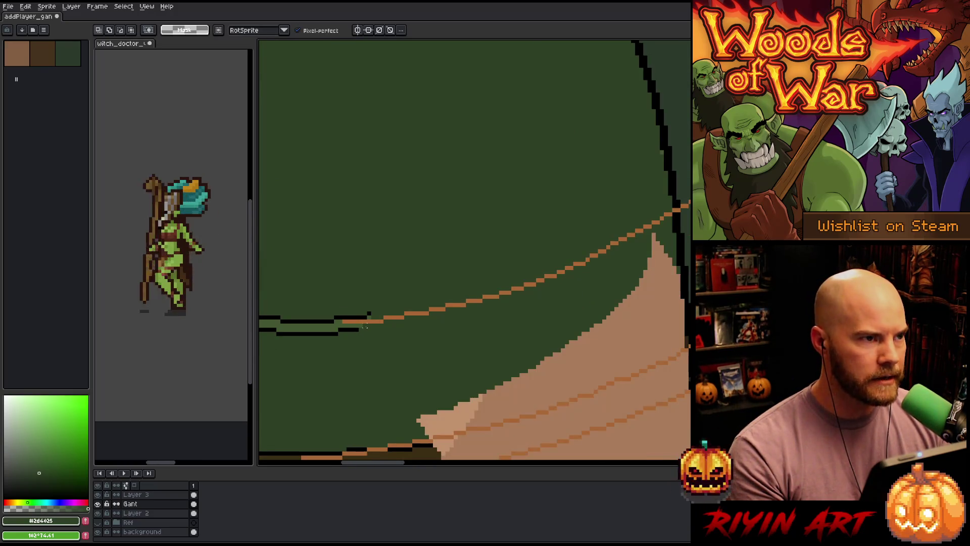
{"action": "scroll", "coordinate": [365, 326], "scroll_direction": "down", "scroll_amount": 1}
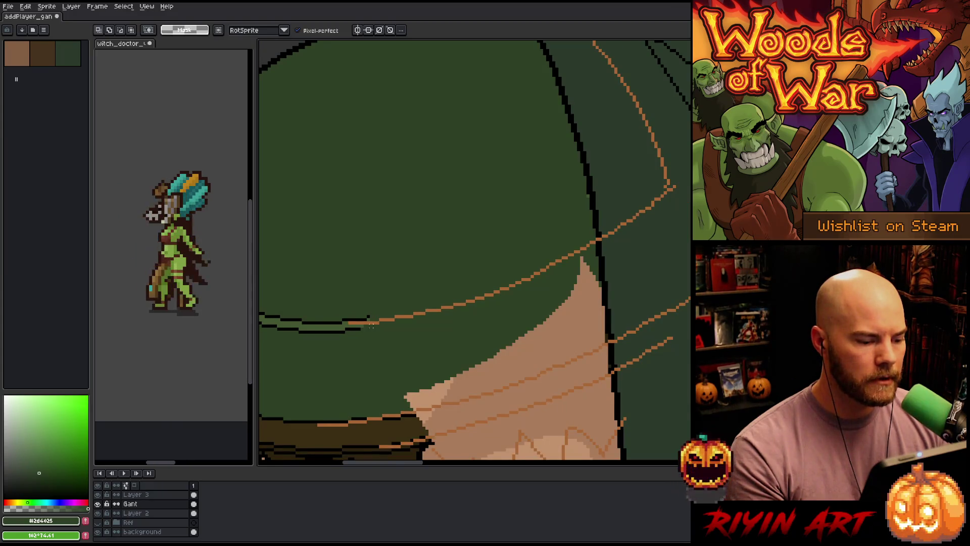
{"action": "scroll", "coordinate": [371, 326], "scroll_direction": "up", "scroll_amount": 1}
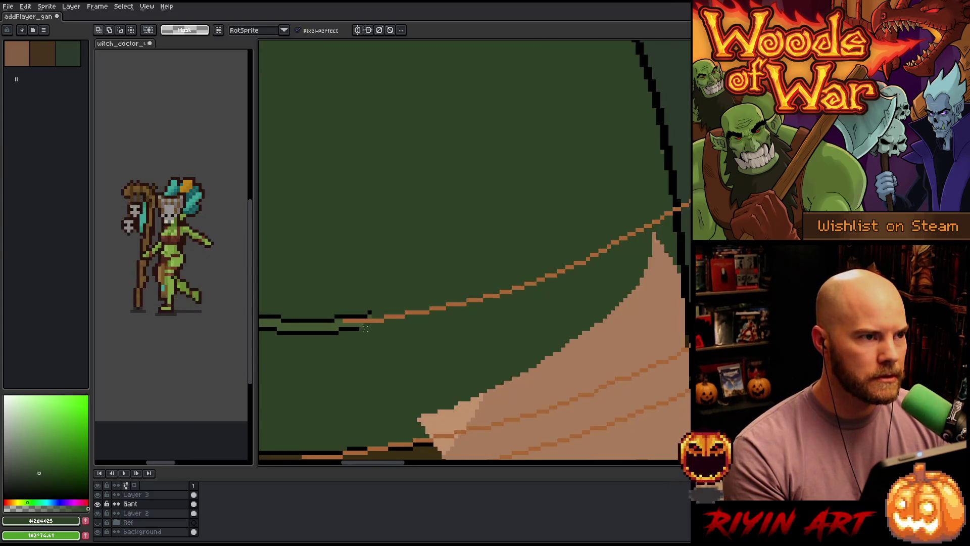
{"action": "scroll", "coordinate": [365, 328], "scroll_direction": "down", "scroll_amount": 2}
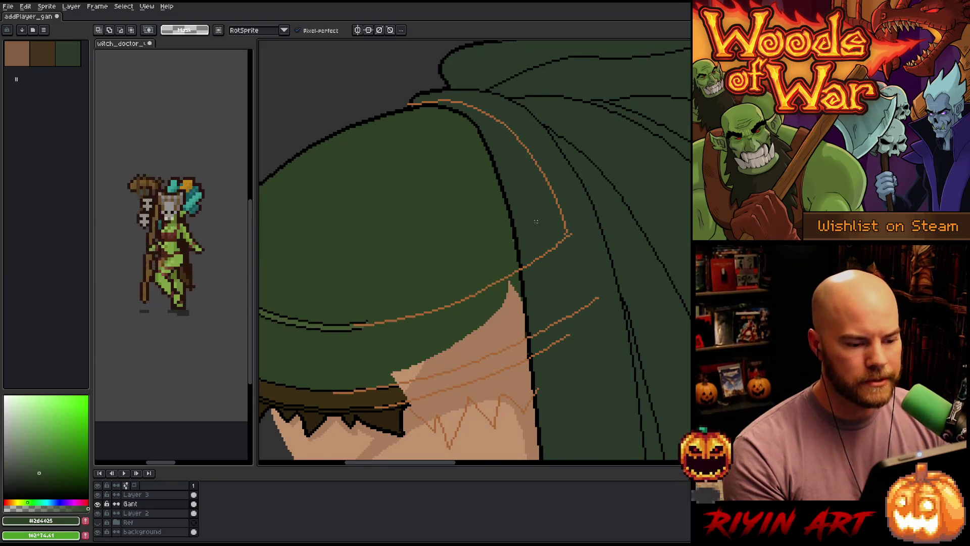
{"action": "scroll", "coordinate": [536, 221], "scroll_direction": "up", "scroll_amount": 3}
{"action": "key", "text": "b"}
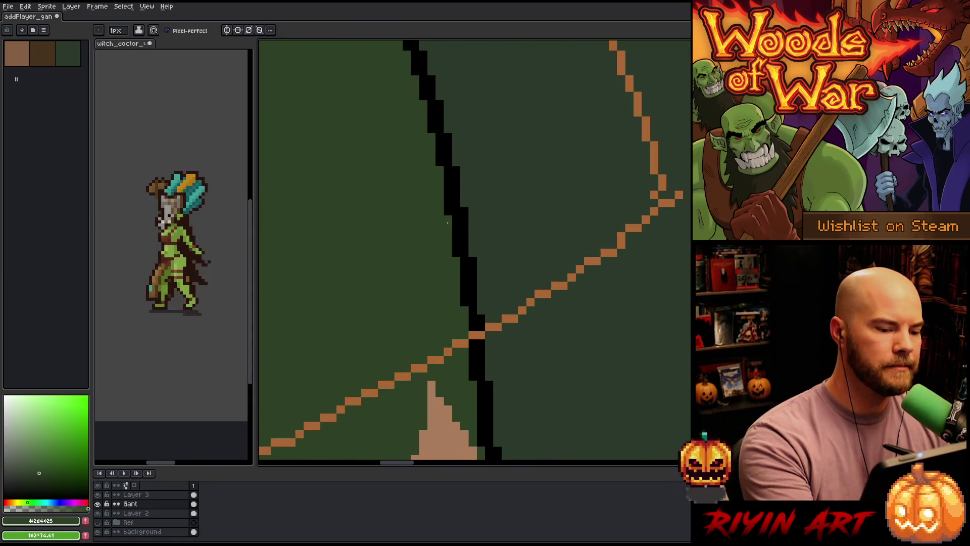
{"action": "scroll", "coordinate": [444, 301], "scroll_direction": "down", "scroll_amount": 5}
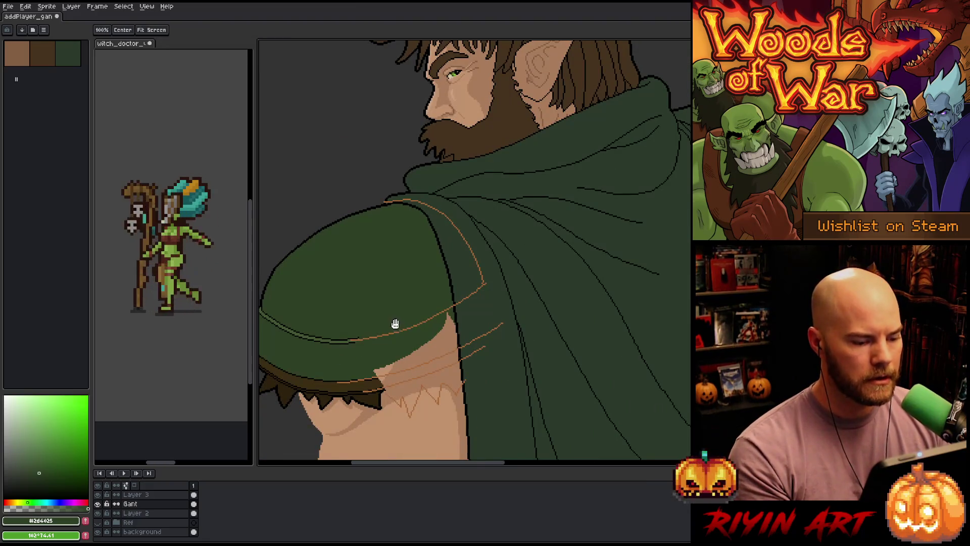
{"action": "scroll", "coordinate": [395, 325], "scroll_direction": "up", "scroll_amount": 1}
{"action": "scroll", "coordinate": [385, 300], "scroll_direction": "up", "scroll_amount": 1}
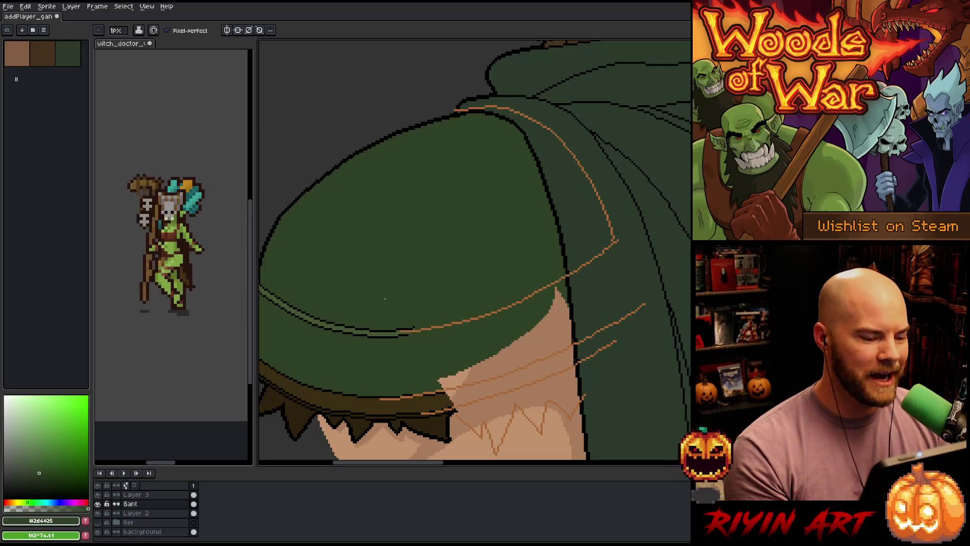
{"action": "scroll", "coordinate": [395, 303], "scroll_direction": "up", "scroll_amount": 3}
{"action": "scroll", "coordinate": [410, 335], "scroll_direction": "down", "scroll_amount": 2}
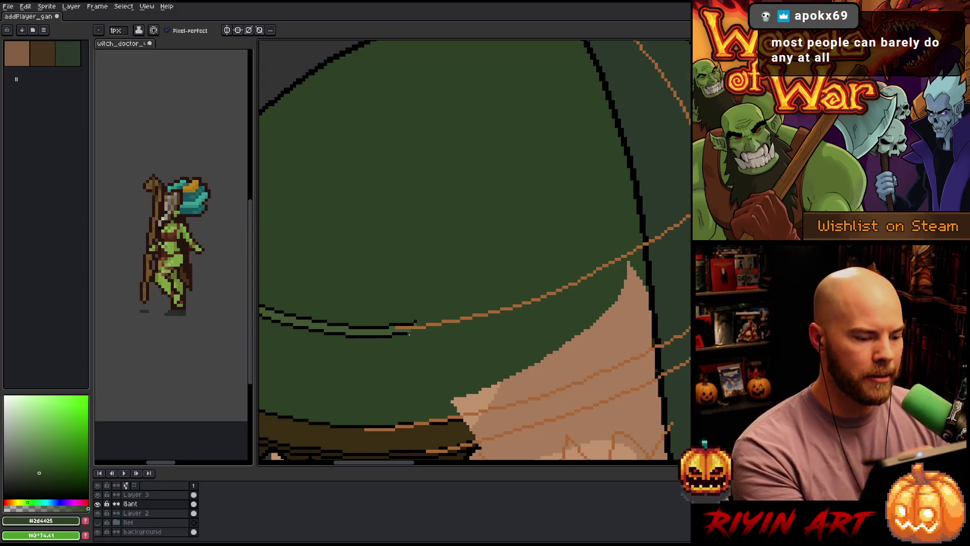
Step: Draw short black (#000000) outline strokes along the pad's lower edge
{"action": "left_click", "coordinate": [407, 323], "text": "alt"}
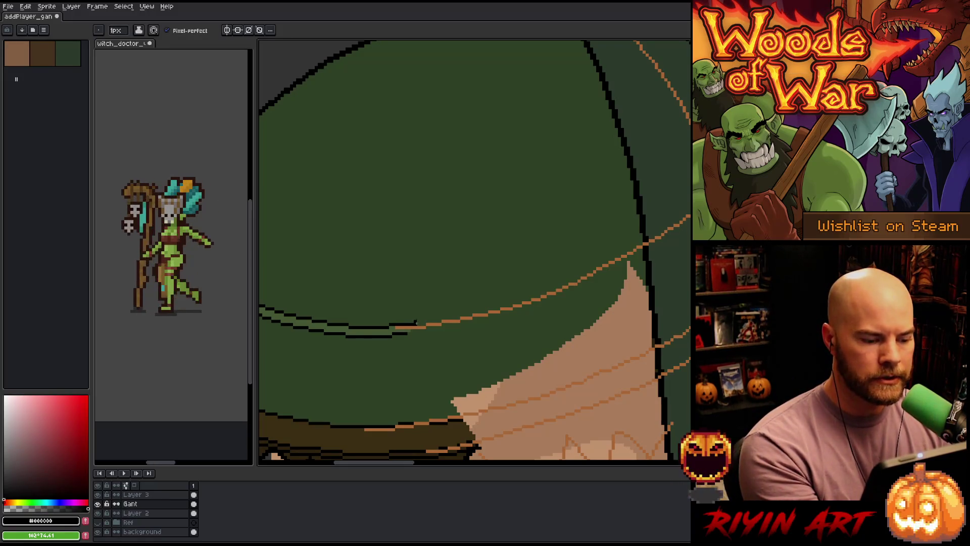
{"action": "left_click", "coordinate": [413, 322], "text": "alt"}
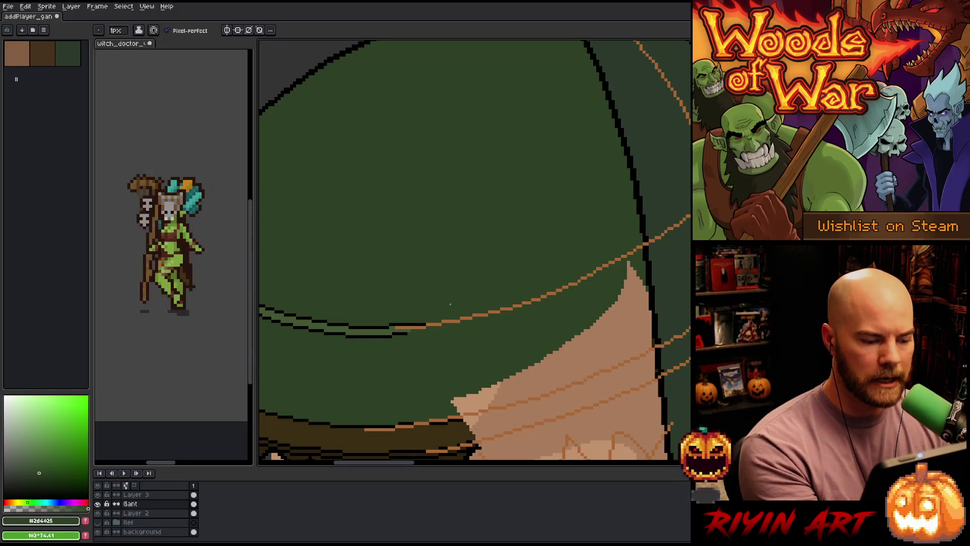
{"action": "left_click", "coordinate": [401, 332], "text": "alt"}
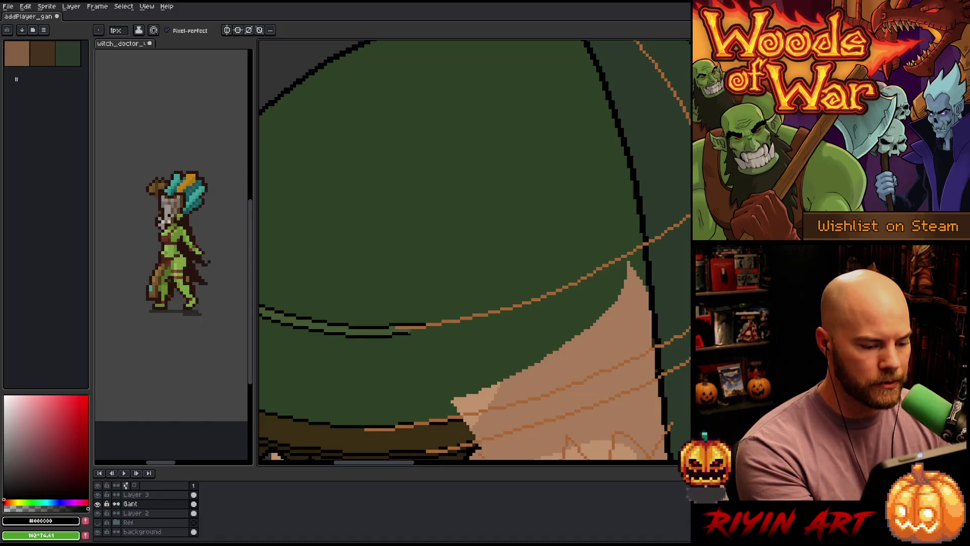
{"action": "left_click_drag", "start_coordinate": [404, 334], "coordinate": [421, 333]}
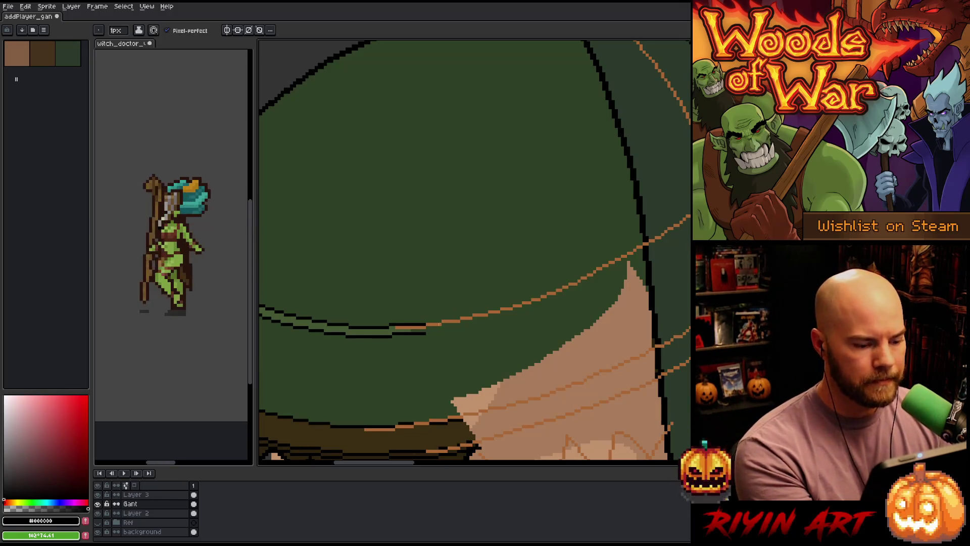
{"action": "left_click_drag", "start_coordinate": [428, 322], "coordinate": [439, 321]}
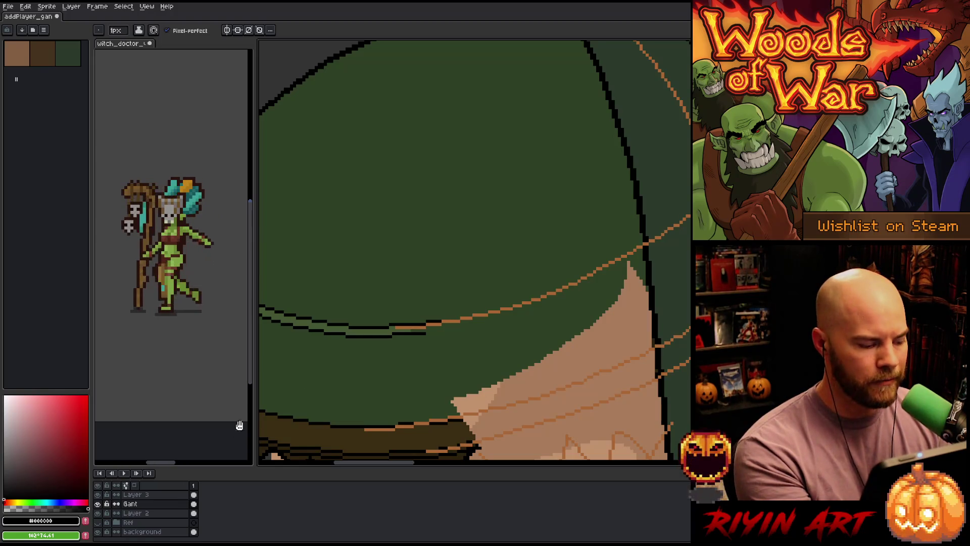
Step: Lower Layer 3's opacity to fade the sketch, then make the Gant layer active again
{"action": "scroll", "coordinate": [404, 379], "scroll_direction": "right", "scroll_amount": 2}
{"action": "left_click", "coordinate": [158, 495]}
{"action": "double_click", "coordinate": [158, 496]}
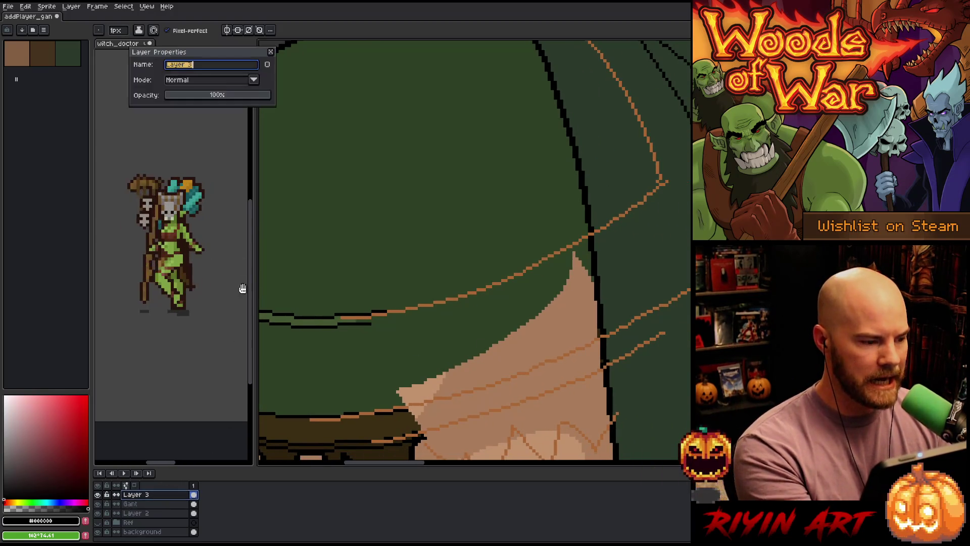
{"action": "left_click_drag", "start_coordinate": [215, 95], "coordinate": [204, 95]}
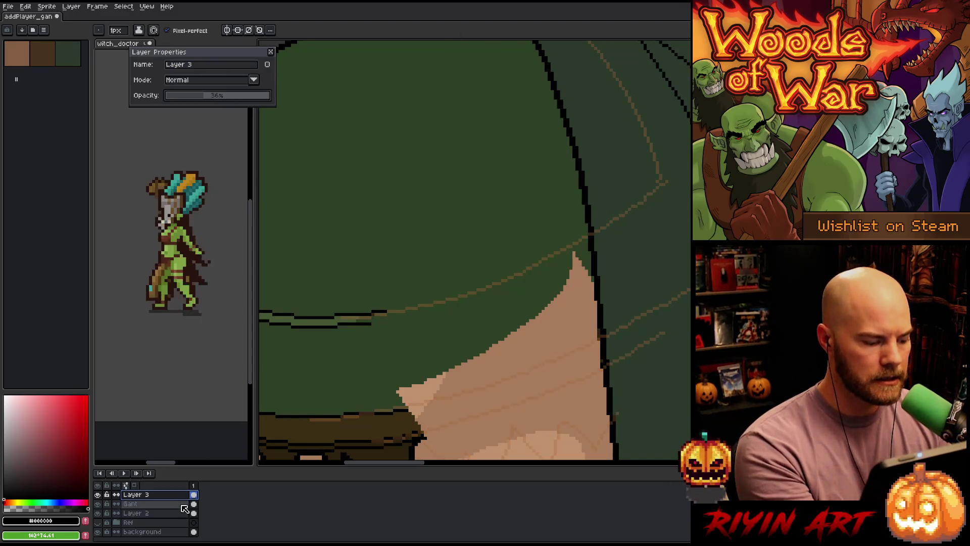
{"action": "left_click", "coordinate": [183, 504]}
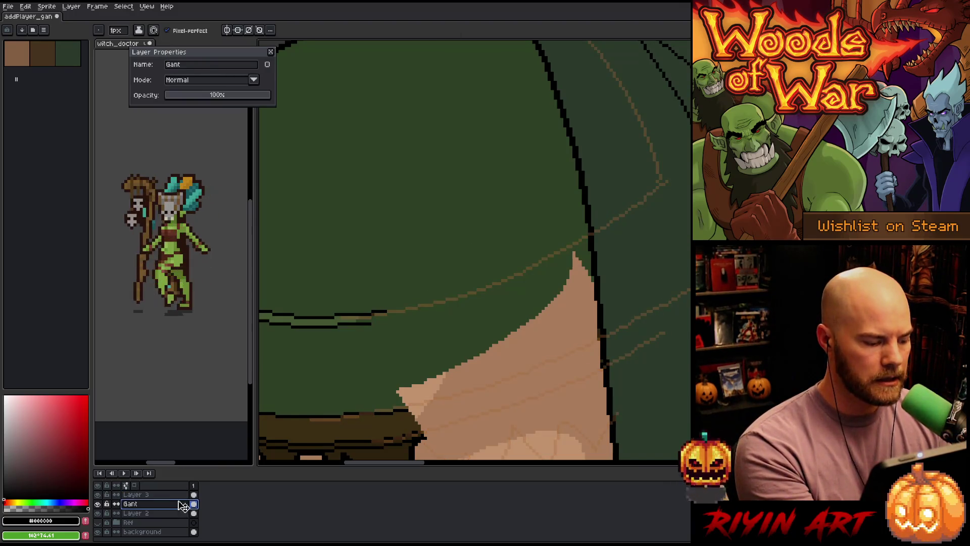
{"action": "left_click", "coordinate": [271, 52]}
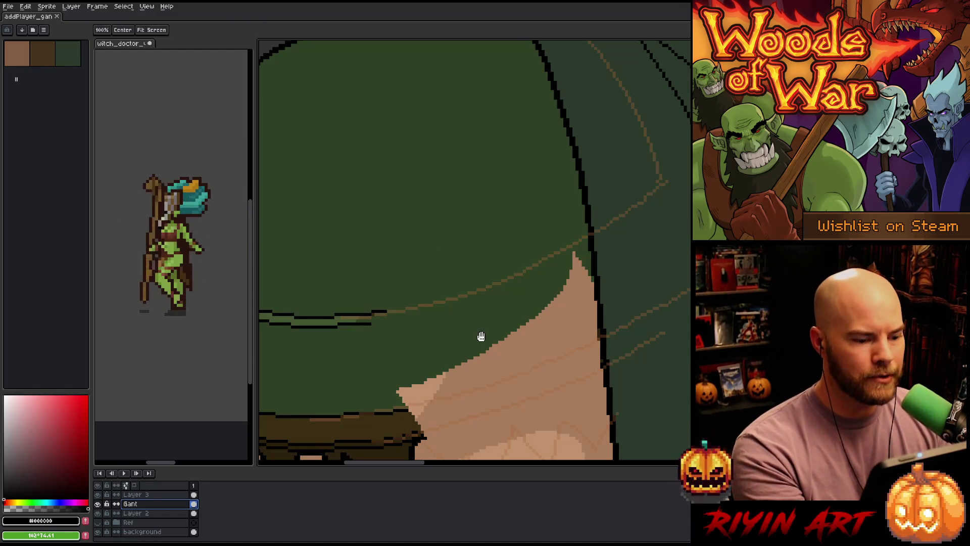
Step: Ink a dark 1px line along the sketched curve across the shoulder pad, redrawing until it fits
{"action": "left_click_drag", "start_coordinate": [481, 336], "coordinate": [496, 318]}
{"action": "key", "text": "b"}
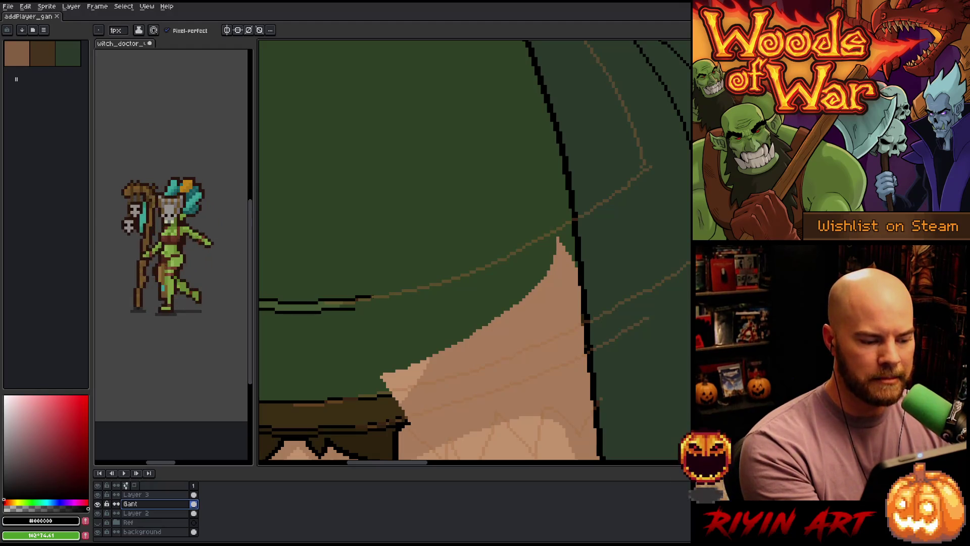
{"action": "left_click_drag", "start_coordinate": [373, 297], "coordinate": [572, 221]}
{"action": "key", "text": "ctrl+z"}
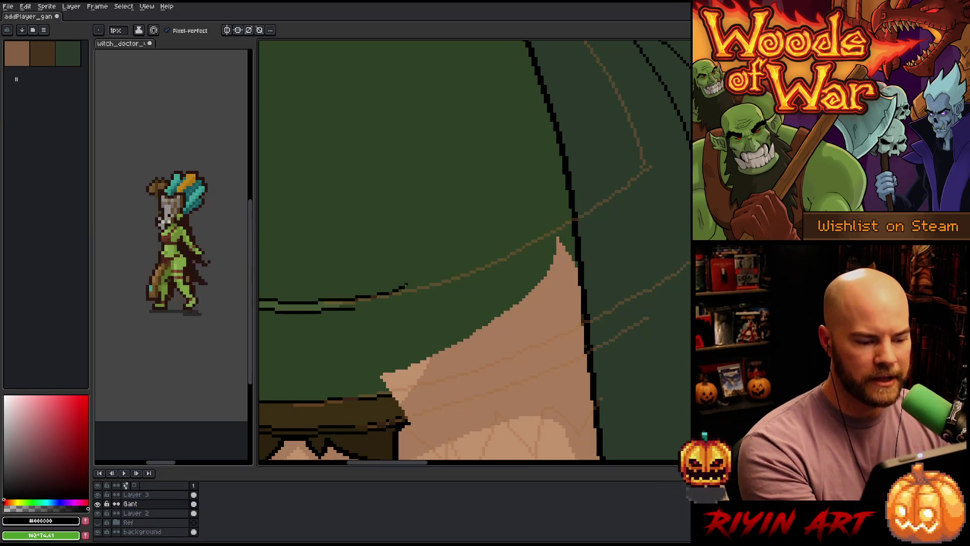
{"action": "left_click_drag", "start_coordinate": [375, 297], "coordinate": [575, 223]}
{"action": "key", "text": "ctrl+z"}
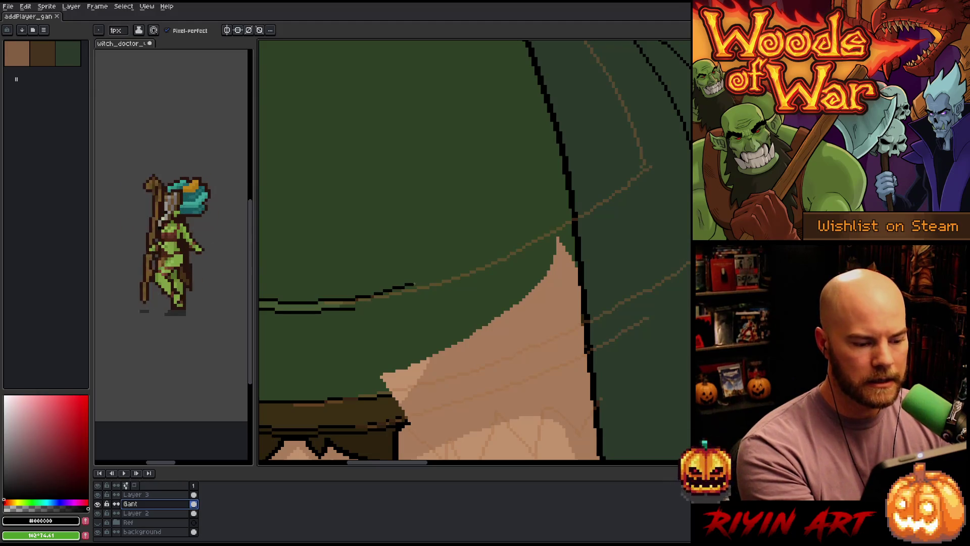
{"action": "left_click_drag", "start_coordinate": [370, 297], "coordinate": [443, 277]}
{"action": "key", "text": "ctrl+z"}
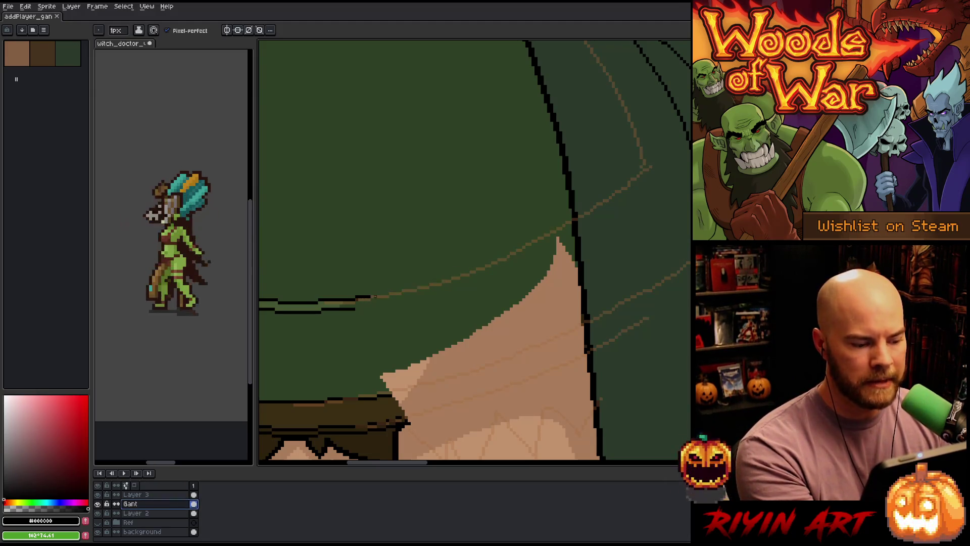
{"action": "left_click_drag", "start_coordinate": [375, 298], "coordinate": [569, 226]}
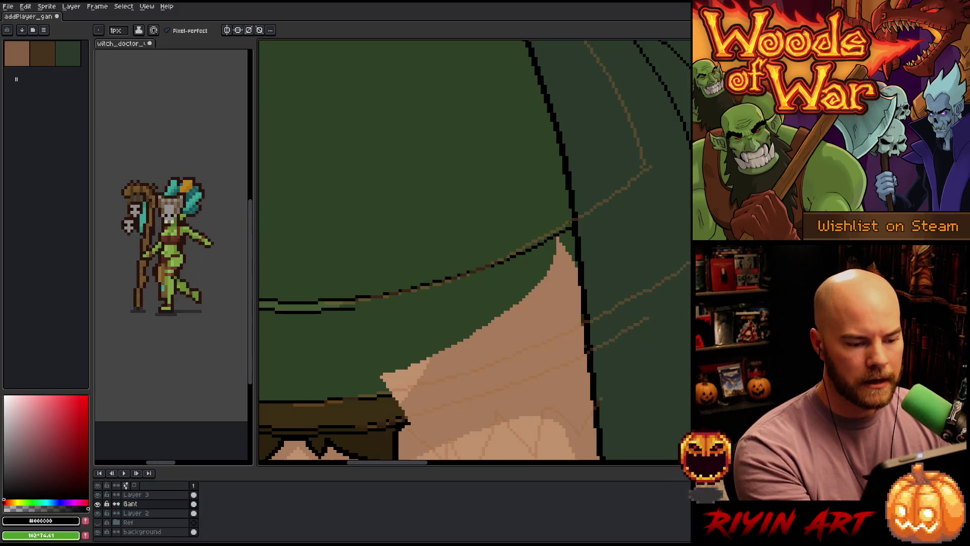
{"action": "key", "text": "ctrl+z"}
{"action": "mouse_move", "coordinate": [372, 297]}
{"action": "left_mouse_down"}
{"action": "mouse_move", "coordinate": [496, 262]}
{"action": "mouse_move", "coordinate": [574, 223]}
{"action": "left_mouse_up"}
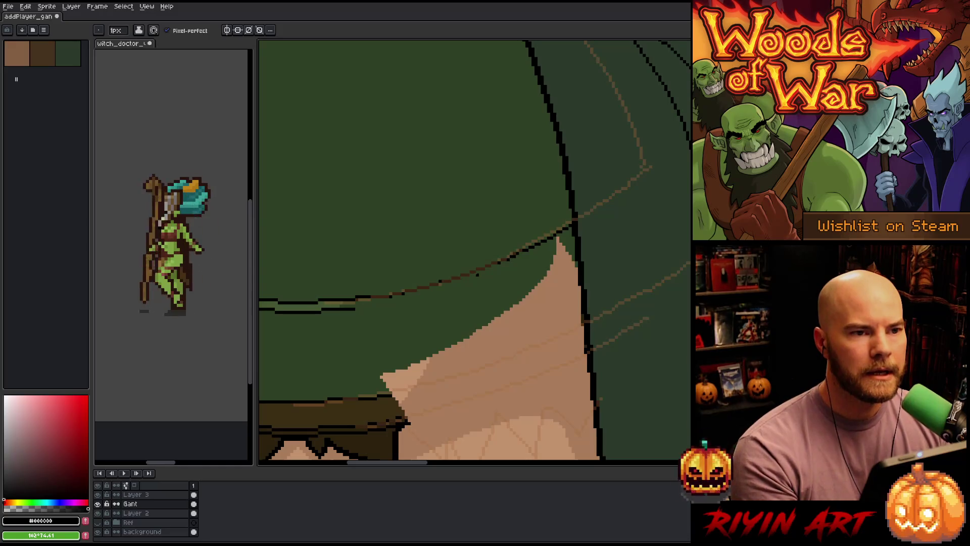
{"action": "scroll", "coordinate": [474, 271], "scroll_direction": "down", "scroll_amount": 2}
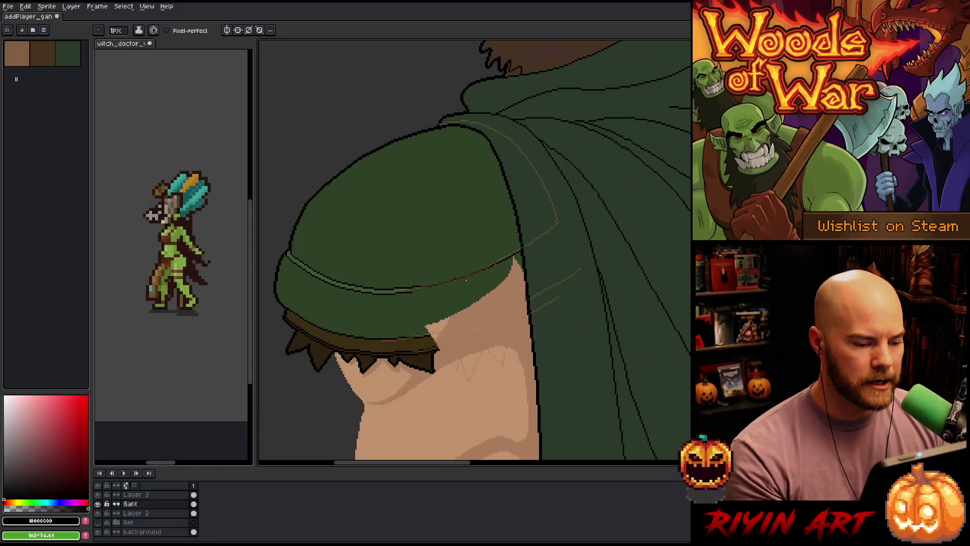
{"action": "scroll", "coordinate": [474, 271], "scroll_direction": "up", "scroll_amount": 2}
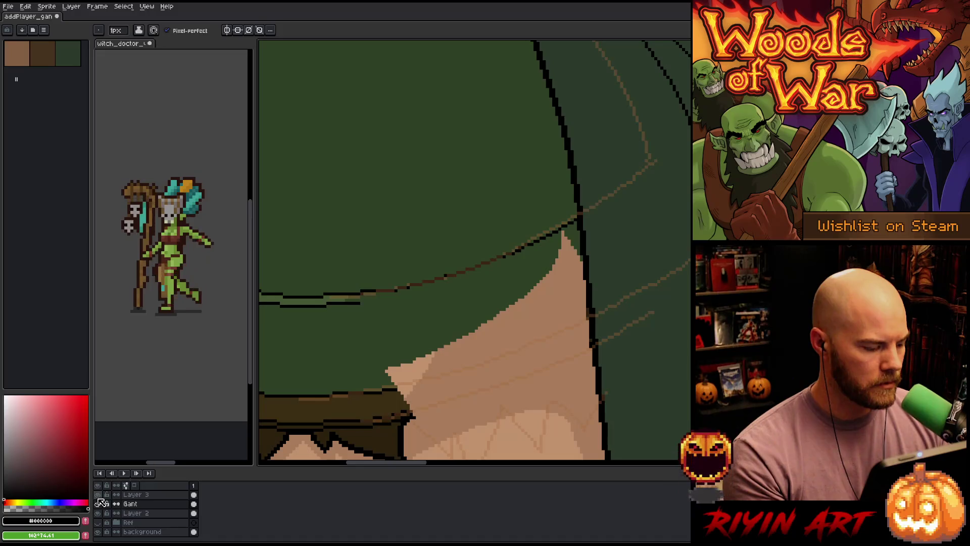
Step: Hide the orange sketch layer and try a rectangle selection over the new outline's right end
{"action": "left_click", "coordinate": [98, 495]}
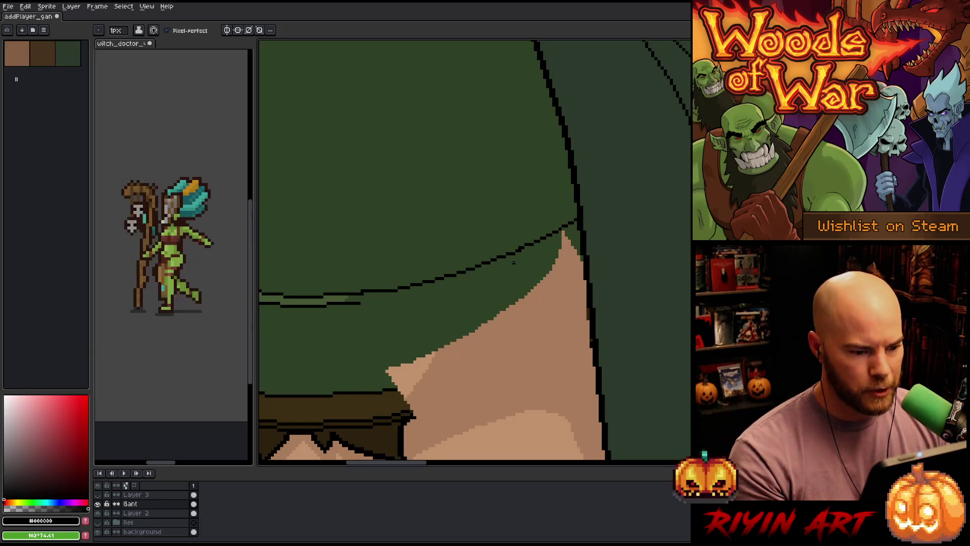
{"action": "key", "text": "m"}
{"action": "left_click_drag", "start_coordinate": [526, 248], "coordinate": [389, 313]}
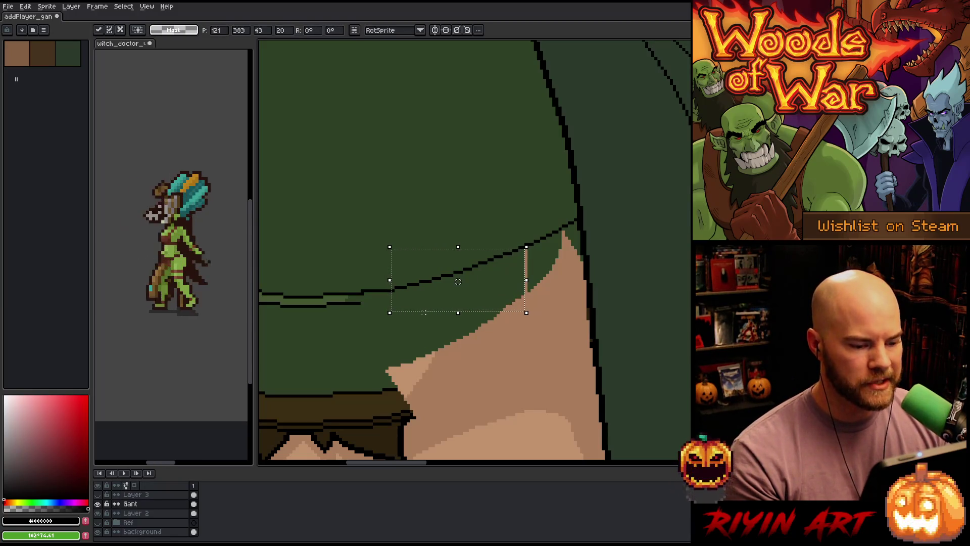
{"action": "key", "text": "ctrl+d"}
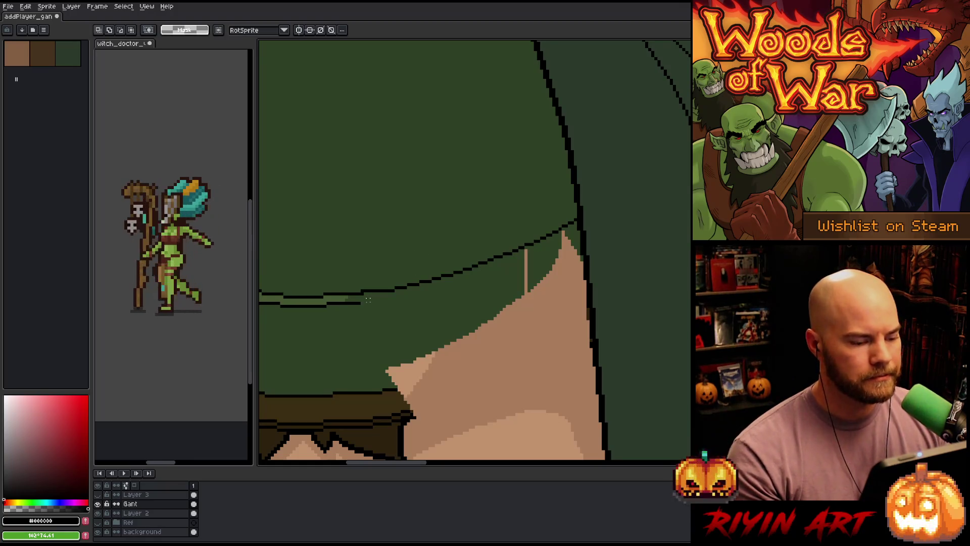
{"action": "scroll", "coordinate": [365, 296], "scroll_direction": "up", "scroll_amount": 1}
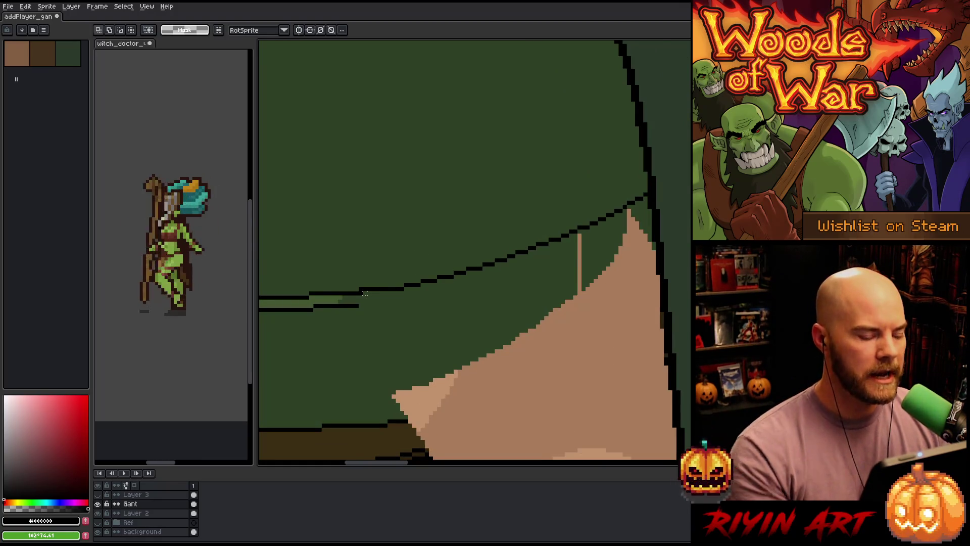
Step: Work along the left part of the outline, alternating between its black and the cloak's dark green
{"action": "left_click", "coordinate": [364, 289], "text": "alt"}
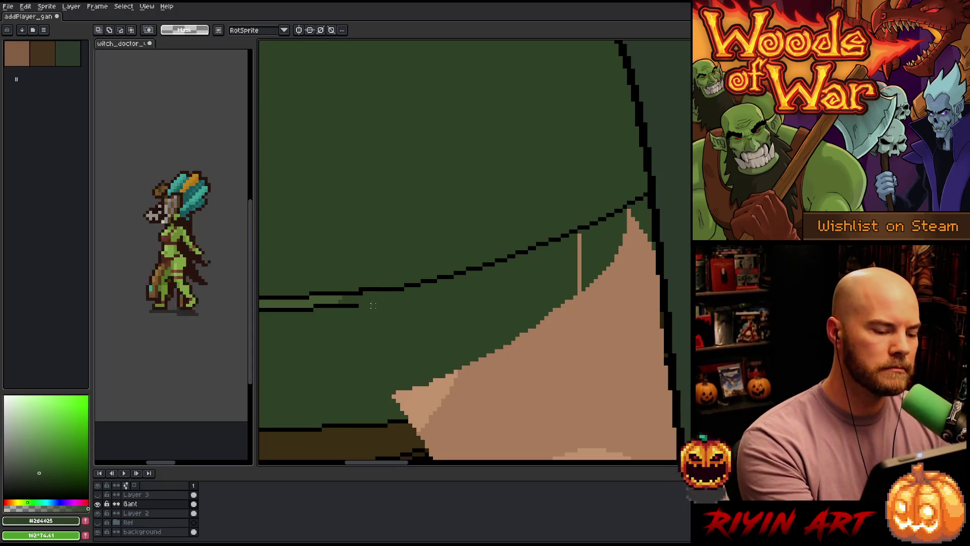
{"action": "key", "text": "b"}
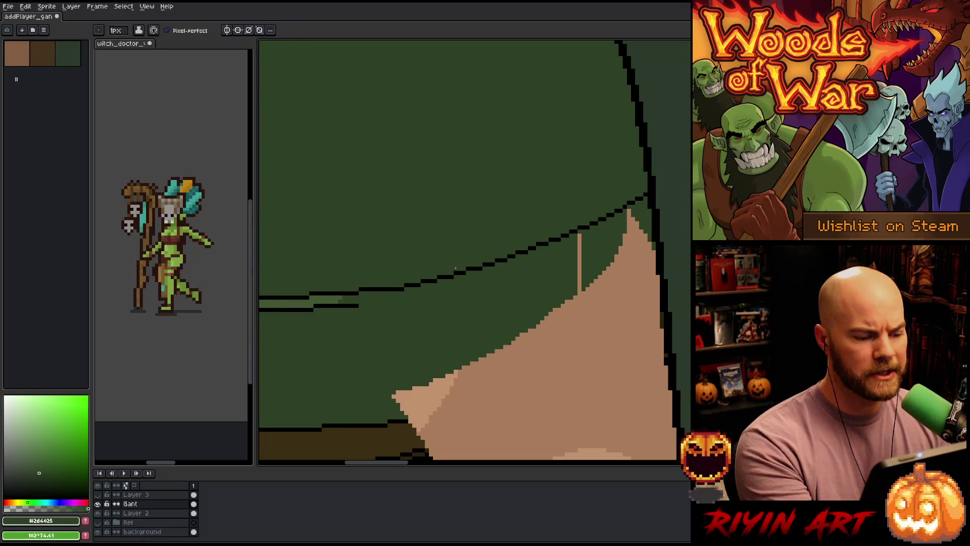
{"action": "left_click_drag", "start_coordinate": [498, 301], "coordinate": [409, 333]}
{"action": "left_click", "coordinate": [380, 299], "text": "alt"}
{"action": "left_click", "coordinate": [386, 284], "text": "alt"}
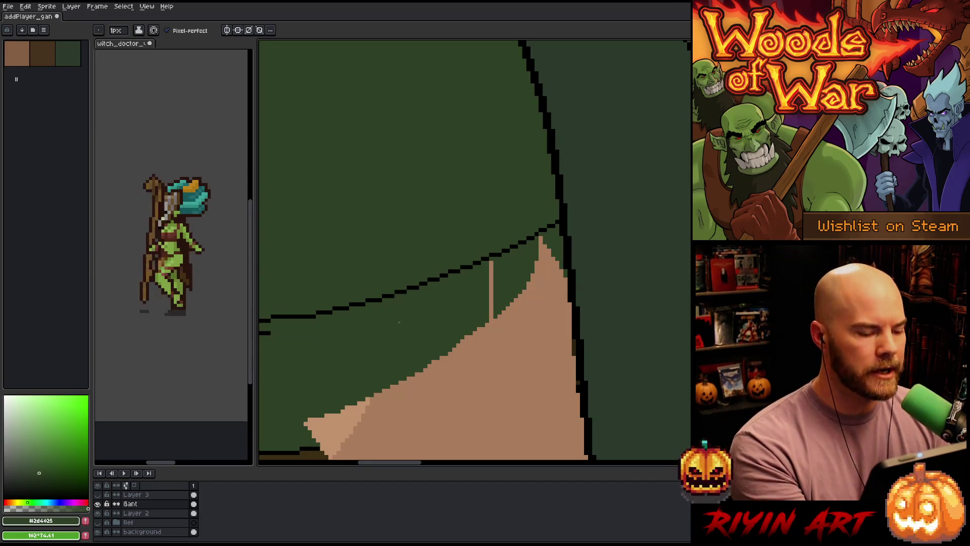
{"action": "left_click", "coordinate": [320, 313], "text": "alt"}
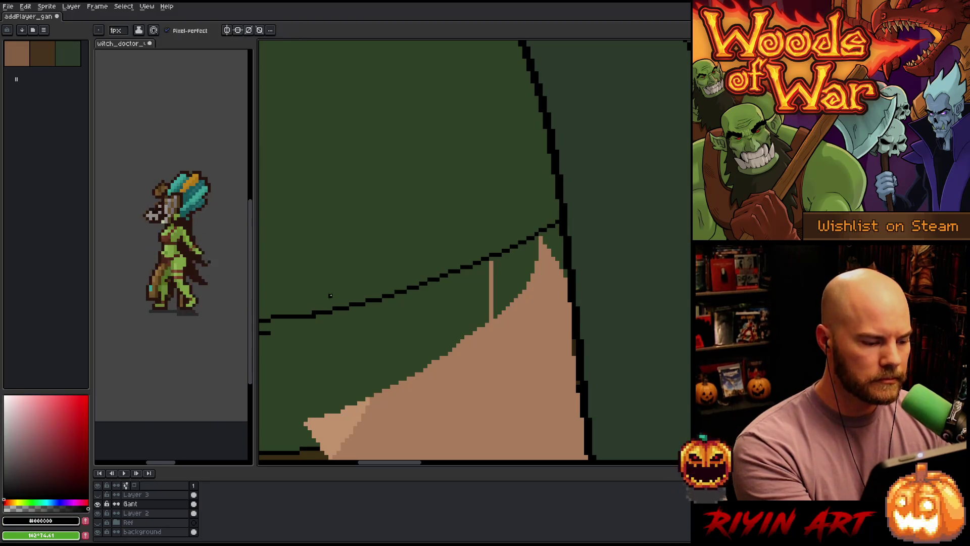
{"action": "left_click", "coordinate": [384, 301], "text": "alt"}
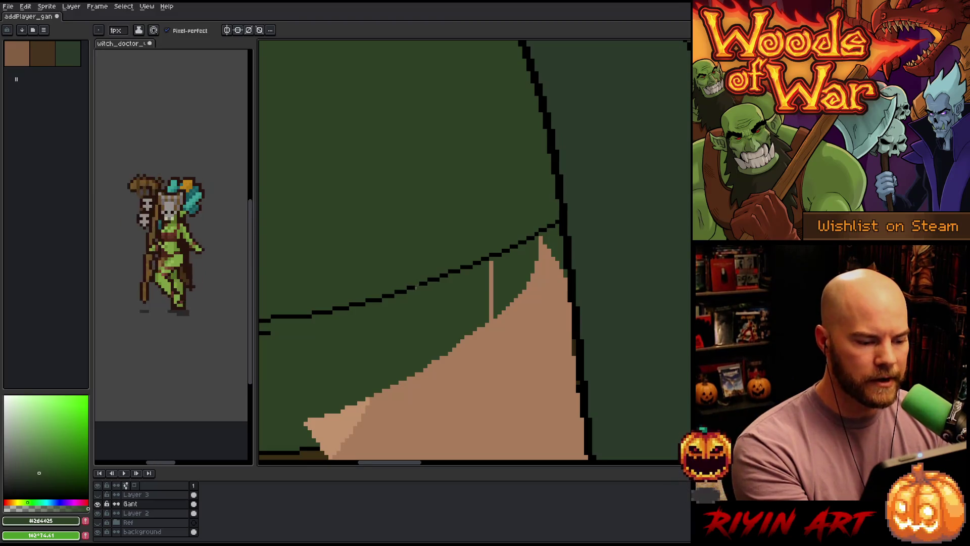
{"action": "left_click", "coordinate": [423, 284], "text": "alt"}
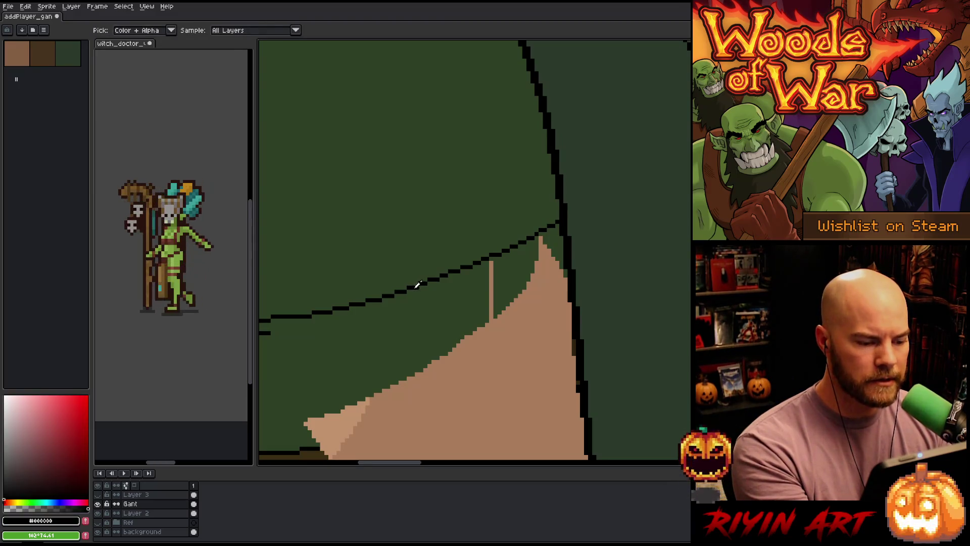
{"action": "left_click", "coordinate": [434, 269], "text": "alt"}
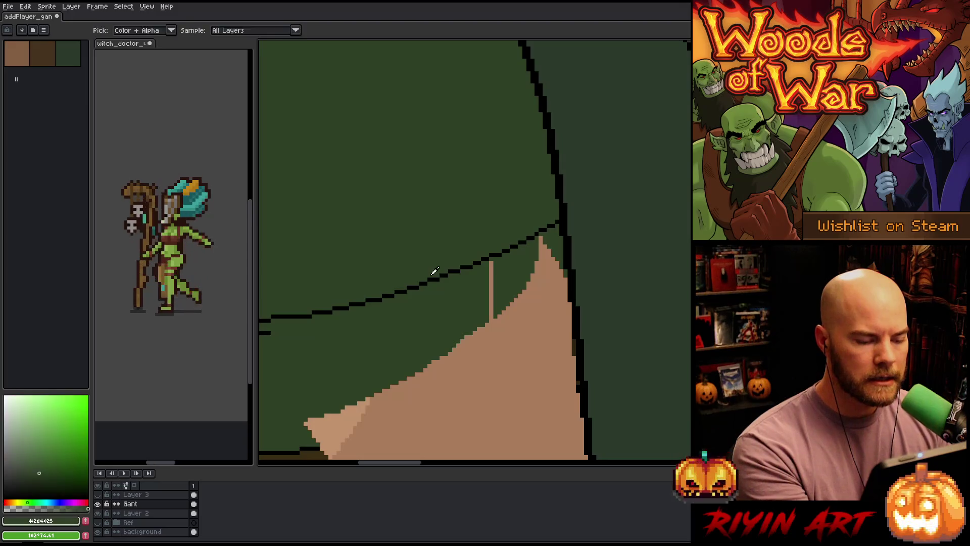
{"action": "left_click", "coordinate": [430, 277], "text": "alt"}
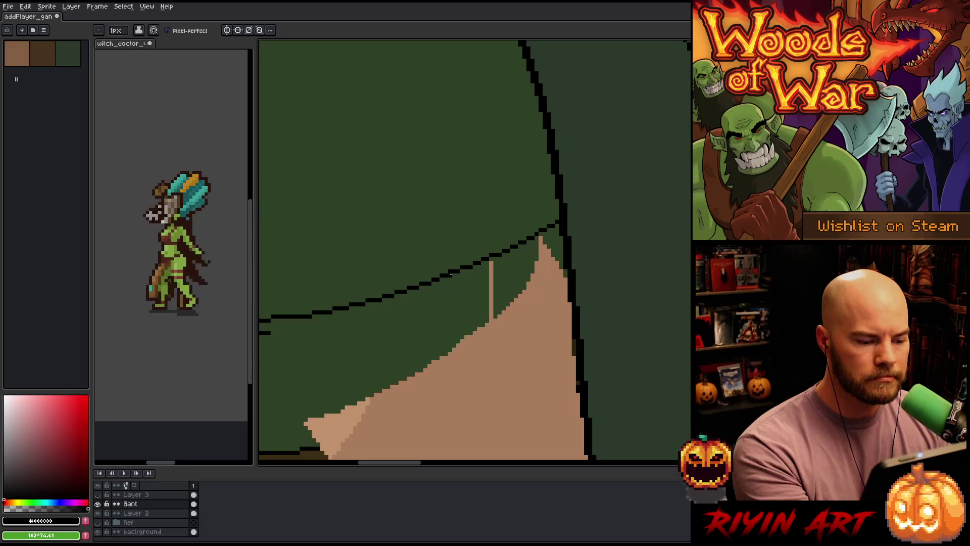
{"action": "left_click", "coordinate": [450, 272], "text": "alt"}
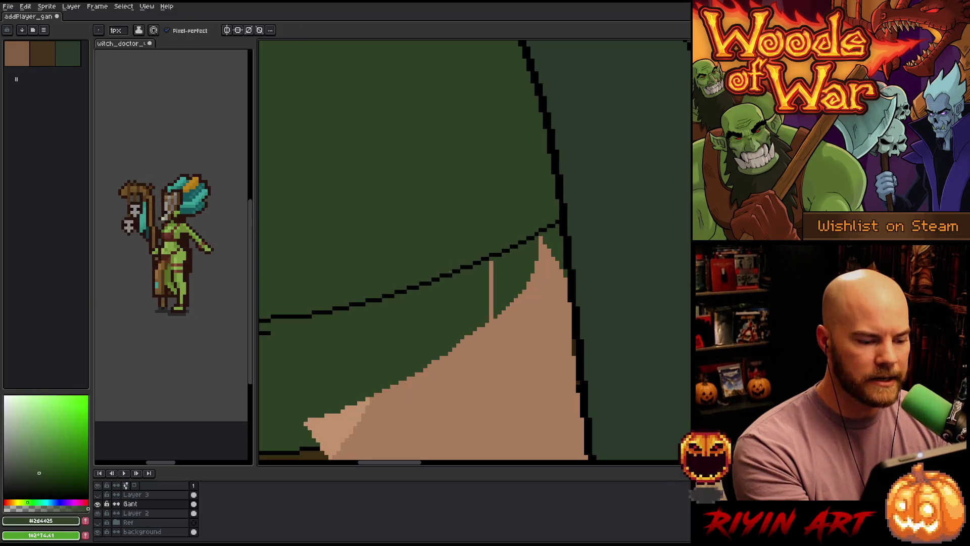
{"action": "left_click", "coordinate": [444, 275], "text": "alt"}
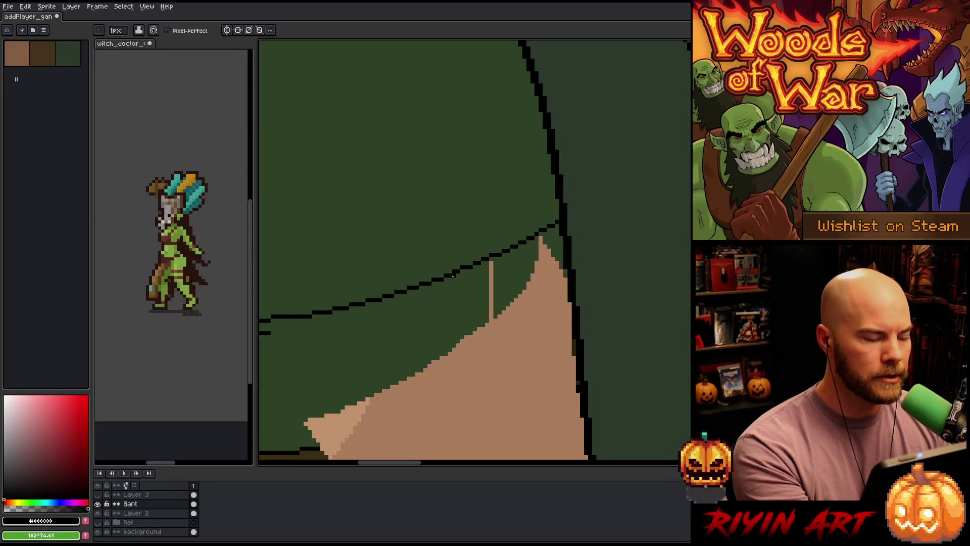
Step: Continue along the outline further right, alternating black and the cloak's dark green
{"action": "left_click_drag", "start_coordinate": [474, 305], "coordinate": [448, 277]}
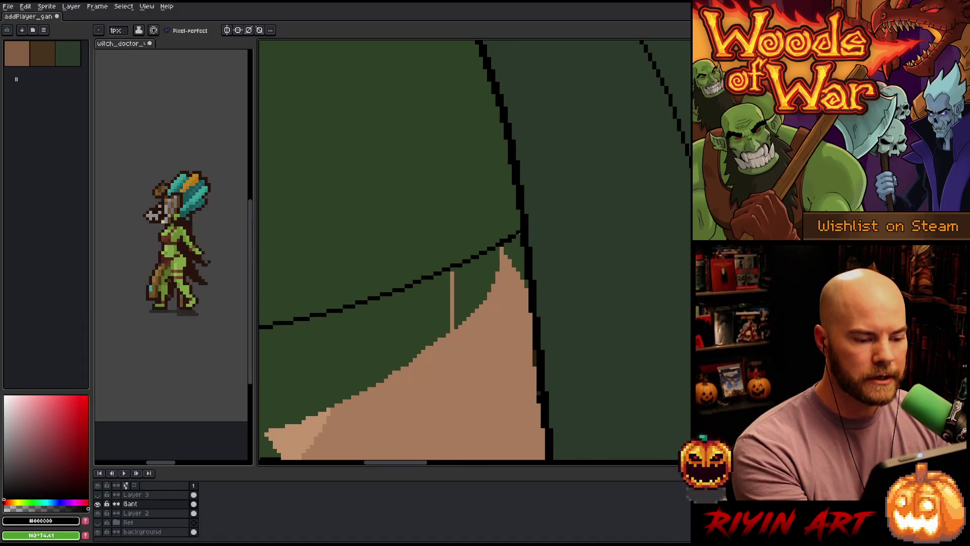
{"action": "left_click", "coordinate": [517, 231], "text": "alt"}
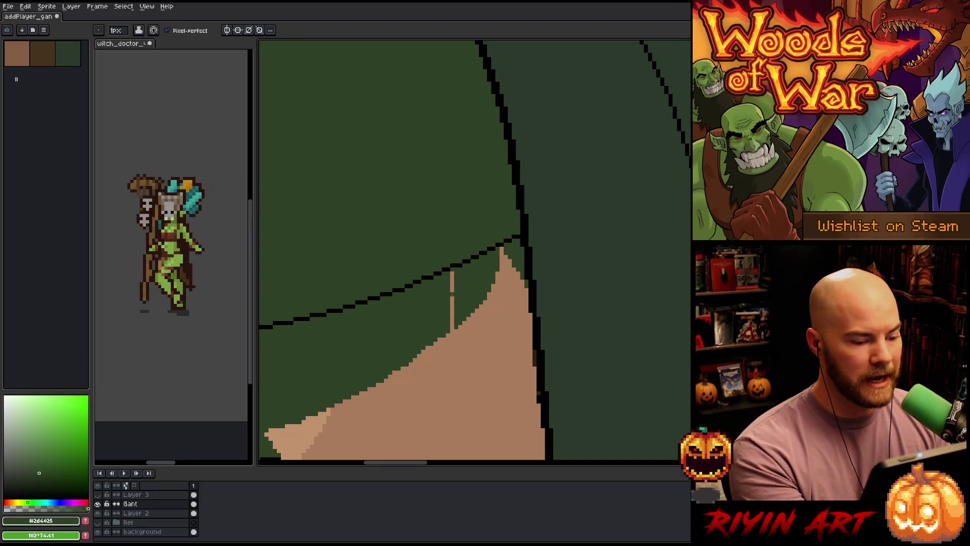
{"action": "left_click_drag", "start_coordinate": [432, 305], "coordinate": [460, 299]}
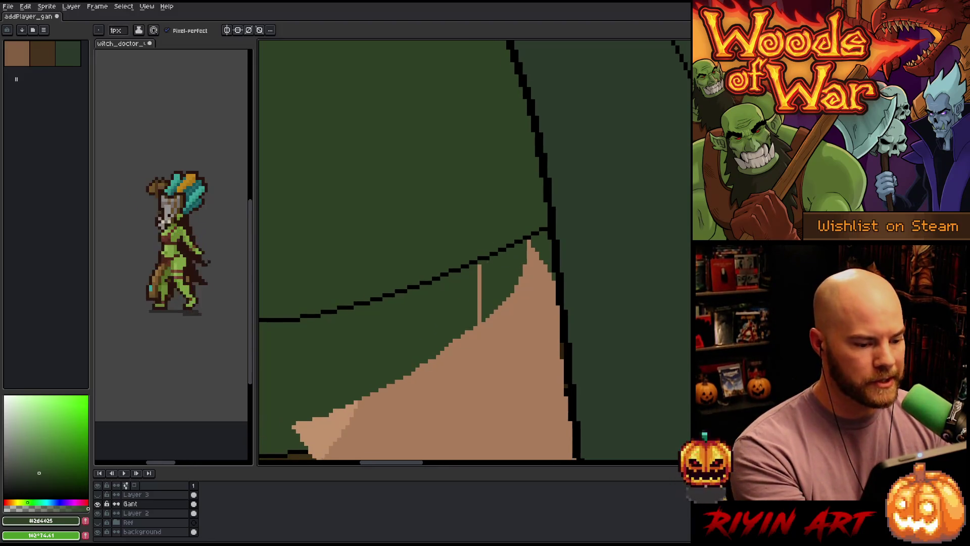
{"action": "left_click", "coordinate": [477, 259], "text": "alt"}
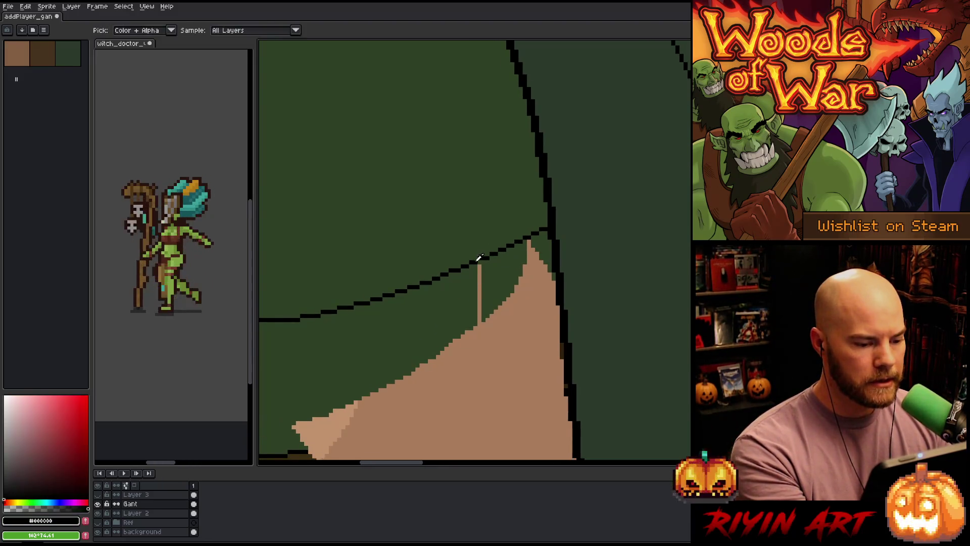
{"action": "left_click", "coordinate": [490, 245], "text": "alt"}
{"action": "left_click", "coordinate": [477, 259], "text": "alt"}
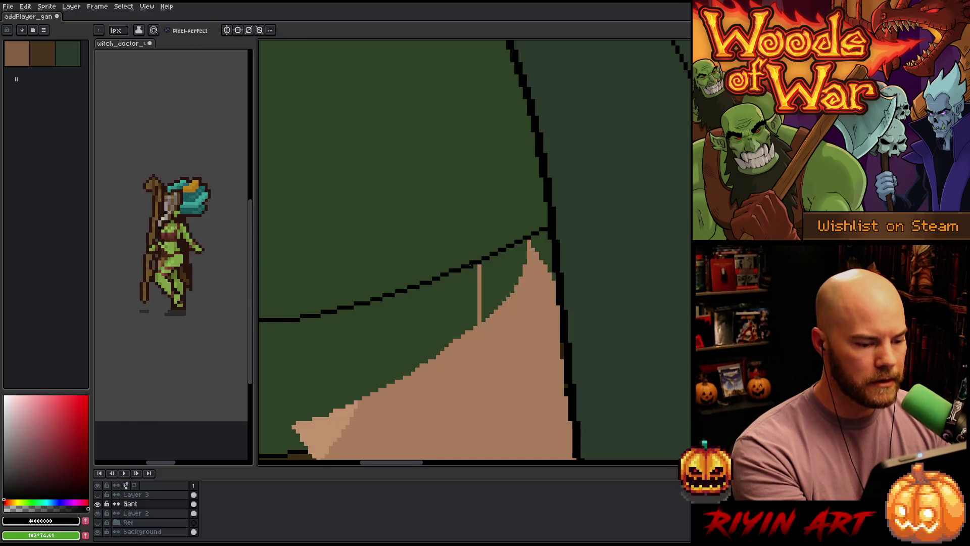
{"action": "left_click", "coordinate": [533, 220], "text": "alt"}
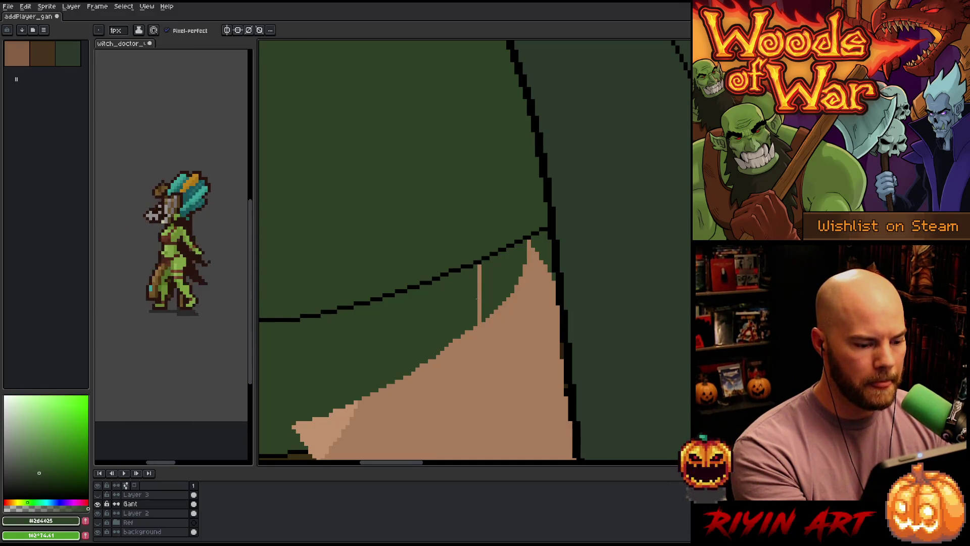
{"action": "left_click", "coordinate": [441, 276], "text": "alt"}
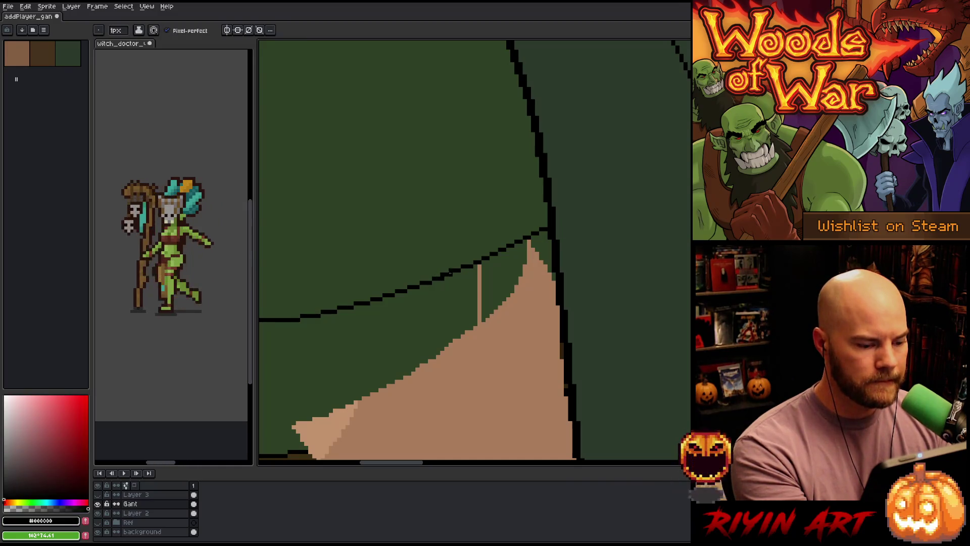
{"action": "left_click", "coordinate": [454, 260], "text": "alt"}
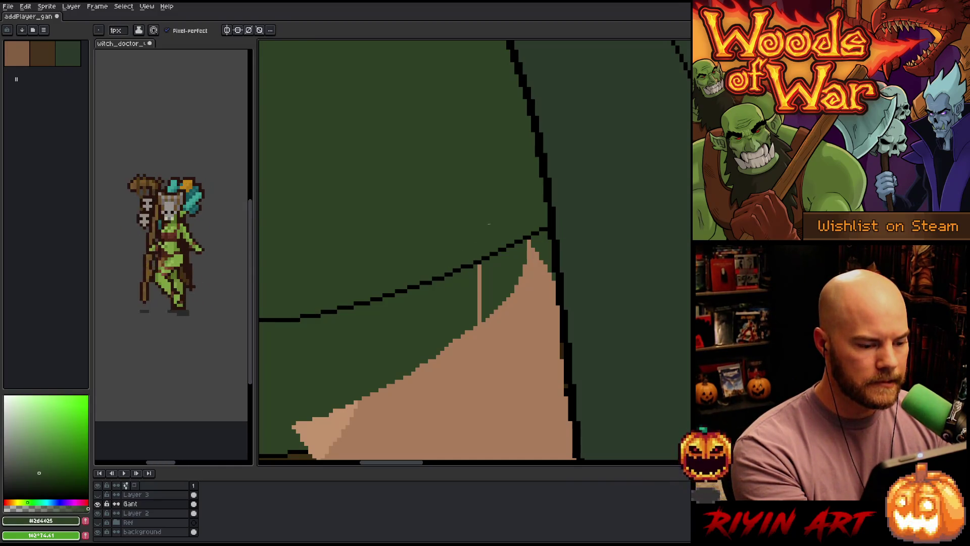
{"action": "left_click", "coordinate": [460, 268], "text": "alt"}
{"action": "left_click", "coordinate": [461, 265], "text": "alt"}
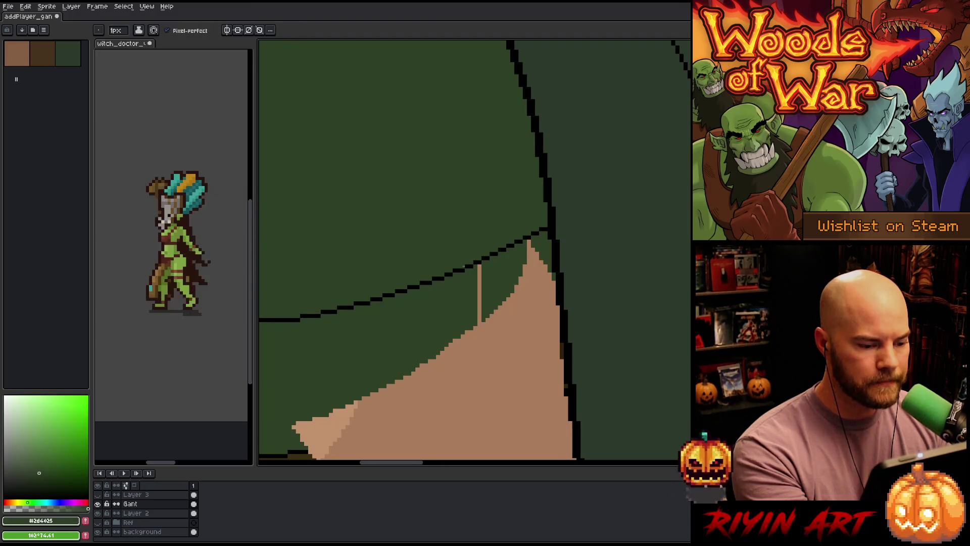
{"action": "left_click", "coordinate": [458, 268], "text": "alt"}
{"action": "left_click", "coordinate": [461, 258], "text": "alt"}
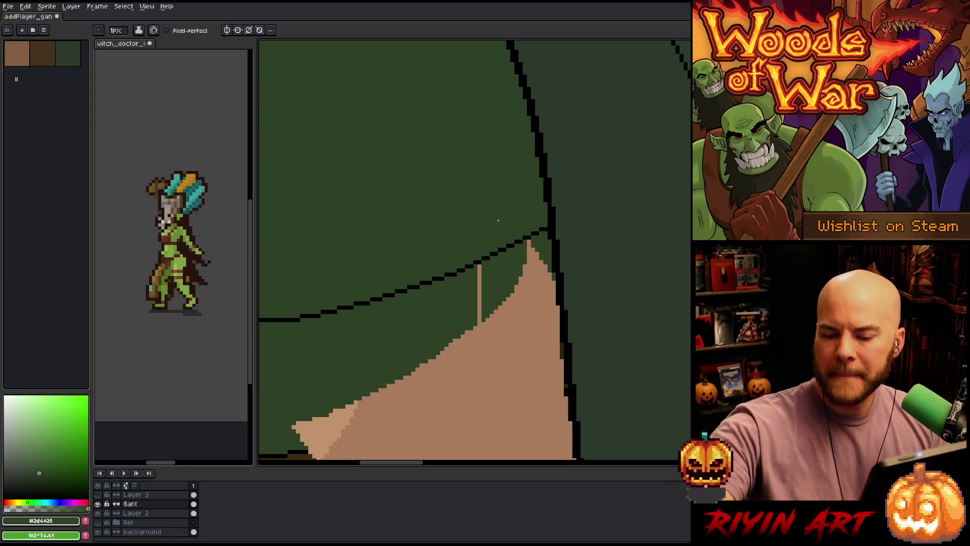
Step: Pick the outline's black with the eyedropper and zoom the view out
{"action": "key", "text": "i"}
{"action": "left_click", "coordinate": [379, 295], "text": "alt"}
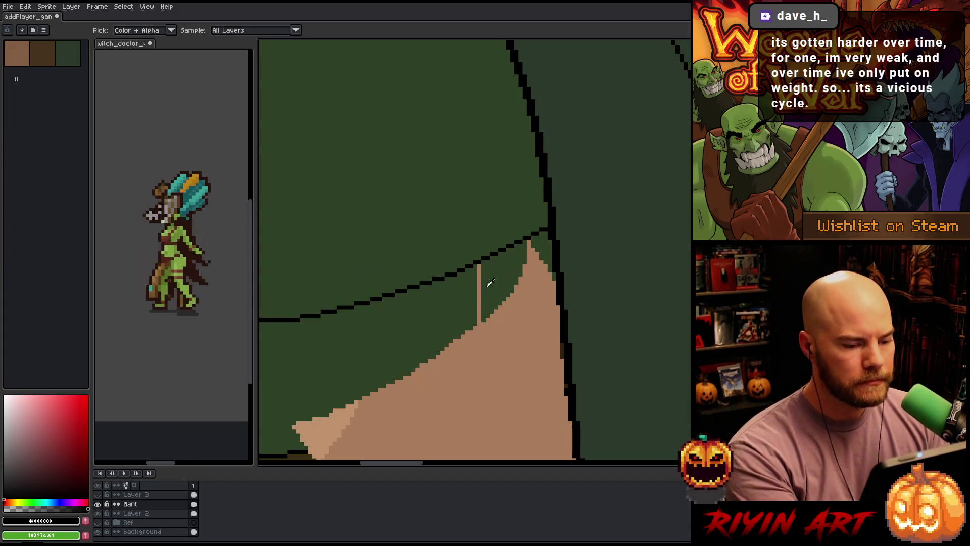
{"action": "scroll", "coordinate": [521, 245], "scroll_direction": "down", "scroll_amount": 4}
{"action": "scroll", "coordinate": [477, 260], "scroll_direction": "up", "scroll_amount": 3}
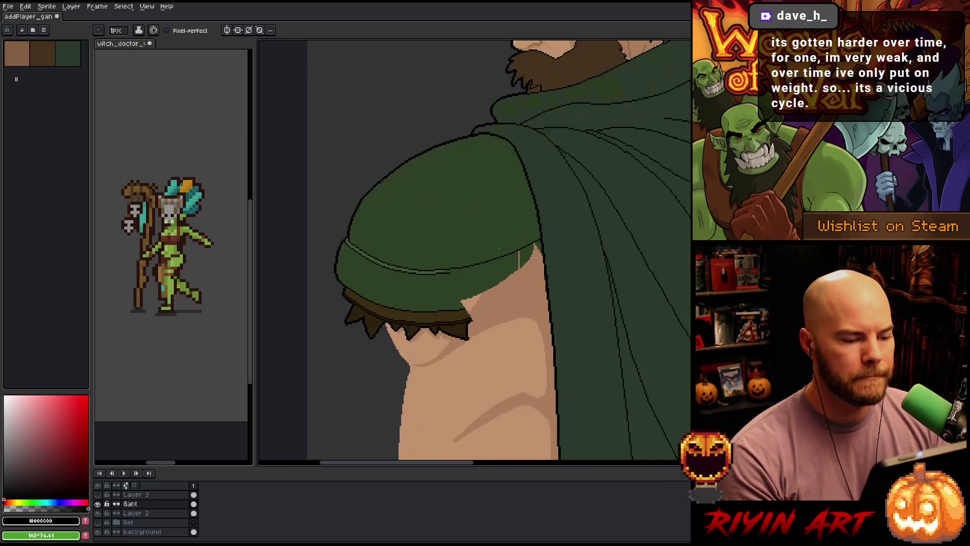
{"action": "scroll", "coordinate": [478, 262], "scroll_direction": "up", "scroll_amount": 2}
{"action": "scroll", "coordinate": [470, 261], "scroll_direction": "down", "scroll_amount": 2}
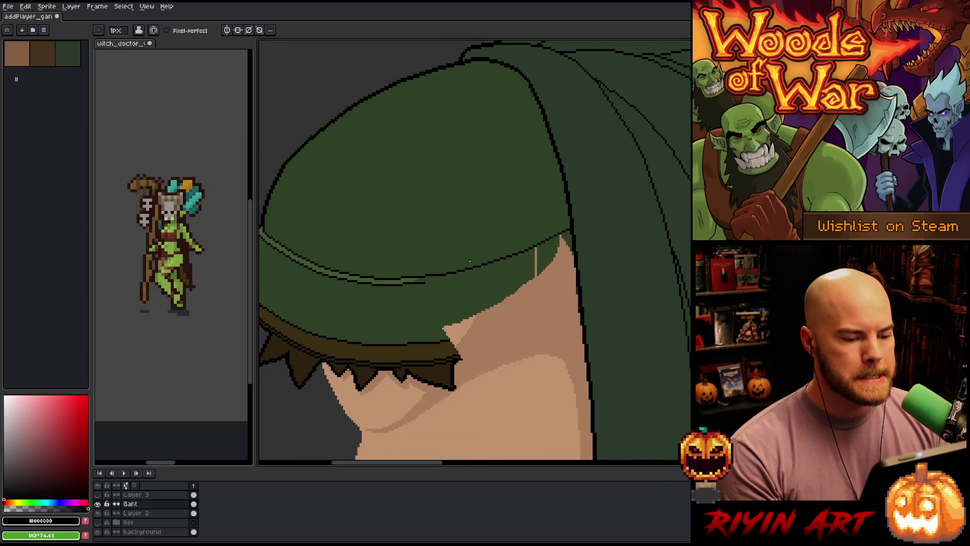
{"action": "scroll", "coordinate": [462, 271], "scroll_direction": "up", "scroll_amount": 2}
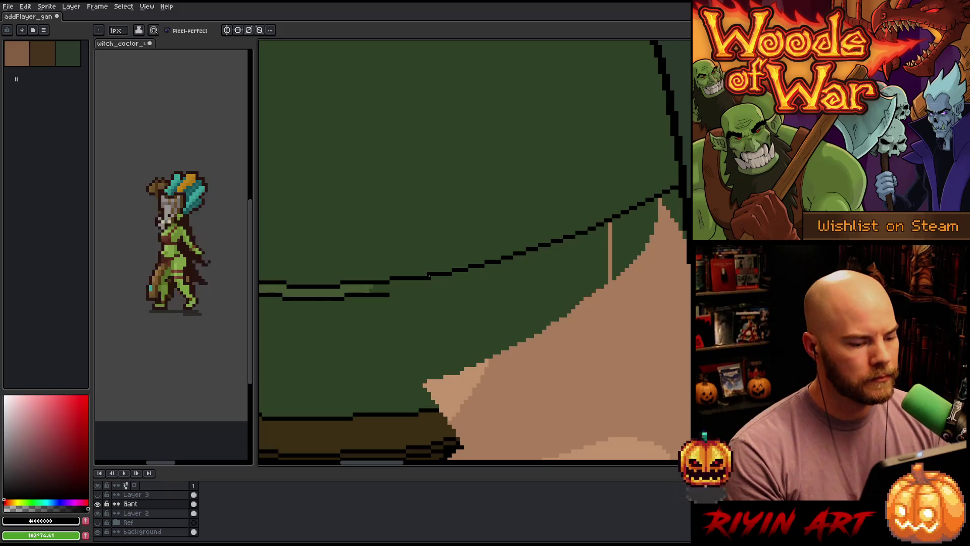
{"action": "scroll", "coordinate": [429, 273], "scroll_direction": "down", "scroll_amount": 2}
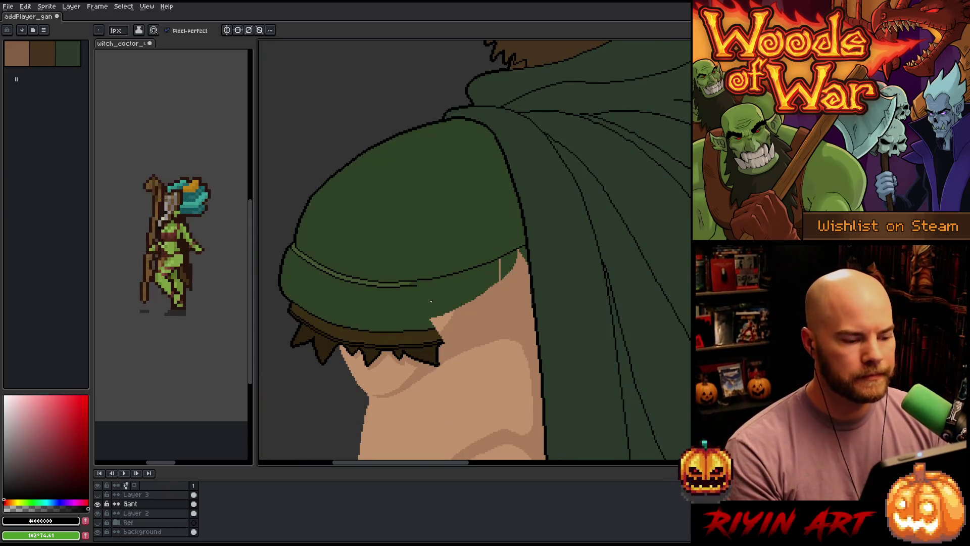
{"action": "scroll", "coordinate": [425, 279], "scroll_direction": "down", "scroll_amount": 1}
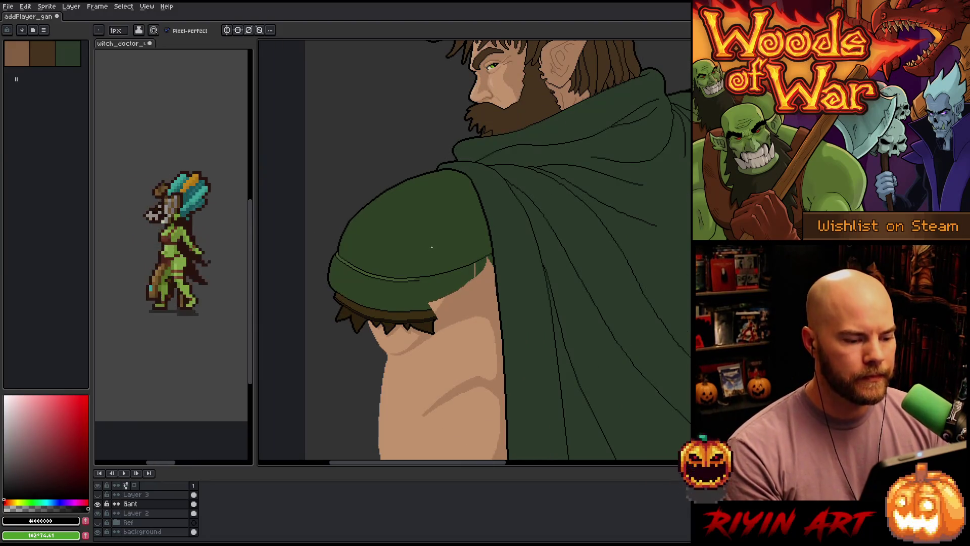
Step: Magic-wand the thin green slivers beside the arm and delete them
{"action": "left_click", "coordinate": [98, 496]}
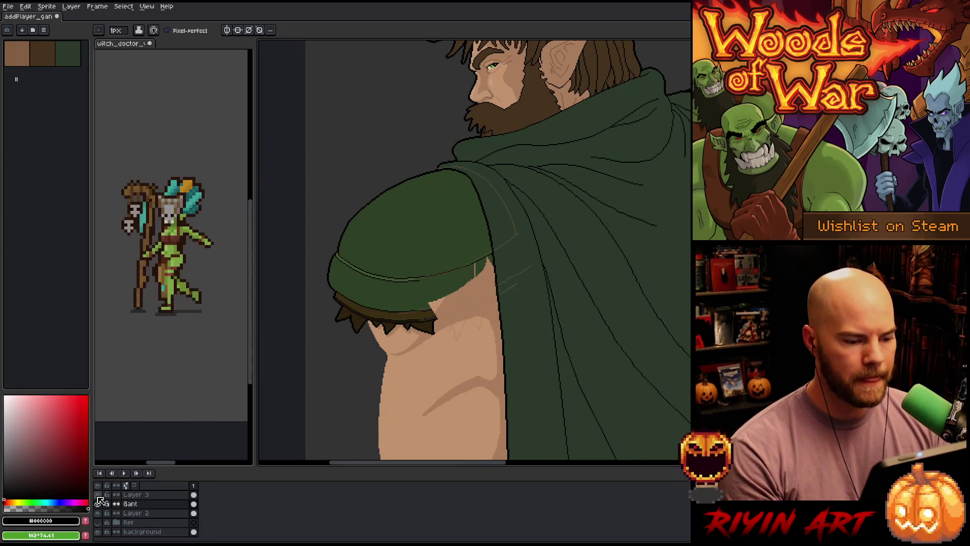
{"action": "left_click", "coordinate": [98, 496]}
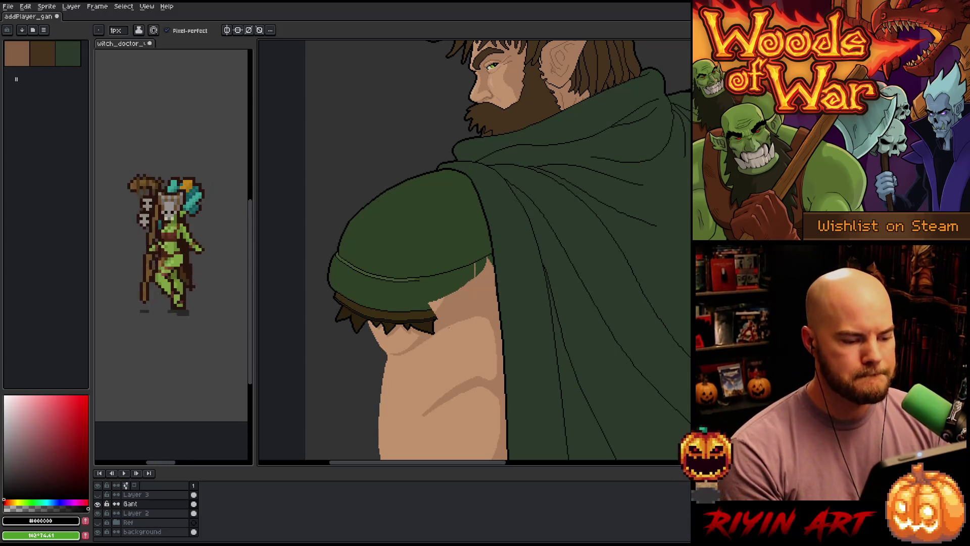
{"action": "scroll", "coordinate": [425, 274], "scroll_direction": "up", "scroll_amount": 2}
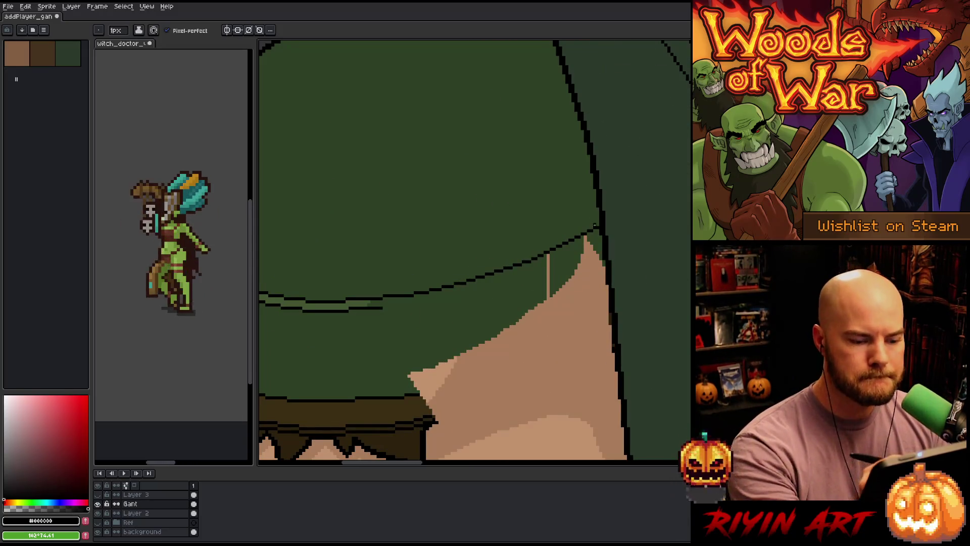
{"action": "key", "text": "m"}
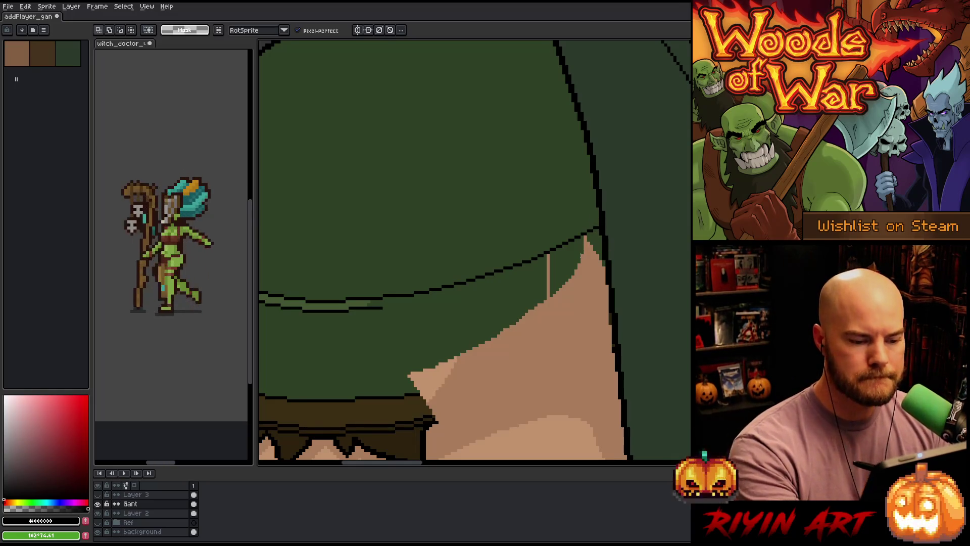
{"action": "key", "text": "w"}
{"action": "left_click", "coordinate": [564, 265]}
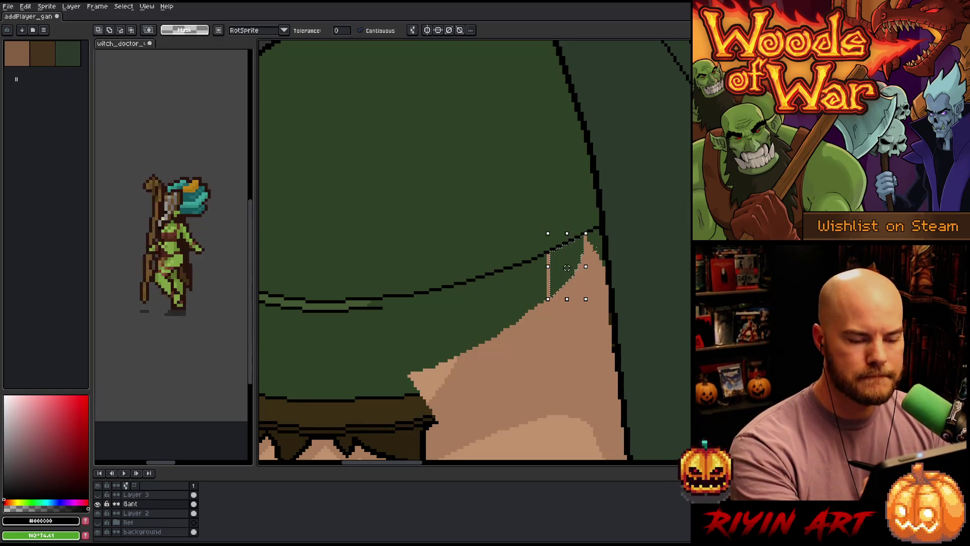
{"action": "key", "text": "Delete"}
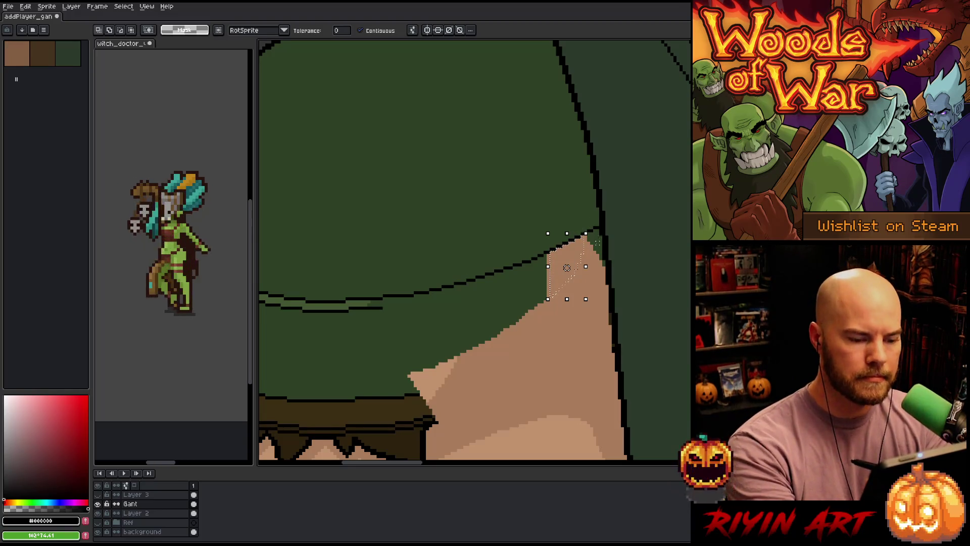
{"action": "left_click", "coordinate": [595, 246]}
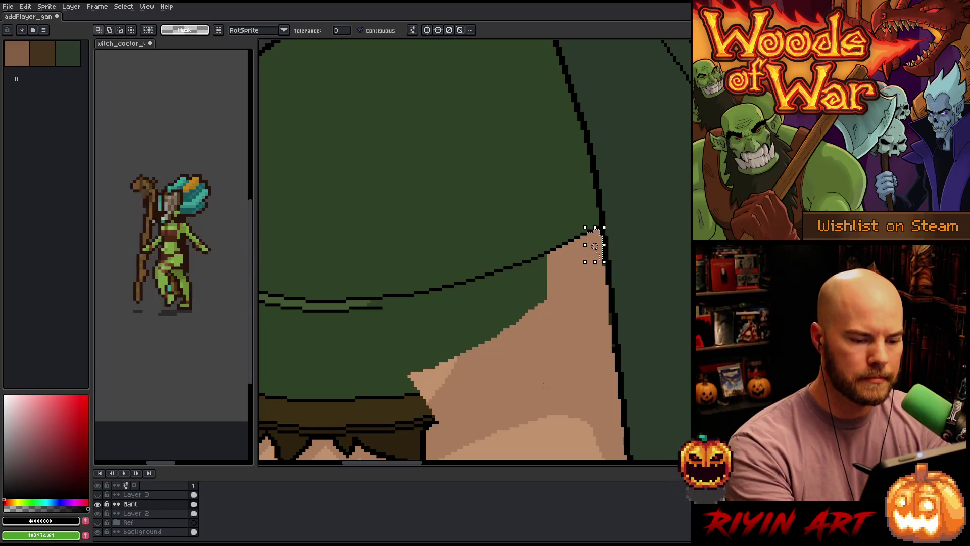
{"action": "left_click", "coordinate": [480, 307]}
Step: Trim a selection along the pad's edge, then delete the green pixels overlapping the arm
{"action": "key", "text": "b"}
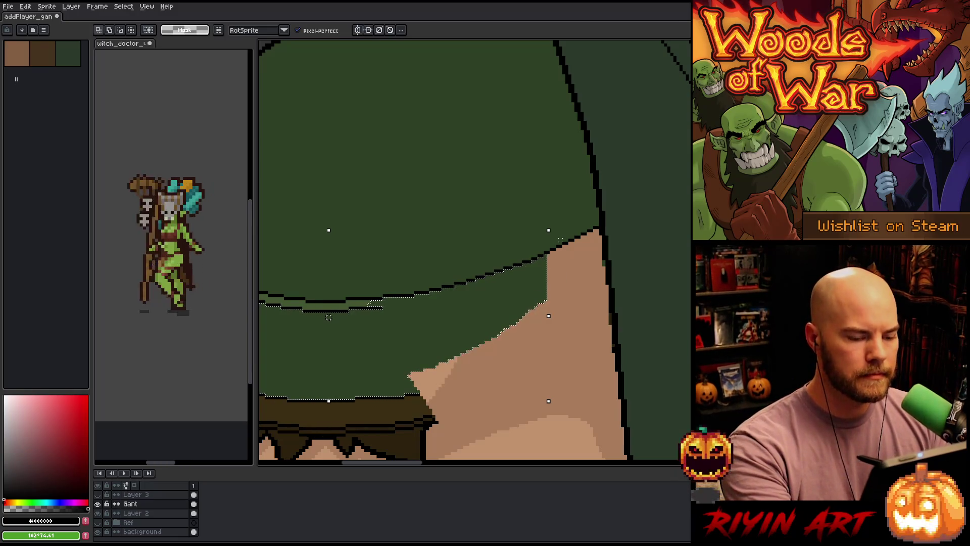
{"action": "mouse_move", "coordinate": [560, 239]}
{"action": "left_mouse_down"}
{"action": "mouse_move", "coordinate": [419, 249]}
{"action": "mouse_move", "coordinate": [427, 384]}
{"action": "left_mouse_up"}
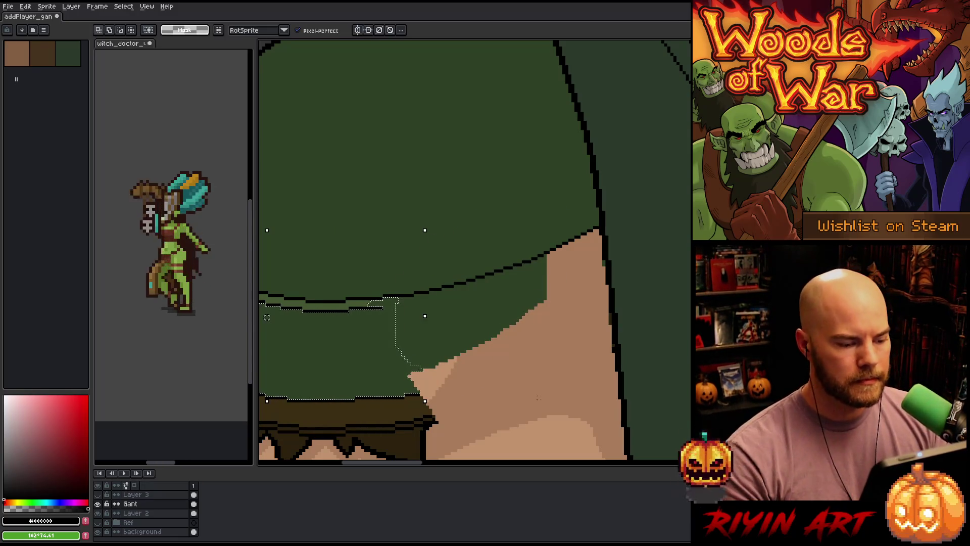
{"action": "mouse_move", "coordinate": [546, 210]}
{"action": "left_mouse_down"}
{"action": "mouse_move", "coordinate": [411, 292]}
{"action": "mouse_move", "coordinate": [481, 397]}
{"action": "left_mouse_up"}
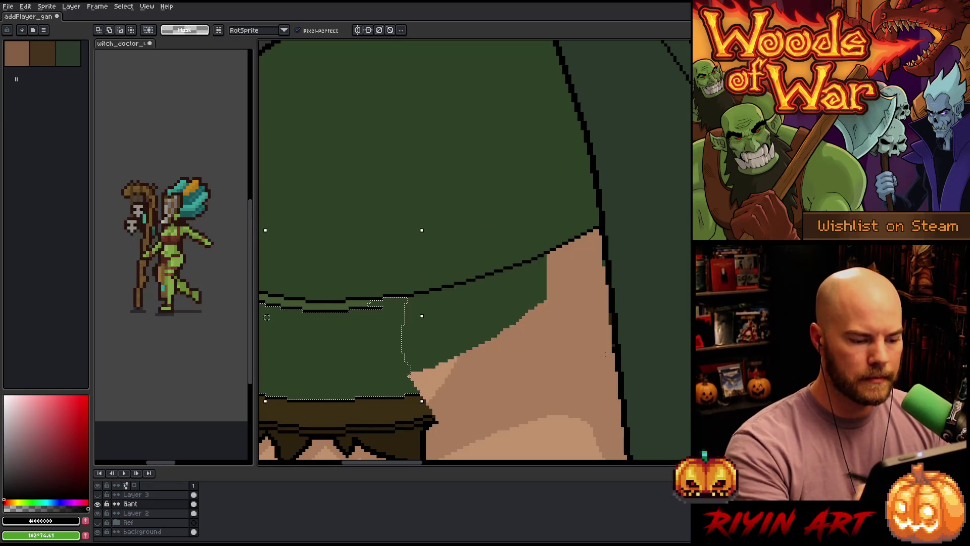
{"action": "key", "text": "ctrl+d"}
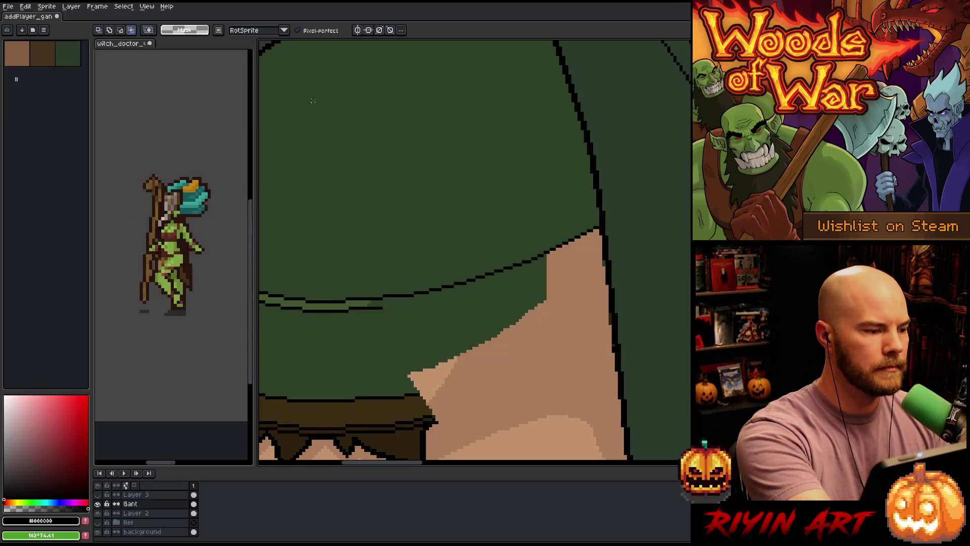
{"action": "mouse_move", "coordinate": [551, 202]}
{"action": "left_mouse_down"}
{"action": "mouse_move", "coordinate": [385, 320]}
{"action": "mouse_move", "coordinate": [609, 212]}
{"action": "mouse_move", "coordinate": [595, 178]}
{"action": "left_mouse_up"}
{"action": "key", "text": "Delete"}
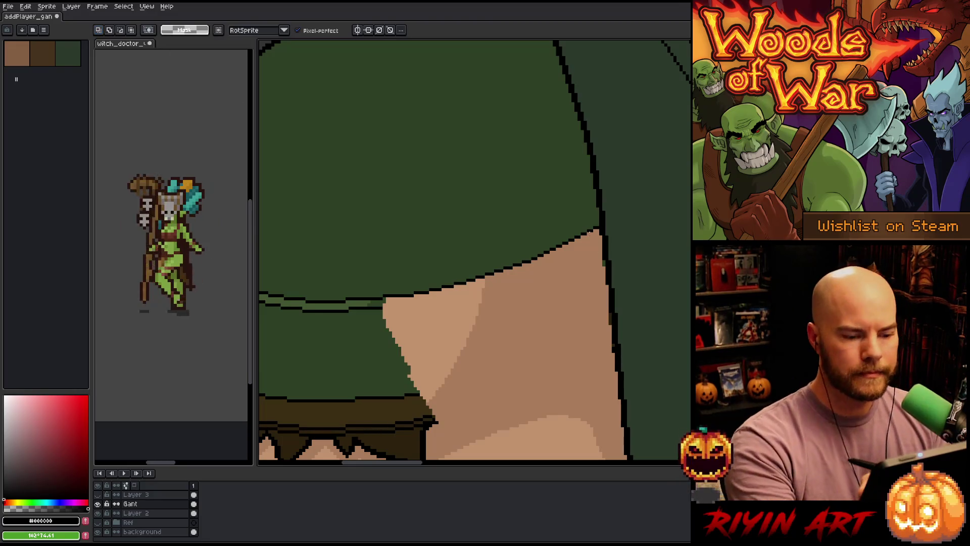
Step: Select the black edge line without its green and nudge it one pixel up and right
{"action": "mouse_move", "coordinate": [598, 227]}
{"action": "left_mouse_down"}
{"action": "mouse_move", "coordinate": [396, 278]}
{"action": "mouse_move", "coordinate": [384, 298]}
{"action": "left_mouse_up"}
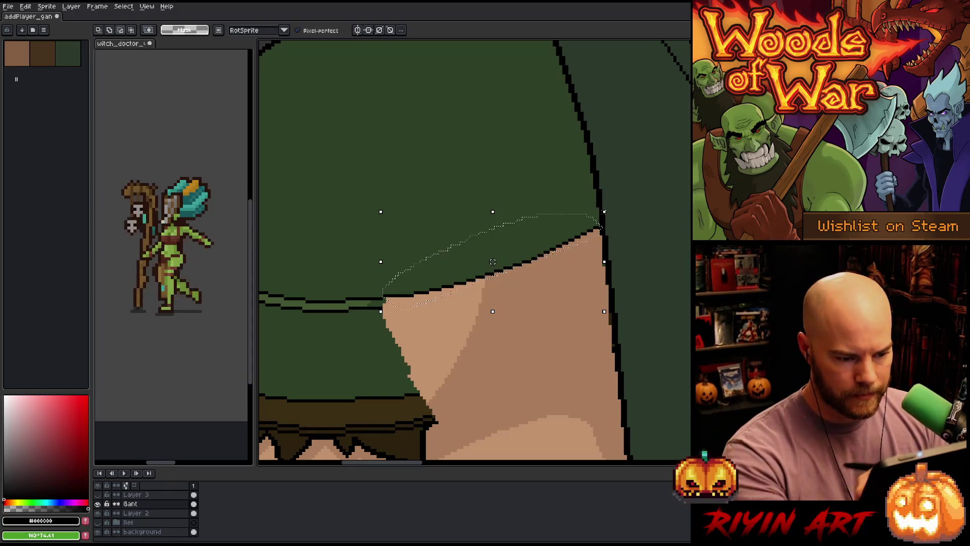
{"action": "left_click_drag", "start_coordinate": [605, 211], "coordinate": [601, 212]}
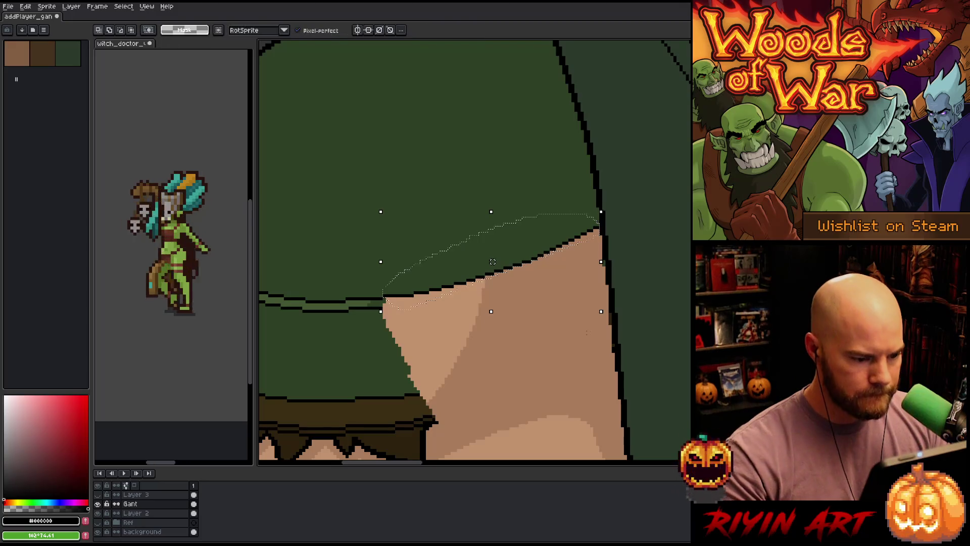
{"action": "key", "text": "w"}
{"action": "left_click", "coordinate": [499, 240], "text": "alt"}
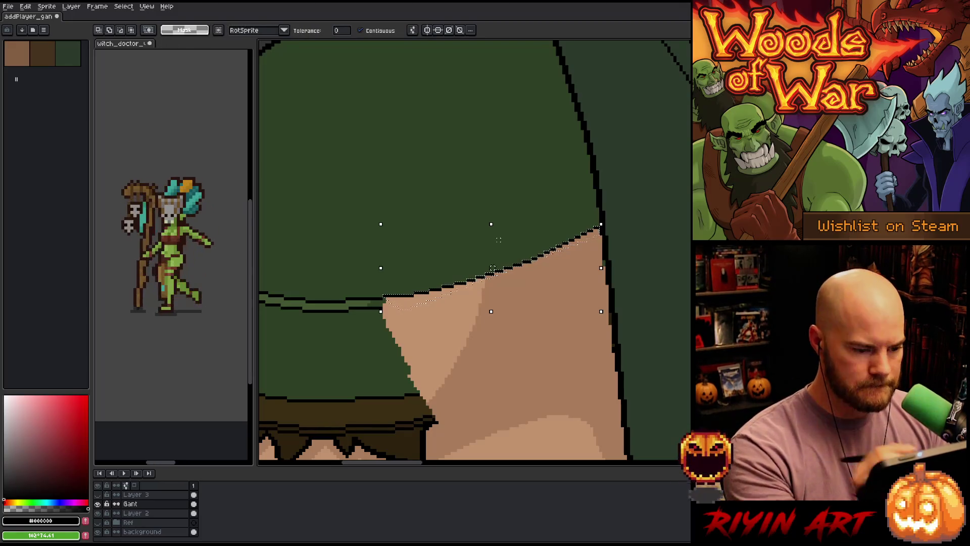
{"action": "key", "text": "Down"}
{"action": "key", "text": "Down"}
{"action": "key", "text": "Down"}
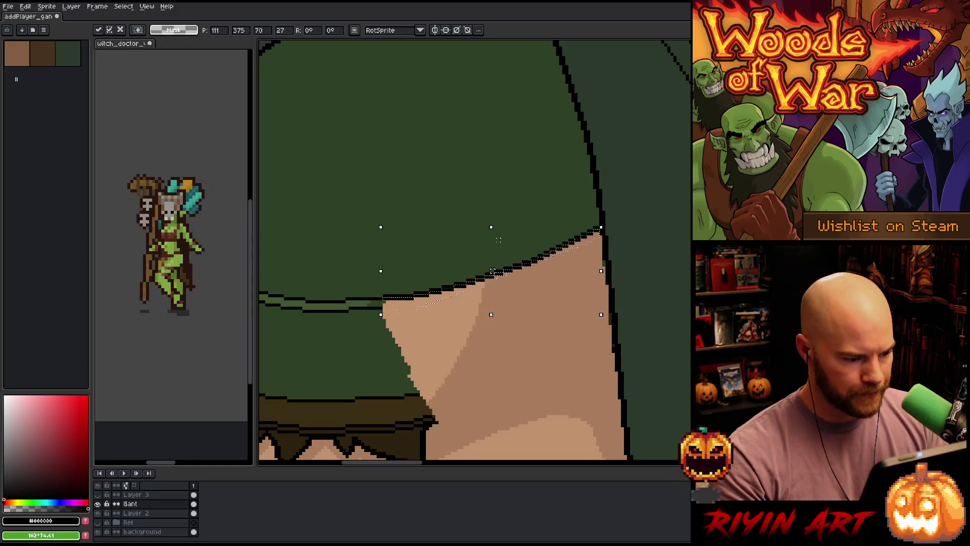
{"action": "key", "text": "Up"}
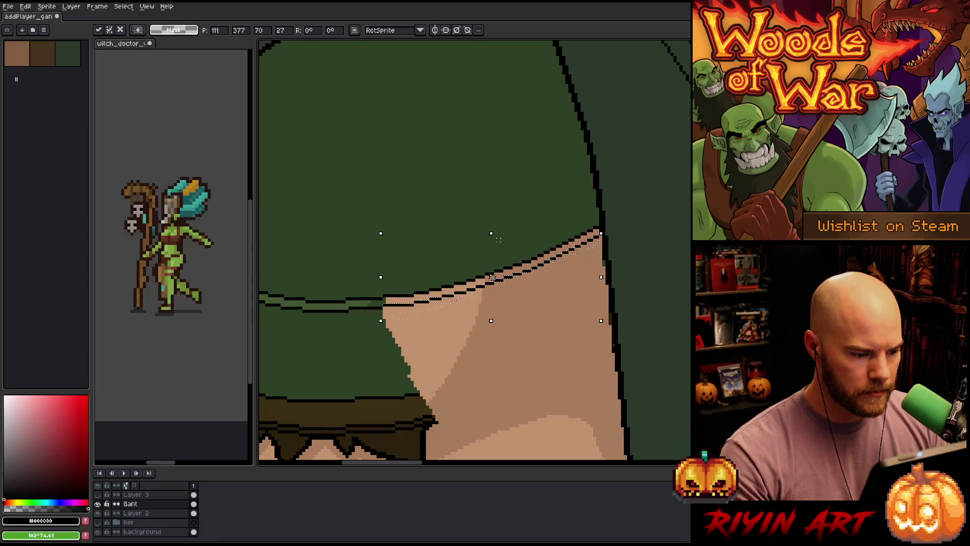
{"action": "key", "text": "Right"}
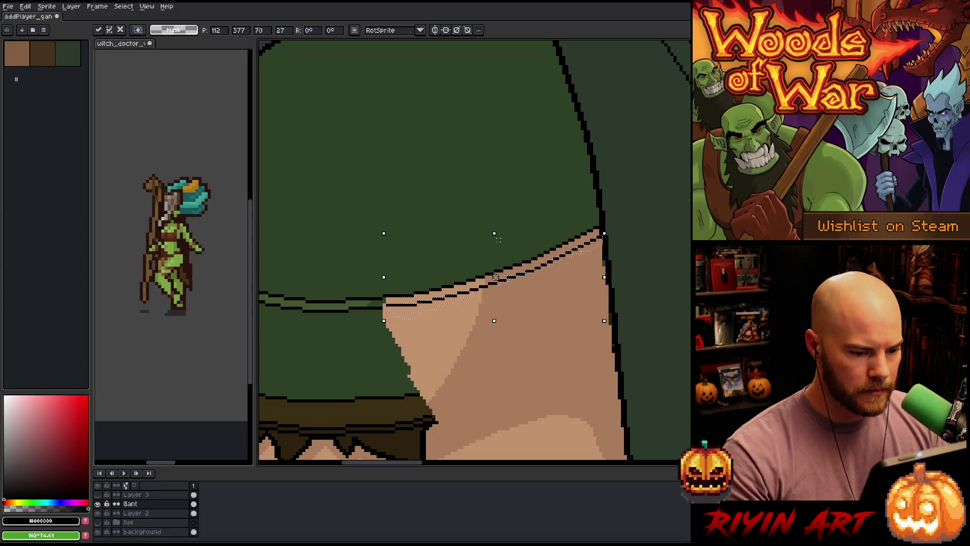
{"action": "key", "text": "Up"}
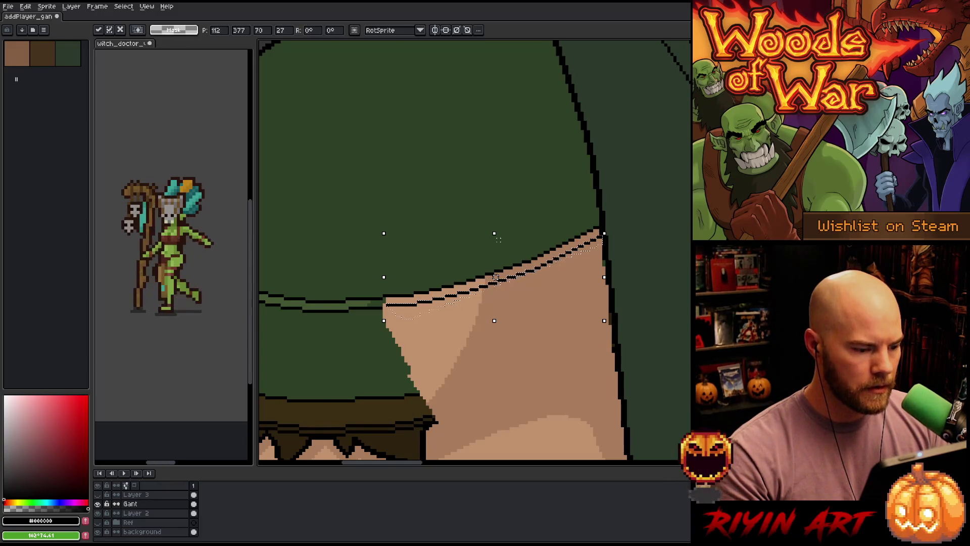
{"action": "key", "text": "ctrl+d"}
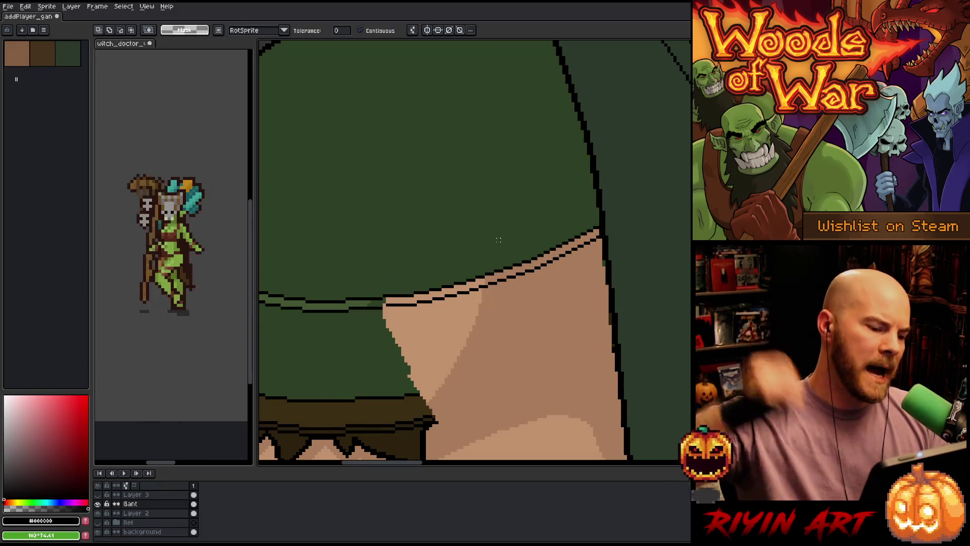
Step: Recolour the black edge line with the cloak's lighter green using the bucket
{"action": "key", "text": "i"}
{"action": "key", "text": "b"}
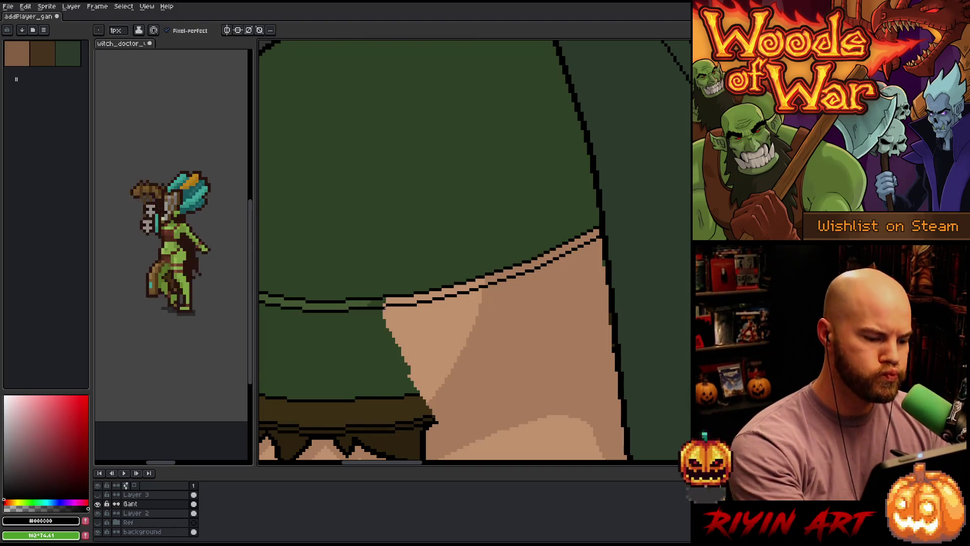
{"action": "key", "text": "i"}
{"action": "left_click", "coordinate": [359, 301]}
{"action": "key", "text": "g"}
{"action": "left_click", "coordinate": [405, 297]}
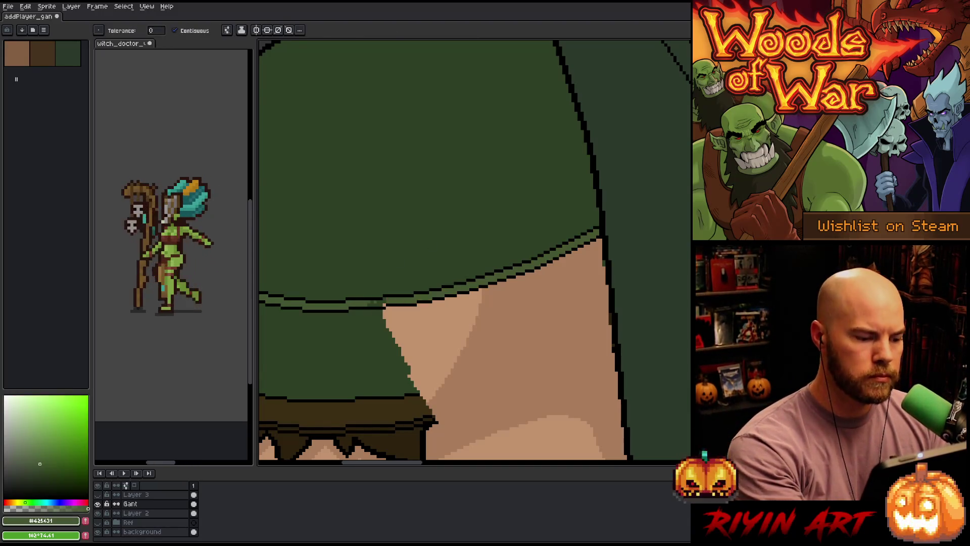
Step: Paste a copy of the sleeve's seam line and set it down lower, over the upper arm
{"action": "key", "text": "i"}
{"action": "left_click", "coordinate": [359, 350]}
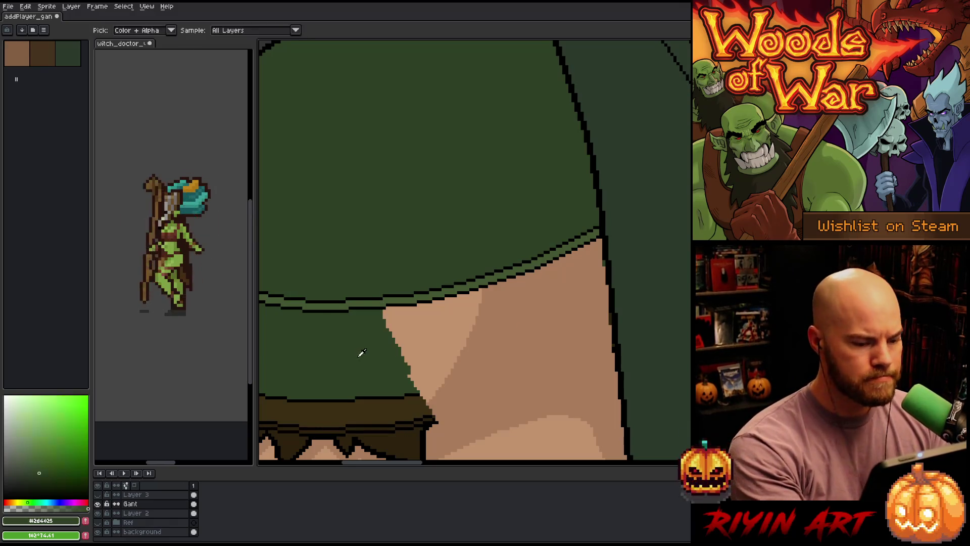
{"action": "key", "text": "b"}
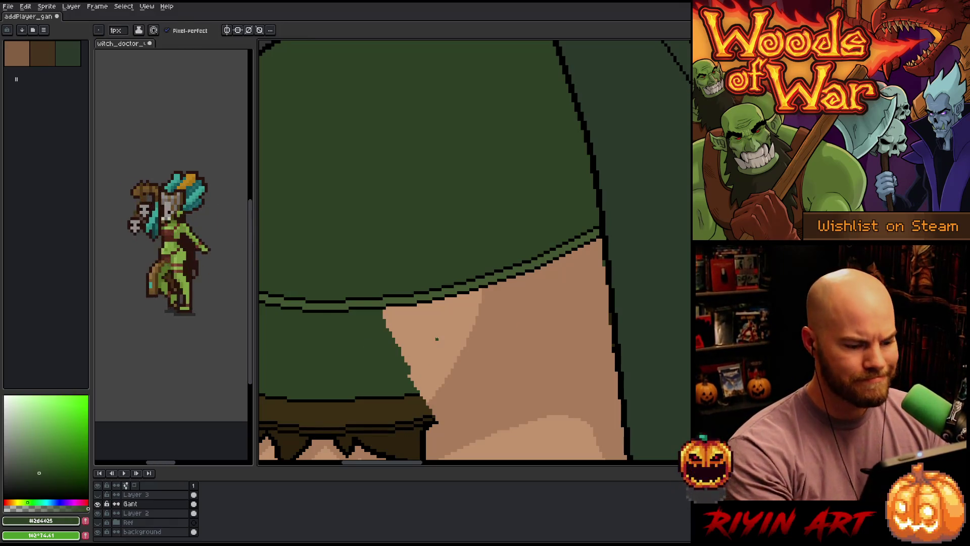
{"action": "key", "text": "ctrl+v"}
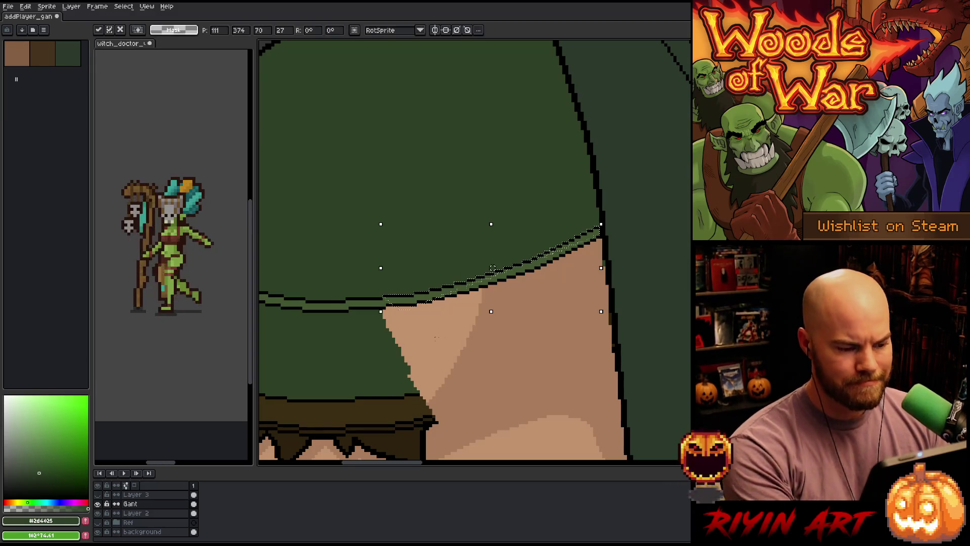
{"action": "left_click_drag", "start_coordinate": [493, 267], "coordinate": [502, 366]}
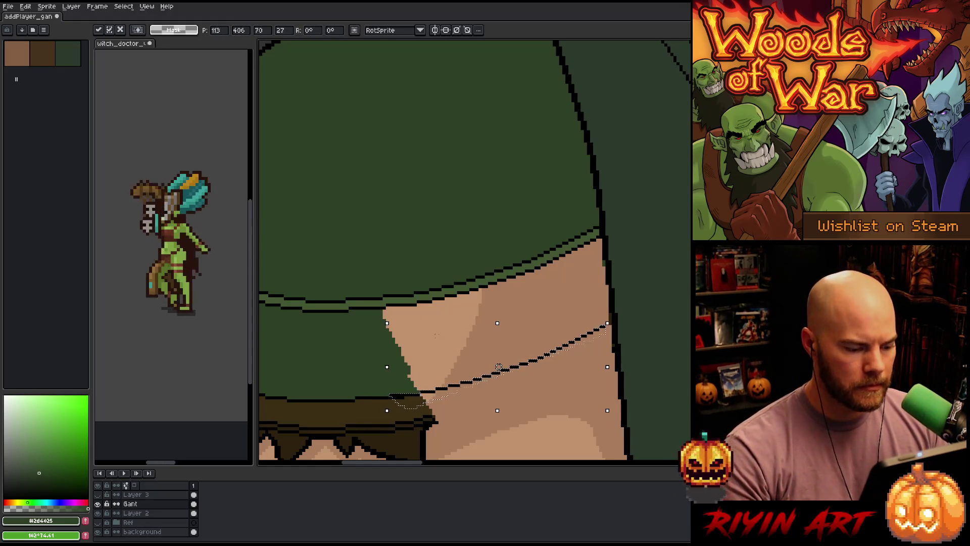
{"action": "left_click_drag", "start_coordinate": [501, 367], "coordinate": [505, 367]}
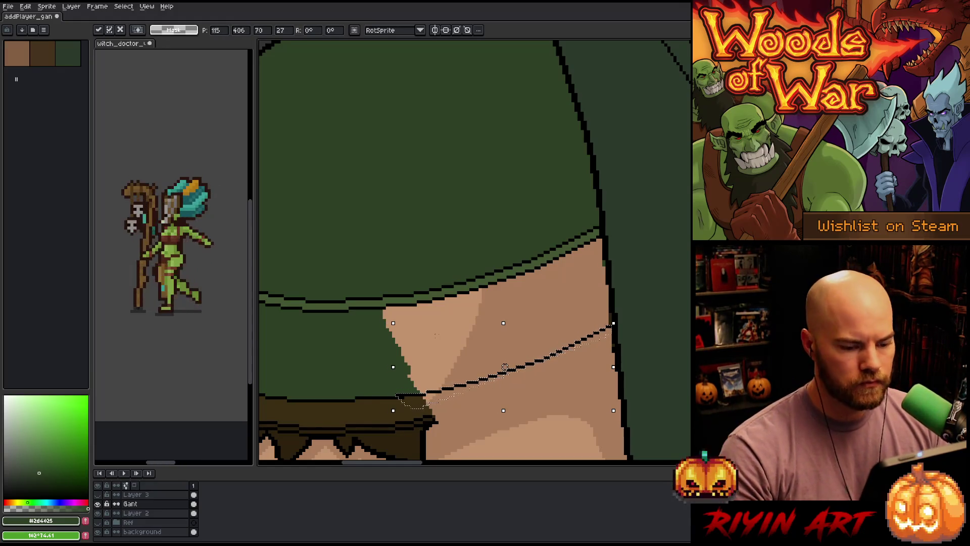
{"action": "key", "text": "Return"}
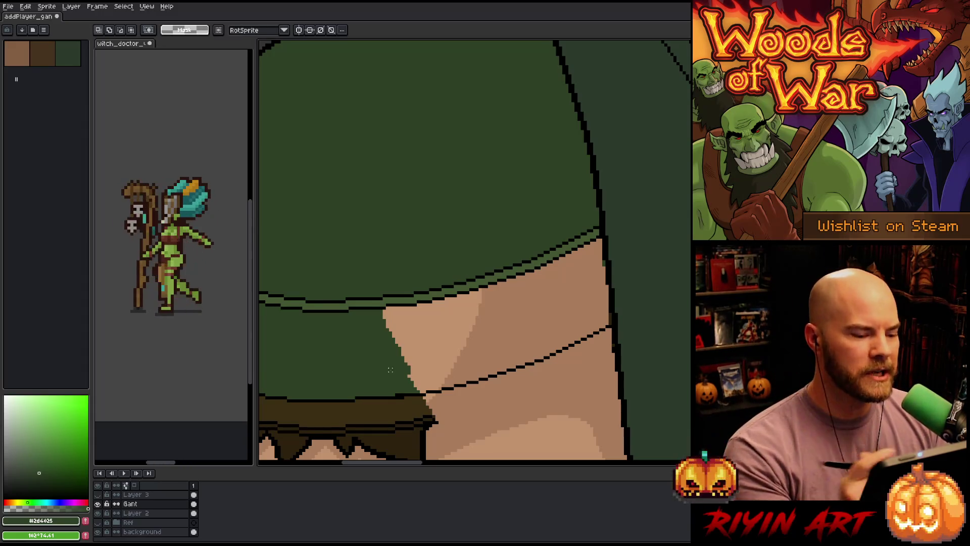
{"action": "key", "text": "g"}
{"action": "left_click", "coordinate": [554, 323]}
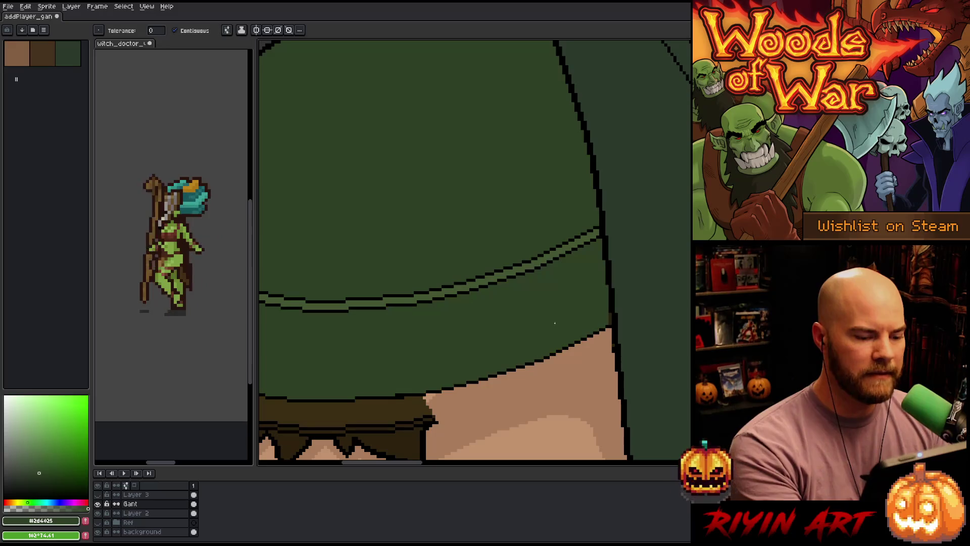
{"action": "key", "text": "b"}
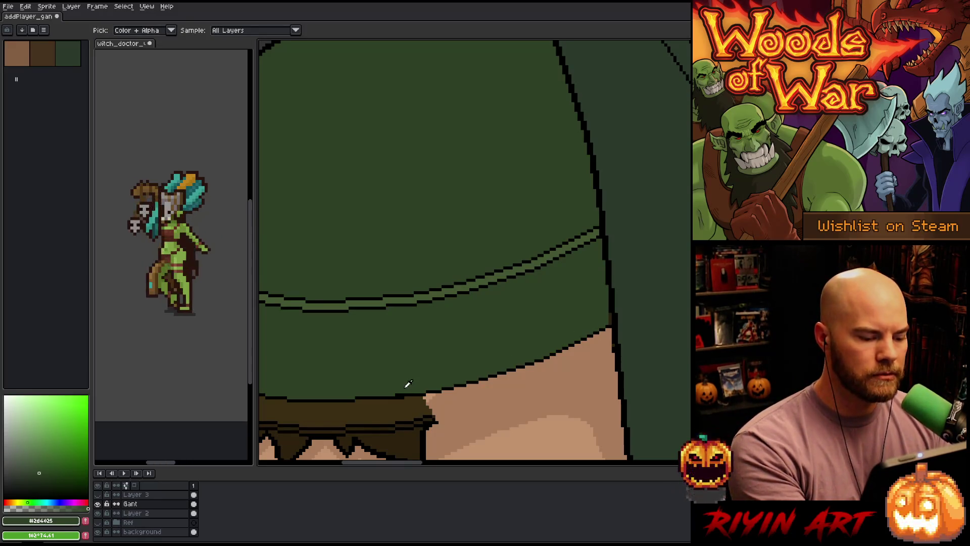
{"action": "left_click", "coordinate": [402, 399], "text": "alt"}
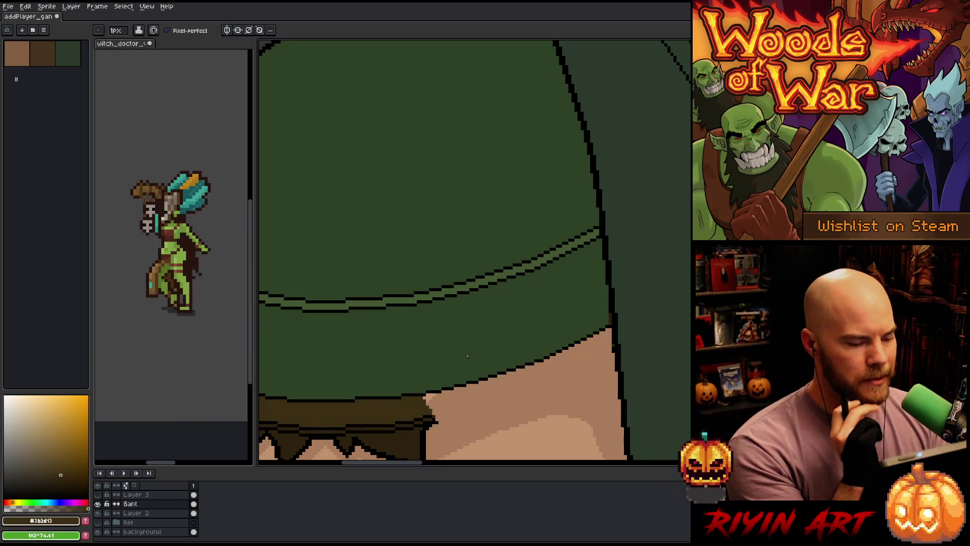
{"action": "left_click_drag", "start_coordinate": [468, 355], "coordinate": [416, 316]}
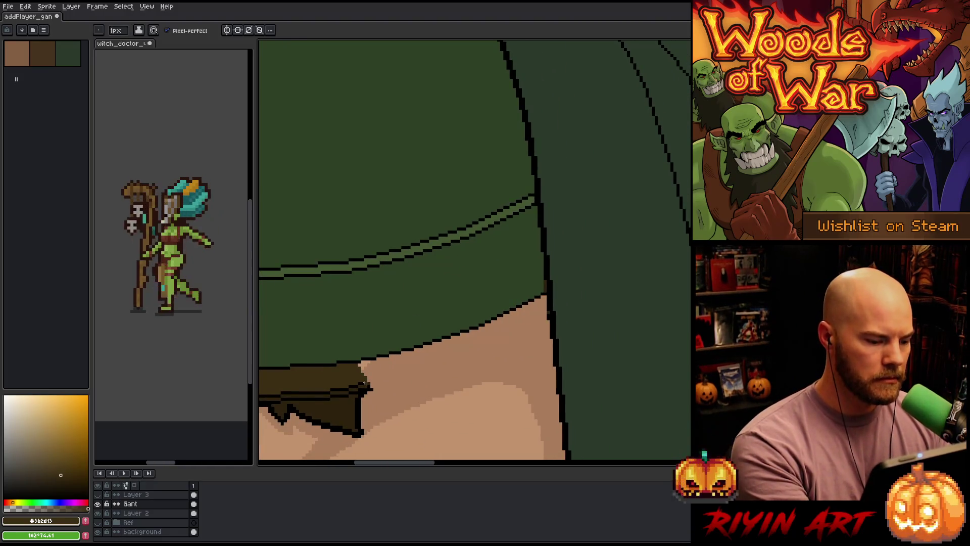
{"action": "left_click", "coordinate": [367, 390], "text": "alt"}
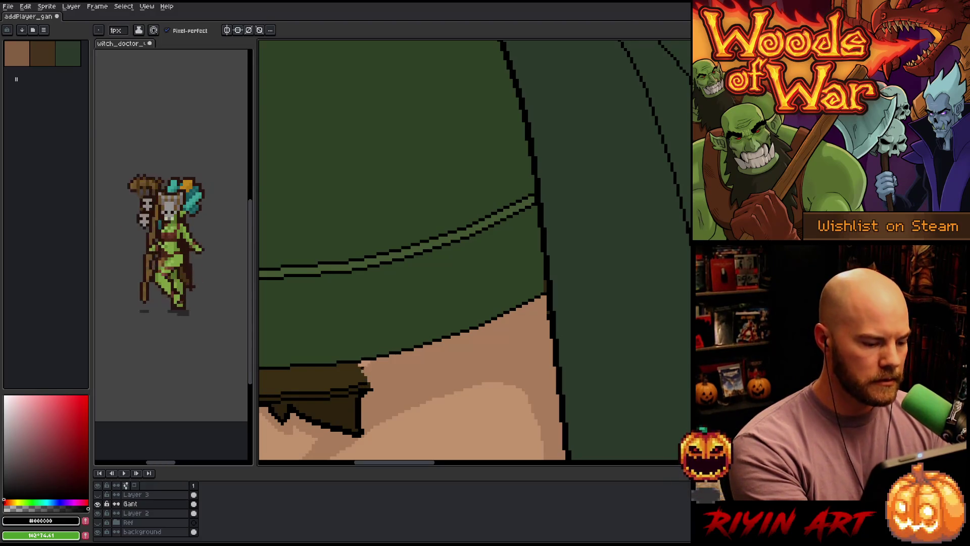
{"action": "left_click", "coordinate": [359, 382], "text": "alt"}
{"action": "left_click", "coordinate": [361, 386], "text": "alt"}
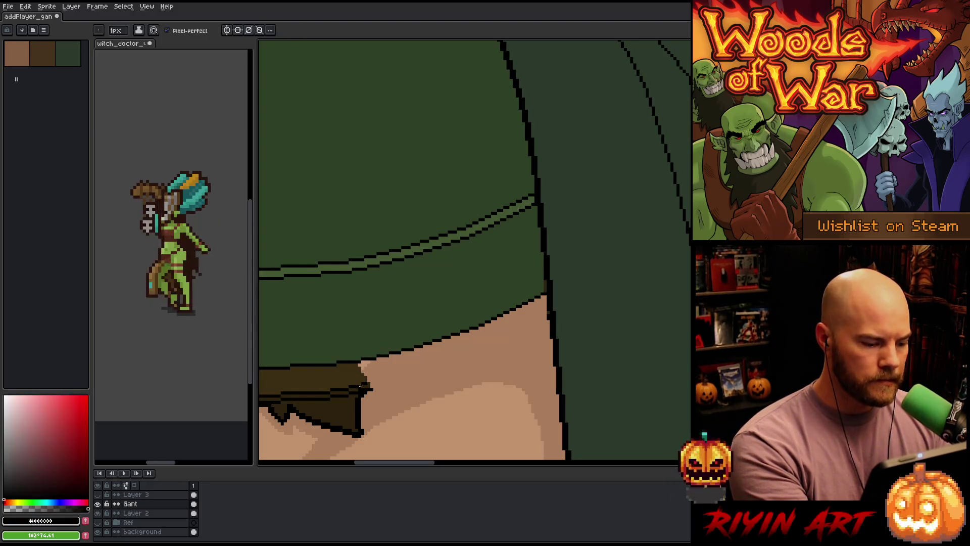
{"action": "left_click", "coordinate": [363, 385], "text": "alt"}
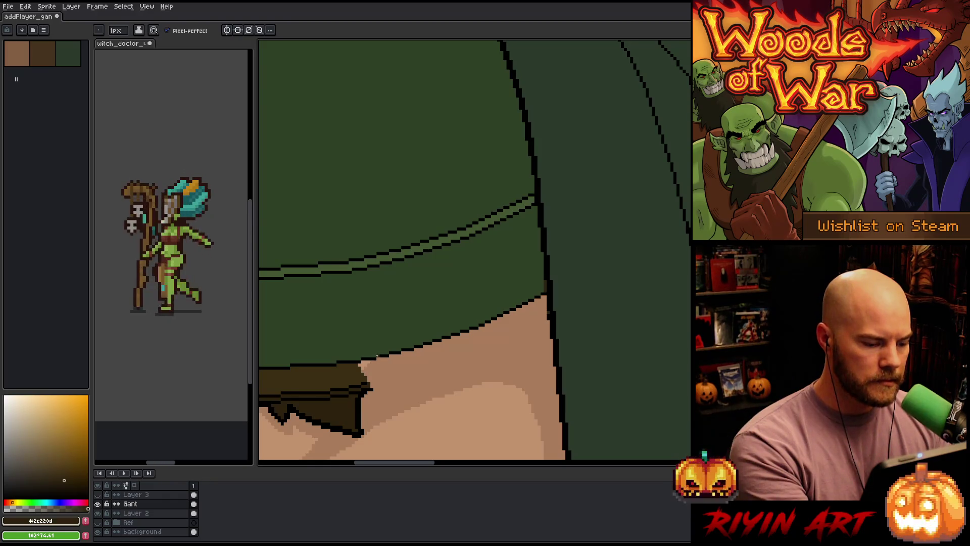
{"action": "left_click", "coordinate": [363, 381], "text": "alt"}
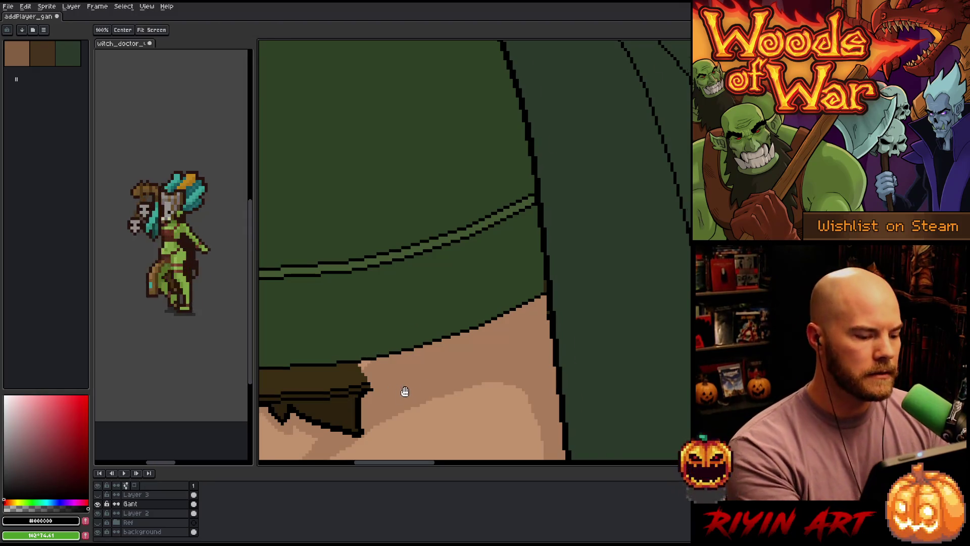
{"action": "left_click_drag", "start_coordinate": [400, 392], "coordinate": [515, 303]}
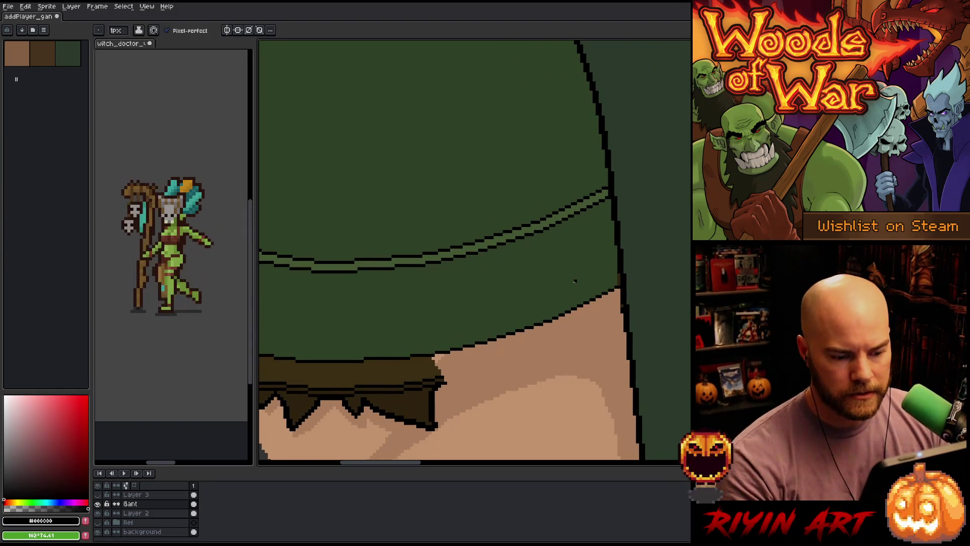
{"action": "left_click_drag", "start_coordinate": [575, 281], "coordinate": [470, 318]}
{"action": "key", "text": "g"}
{"action": "left_click", "coordinate": [492, 271], "text": "alt"}
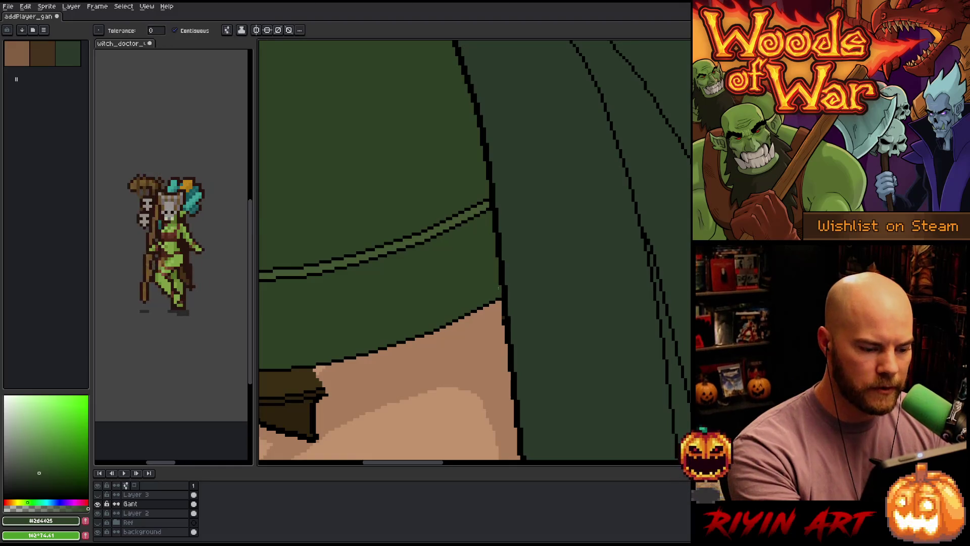
{"action": "key", "text": "b"}
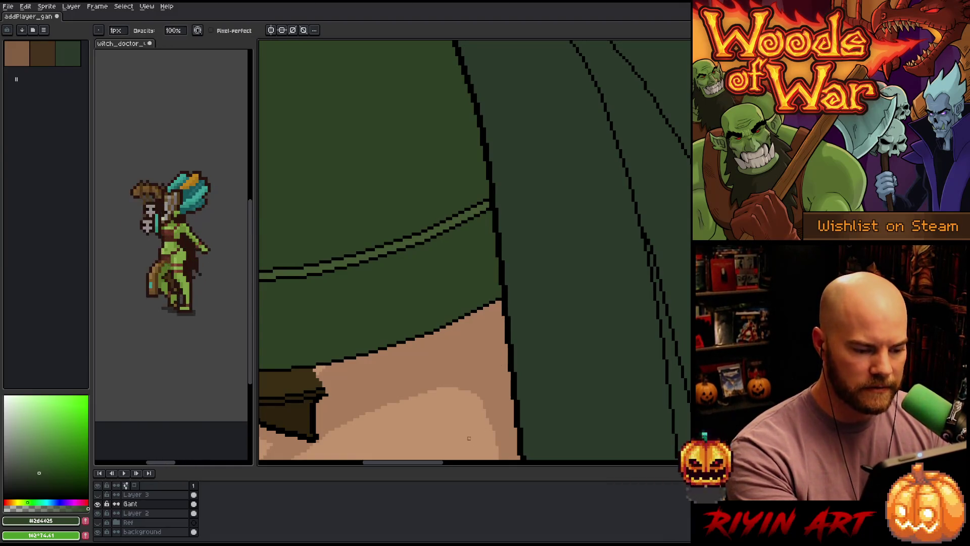
{"action": "left_click_drag", "start_coordinate": [469, 438], "coordinate": [532, 394]}
{"action": "scroll", "coordinate": [434, 379], "scroll_direction": "down", "scroll_amount": 3}
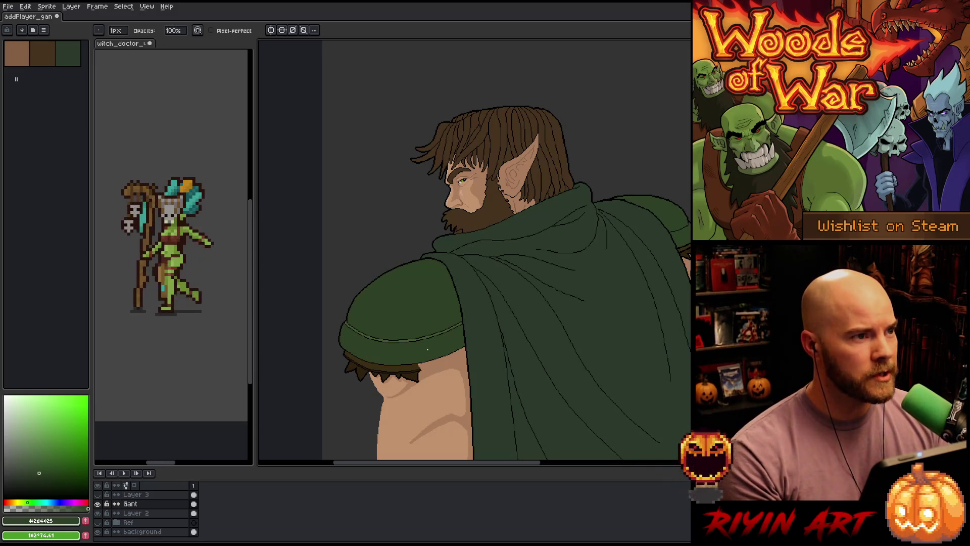
{"action": "scroll", "coordinate": [445, 349], "scroll_direction": "up", "scroll_amount": 2}
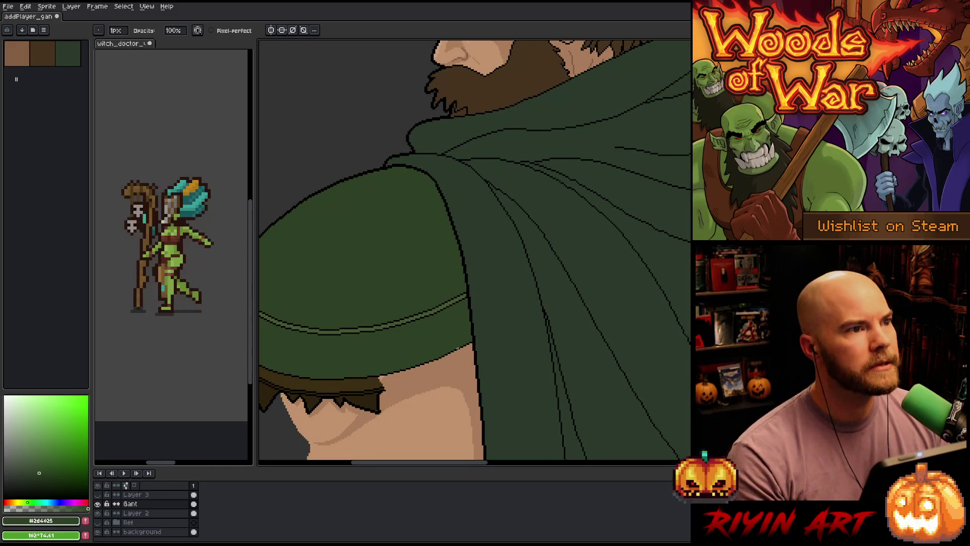
{"action": "scroll", "coordinate": [457, 349], "scroll_direction": "down", "scroll_amount": 1}
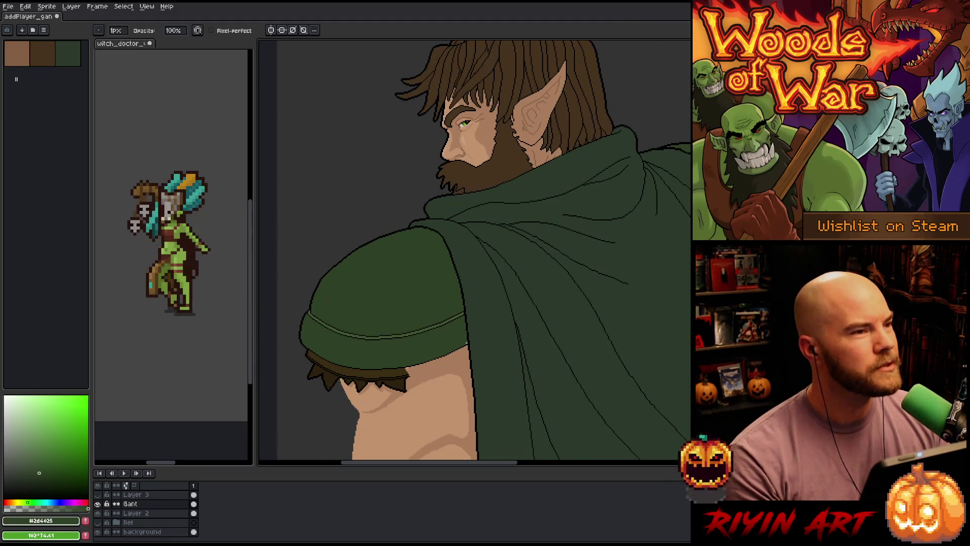
Step: Copy the light-green stitching stripe down to the sleeve's lower edge and commit it
{"action": "scroll", "coordinate": [466, 343], "scroll_direction": "down", "scroll_amount": 1}
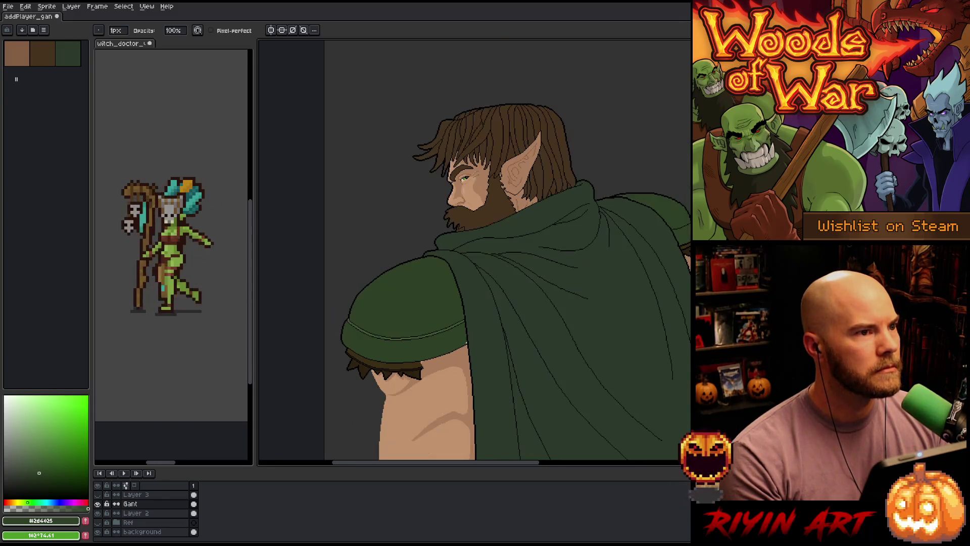
{"action": "scroll", "coordinate": [466, 343], "scroll_direction": "up", "scroll_amount": 2}
{"action": "scroll", "coordinate": [466, 343], "scroll_direction": "up", "scroll_amount": 1}
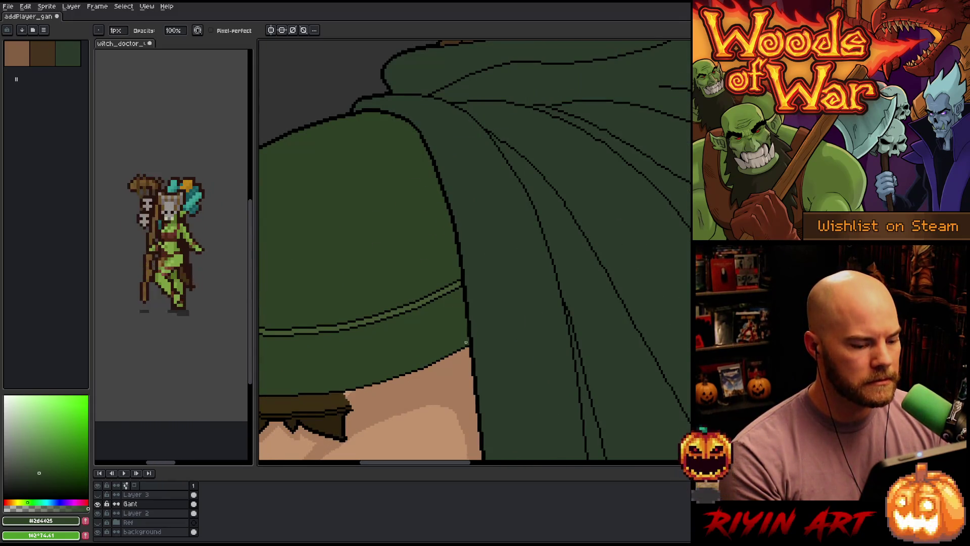
{"action": "left_click_drag", "start_coordinate": [462, 346], "coordinate": [455, 329]}
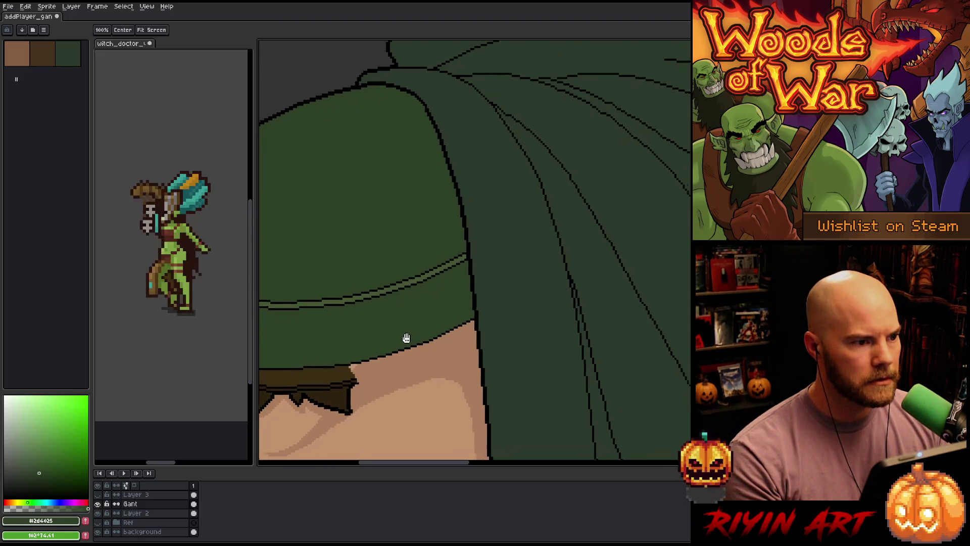
{"action": "scroll", "coordinate": [403, 342], "scroll_direction": "up", "scroll_amount": 2}
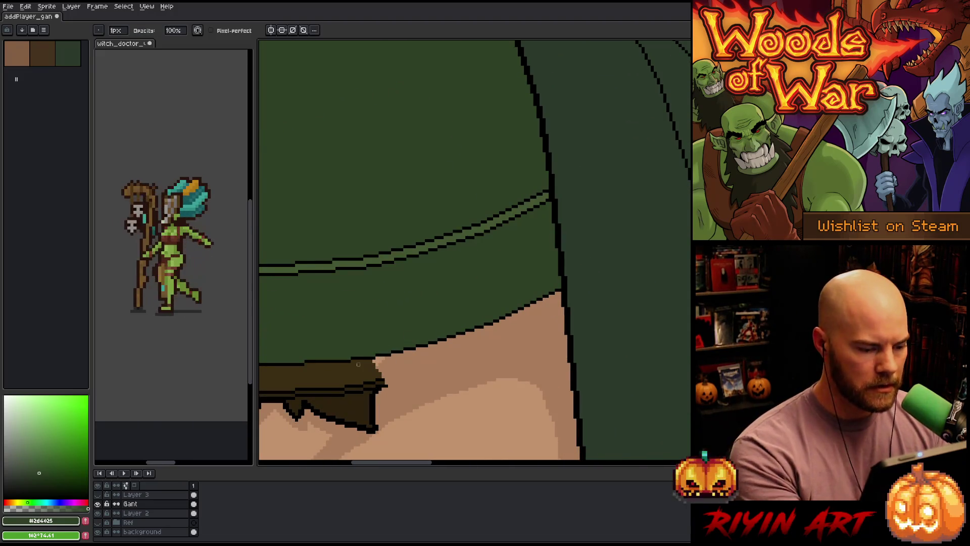
{"action": "left_click", "coordinate": [441, 231]}
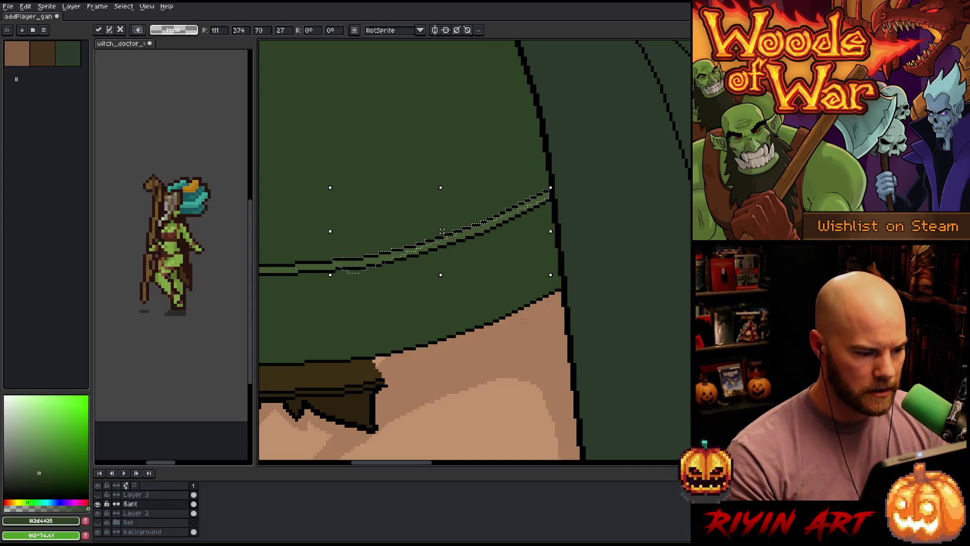
{"action": "mouse_move", "coordinate": [442, 231]}
{"action": "left_mouse_down"}
{"action": "mouse_move", "coordinate": [438, 358]}
{"action": "mouse_move", "coordinate": [464, 355]}
{"action": "left_mouse_up"}
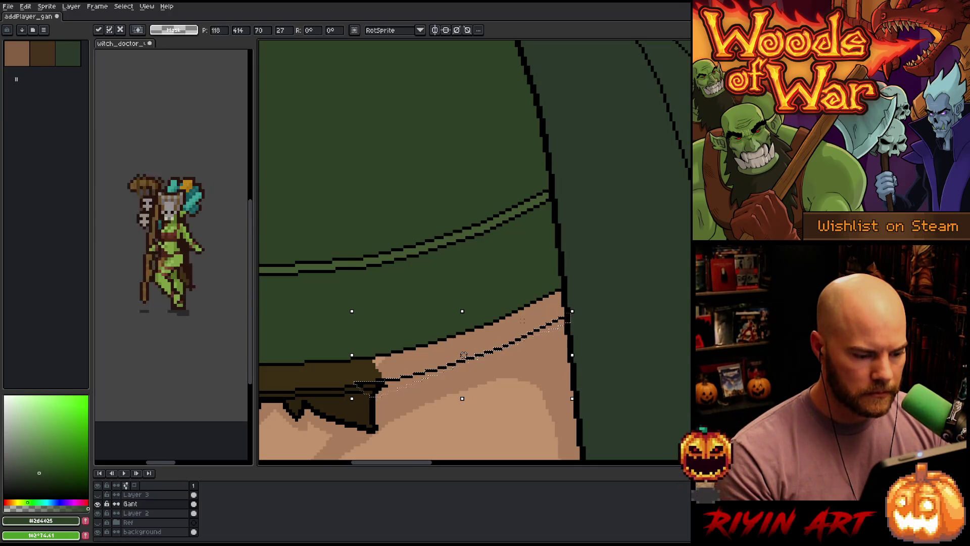
{"action": "key", "text": "ctrl+d"}
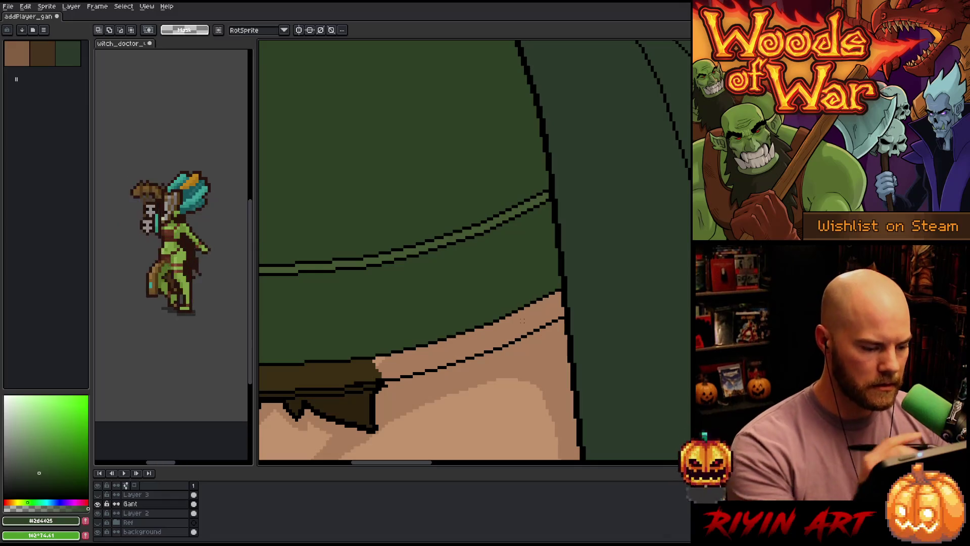
Step: Fill the strip along the sleeve edge with dark brown #3b2d13, then pick #2c220d for shading
{"action": "key", "text": "b"}
{"action": "left_click", "coordinate": [361, 383], "text": "alt"}
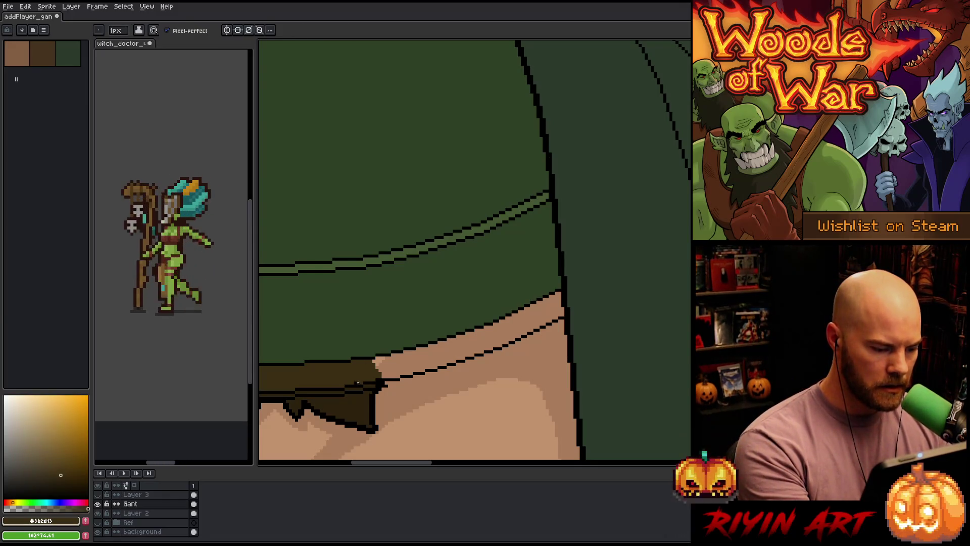
{"action": "key", "text": "g"}
{"action": "left_click", "coordinate": [480, 336]}
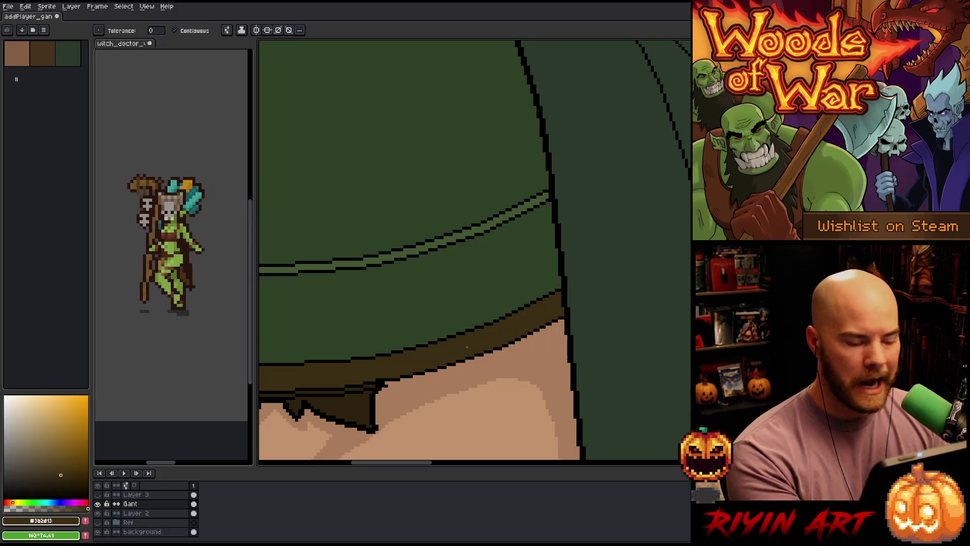
{"action": "key", "text": "b"}
{"action": "left_click", "coordinate": [376, 386], "text": "alt"}
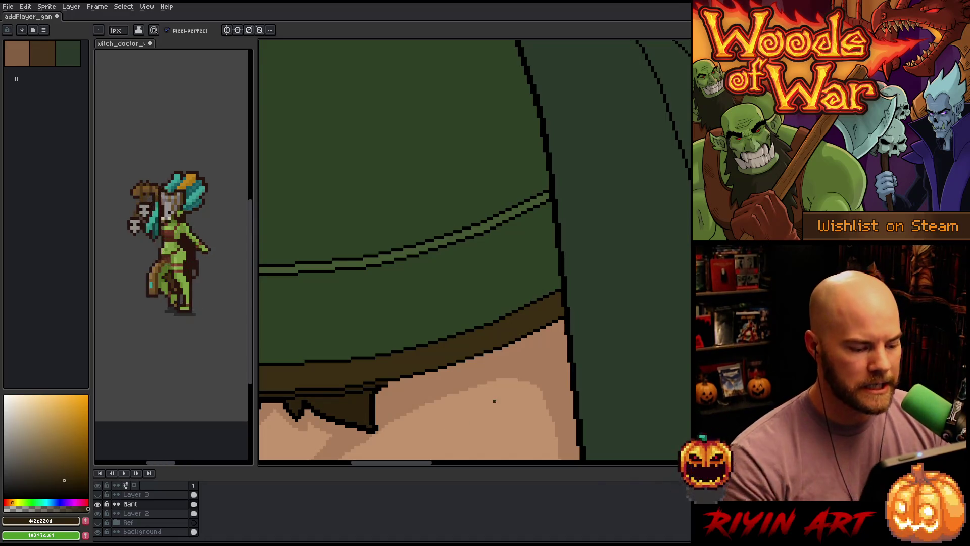
Step: Select the torn hem section over the arm and shift it one pixel right
{"action": "scroll", "coordinate": [494, 401], "scroll_direction": "down", "scroll_amount": 3}
{"action": "scroll", "coordinate": [489, 404], "scroll_direction": "up", "scroll_amount": 3}
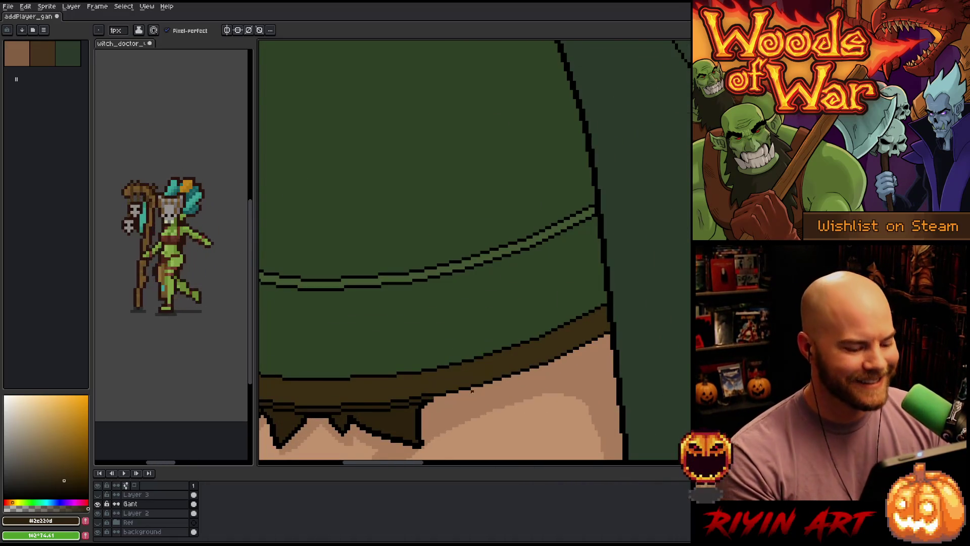
{"action": "scroll", "coordinate": [450, 399], "scroll_direction": "up", "scroll_amount": 2}
{"action": "scroll", "coordinate": [449, 399], "scroll_direction": "down", "scroll_amount": 4}
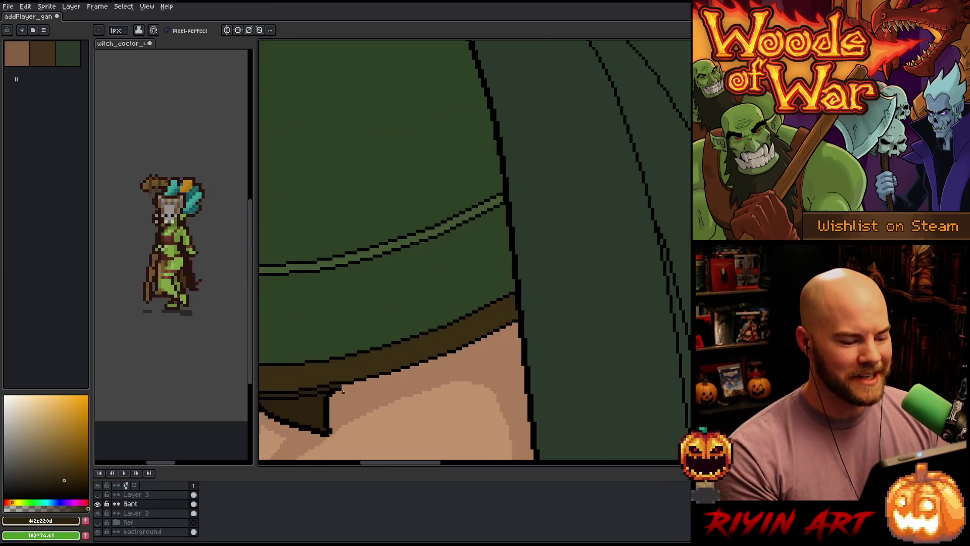
{"action": "scroll", "coordinate": [424, 366], "scroll_direction": "up", "scroll_amount": 3}
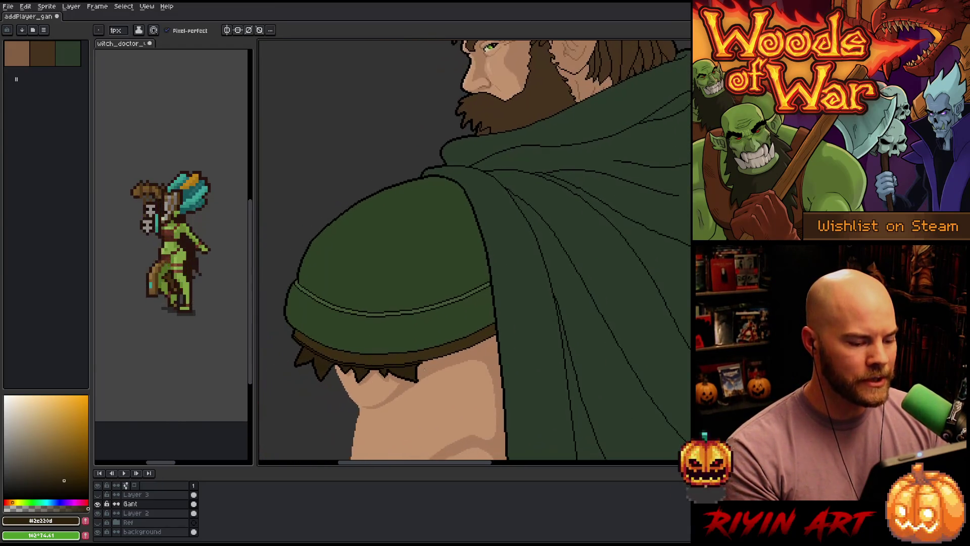
{"action": "key", "text": "m"}
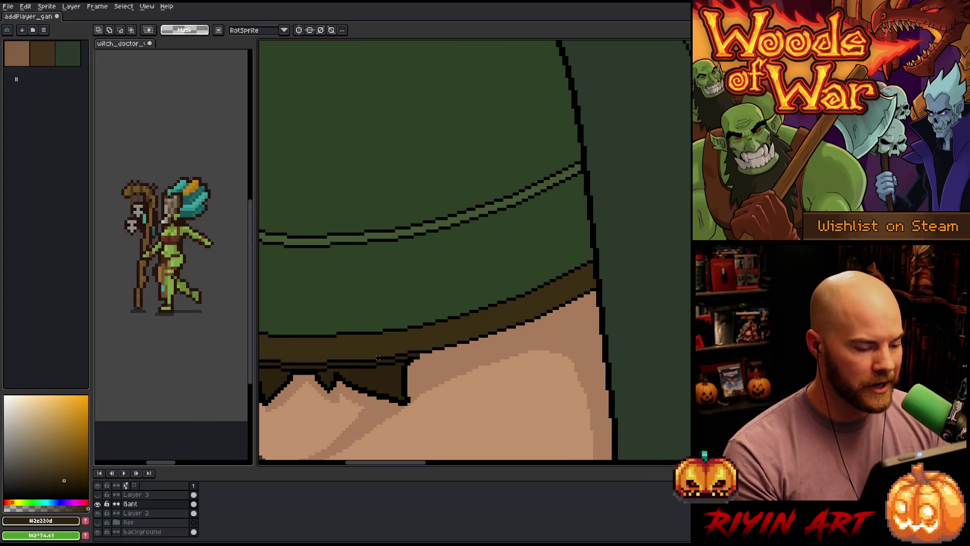
{"action": "mouse_move", "coordinate": [356, 348]}
{"action": "left_mouse_down"}
{"action": "mouse_move", "coordinate": [425, 373]}
{"action": "mouse_move", "coordinate": [419, 379]}
{"action": "left_mouse_up"}
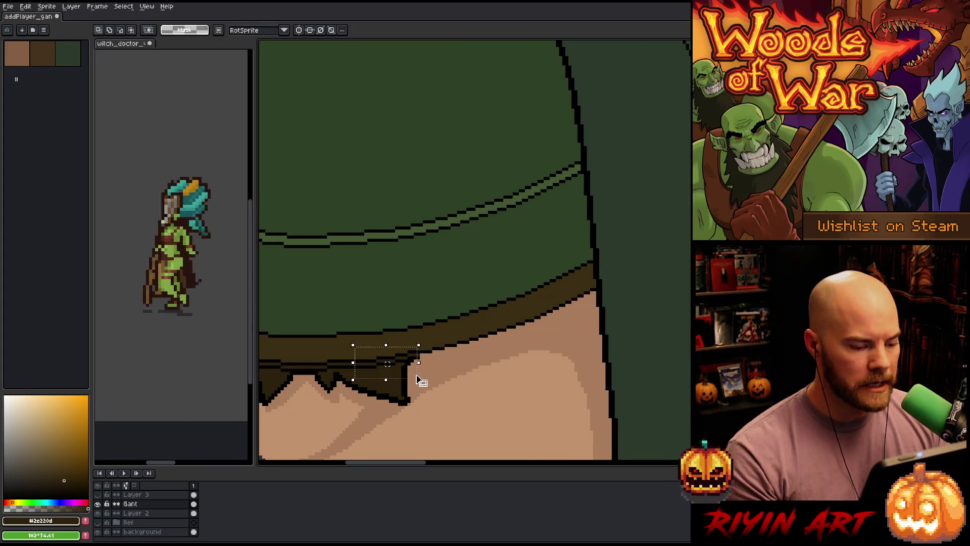
{"action": "key", "text": "Right"}
{"action": "key", "text": "Right"}
{"action": "key", "text": "Right"}
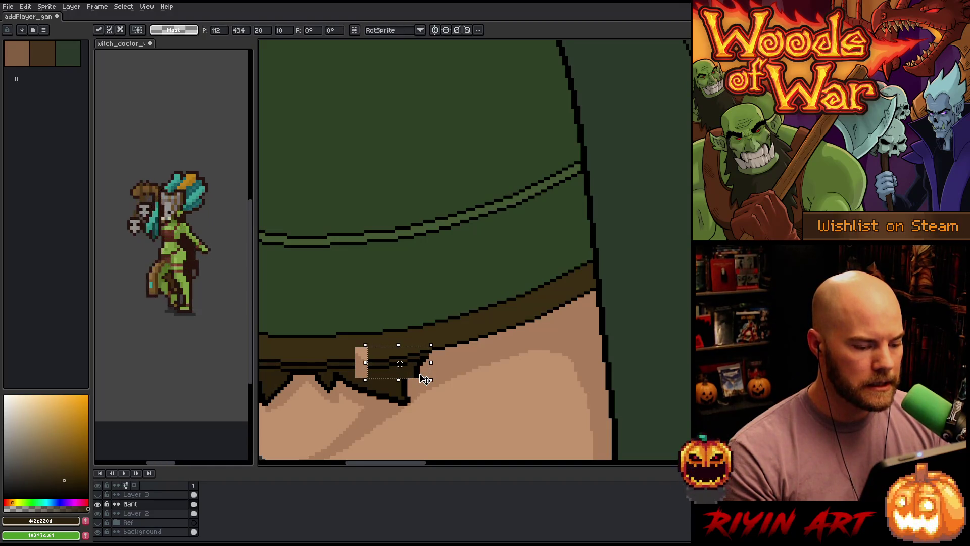
{"action": "key", "text": "Right"}
{"action": "key", "text": "Left"}
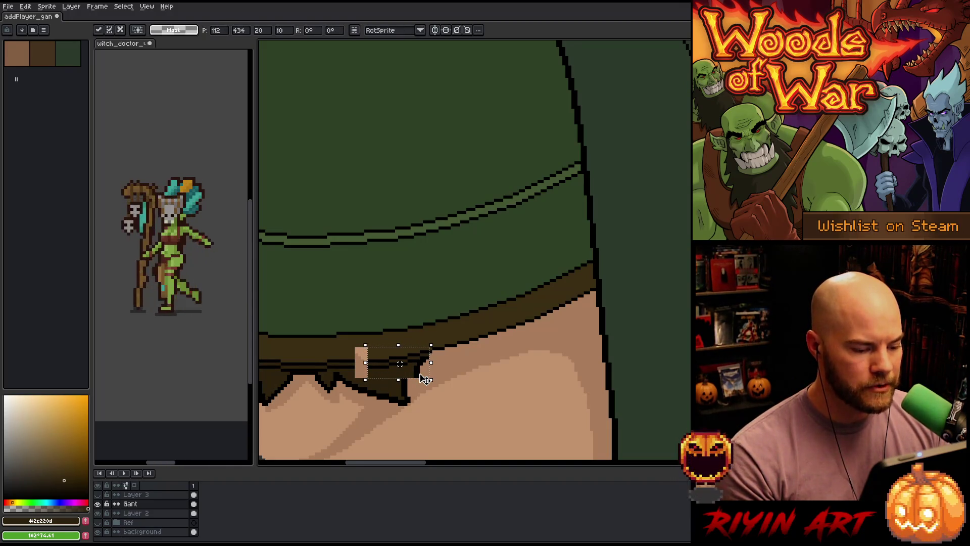
{"action": "left_click", "coordinate": [455, 378]}
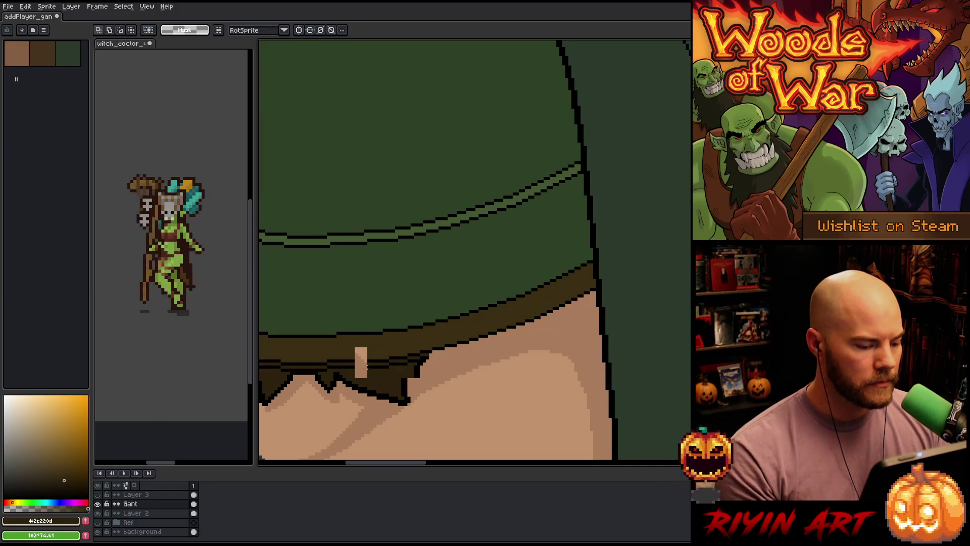
Step: Patch the exposed skin gaps in the band with dark brown and add a black outline pixel
{"action": "scroll", "coordinate": [363, 368], "scroll_direction": "up", "scroll_amount": 3}
{"action": "mouse_move", "coordinate": [346, 349]}
{"action": "left_mouse_down"}
{"action": "mouse_move", "coordinate": [366, 378]}
{"action": "mouse_move", "coordinate": [394, 364]}
{"action": "mouse_move", "coordinate": [440, 364]}
{"action": "left_mouse_up"}
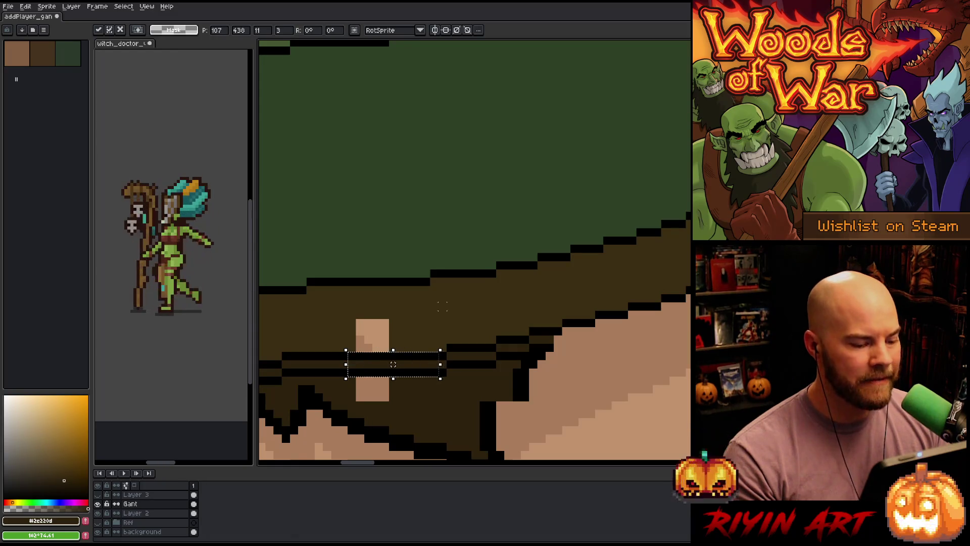
{"action": "left_click", "coordinate": [442, 306]}
{"action": "scroll", "coordinate": [441, 313], "scroll_direction": "down", "scroll_amount": 2}
{"action": "scroll", "coordinate": [439, 323], "scroll_direction": "up", "scroll_amount": 1}
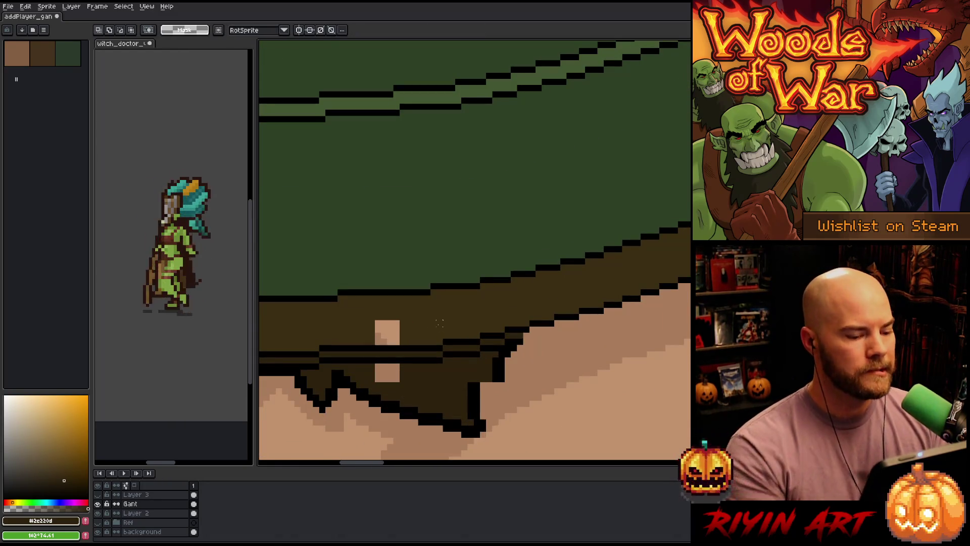
{"action": "key", "text": "b"}
{"action": "left_click", "coordinate": [419, 333], "text": "alt"}
{"action": "mouse_move", "coordinate": [379, 326]}
{"action": "left_mouse_down"}
{"action": "mouse_move", "coordinate": [394, 341]}
{"action": "mouse_move", "coordinate": [403, 380]}
{"action": "mouse_move", "coordinate": [348, 346]}
{"action": "left_mouse_up"}
{"action": "left_click", "coordinate": [348, 345], "text": "alt"}
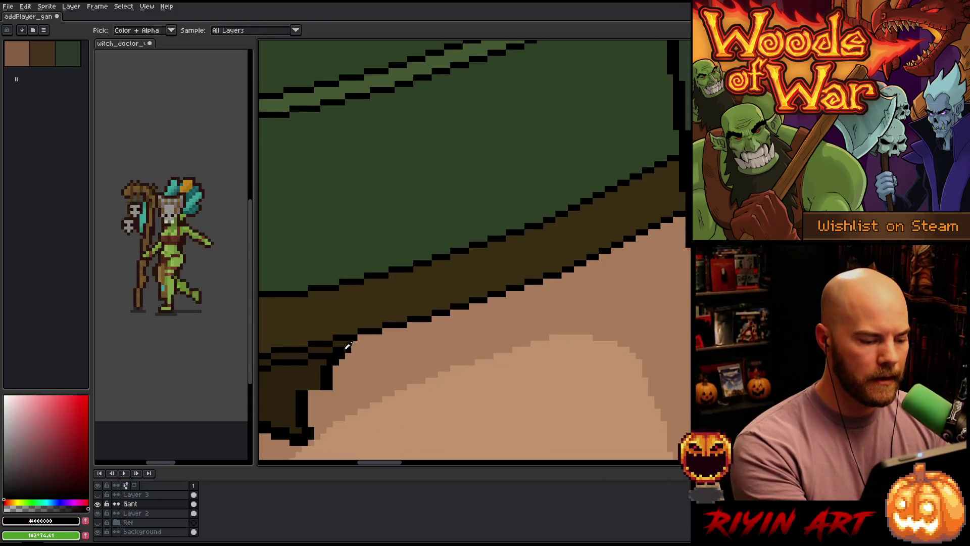
{"action": "left_click", "coordinate": [354, 348]}
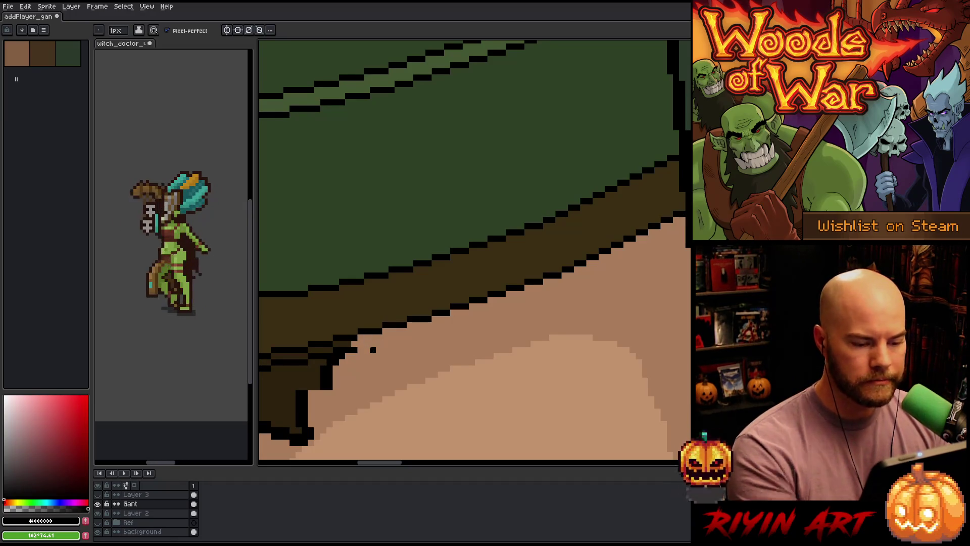
Step: Select the band's lower edge with its black outline and move it down 2 pixels
{"action": "scroll", "coordinate": [373, 350], "scroll_direction": "down", "scroll_amount": 2}
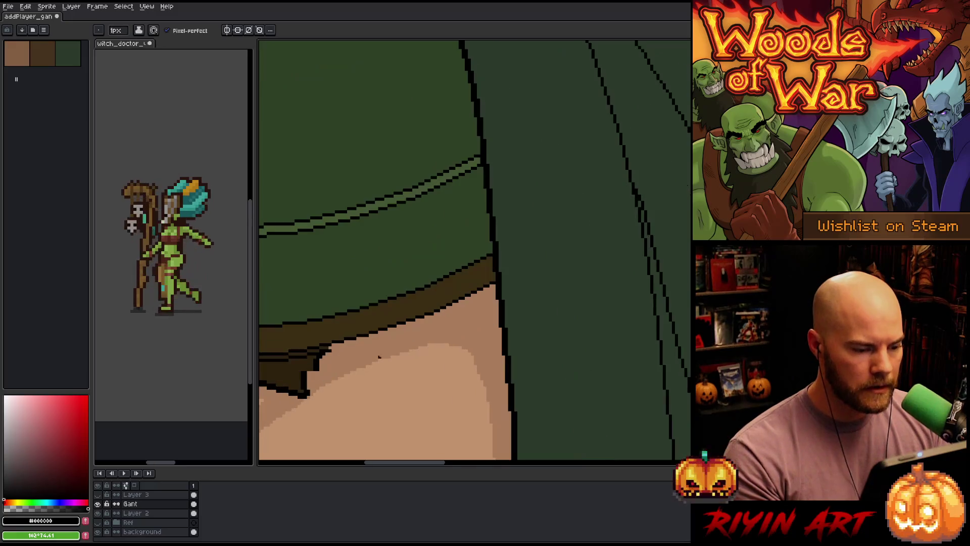
{"action": "left_click_drag", "start_coordinate": [376, 350], "coordinate": [393, 350]}
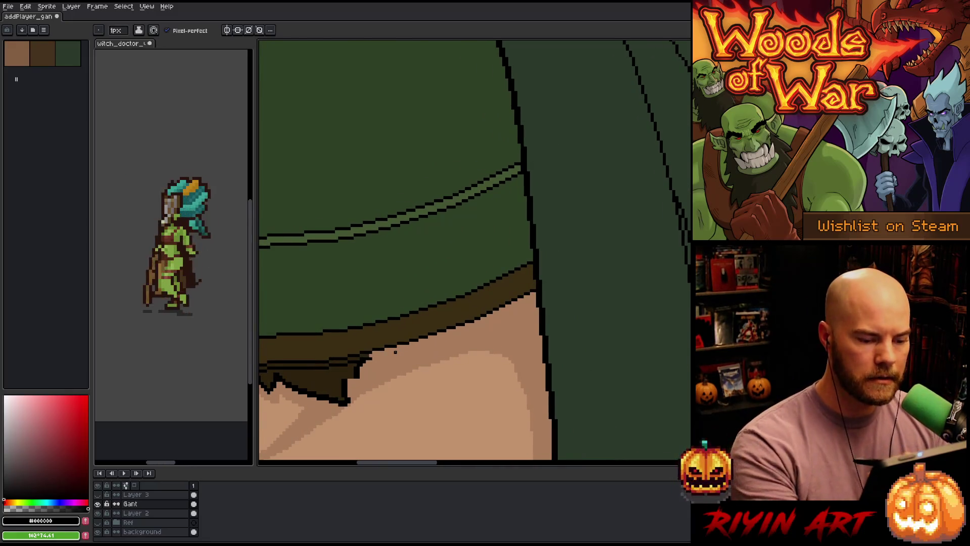
{"action": "key", "text": "q"}
{"action": "mouse_move", "coordinate": [533, 291]}
{"action": "left_mouse_down"}
{"action": "mouse_move", "coordinate": [371, 349]}
{"action": "mouse_move", "coordinate": [389, 372]}
{"action": "mouse_move", "coordinate": [536, 290]}
{"action": "left_mouse_up"}
{"action": "key", "text": "w"}
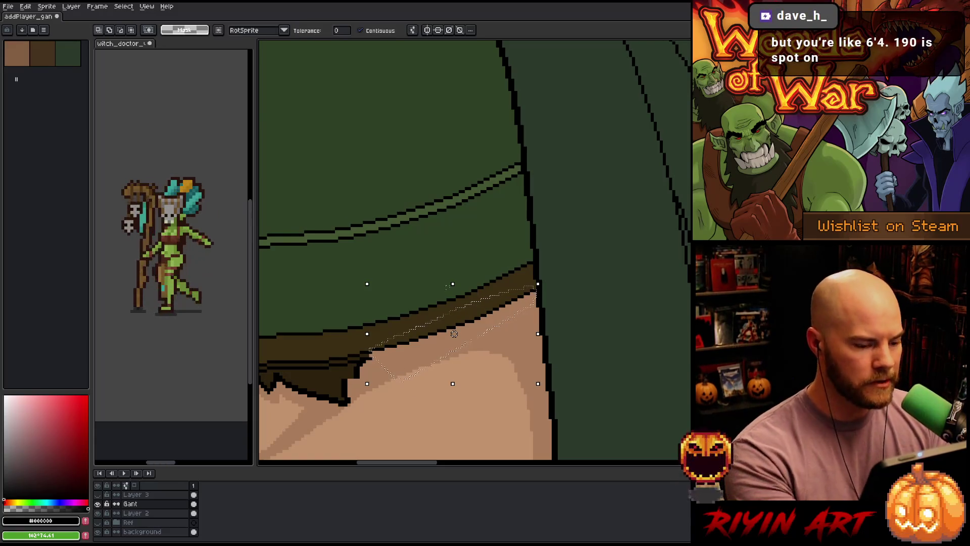
{"action": "left_click", "coordinate": [454, 335], "text": "shift"}
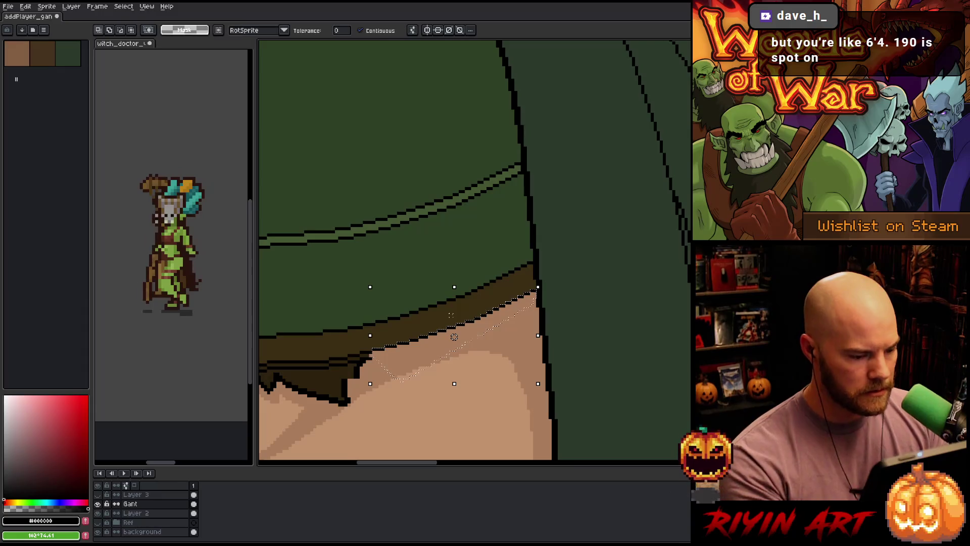
{"action": "left_click", "coordinate": [430, 358]}
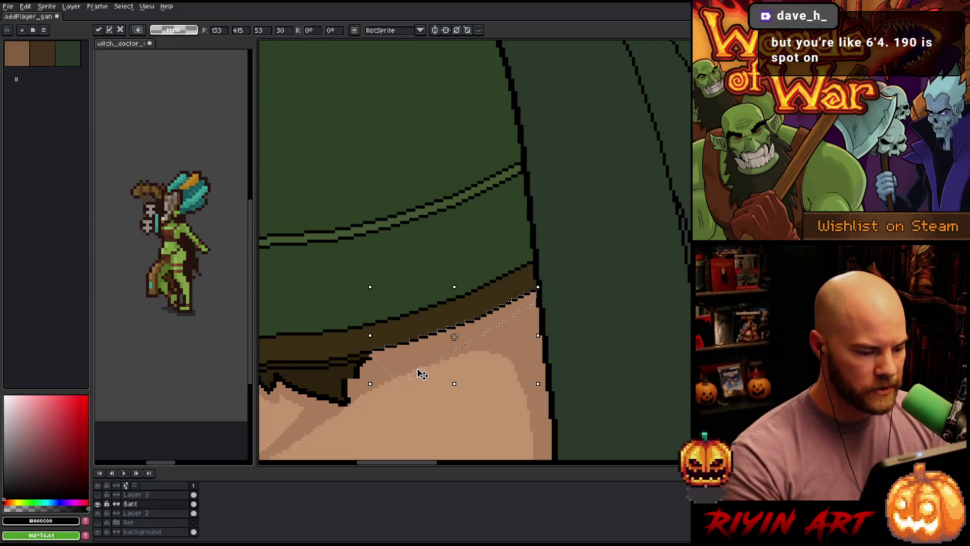
{"action": "key", "text": "Down"}
{"action": "key", "text": "Down"}
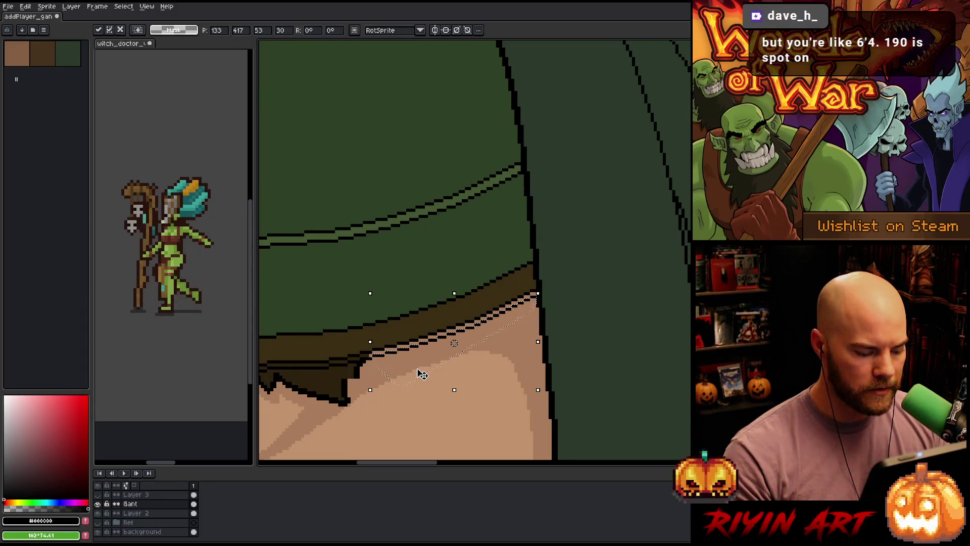
{"action": "key", "text": "Return"}
Step: Fill the widened band area with the dark band colour
{"action": "key", "text": "i"}
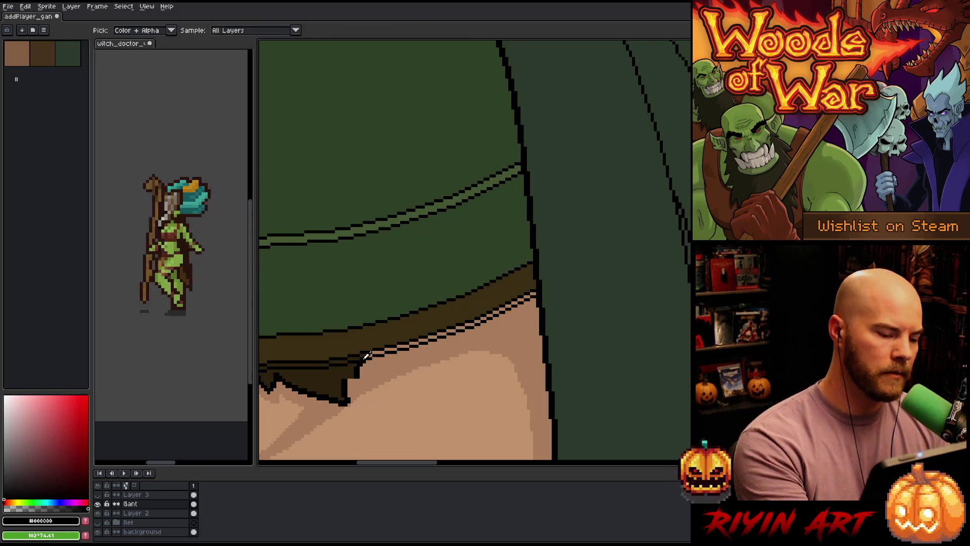
{"action": "left_click", "coordinate": [372, 355]}
{"action": "key", "text": "g"}
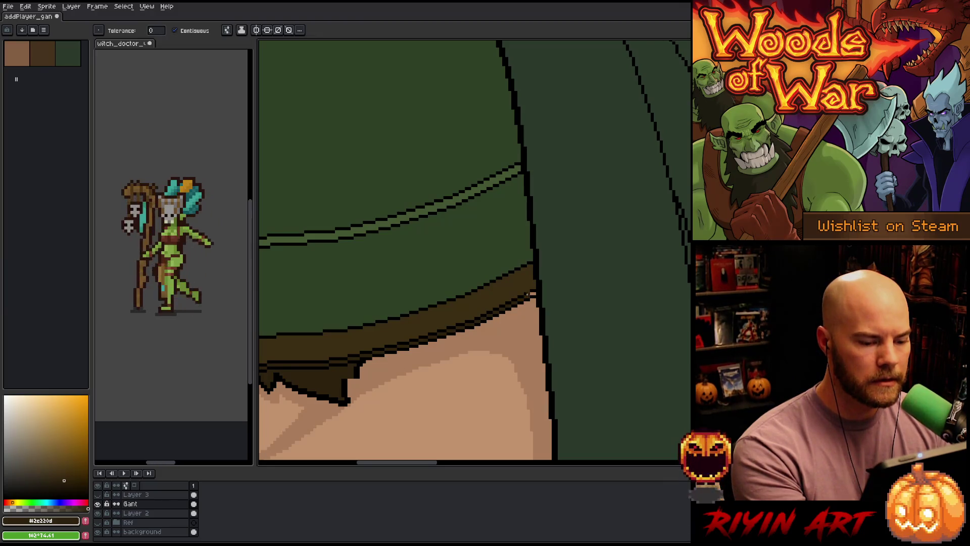
{"action": "key", "text": "b"}
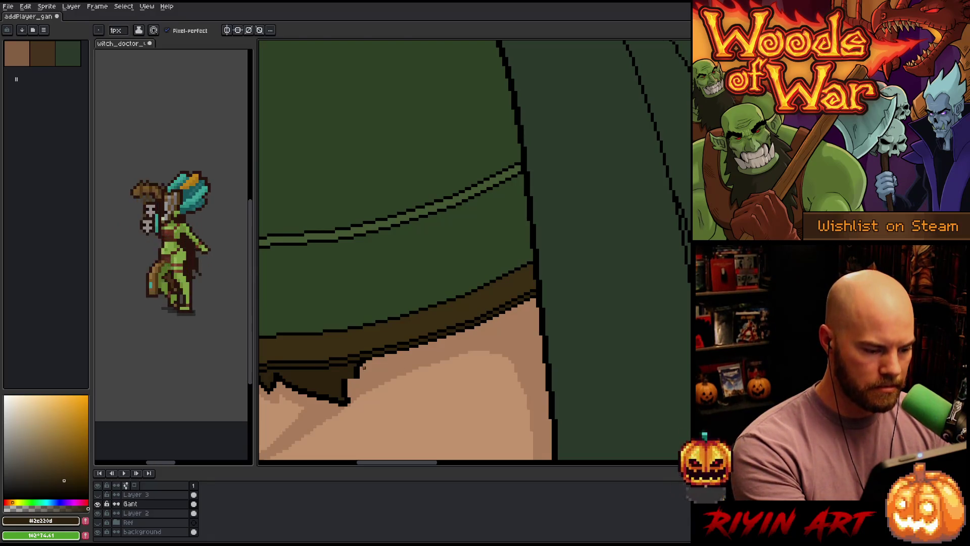
{"action": "key", "text": "m"}
{"action": "key", "text": "b"}
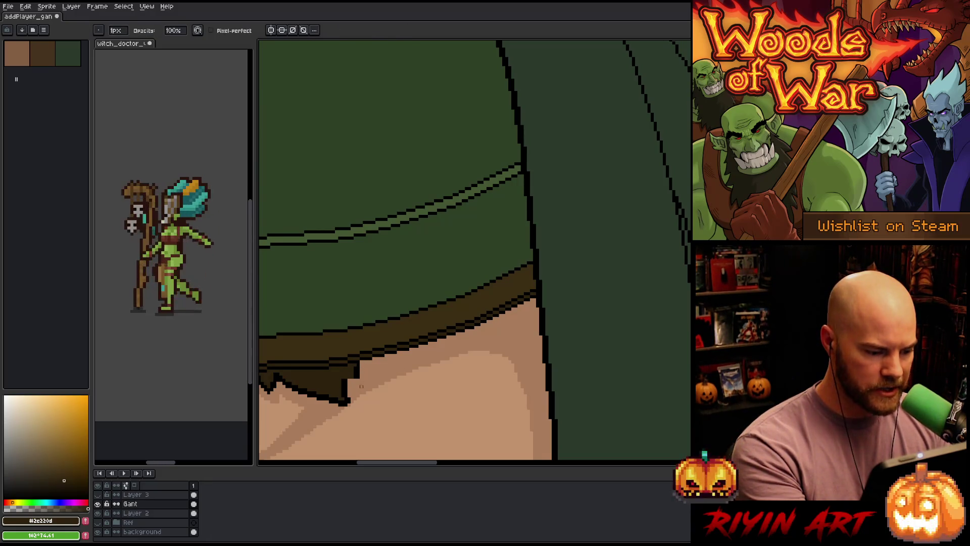
Step: Draw a jagged black zigzag hem below the band and nudge it down one pixel
{"action": "left_click", "coordinate": [348, 379], "text": "alt"}
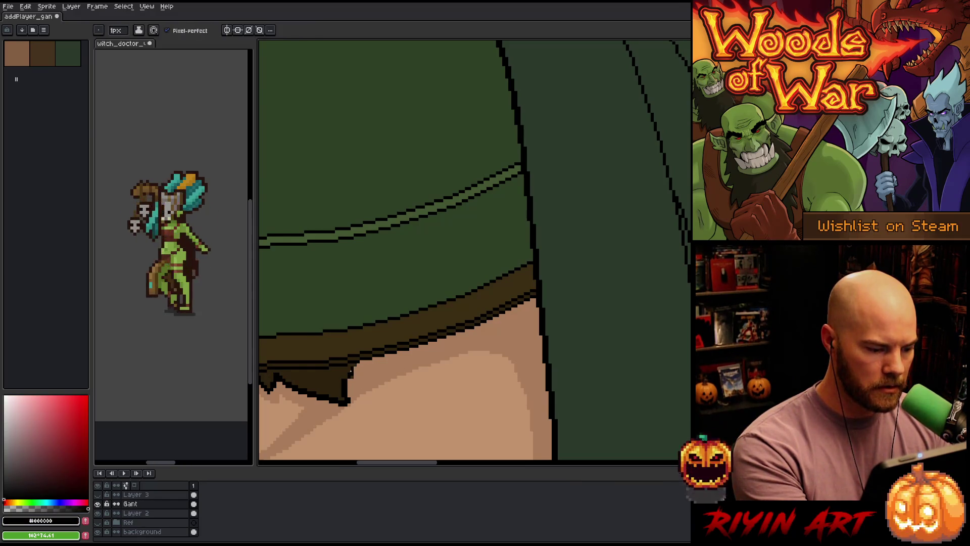
{"action": "mouse_move", "coordinate": [354, 372]}
{"action": "left_mouse_down"}
{"action": "mouse_move", "coordinate": [379, 391]}
{"action": "mouse_move", "coordinate": [448, 387]}
{"action": "mouse_move", "coordinate": [460, 352]}
{"action": "mouse_move", "coordinate": [500, 360]}
{"action": "mouse_move", "coordinate": [515, 342]}
{"action": "mouse_move", "coordinate": [538, 341]}
{"action": "left_mouse_up"}
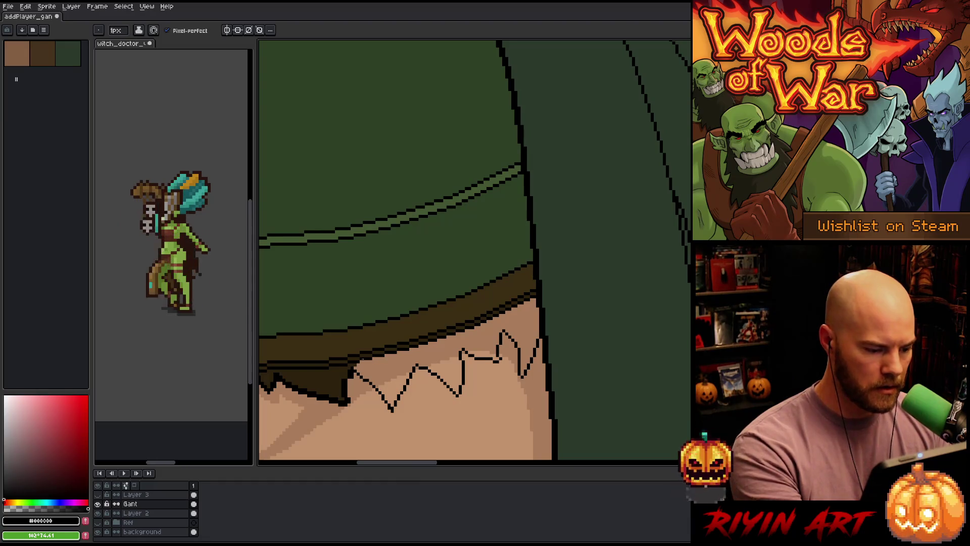
{"action": "key", "text": "q"}
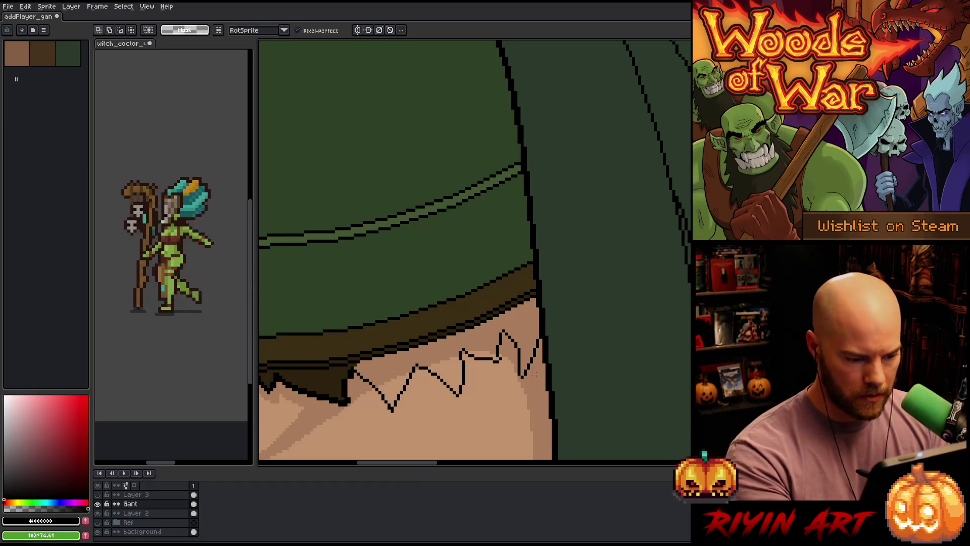
{"action": "mouse_move", "coordinate": [536, 378]}
{"action": "left_mouse_down"}
{"action": "mouse_move", "coordinate": [537, 351]}
{"action": "mouse_move", "coordinate": [508, 326]}
{"action": "mouse_move", "coordinate": [353, 376]}
{"action": "mouse_move", "coordinate": [460, 434]}
{"action": "mouse_move", "coordinate": [498, 416]}
{"action": "left_mouse_up"}
{"action": "key", "text": "Down"}
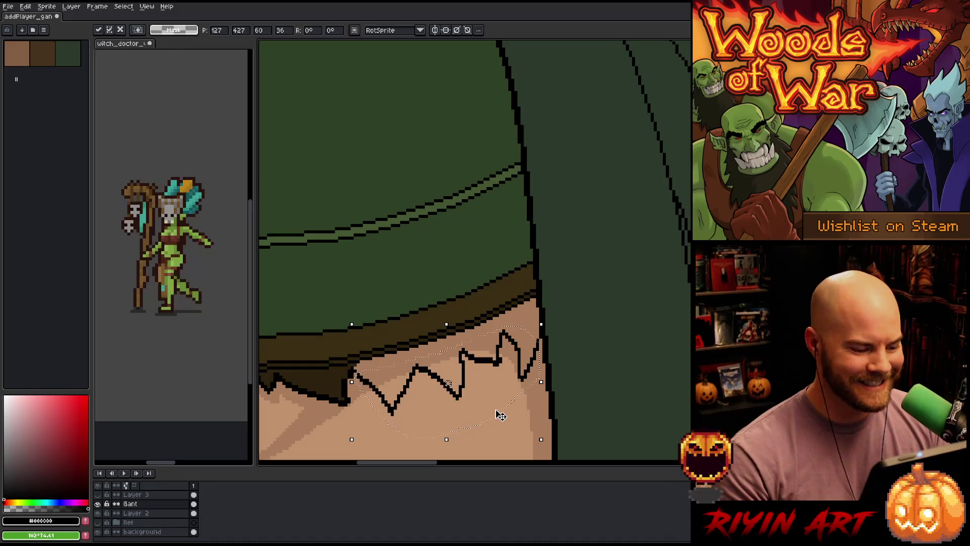
{"action": "scroll", "coordinate": [498, 414], "scroll_direction": "down", "scroll_amount": 3}
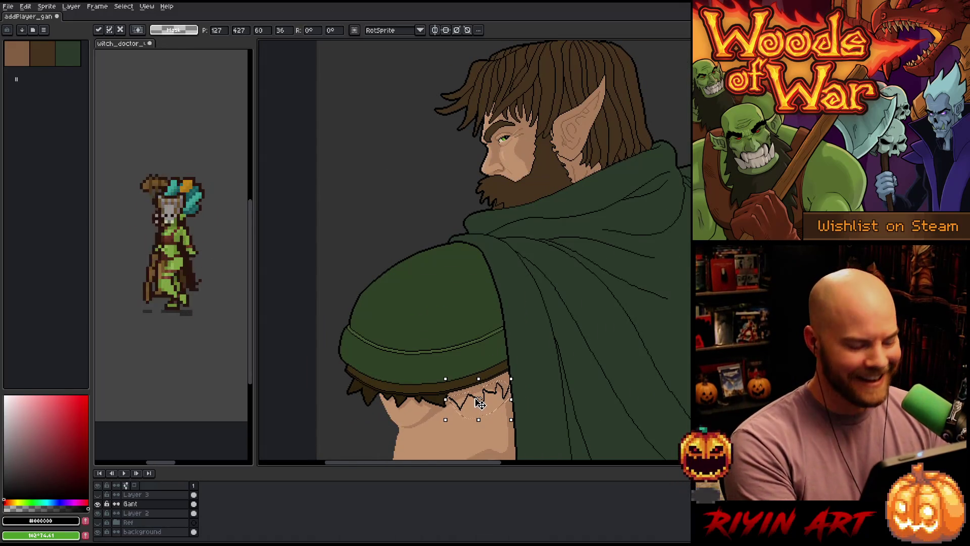
{"action": "key", "text": "ctrl+d"}
Step: Zoom out to view the head and cloak, and make Layer 3 active
{"action": "scroll", "coordinate": [433, 242], "scroll_direction": "down", "scroll_amount": 3}
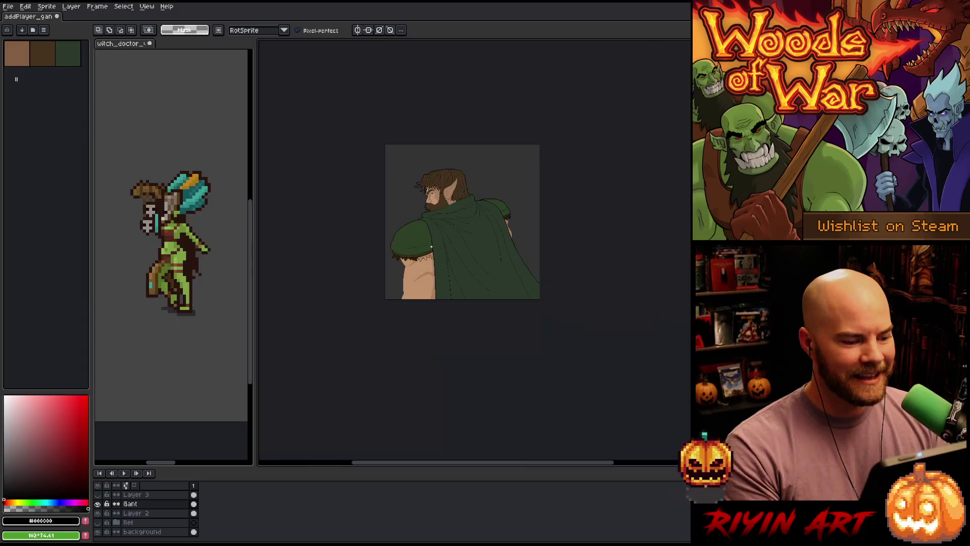
{"action": "scroll", "coordinate": [432, 245], "scroll_direction": "up", "scroll_amount": 1}
{"action": "scroll", "coordinate": [431, 203], "scroll_direction": "up", "scroll_amount": 1}
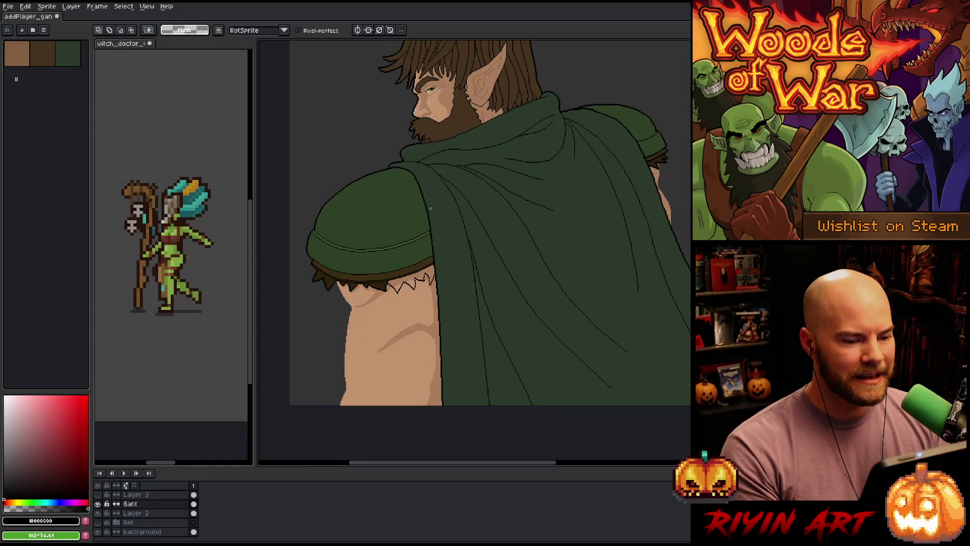
{"action": "mouse_move", "coordinate": [443, 230]}
{"action": "left_mouse_down"}
{"action": "mouse_move", "coordinate": [441, 283]}
{"action": "mouse_move", "coordinate": [470, 290]}
{"action": "mouse_move", "coordinate": [455, 335]}
{"action": "left_mouse_up"}
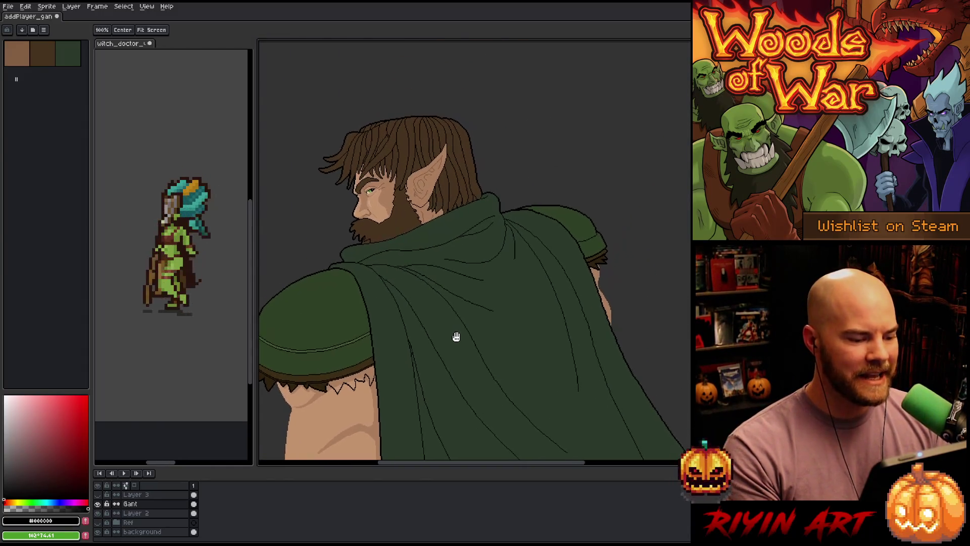
{"action": "left_click", "coordinate": [145, 496]}
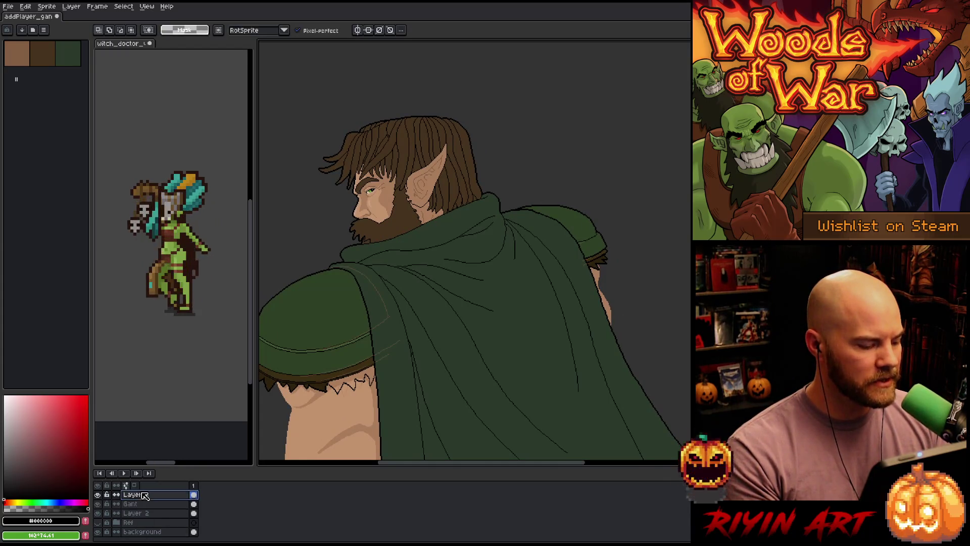